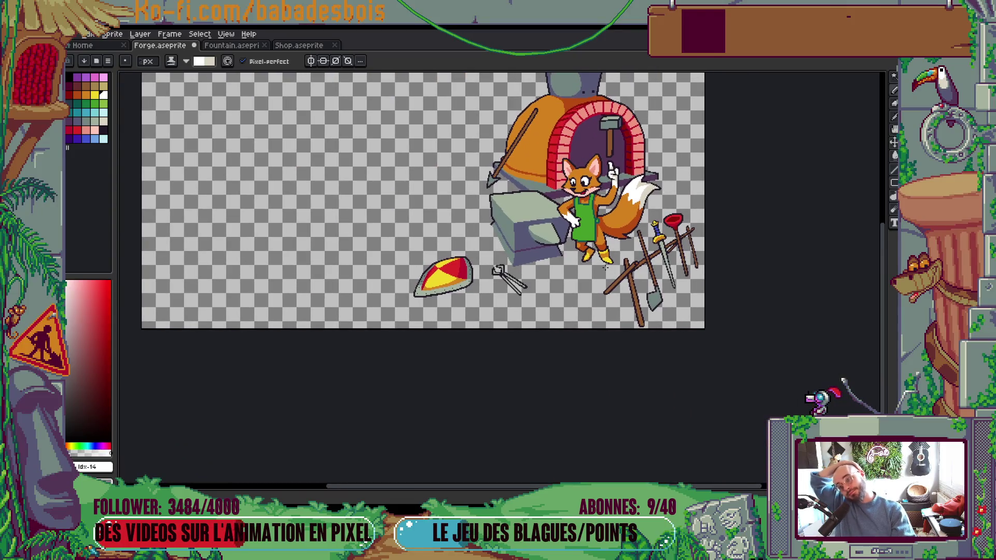
Step: Paint a light grey edge along the top of the fox's white hand
{"action": "scroll", "coordinate": [573, 230], "scroll_direction": "up", "scroll_amount": 4}
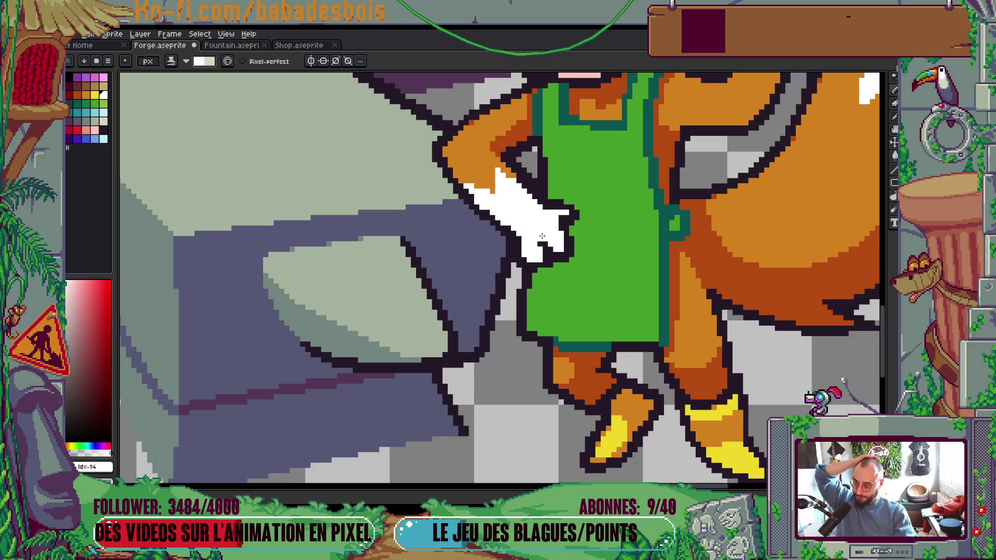
{"action": "left_click_drag", "start_coordinate": [549, 214], "coordinate": [569, 221]}
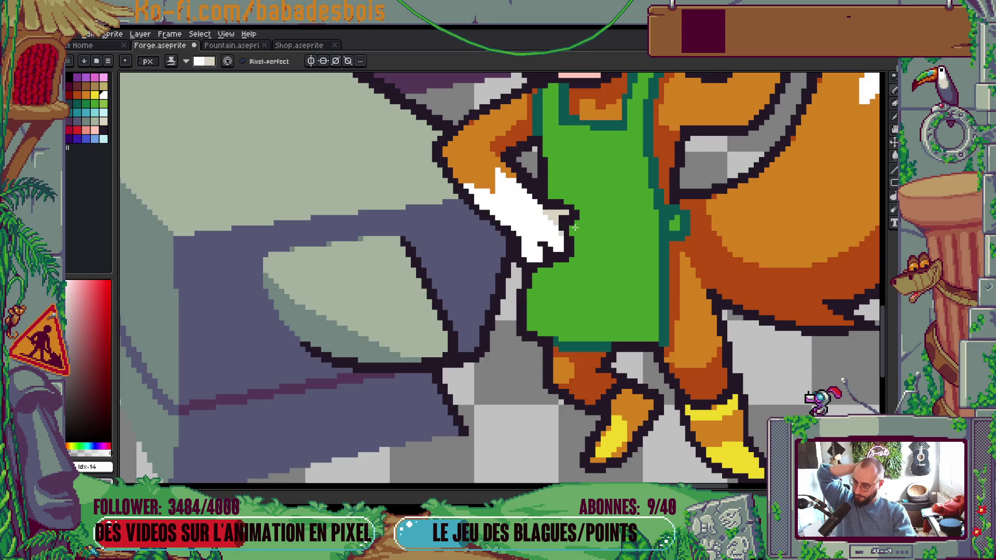
{"action": "scroll", "coordinate": [575, 227], "scroll_direction": "down", "scroll_amount": 5}
{"action": "scroll", "coordinate": [616, 346], "scroll_direction": "up", "scroll_amount": 3}
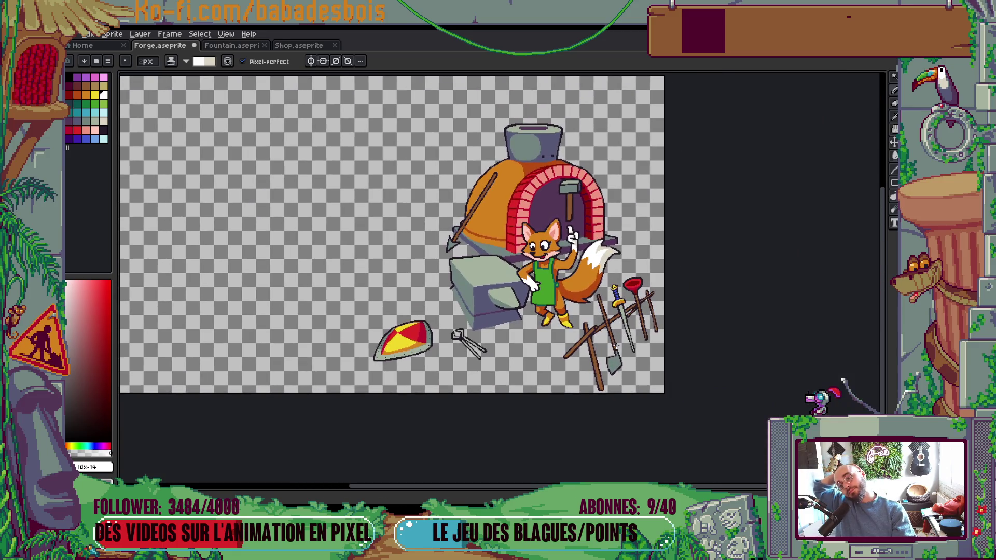
{"action": "scroll", "coordinate": [603, 352], "scroll_direction": "up", "scroll_amount": 1}
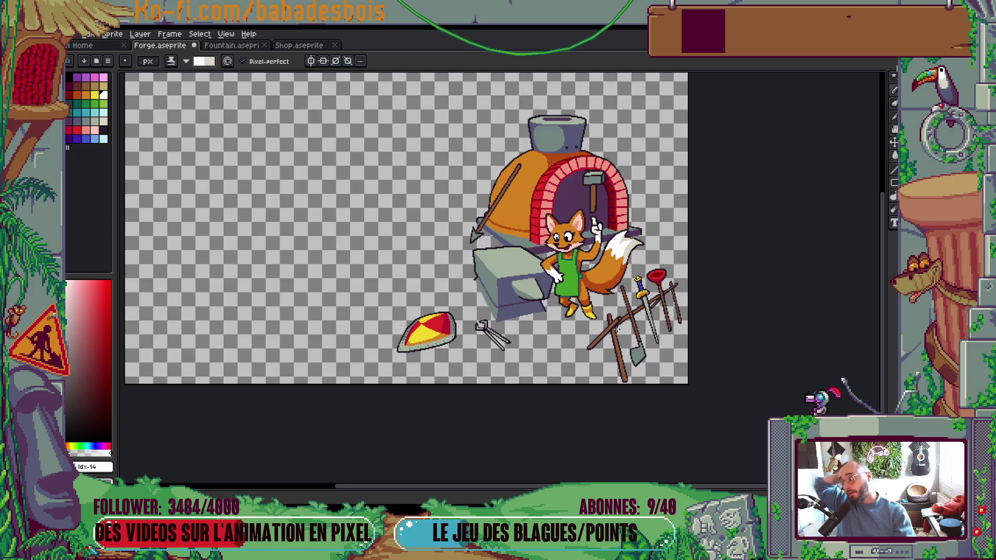
Step: Pick orange and draw darker orange shading strokes on the fox's cheek and upper cheek
{"action": "left_click_drag", "start_coordinate": [601, 312], "coordinate": [594, 324]}
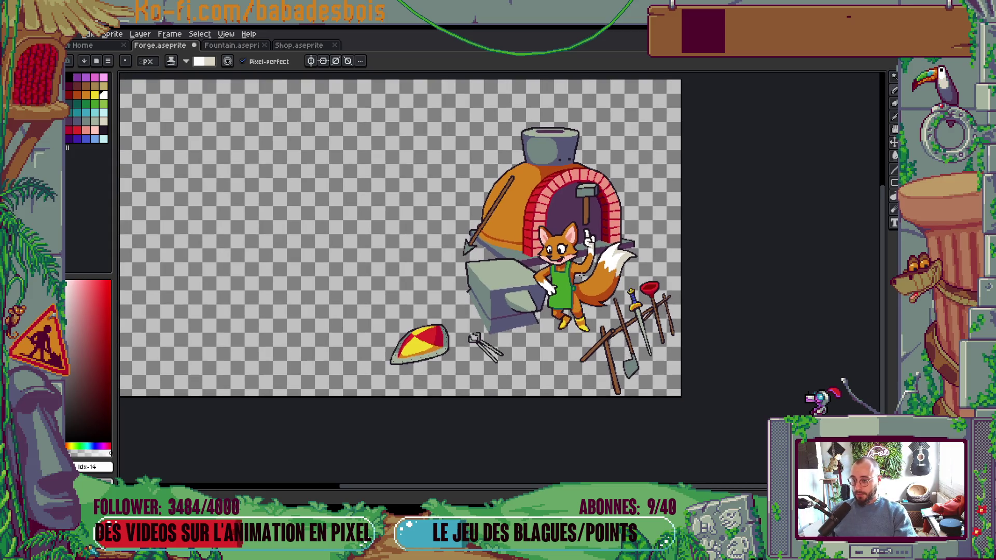
{"action": "scroll", "coordinate": [581, 275], "scroll_direction": "up", "scroll_amount": 4}
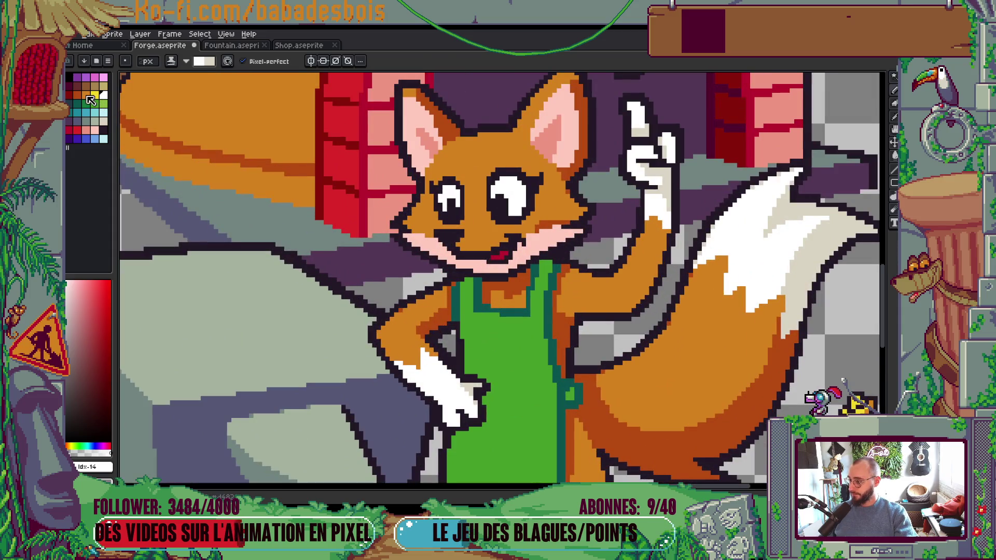
{"action": "left_click", "coordinate": [79, 95]}
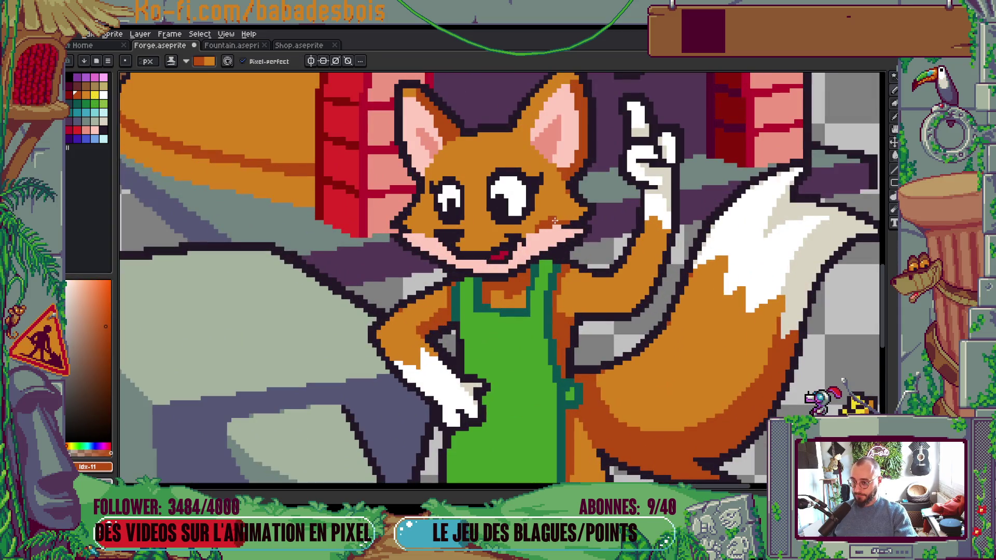
{"action": "left_click_drag", "start_coordinate": [556, 224], "coordinate": [591, 212]}
{"action": "mouse_move", "coordinate": [550, 179]}
{"action": "left_mouse_down"}
{"action": "mouse_move", "coordinate": [576, 202]}
{"action": "mouse_move", "coordinate": [552, 160]}
{"action": "mouse_move", "coordinate": [526, 198]}
{"action": "left_mouse_up"}
{"action": "scroll", "coordinate": [542, 157], "scroll_direction": "down", "scroll_amount": 4}
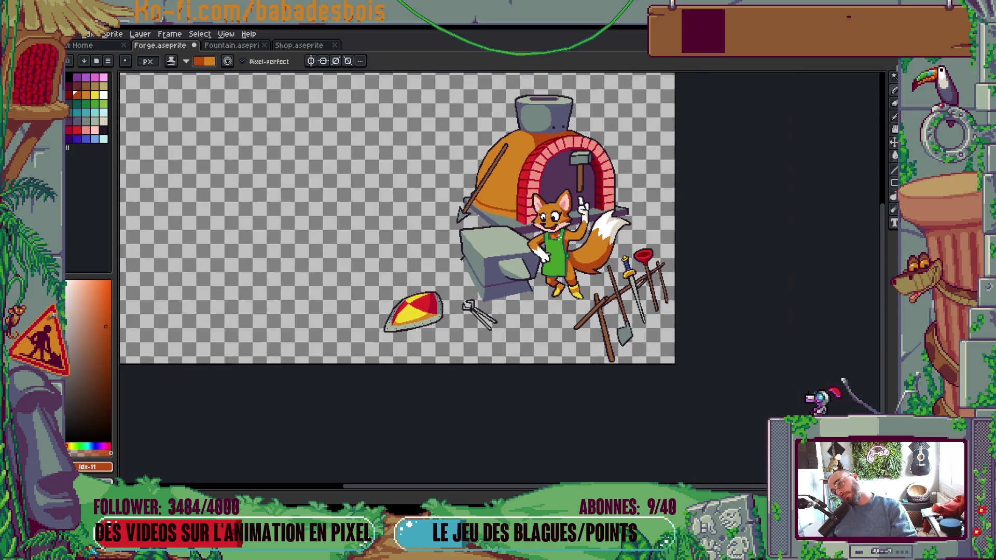
{"action": "scroll", "coordinate": [541, 247], "scroll_direction": "up", "scroll_amount": 4}
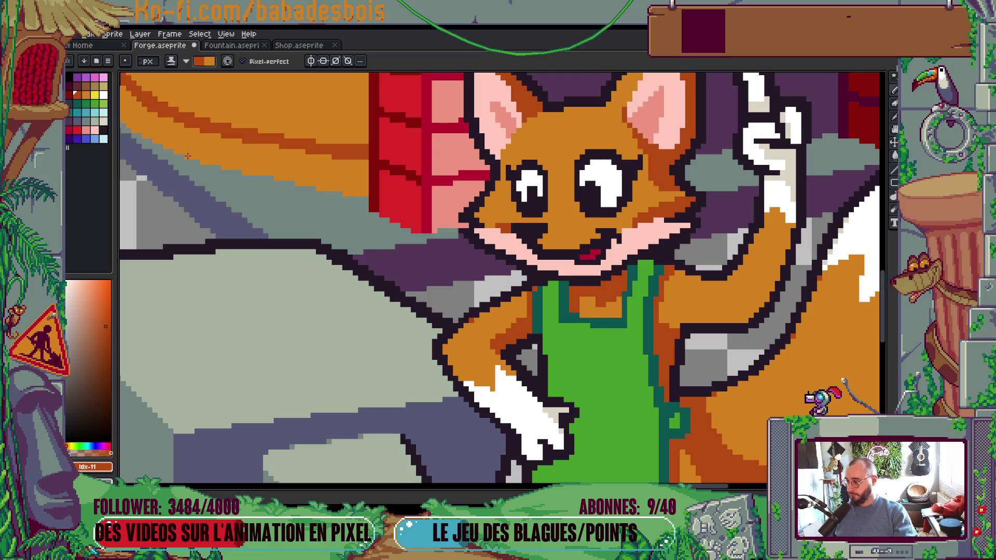
Step: Pick the pink swatch and paint salmon shading on the cheek below the eye
{"action": "left_click", "coordinate": [90, 133]}
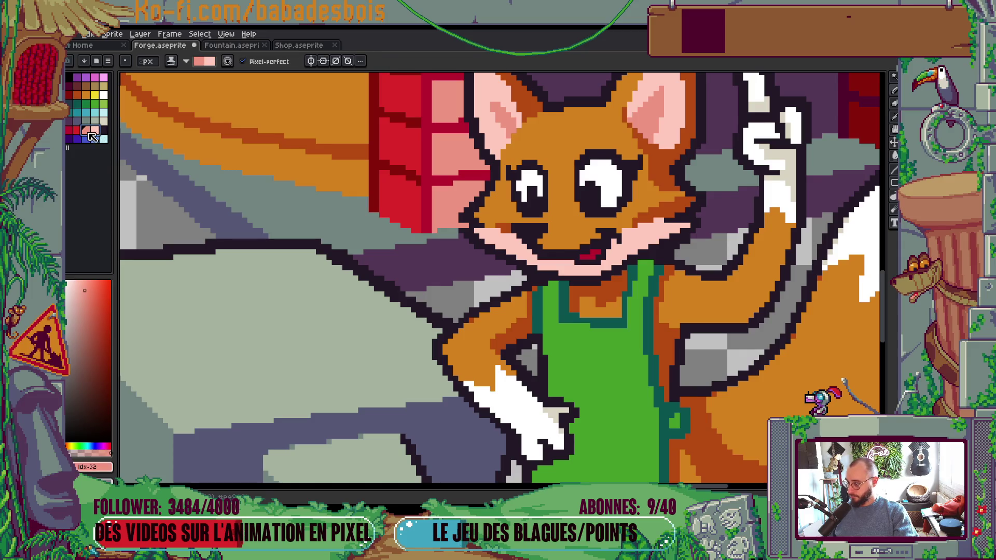
{"action": "left_click_drag", "start_coordinate": [521, 252], "coordinate": [506, 236]}
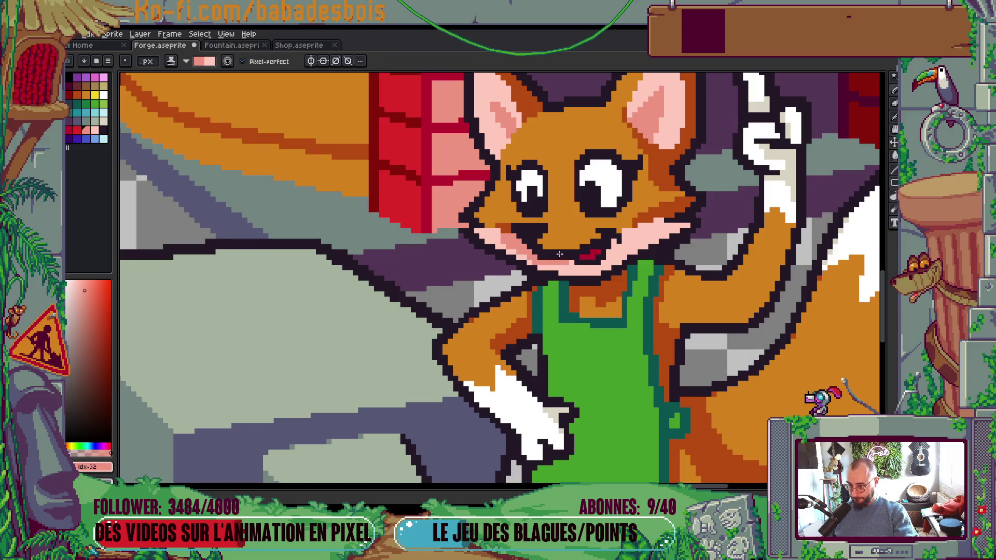
{"action": "scroll", "coordinate": [549, 256], "scroll_direction": "down", "scroll_amount": 3}
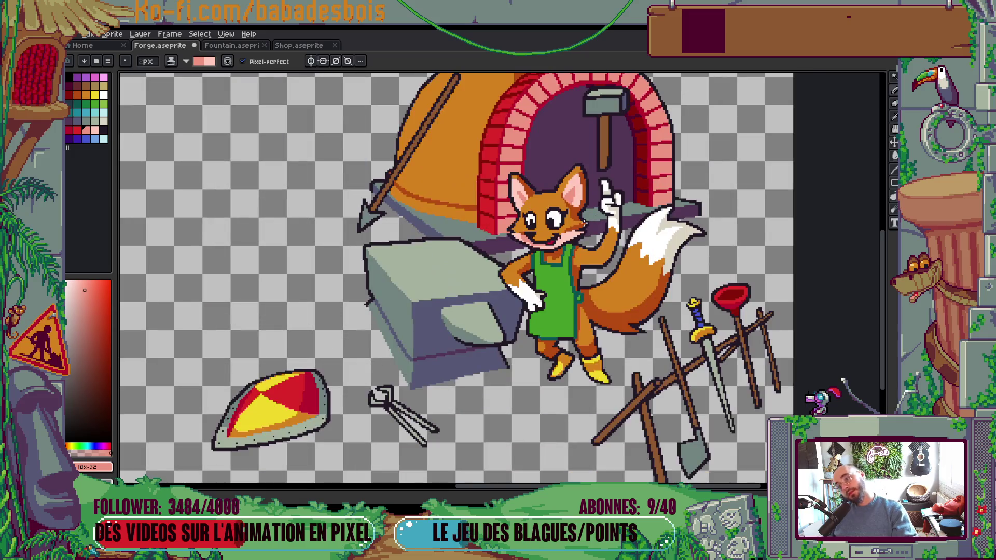
{"action": "scroll", "coordinate": [548, 256], "scroll_direction": "up", "scroll_amount": 3}
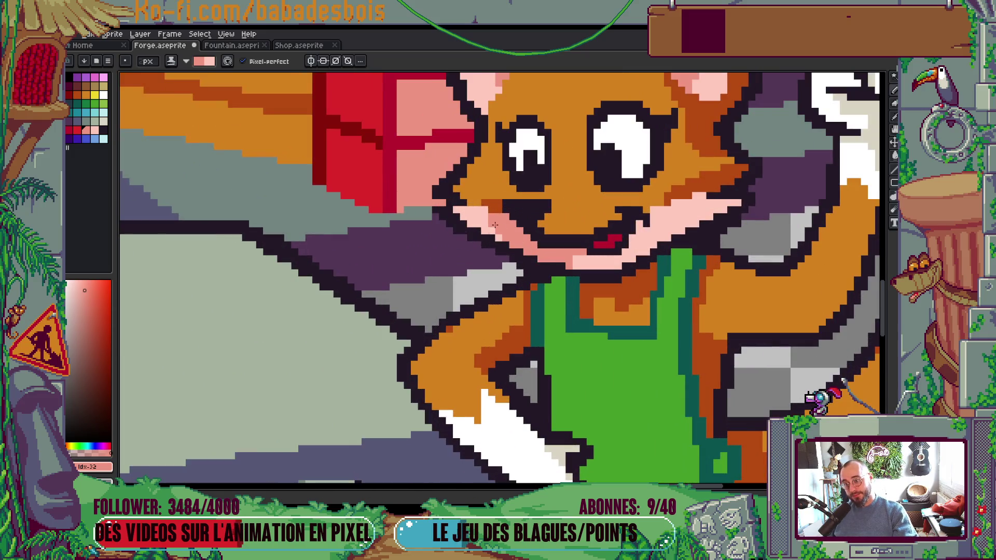
Step: Darken one more salmon pixel on the lower cheek and return to the full forge scene view
{"action": "left_click", "coordinate": [583, 258]}
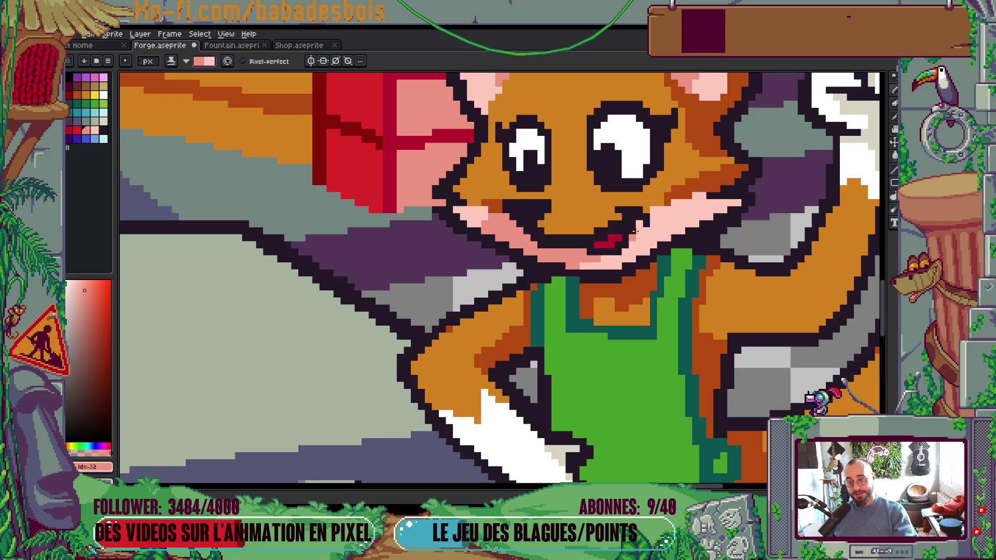
{"action": "scroll", "coordinate": [597, 242], "scroll_direction": "down", "scroll_amount": 5}
{"action": "scroll", "coordinate": [565, 199], "scroll_direction": "up", "scroll_amount": 5}
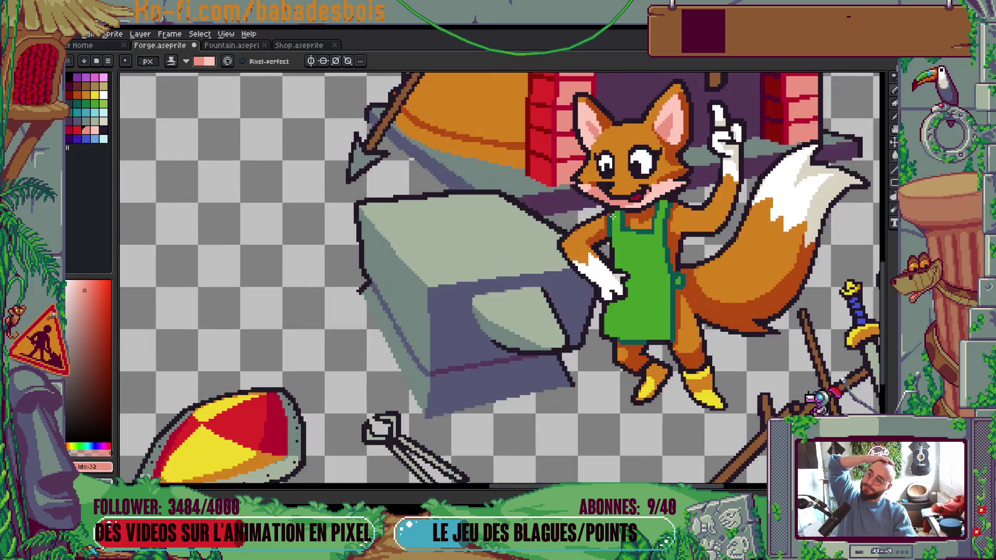
{"action": "scroll", "coordinate": [565, 198], "scroll_direction": "up", "scroll_amount": 1}
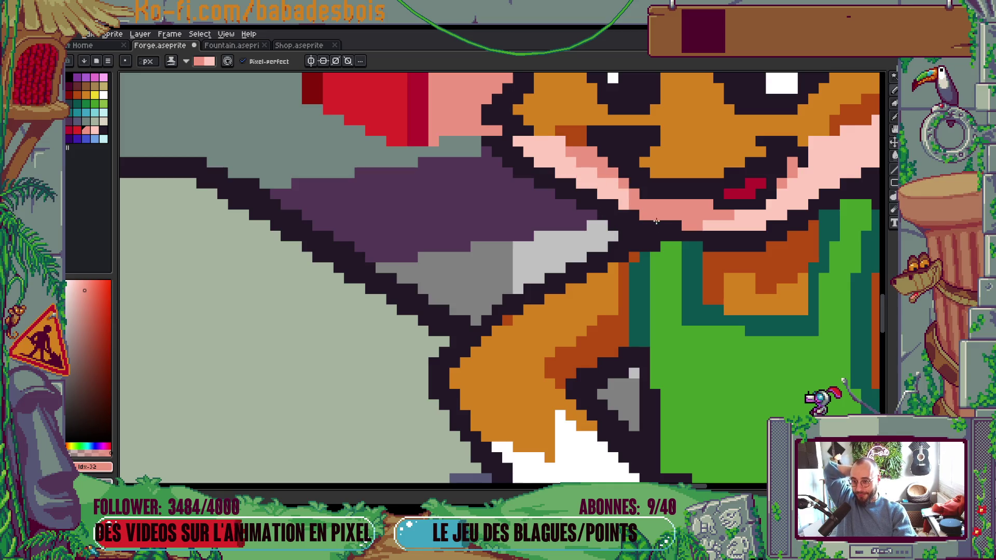
{"action": "scroll", "coordinate": [634, 185], "scroll_direction": "down", "scroll_amount": 4}
{"action": "scroll", "coordinate": [634, 184], "scroll_direction": "up", "scroll_amount": 1}
{"action": "left_click_drag", "start_coordinate": [634, 184], "coordinate": [611, 219]}
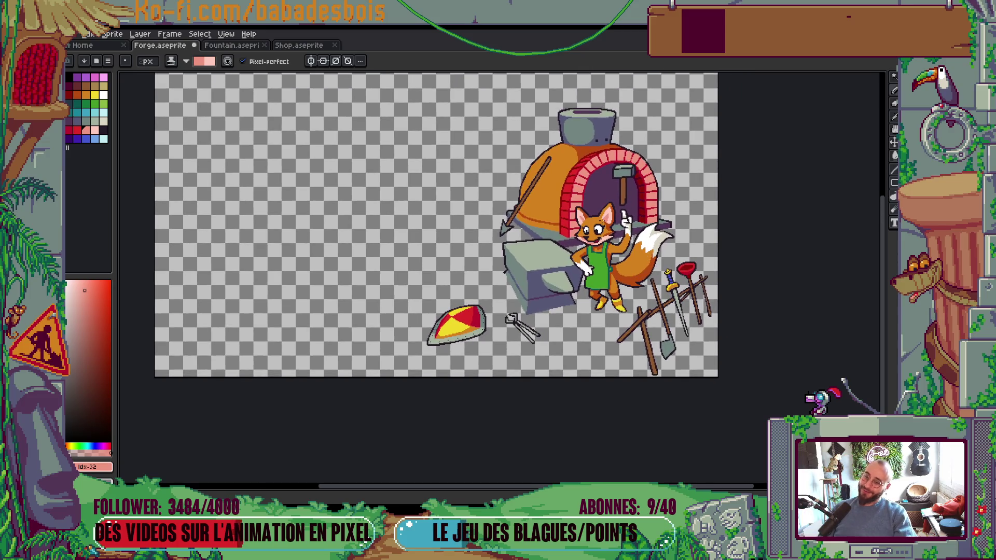
{"action": "scroll", "coordinate": [614, 216], "scroll_direction": "up", "scroll_amount": 3}
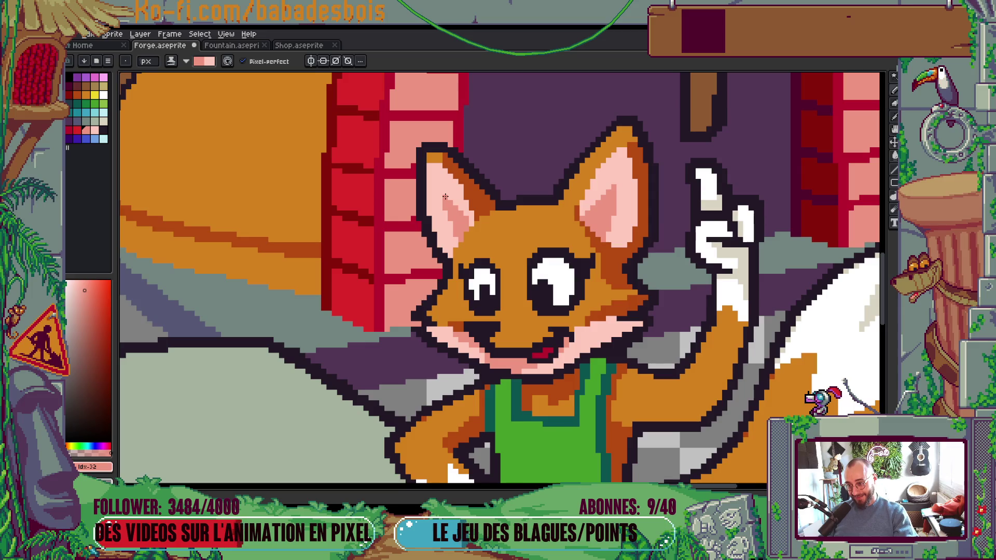
{"action": "scroll", "coordinate": [639, 215], "scroll_direction": "down", "scroll_amount": 4}
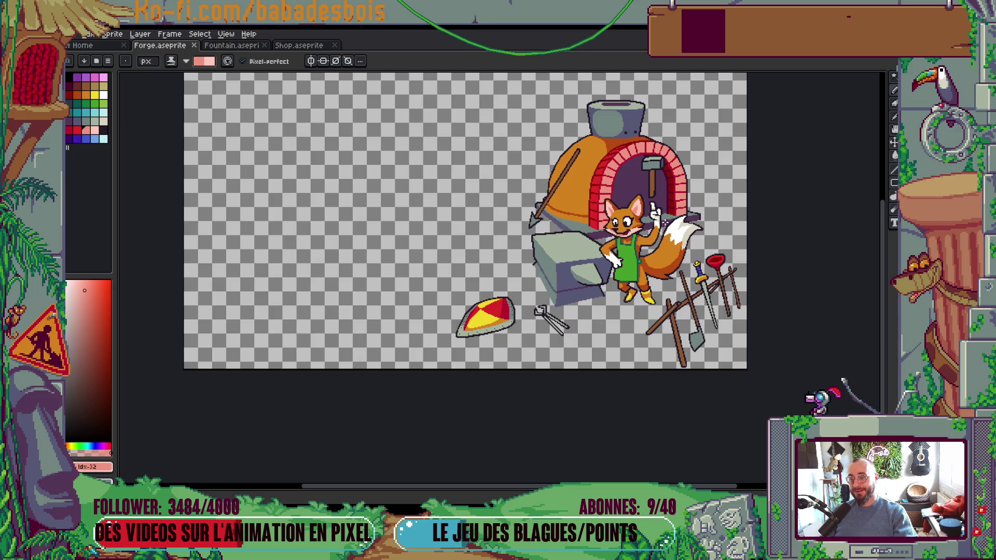
{"action": "scroll", "coordinate": [664, 223], "scroll_direction": "up", "scroll_amount": 4}
Step: Paint darker pink pixels inside the fox's right ear
{"action": "left_click", "coordinate": [174, 64]}
{"action": "left_click", "coordinate": [211, 74]}
{"action": "left_click", "coordinate": [643, 204]}
{"action": "left_click", "coordinate": [620, 153]}
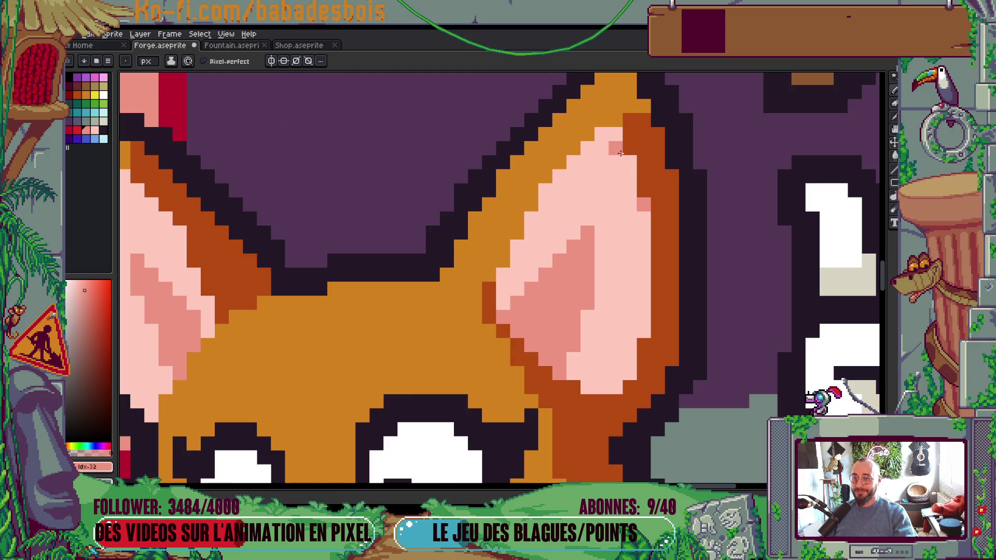
{"action": "left_click", "coordinate": [644, 344]}
Step: Paint darker pink pixels on the fox's left ear
{"action": "mouse_move", "coordinate": [647, 361]}
{"action": "left_mouse_down"}
{"action": "mouse_move", "coordinate": [707, 271]}
{"action": "mouse_move", "coordinate": [960, 347]}
{"action": "left_mouse_up"}
{"action": "left_click", "coordinate": [506, 245]}
{"action": "left_click", "coordinate": [488, 218]}
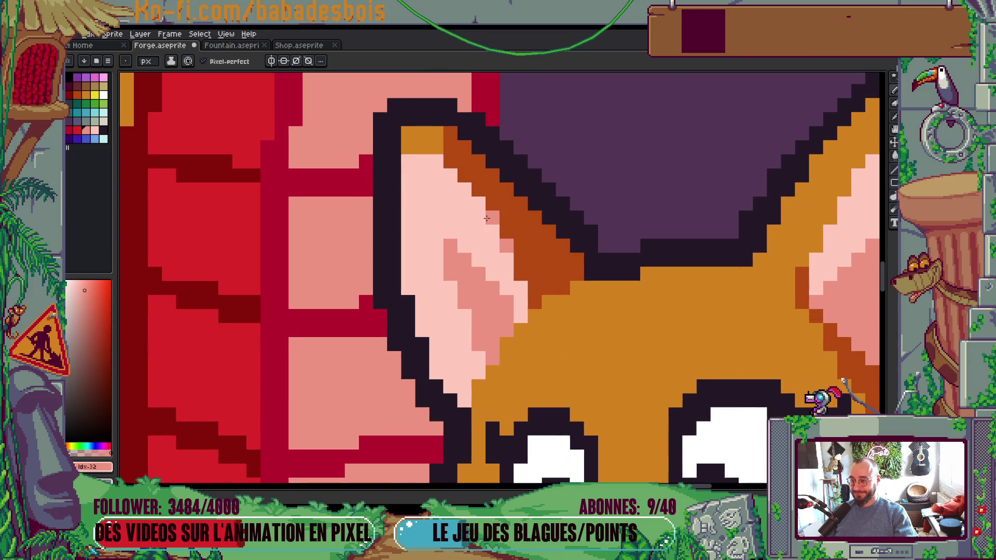
{"action": "scroll", "coordinate": [487, 218], "scroll_direction": "down", "scroll_amount": 2}
{"action": "key", "text": "v"}
{"action": "key", "text": "b"}
{"action": "scroll", "coordinate": [590, 302], "scroll_direction": "down", "scroll_amount": 2}
{"action": "scroll", "coordinate": [590, 302], "scroll_direction": "up", "scroll_amount": 1}
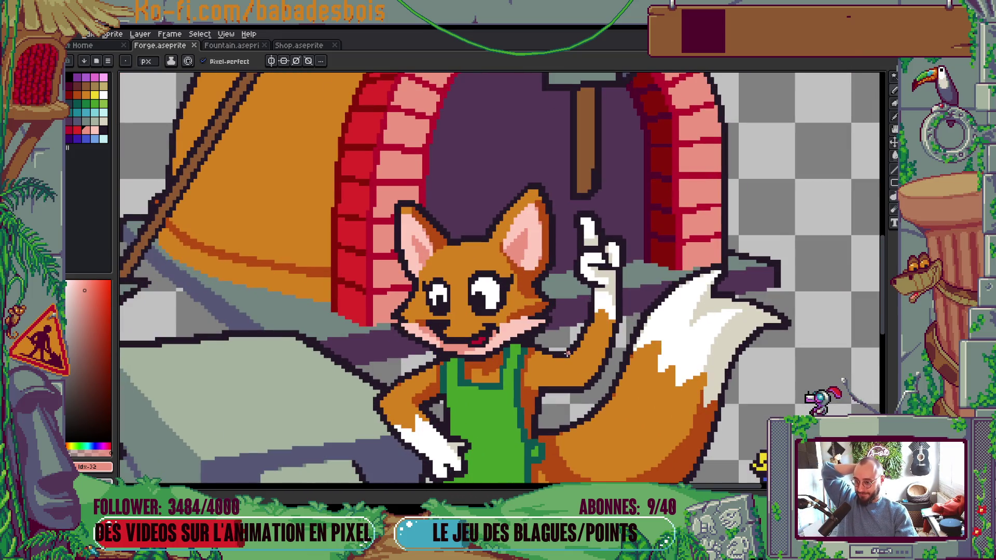
{"action": "scroll", "coordinate": [568, 354], "scroll_direction": "down", "scroll_amount": 3}
{"action": "scroll", "coordinate": [561, 280], "scroll_direction": "up", "scroll_amount": 5}
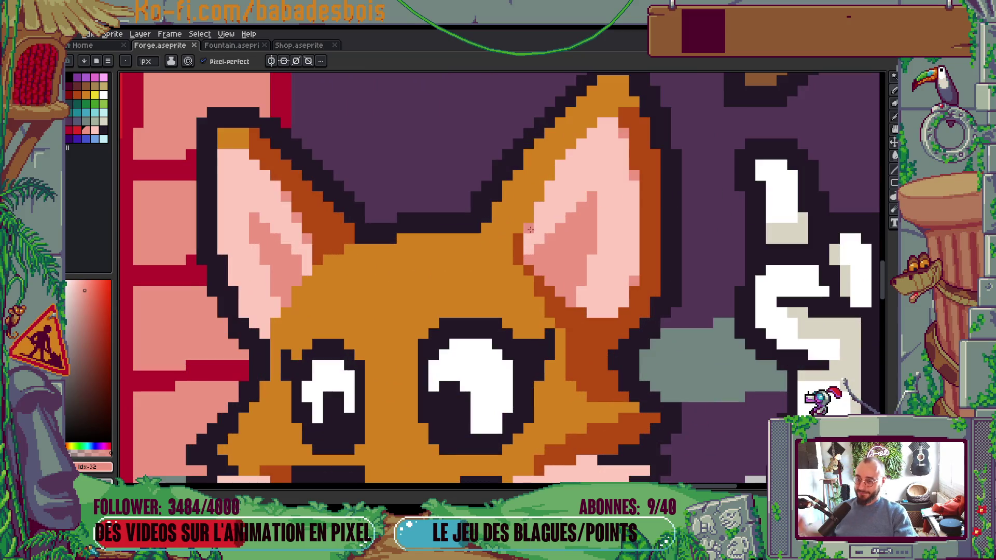
Step: Eyedrop the fur orange and paint over the stray shading beside the ear
{"action": "left_click", "coordinate": [516, 220], "text": "alt"}
{"action": "left_click_drag", "start_coordinate": [517, 237], "coordinate": [518, 262]}
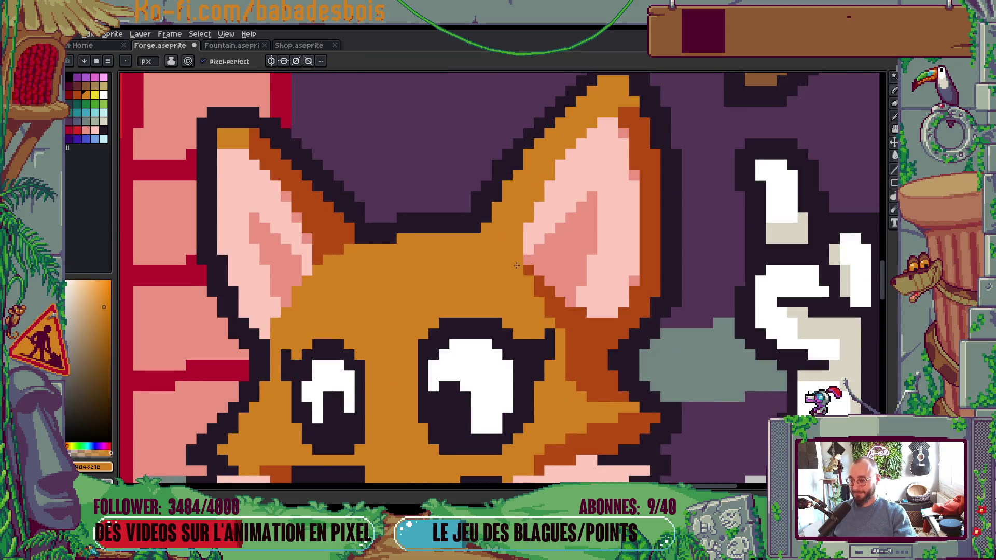
{"action": "scroll", "coordinate": [519, 257], "scroll_direction": "down", "scroll_amount": 5}
Step: Save Forge.aseprite
{"action": "key", "text": "ctrl+s"}
{"action": "scroll", "coordinate": [378, 254], "scroll_direction": "down", "scroll_amount": 2}
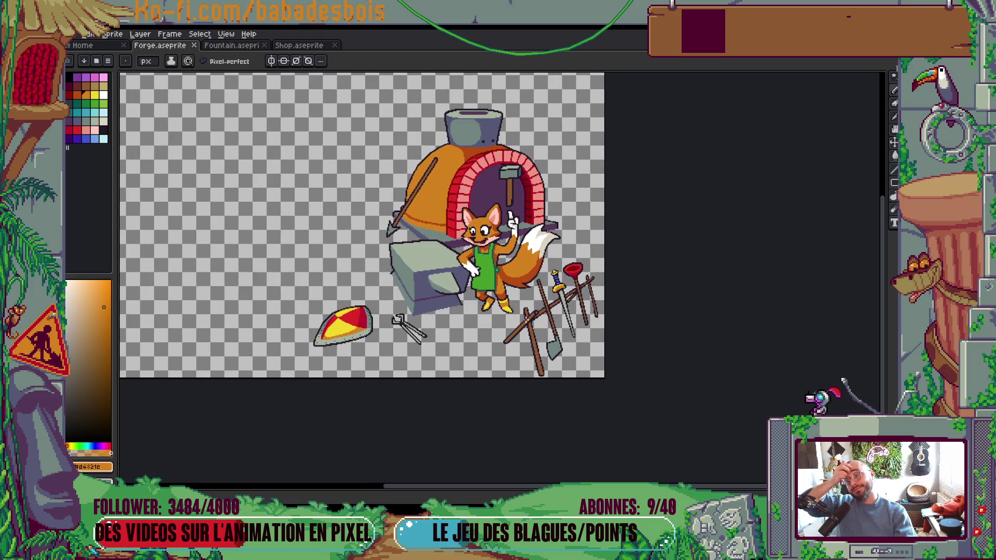
{"action": "scroll", "coordinate": [493, 257], "scroll_direction": "up", "scroll_amount": 5}
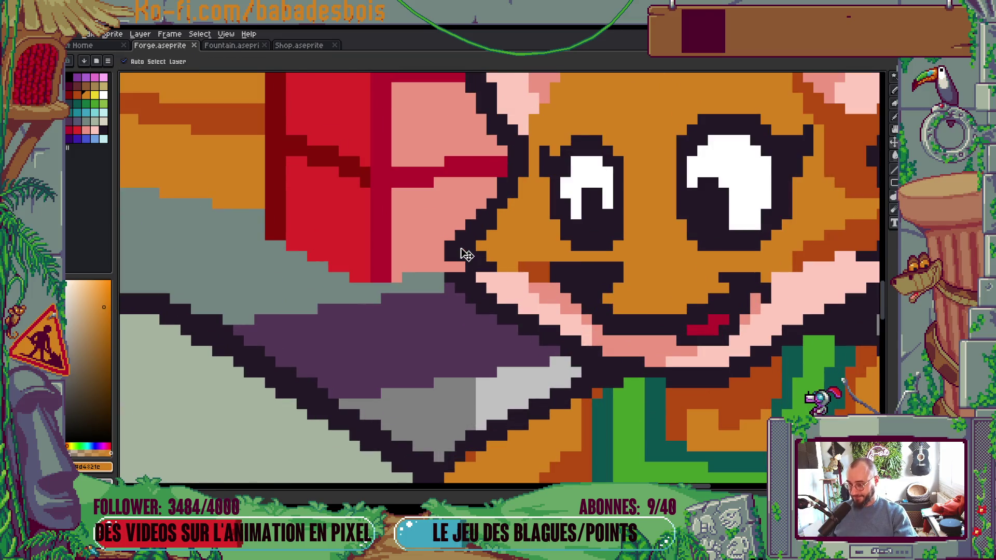
{"action": "scroll", "coordinate": [449, 257], "scroll_direction": "down", "scroll_amount": 5}
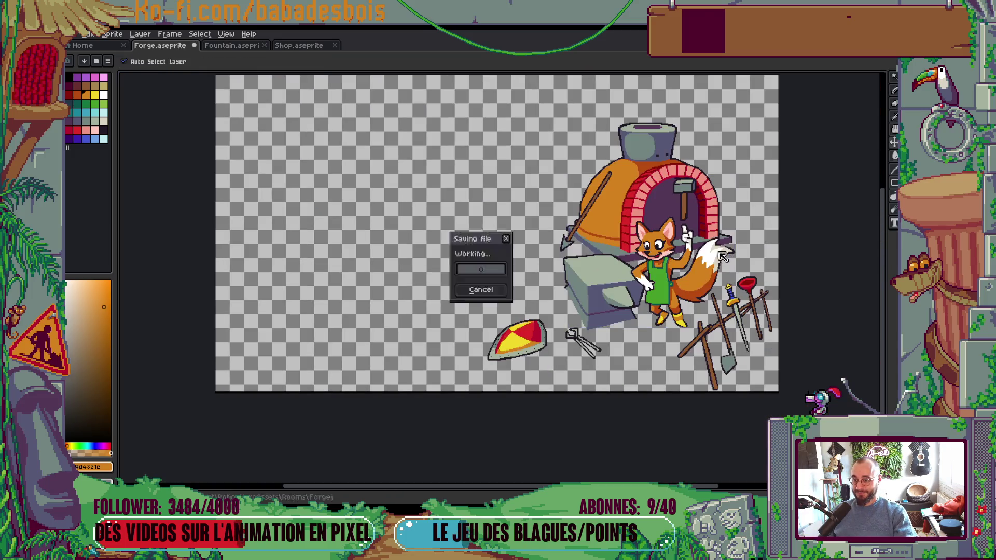
{"action": "scroll", "coordinate": [673, 246], "scroll_direction": "up", "scroll_amount": 4}
{"action": "scroll", "coordinate": [674, 246], "scroll_direction": "up", "scroll_amount": 1}
{"action": "scroll", "coordinate": [674, 244], "scroll_direction": "down", "scroll_amount": 4}
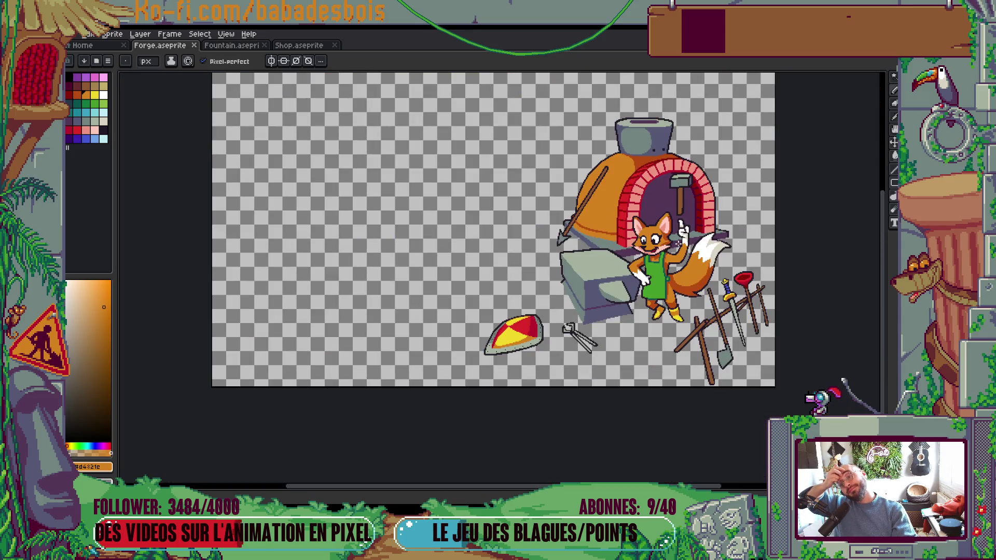
Step: Sample the salmon colour and paint salmon pixels along the fox's lower lip
{"action": "scroll", "coordinate": [674, 244], "scroll_direction": "up", "scroll_amount": 6}
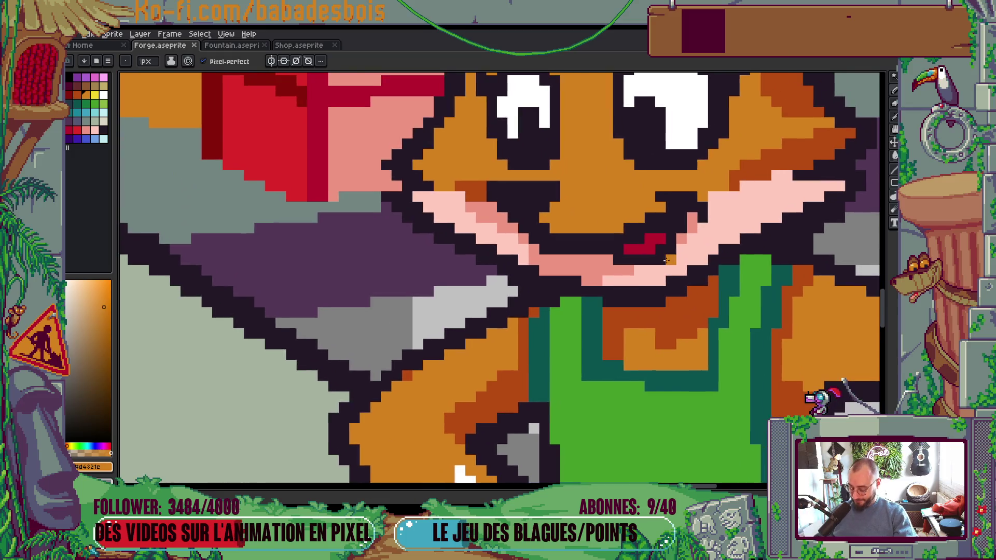
{"action": "key", "text": "alt"}
{"action": "left_click", "coordinate": [606, 266], "text": "alt"}
{"action": "left_click", "coordinate": [694, 247]}
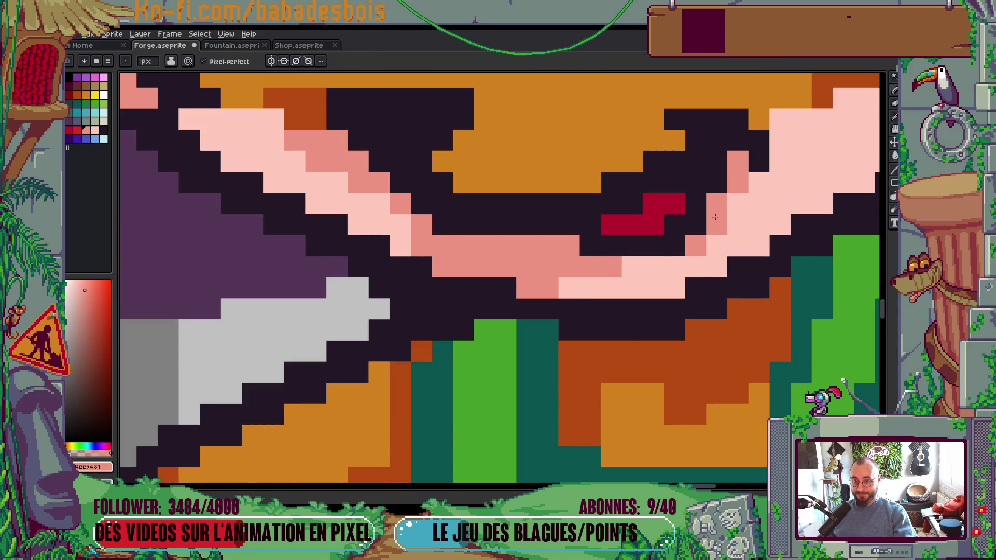
{"action": "mouse_move", "coordinate": [719, 249]}
{"action": "left_mouse_down"}
{"action": "mouse_move", "coordinate": [716, 267]}
{"action": "mouse_move", "coordinate": [675, 287]}
{"action": "mouse_move", "coordinate": [638, 287]}
{"action": "mouse_move", "coordinate": [652, 285]}
{"action": "left_mouse_up"}
{"action": "left_click", "coordinate": [569, 288]}
{"action": "scroll", "coordinate": [569, 288], "scroll_direction": "down", "scroll_amount": 5}
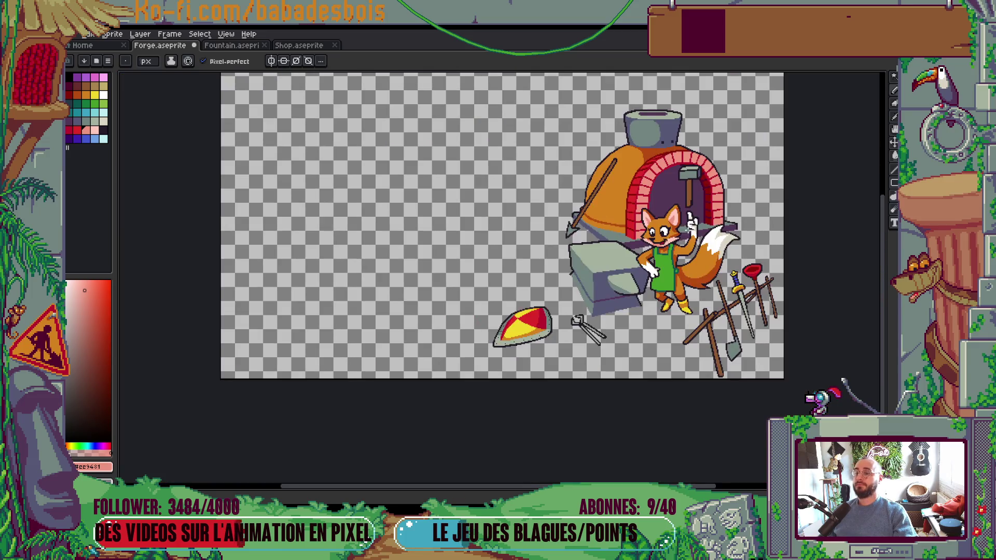
{"action": "key", "text": "ctrl"}
{"action": "scroll", "coordinate": [685, 225], "scroll_direction": "down", "scroll_amount": 2}
{"action": "scroll", "coordinate": [713, 225], "scroll_direction": "up", "scroll_amount": 2}
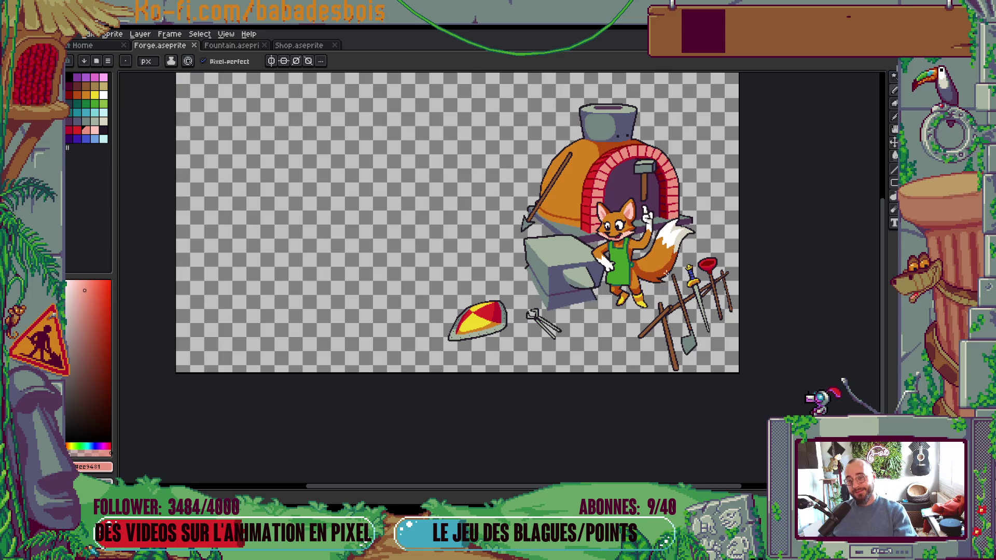
{"action": "scroll", "coordinate": [543, 248], "scroll_direction": "up", "scroll_amount": 6}
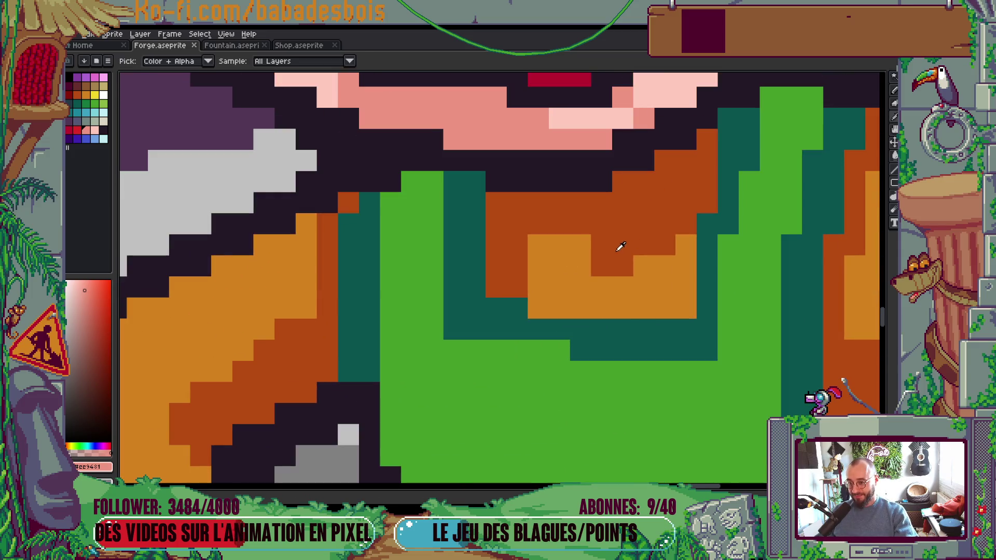
Step: Sample the rust orange fur colour and add a pixel beside the apron
{"action": "left_click", "coordinate": [544, 248], "text": "alt"}
{"action": "left_click", "coordinate": [543, 248]}
{"action": "scroll", "coordinate": [544, 248], "scroll_direction": "down", "scroll_amount": 3}
{"action": "scroll", "coordinate": [552, 249], "scroll_direction": "up", "scroll_amount": 2}
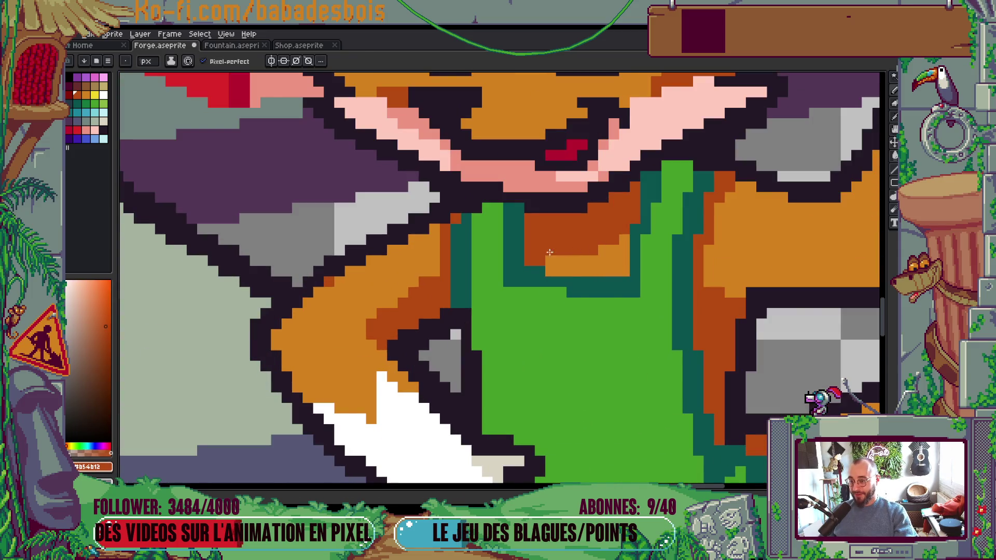
{"action": "scroll", "coordinate": [440, 228], "scroll_direction": "down", "scroll_amount": 4}
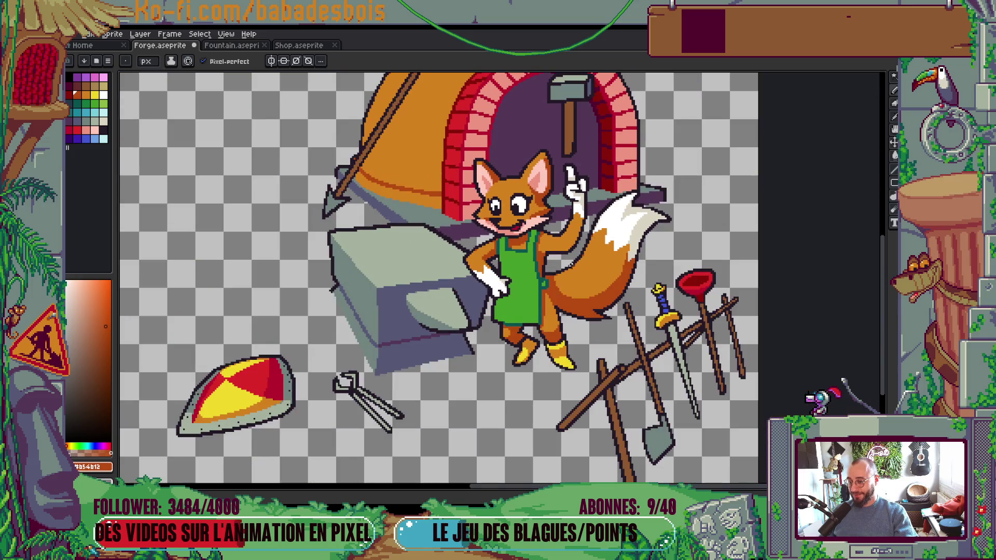
{"action": "scroll", "coordinate": [482, 273], "scroll_direction": "up", "scroll_amount": 3}
{"action": "scroll", "coordinate": [482, 274], "scroll_direction": "up", "scroll_amount": 4}
Step: Sample the dark outline colour and paint outline pixels beside the fox's hand
{"action": "left_click", "coordinate": [438, 273], "text": "alt"}
{"action": "left_click_drag", "start_coordinate": [426, 255], "coordinate": [448, 256]}
{"action": "scroll", "coordinate": [550, 252], "scroll_direction": "down", "scroll_amount": 5}
{"action": "scroll", "coordinate": [591, 236], "scroll_direction": "up", "scroll_amount": 1}
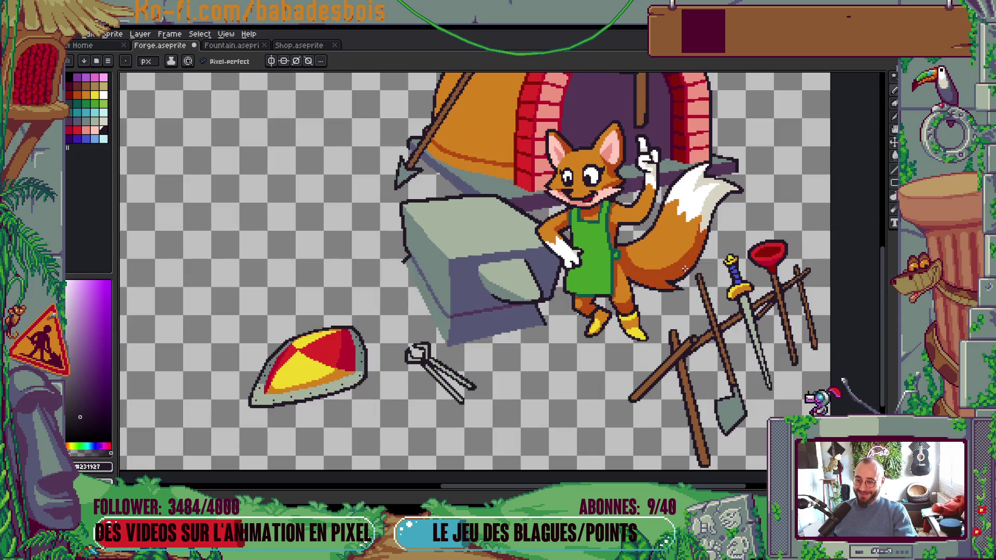
{"action": "scroll", "coordinate": [677, 281], "scroll_direction": "up", "scroll_amount": 3}
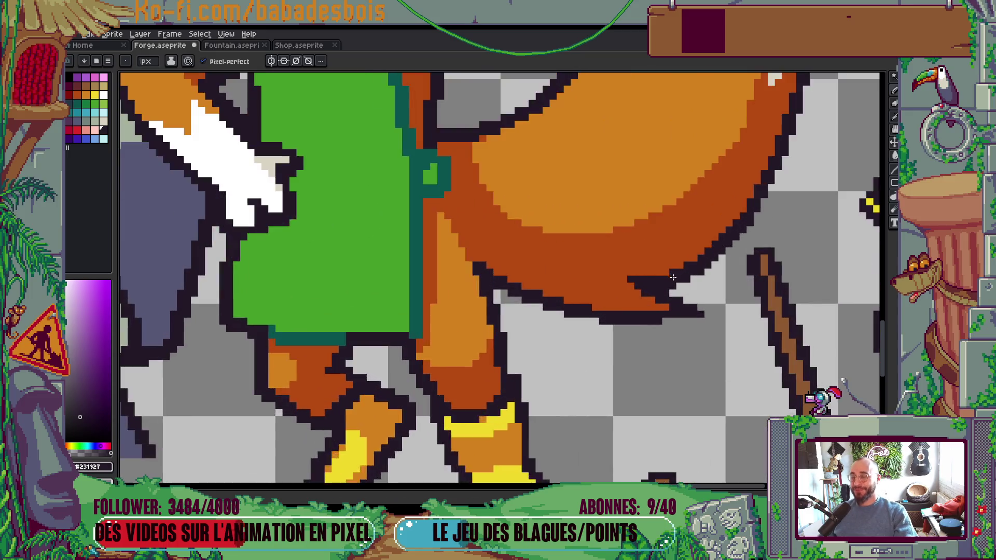
{"action": "scroll", "coordinate": [673, 280], "scroll_direction": "up", "scroll_amount": 3}
Step: Extend the dark outline along the bottom edge of the fox's tail tip
{"action": "left_click", "coordinate": [700, 389]}
{"action": "mouse_move", "coordinate": [700, 389]}
{"action": "left_mouse_down"}
{"action": "mouse_move", "coordinate": [614, 396]}
{"action": "mouse_move", "coordinate": [741, 396]}
{"action": "mouse_move", "coordinate": [749, 369]}
{"action": "left_mouse_up"}
{"action": "scroll", "coordinate": [749, 369], "scroll_direction": "down", "scroll_amount": 3}
{"action": "scroll", "coordinate": [793, 307], "scroll_direction": "up", "scroll_amount": 3}
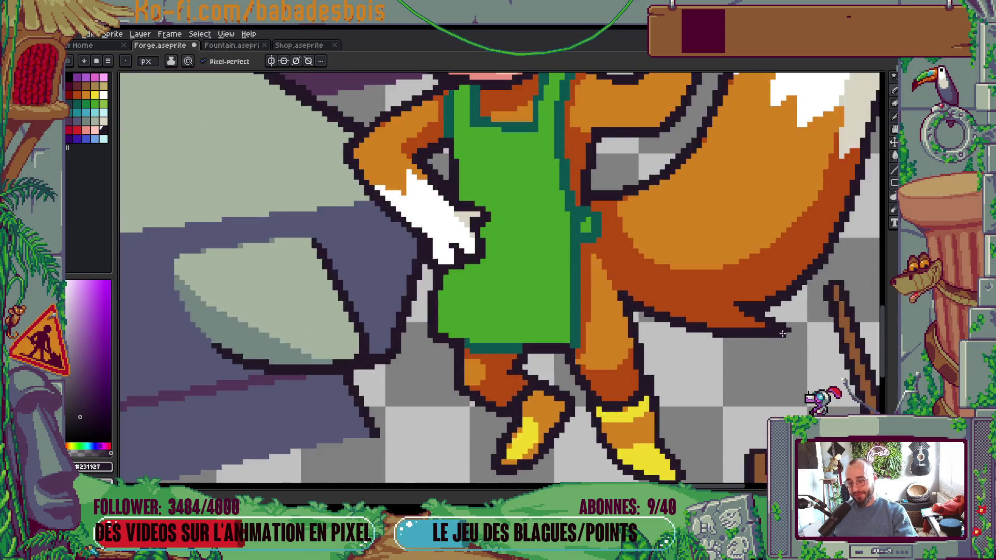
{"action": "scroll", "coordinate": [744, 275], "scroll_direction": "down", "scroll_amount": 5}
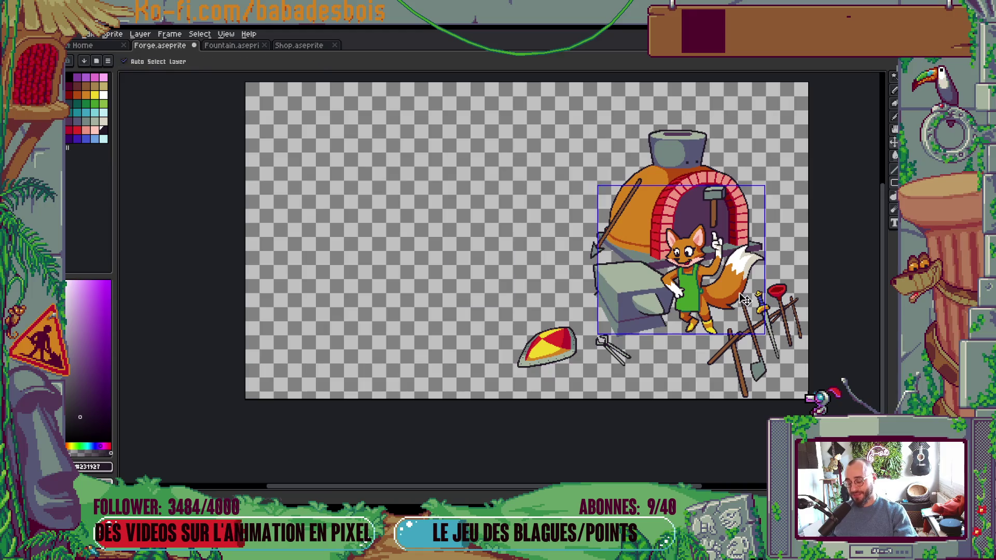
{"action": "left_click_drag", "start_coordinate": [726, 292], "coordinate": [625, 293]}
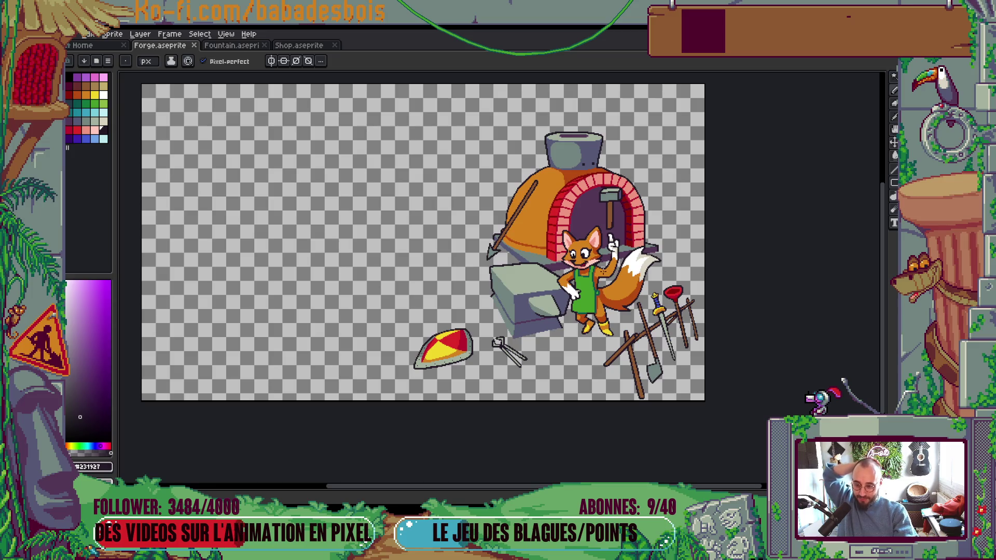
{"action": "scroll", "coordinate": [560, 229], "scroll_direction": "up", "scroll_amount": 4}
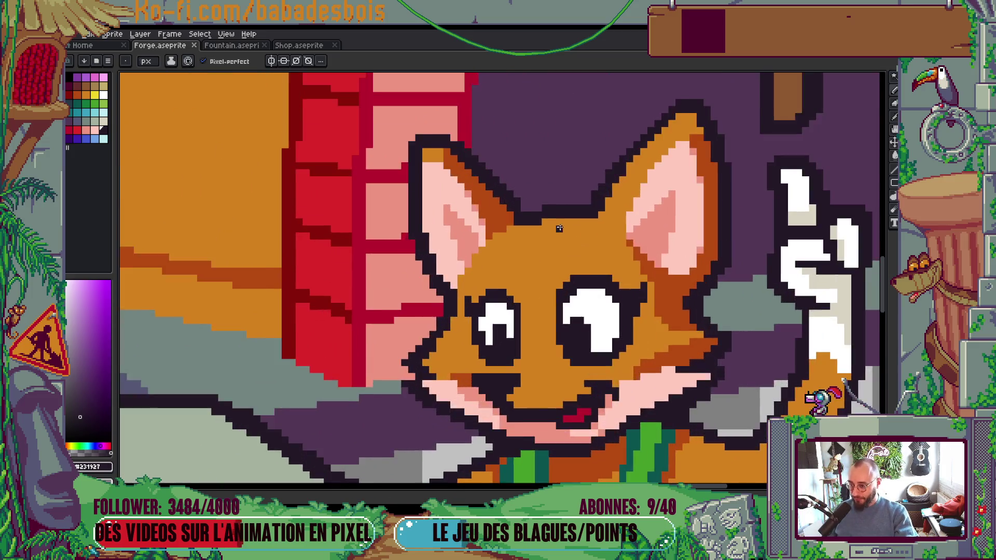
{"action": "scroll", "coordinate": [559, 228], "scroll_direction": "up", "scroll_amount": 2}
Step: Add dark orange pixels atop the fox's head and on the ear
{"action": "left_click", "coordinate": [692, 249], "text": "alt"}
{"action": "left_click", "coordinate": [559, 213]}
{"action": "left_click", "coordinate": [551, 203]}
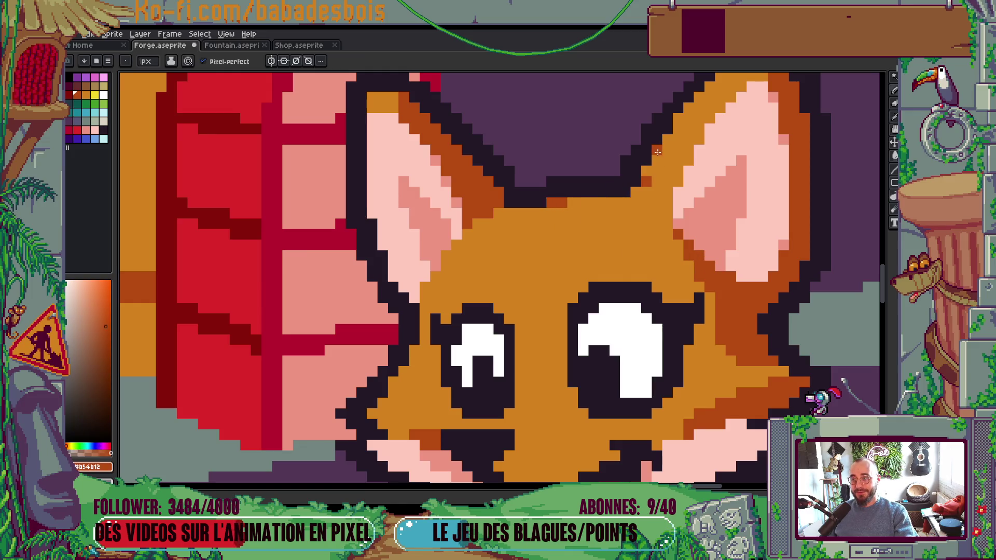
{"action": "left_click_drag", "start_coordinate": [631, 171], "coordinate": [626, 200]}
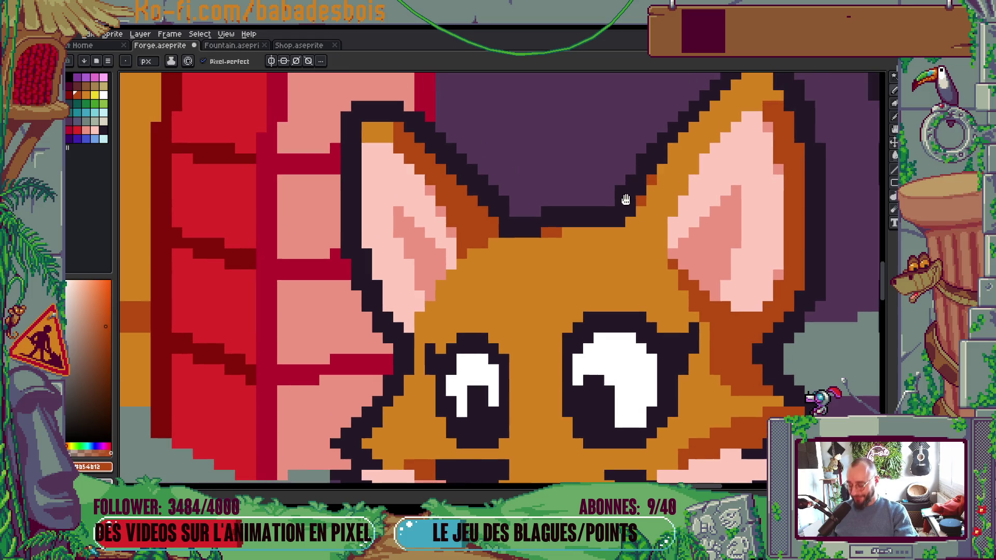
{"action": "left_click", "coordinate": [626, 202], "text": "alt"}
{"action": "scroll", "coordinate": [633, 170], "scroll_direction": "down", "scroll_amount": 5}
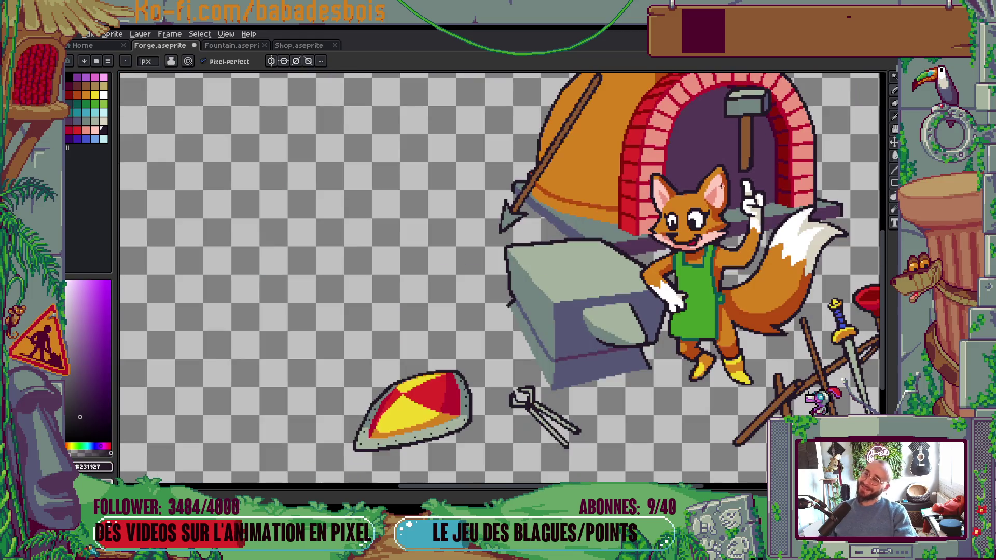
{"action": "scroll", "coordinate": [723, 187], "scroll_direction": "up", "scroll_amount": 5}
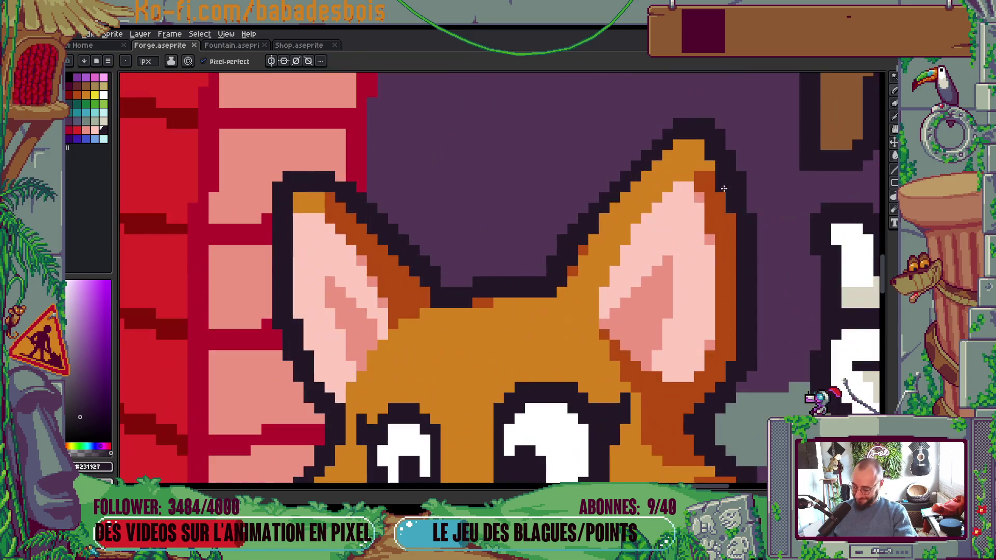
{"action": "left_click", "coordinate": [724, 188], "text": "alt"}
{"action": "left_click", "coordinate": [709, 166]}
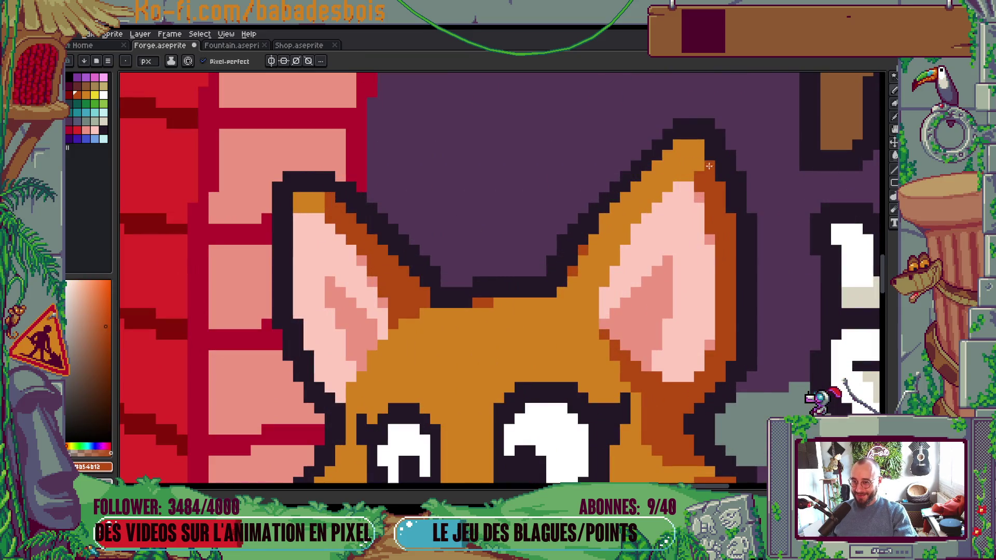
{"action": "scroll", "coordinate": [709, 166], "scroll_direction": "down", "scroll_amount": 5}
Step: Save the Forge drawing
{"action": "key", "text": "ctrl+s"}
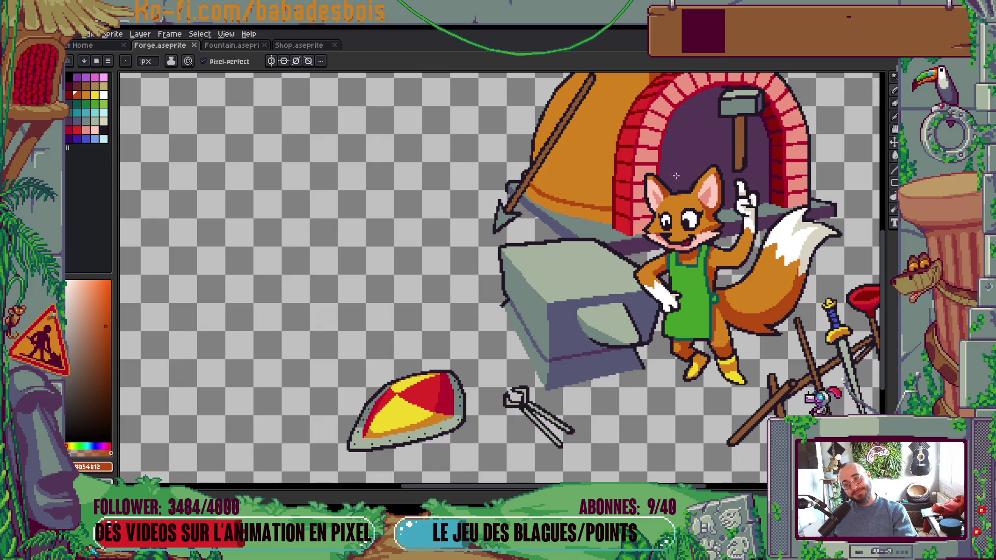
{"action": "scroll", "coordinate": [675, 179], "scroll_direction": "up", "scroll_amount": 3}
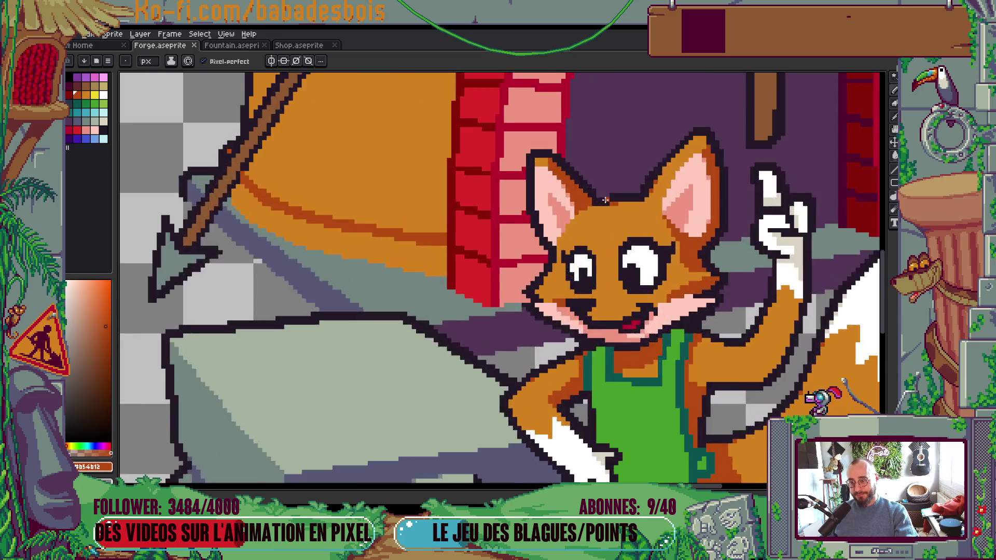
{"action": "scroll", "coordinate": [605, 200], "scroll_direction": "up", "scroll_amount": 5}
Step: Sample the ear's inner pink and adjust pink pixels along the ear outline
{"action": "left_click", "coordinate": [503, 239], "text": "alt"}
{"action": "left_click", "coordinate": [460, 325]}
{"action": "key", "text": "ctrl+z"}
{"action": "left_click", "coordinate": [418, 241]}
{"action": "left_click", "coordinate": [418, 219]}
{"action": "scroll", "coordinate": [590, 219], "scroll_direction": "down", "scroll_amount": 3}
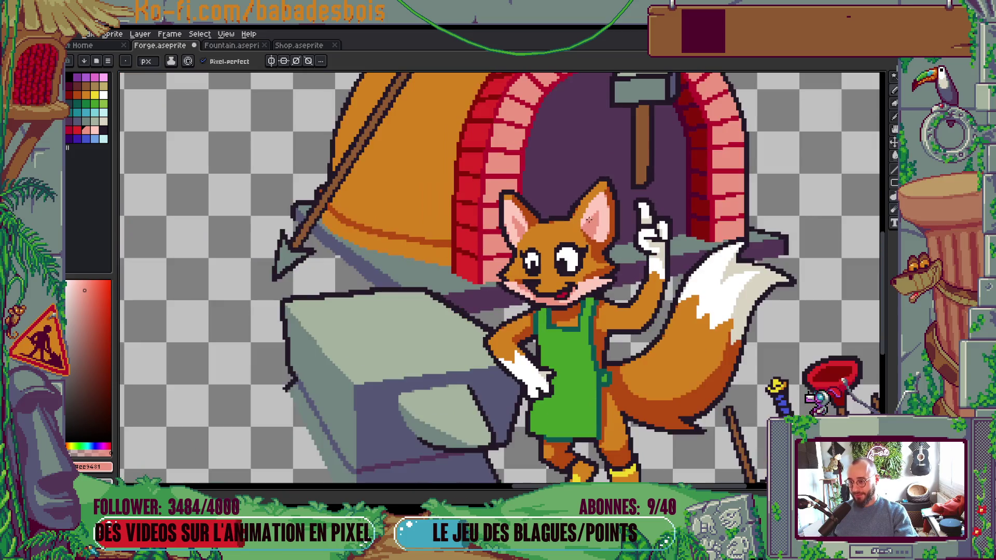
{"action": "scroll", "coordinate": [590, 219], "scroll_direction": "up", "scroll_amount": 2}
{"action": "scroll", "coordinate": [591, 220], "scroll_direction": "down", "scroll_amount": 4}
{"action": "scroll", "coordinate": [601, 243], "scroll_direction": "up", "scroll_amount": 1}
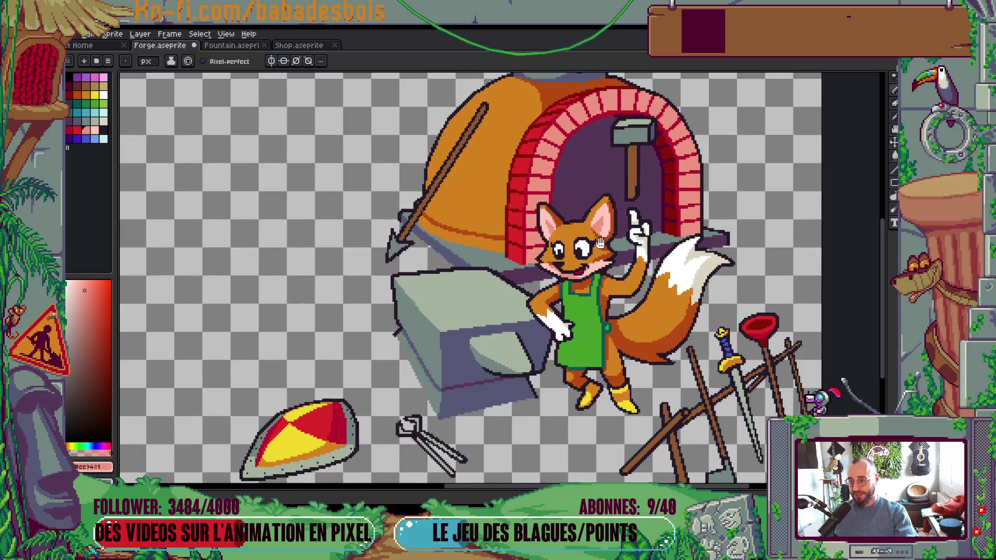
{"action": "scroll", "coordinate": [597, 231], "scroll_direction": "up", "scroll_amount": 5}
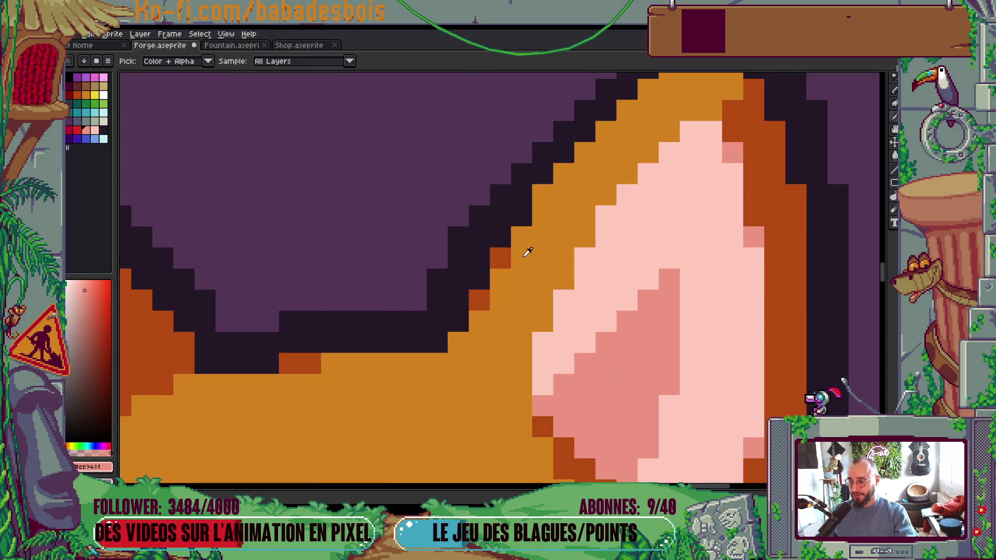
Step: Sample the ear's orange and bring the fox's face back into view
{"action": "left_click", "coordinate": [524, 255]}
{"action": "scroll", "coordinate": [519, 244], "scroll_direction": "down", "scroll_amount": 5}
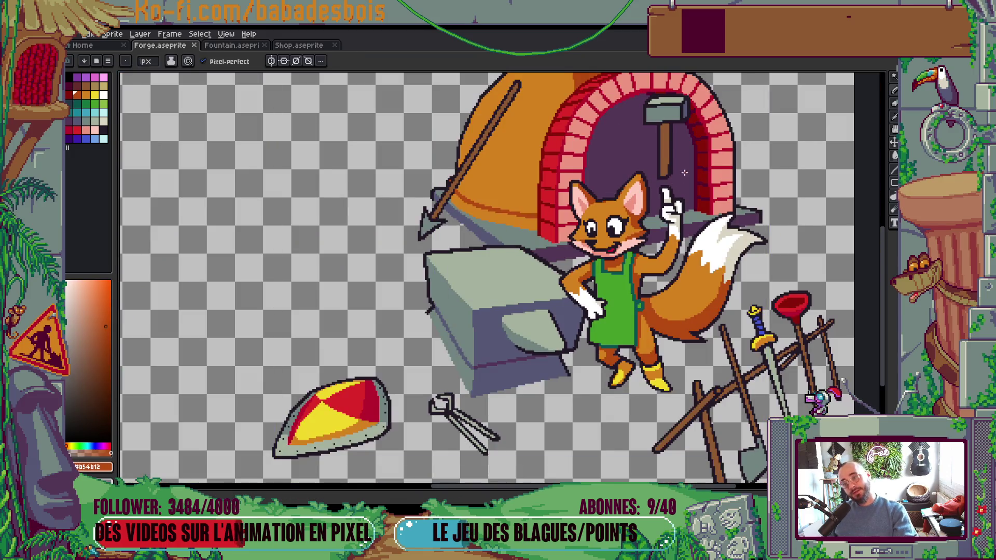
{"action": "scroll", "coordinate": [563, 306], "scroll_direction": "up", "scroll_amount": 4}
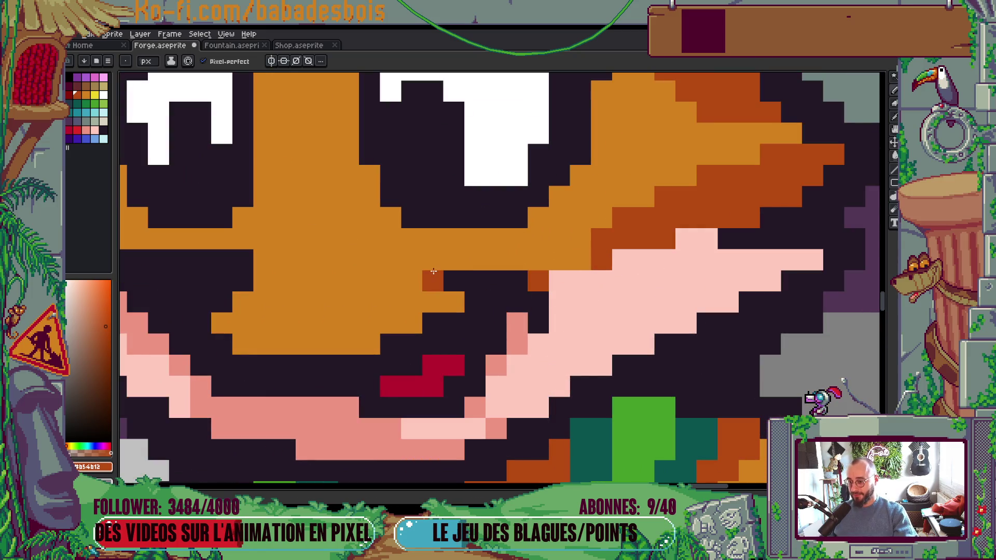
{"action": "left_click_drag", "start_coordinate": [349, 302], "coordinate": [700, 303]}
{"action": "scroll", "coordinate": [700, 303], "scroll_direction": "down", "scroll_amount": 3}
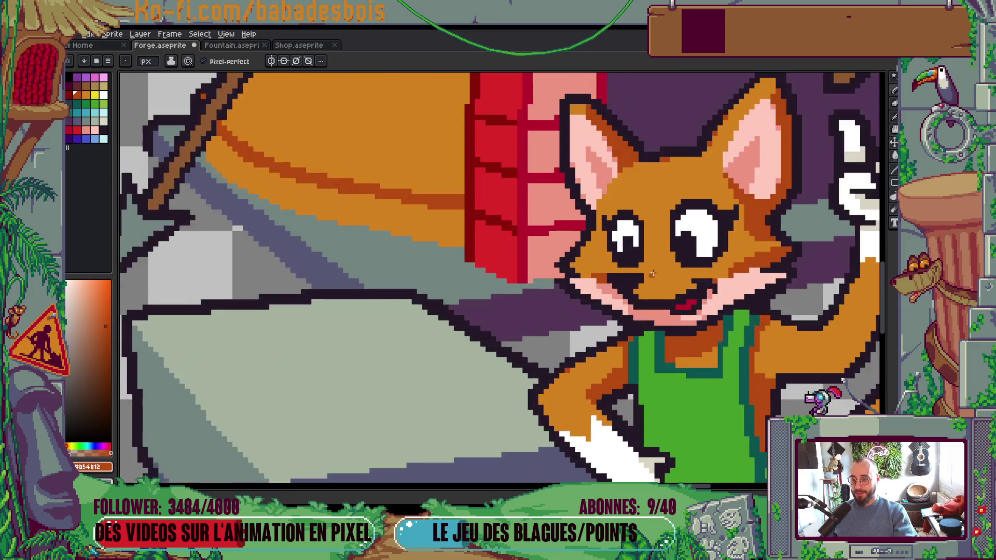
{"action": "scroll", "coordinate": [667, 296], "scroll_direction": "up", "scroll_amount": 3}
{"action": "scroll", "coordinate": [667, 296], "scroll_direction": "down", "scroll_amount": 4}
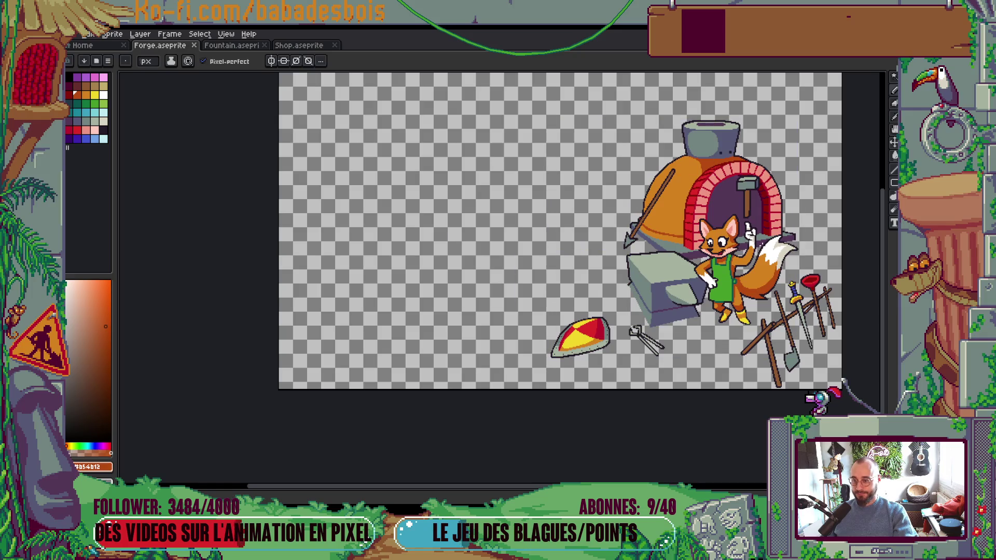
{"action": "left_click_drag", "start_coordinate": [762, 246], "coordinate": [722, 237]}
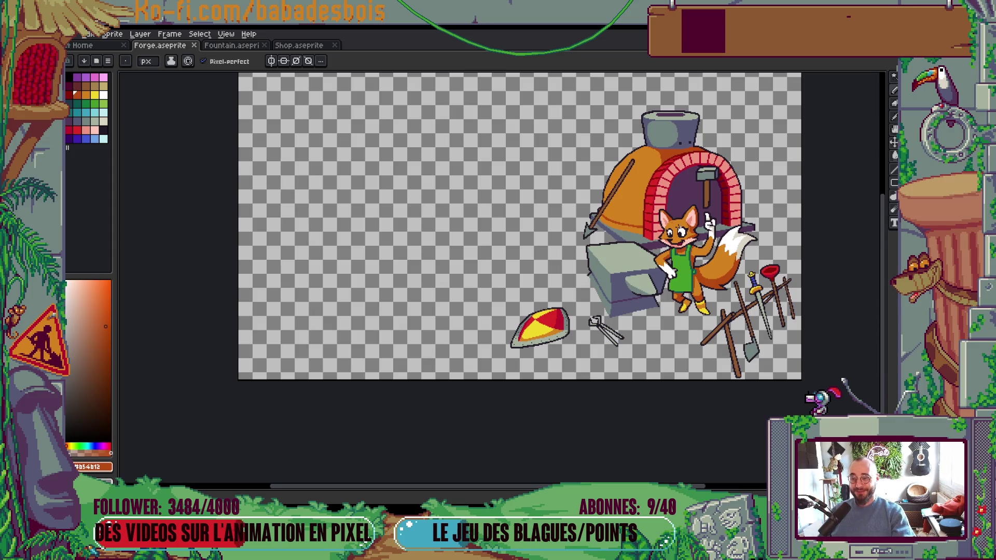
Step: Repaint the pupil pixels of the fox's right eye white
{"action": "scroll", "coordinate": [655, 237], "scroll_direction": "up", "scroll_amount": 5}
{"action": "left_click_drag", "start_coordinate": [658, 236], "coordinate": [640, 242]}
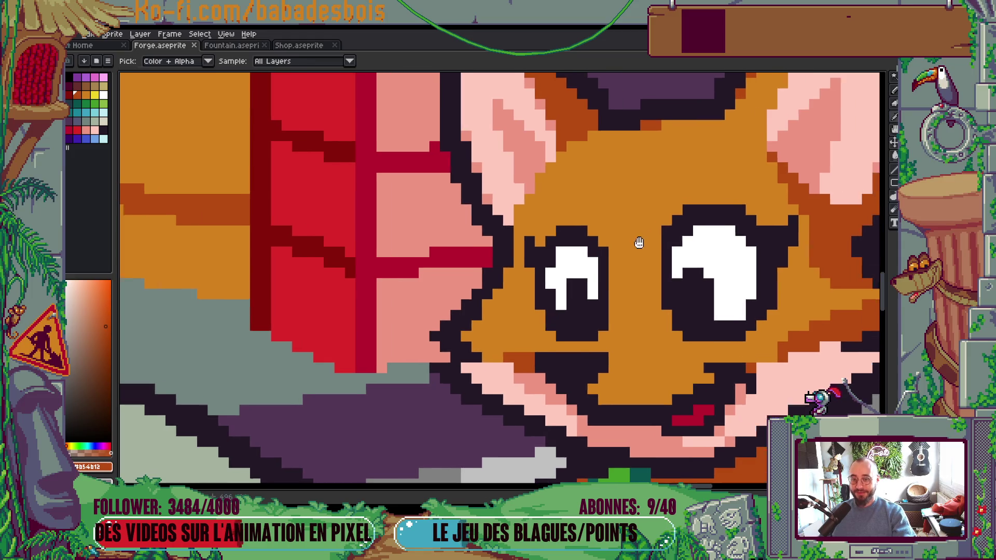
{"action": "scroll", "coordinate": [640, 242], "scroll_direction": "down", "scroll_amount": 3}
{"action": "scroll", "coordinate": [648, 259], "scroll_direction": "up", "scroll_amount": 3}
{"action": "left_click", "coordinate": [659, 271], "text": "alt"}
{"action": "left_click", "coordinate": [657, 283]}
{"action": "left_click", "coordinate": [685, 270]}
{"action": "left_click", "coordinate": [685, 256]}
Step: Thicken the right ear's outline with the dark outline colour
{"action": "scroll", "coordinate": [685, 256], "scroll_direction": "down", "scroll_amount": 3}
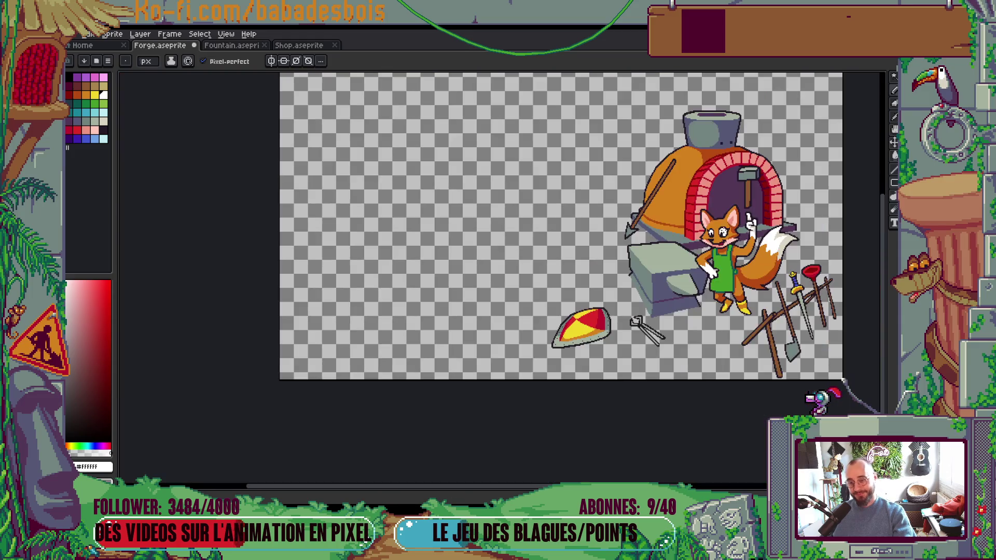
{"action": "scroll", "coordinate": [709, 232], "scroll_direction": "up", "scroll_amount": 4}
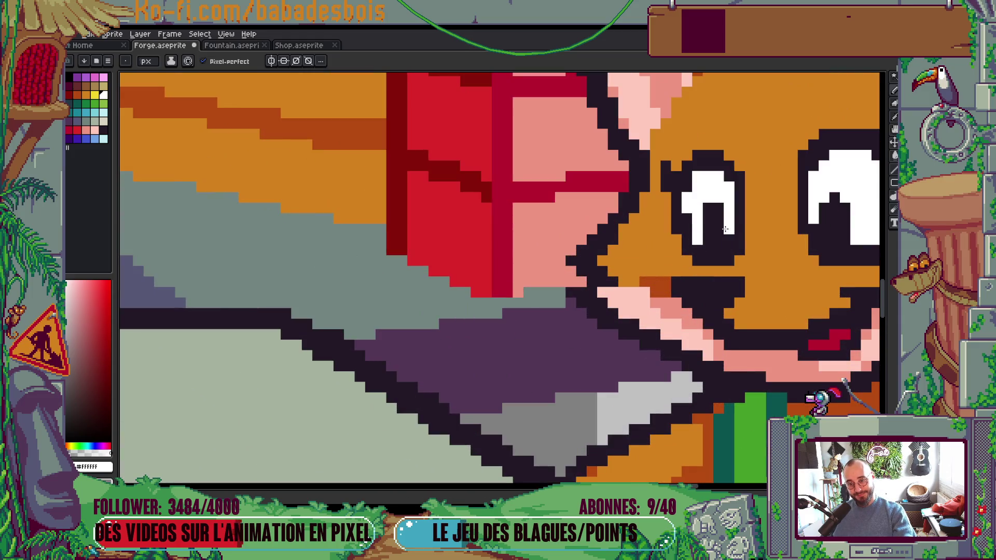
{"action": "scroll", "coordinate": [688, 218], "scroll_direction": "down", "scroll_amount": 5}
{"action": "scroll", "coordinate": [746, 197], "scroll_direction": "up", "scroll_amount": 1}
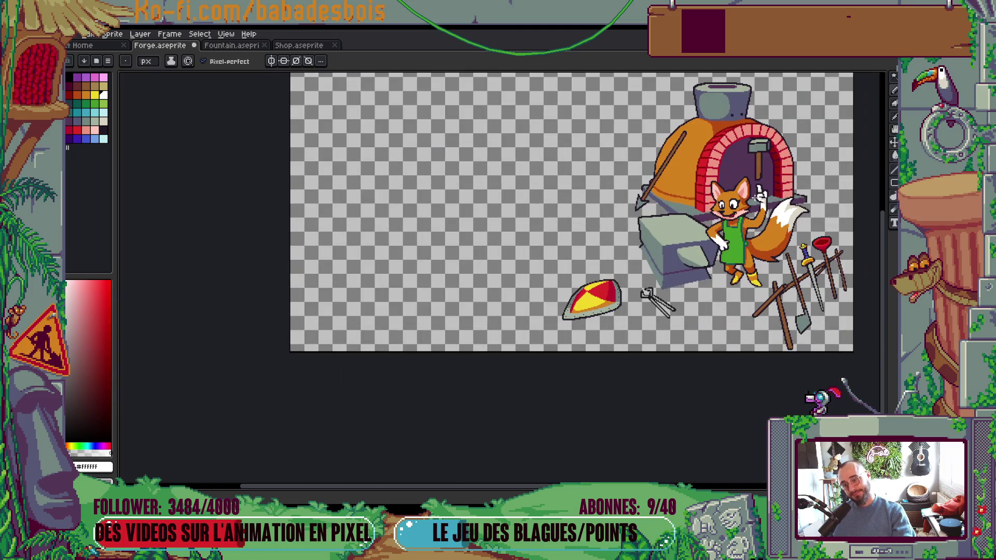
{"action": "left_click_drag", "start_coordinate": [777, 206], "coordinate": [749, 243]}
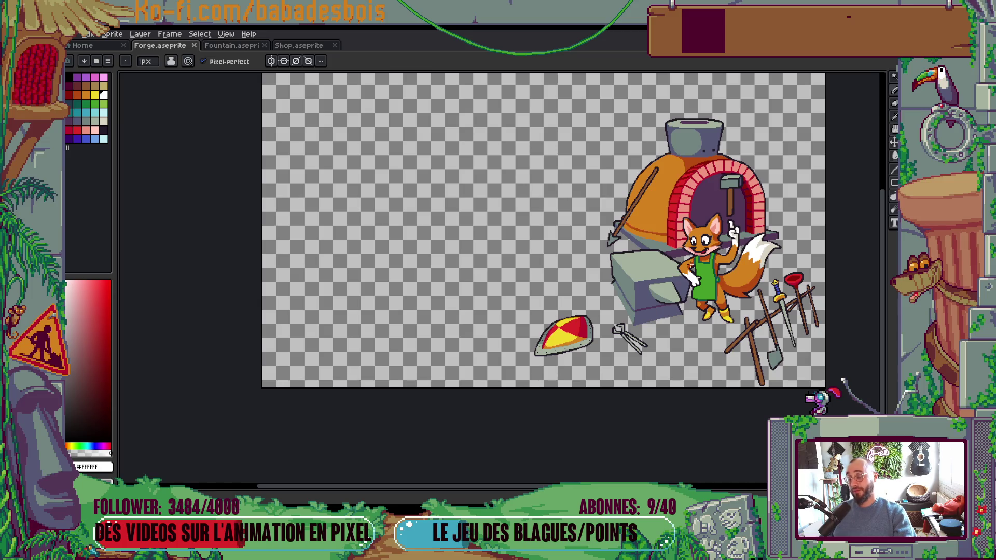
{"action": "scroll", "coordinate": [726, 214], "scroll_direction": "up", "scroll_amount": 3}
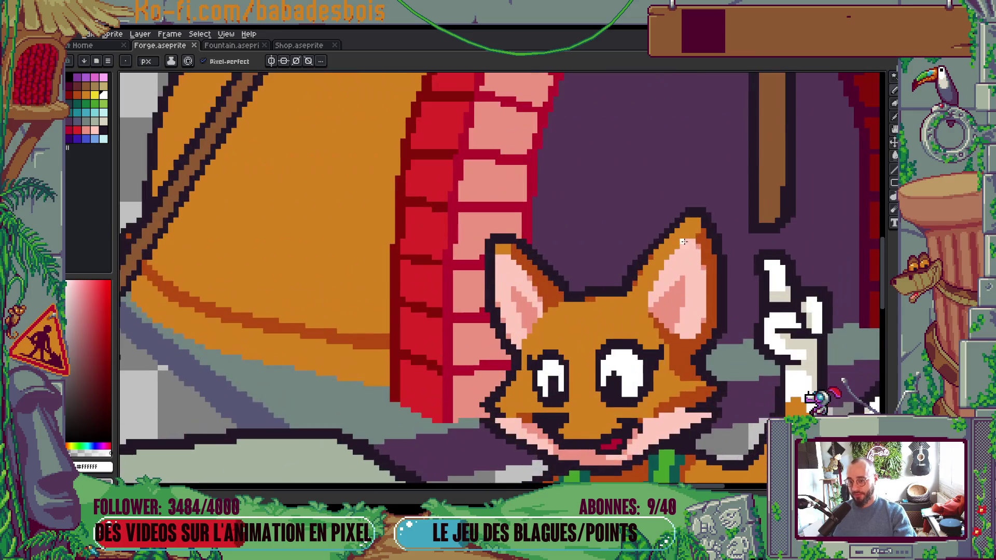
{"action": "scroll", "coordinate": [646, 244], "scroll_direction": "up", "scroll_amount": 2}
{"action": "left_click", "coordinate": [642, 247], "text": "alt"}
{"action": "left_click_drag", "start_coordinate": [642, 247], "coordinate": [625, 249]}
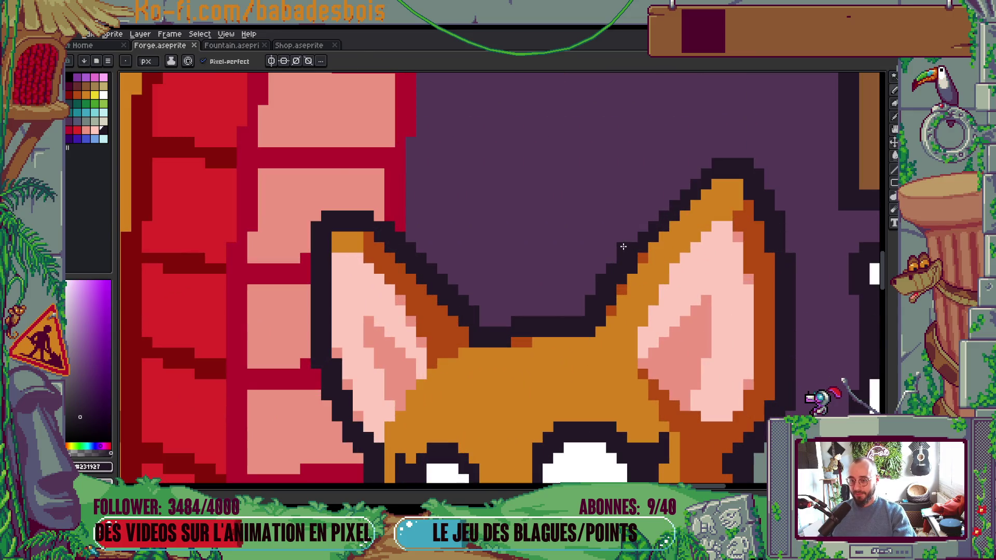
{"action": "left_click", "coordinate": [694, 177], "text": "shift"}
Step: Paint three cheek pixels with the dark orange shading colour
{"action": "scroll", "coordinate": [694, 178], "scroll_direction": "down", "scroll_amount": 5}
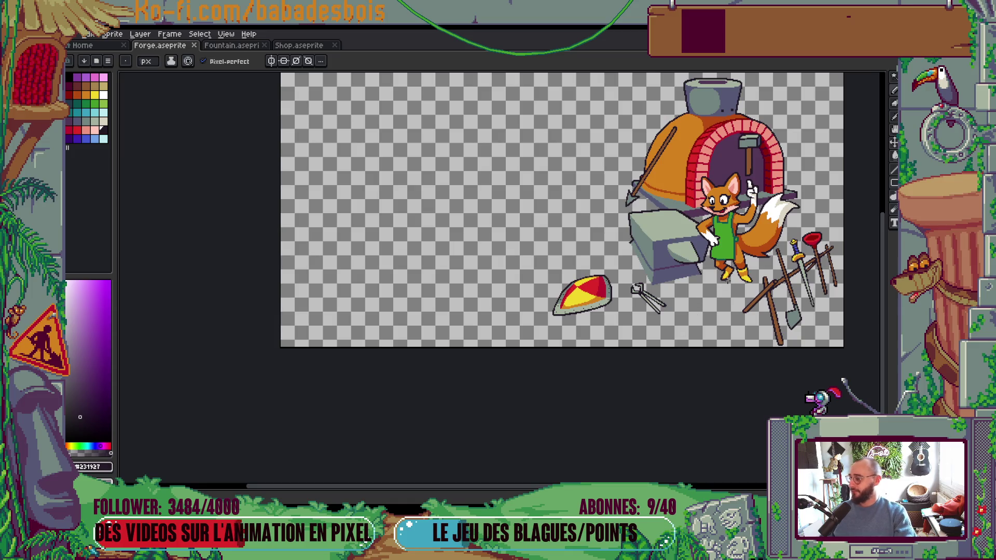
{"action": "scroll", "coordinate": [726, 223], "scroll_direction": "up", "scroll_amount": 5}
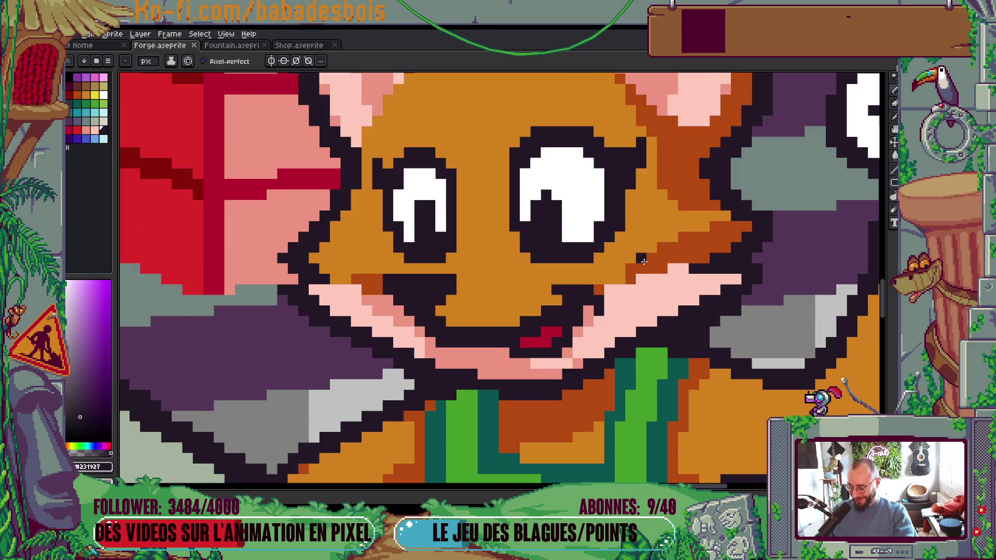
{"action": "scroll", "coordinate": [643, 261], "scroll_direction": "up", "scroll_amount": 2}
{"action": "left_click", "coordinate": [630, 262], "text": "alt"}
{"action": "left_click", "coordinate": [592, 301]}
{"action": "left_click", "coordinate": [577, 304]}
{"action": "left_click", "coordinate": [593, 279]}
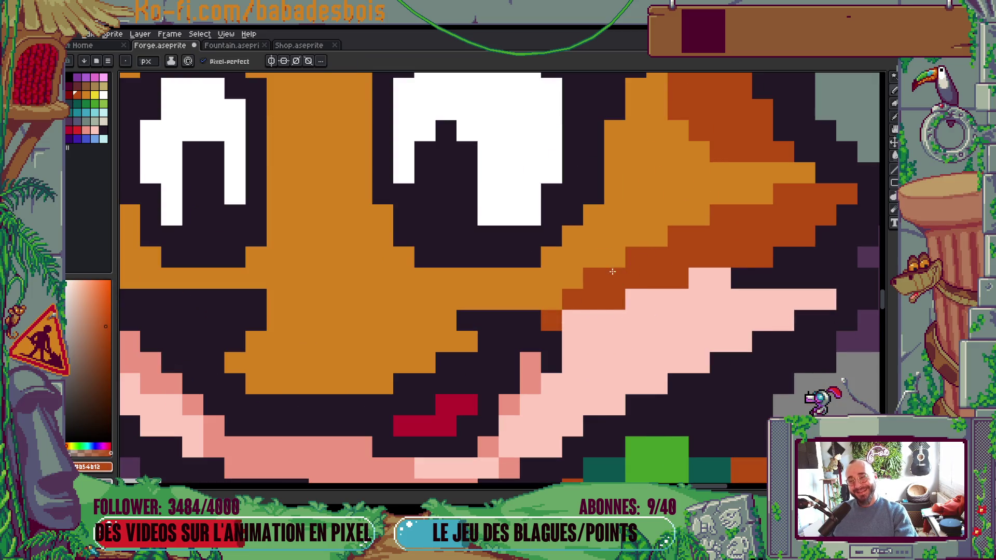
Step: Repaint the dark cheek edge in the lighter orange fur colour
{"action": "scroll", "coordinate": [593, 279], "scroll_direction": "down", "scroll_amount": 8}
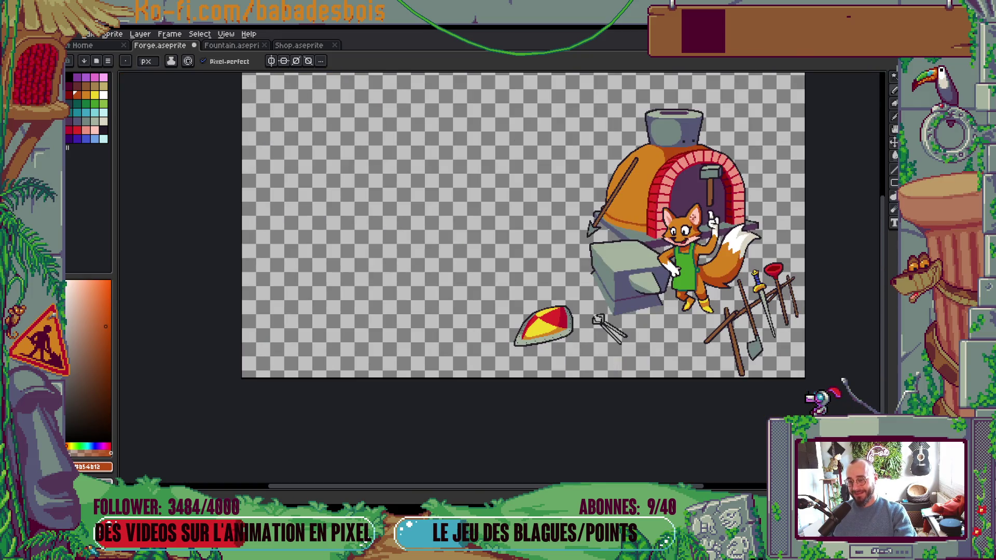
{"action": "scroll", "coordinate": [693, 213], "scroll_direction": "up", "scroll_amount": 3}
{"action": "scroll", "coordinate": [666, 225], "scroll_direction": "up", "scroll_amount": 1}
{"action": "scroll", "coordinate": [666, 224], "scroll_direction": "up", "scroll_amount": 1}
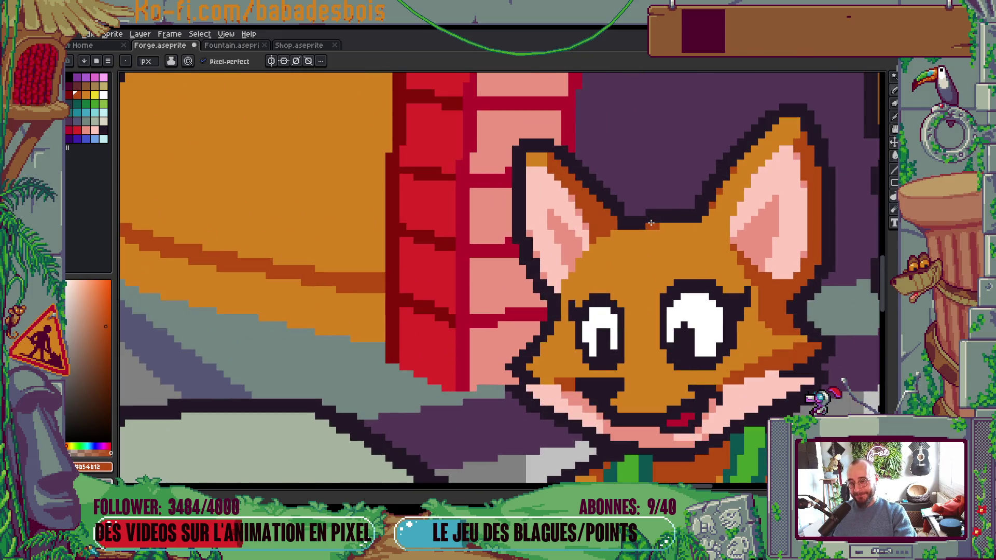
{"action": "scroll", "coordinate": [679, 208], "scroll_direction": "down", "scroll_amount": 4}
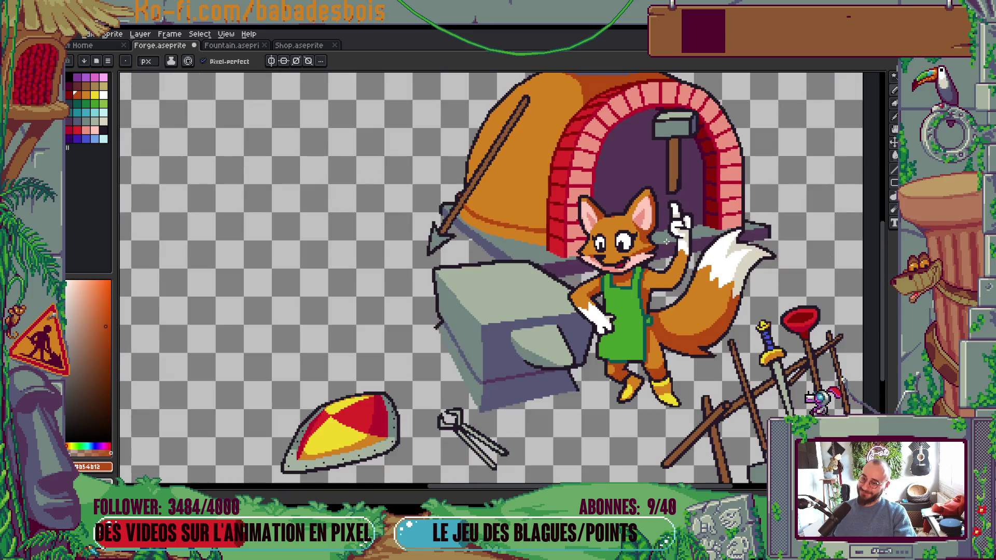
{"action": "scroll", "coordinate": [667, 241], "scroll_direction": "up", "scroll_amount": 5}
{"action": "left_click", "coordinate": [474, 196], "text": "alt"}
{"action": "left_click", "coordinate": [473, 163]}
{"action": "mouse_move", "coordinate": [488, 193]}
{"action": "left_mouse_down"}
{"action": "mouse_move", "coordinate": [499, 254]}
{"action": "mouse_move", "coordinate": [516, 264]}
{"action": "left_mouse_up"}
Step: Add a darker orange shading pixel beside the fox's eye
{"action": "scroll", "coordinate": [618, 284], "scroll_direction": "down", "scroll_amount": 3}
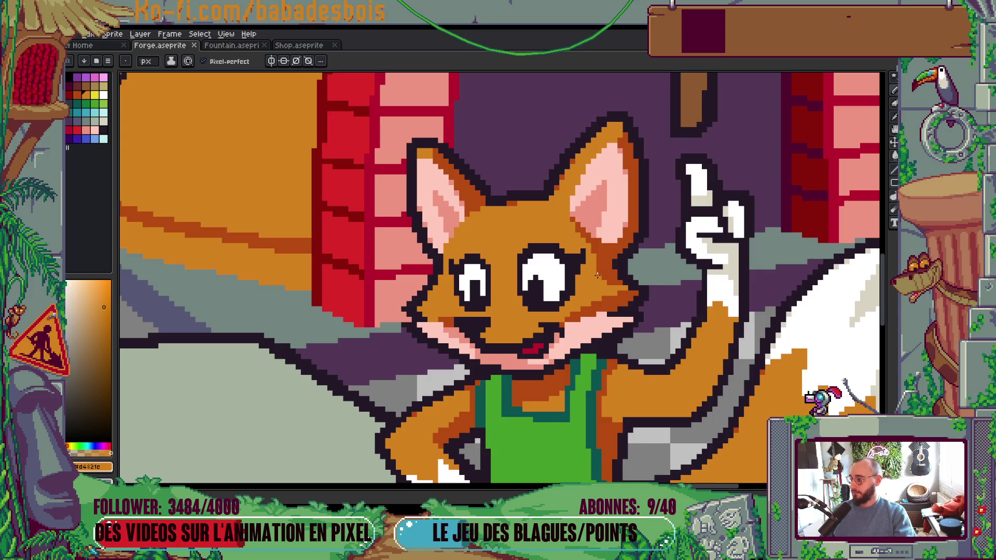
{"action": "scroll", "coordinate": [591, 309], "scroll_direction": "up", "scroll_amount": 1}
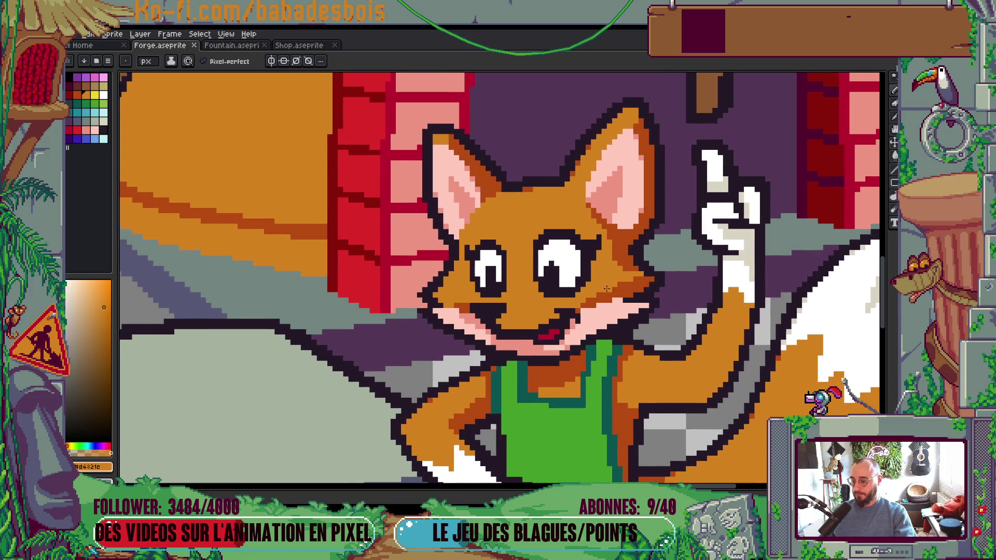
{"action": "scroll", "coordinate": [550, 290], "scroll_direction": "up", "scroll_amount": 2}
{"action": "scroll", "coordinate": [544, 286], "scroll_direction": "up", "scroll_amount": 1}
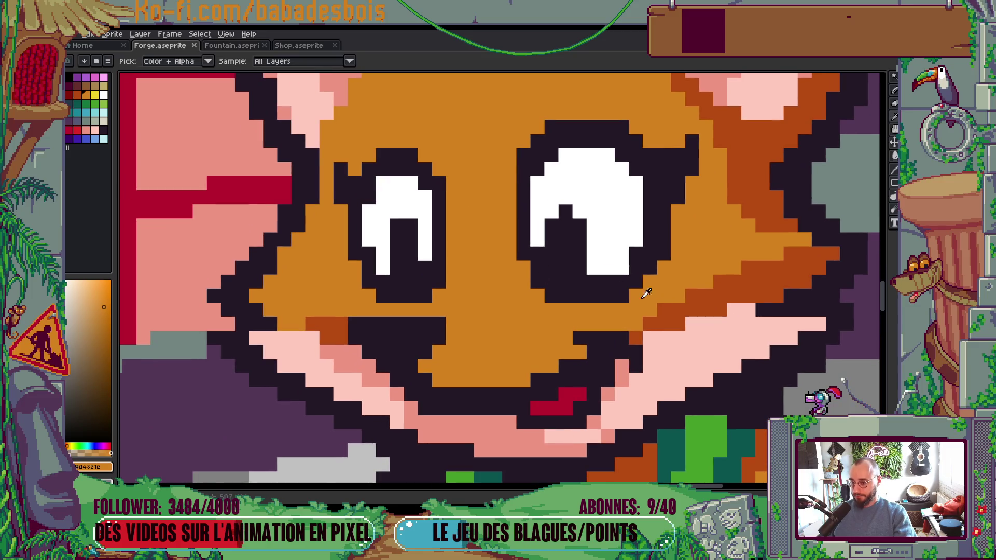
{"action": "left_click", "coordinate": [674, 310], "text": "alt"}
{"action": "left_click", "coordinate": [527, 269]}
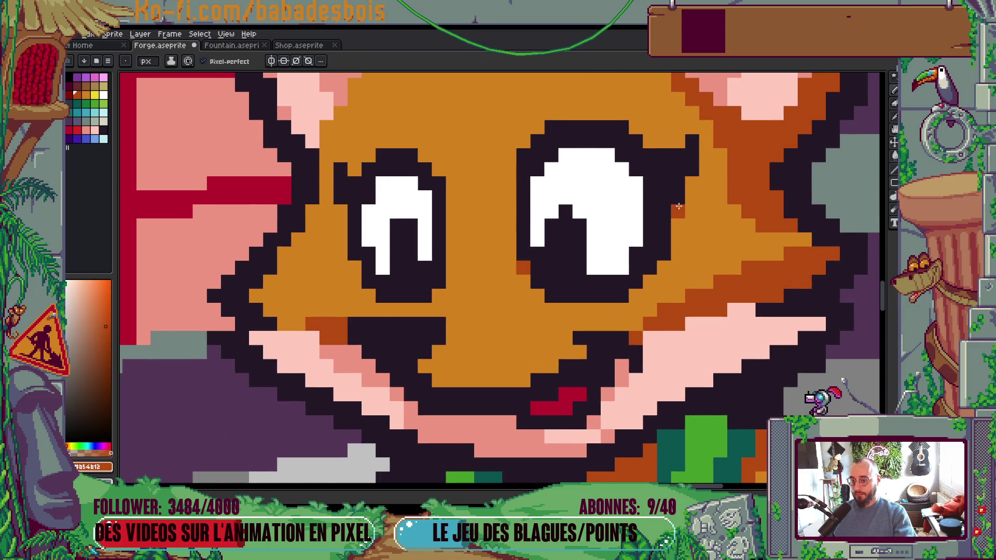
{"action": "scroll", "coordinate": [679, 207], "scroll_direction": "down", "scroll_amount": 4}
{"action": "scroll", "coordinate": [679, 193], "scroll_direction": "down", "scroll_amount": 2}
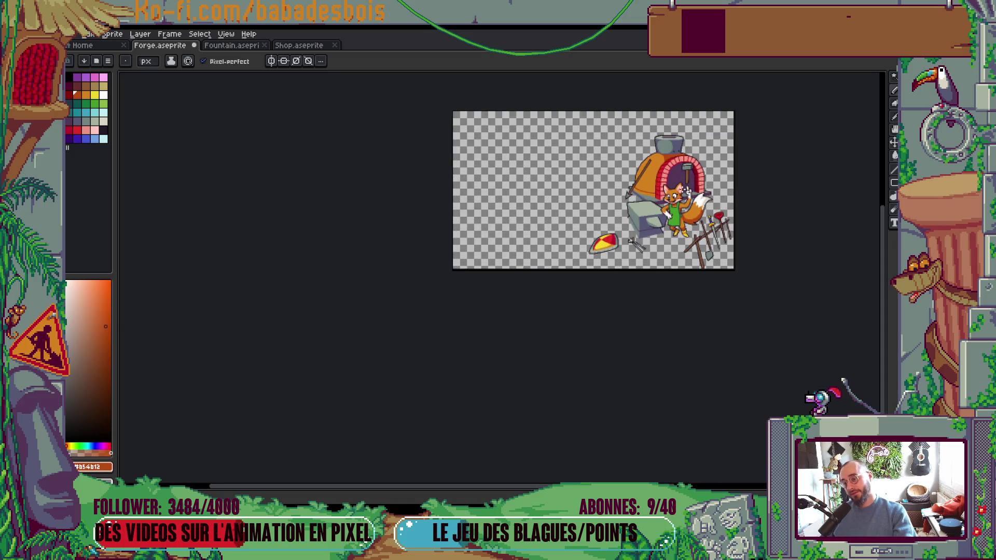
Step: Paint grey-green highlight pixels into both of the fox's eyes
{"action": "scroll", "coordinate": [679, 193], "scroll_direction": "up", "scroll_amount": 2}
{"action": "scroll", "coordinate": [675, 196], "scroll_direction": "up", "scroll_amount": 5}
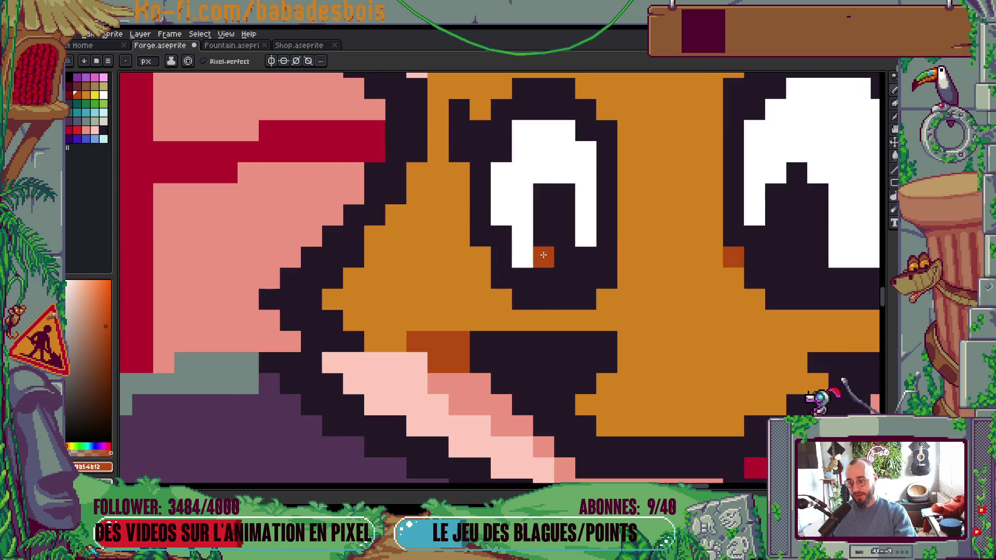
{"action": "scroll", "coordinate": [582, 200], "scroll_direction": "down", "scroll_amount": 1}
{"action": "scroll", "coordinate": [583, 201], "scroll_direction": "down", "scroll_amount": 4}
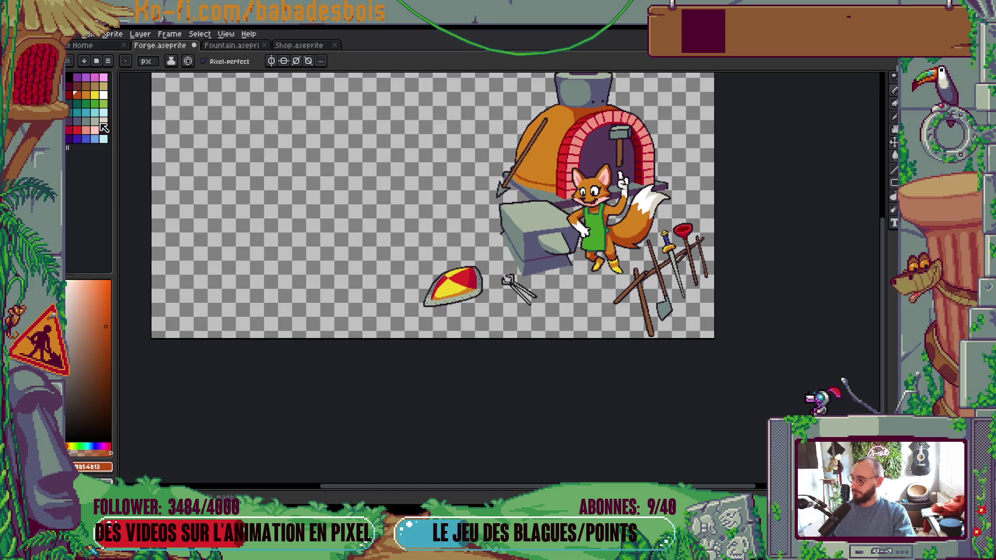
{"action": "left_click", "coordinate": [94, 121]}
{"action": "scroll", "coordinate": [537, 185], "scroll_direction": "up", "scroll_amount": 5}
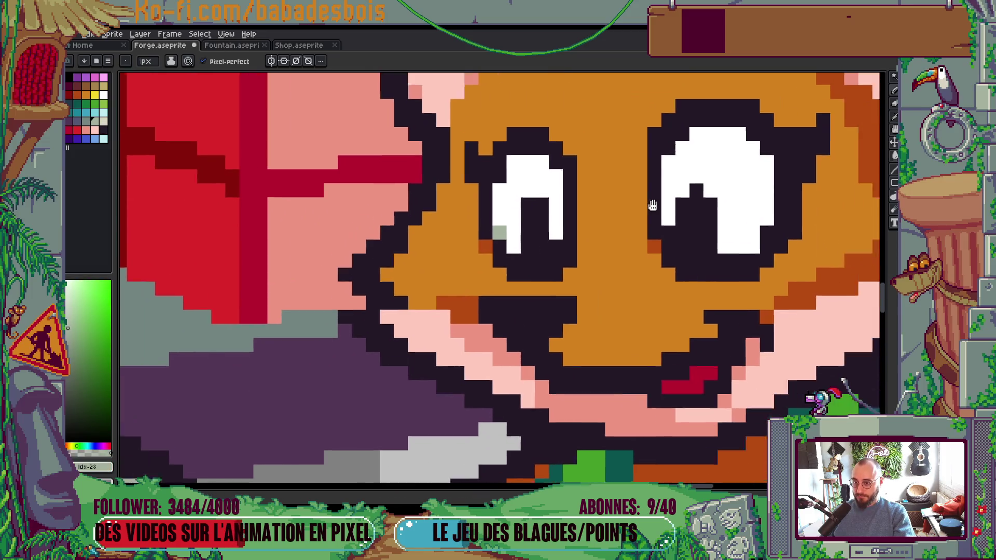
{"action": "left_click_drag", "start_coordinate": [653, 205], "coordinate": [589, 208]}
{"action": "left_click", "coordinate": [436, 178]}
{"action": "left_click", "coordinate": [674, 207]}
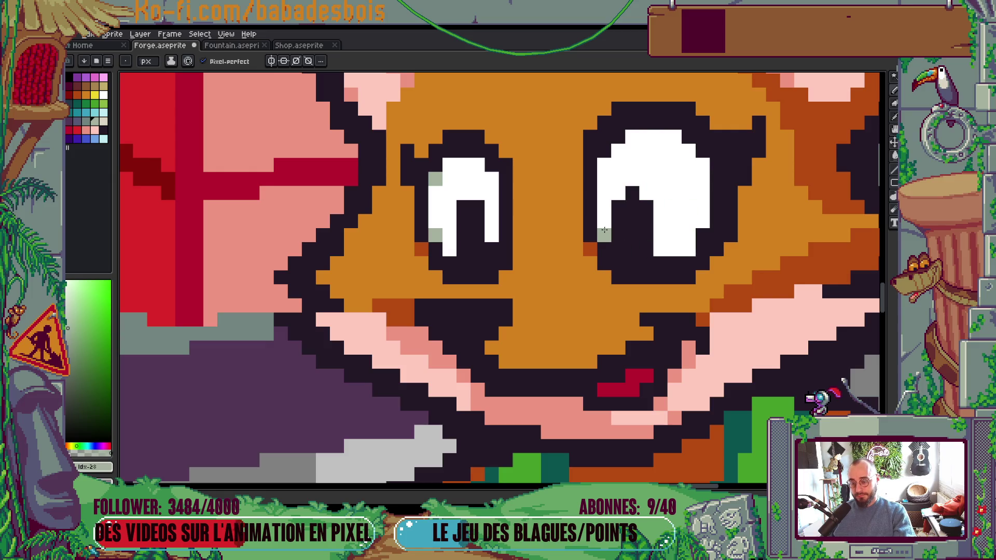
{"action": "scroll", "coordinate": [662, 149], "scroll_direction": "down", "scroll_amount": 5}
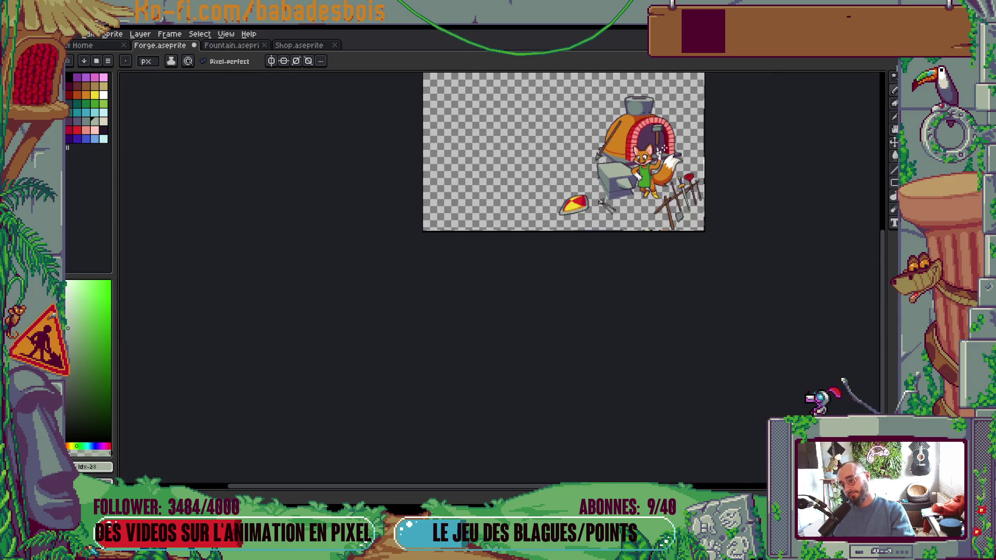
{"action": "scroll", "coordinate": [663, 149], "scroll_direction": "up", "scroll_amount": 2}
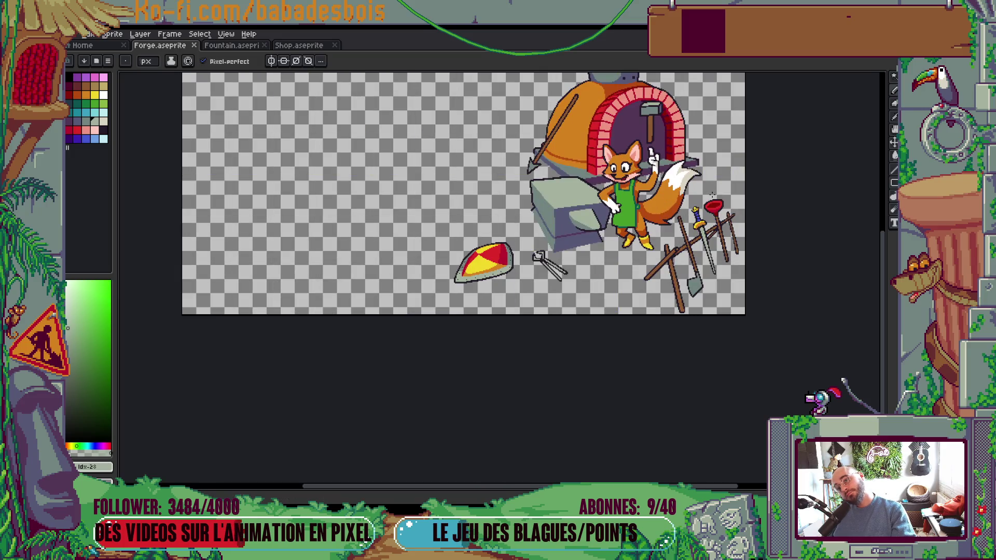
Step: Recolour the three right-eye and two left-eye highlights light cyan
{"action": "left_click_drag", "start_coordinate": [680, 180], "coordinate": [663, 204]}
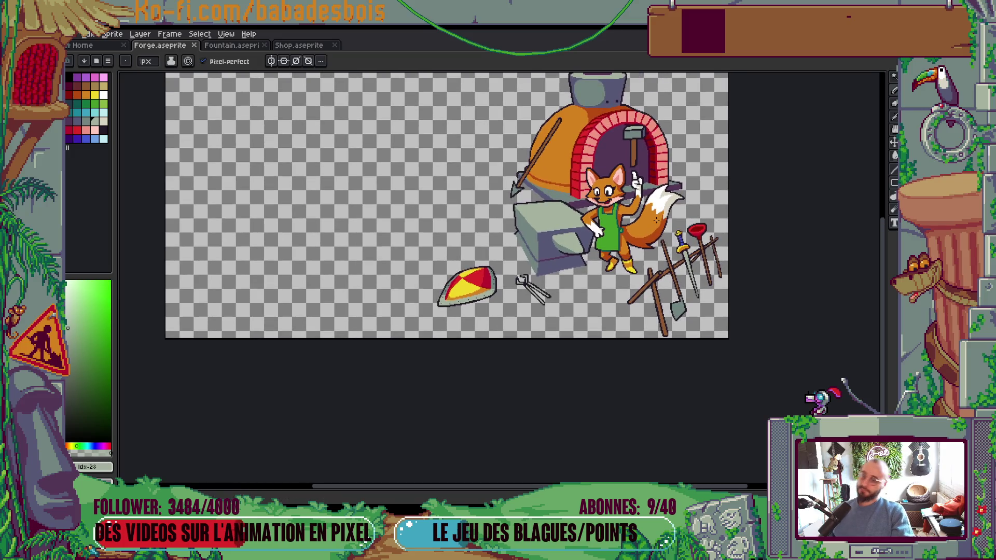
{"action": "scroll", "coordinate": [606, 186], "scroll_direction": "up", "scroll_amount": 6}
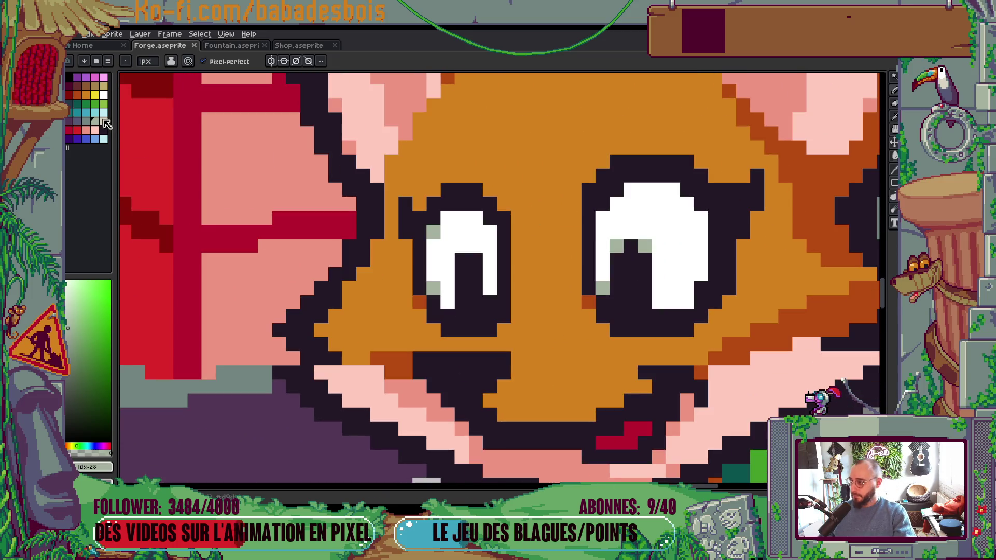
{"action": "left_click", "coordinate": [104, 114]}
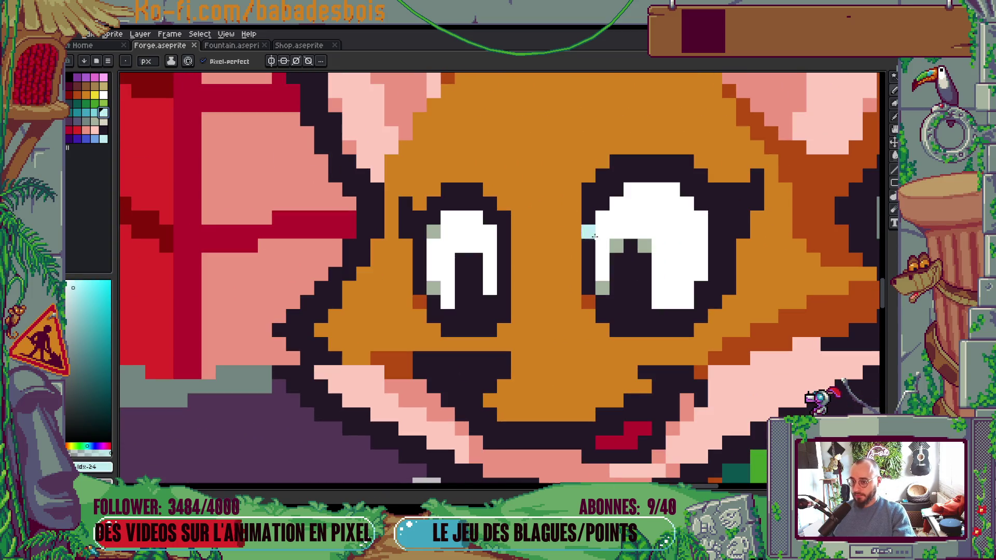
{"action": "left_click", "coordinate": [645, 245]}
{"action": "left_click", "coordinate": [617, 246]}
{"action": "left_click", "coordinate": [604, 285]}
{"action": "left_click", "coordinate": [434, 288]}
{"action": "left_click", "coordinate": [433, 231]}
{"action": "scroll", "coordinate": [435, 231], "scroll_direction": "down", "scroll_amount": 6}
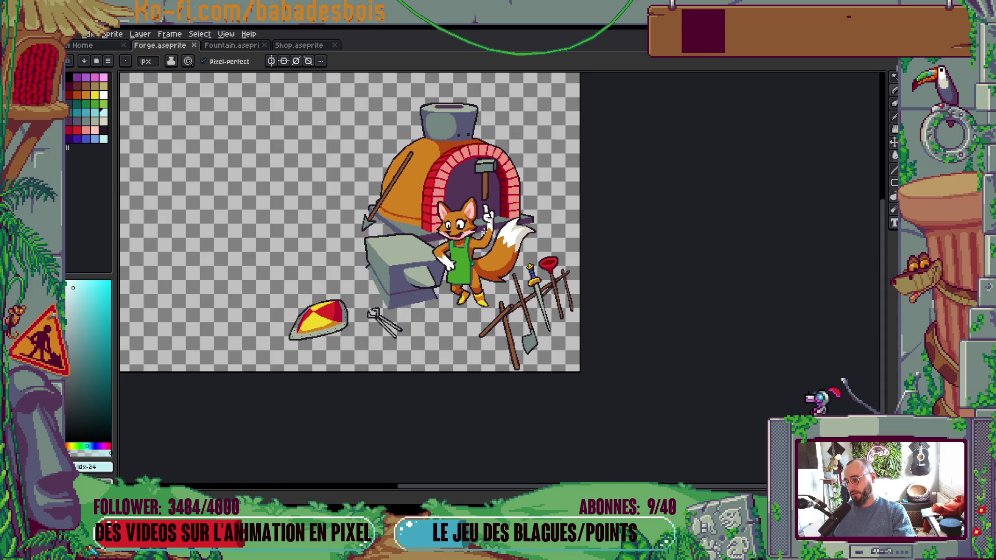
Step: Touch up one pixel on the fox's face and save the sprite
{"action": "scroll", "coordinate": [459, 222], "scroll_direction": "up", "scroll_amount": 4}
{"action": "scroll", "coordinate": [459, 222], "scroll_direction": "up", "scroll_amount": 2}
{"action": "left_click", "coordinate": [447, 239]}
{"action": "scroll", "coordinate": [467, 208], "scroll_direction": "down", "scroll_amount": 4}
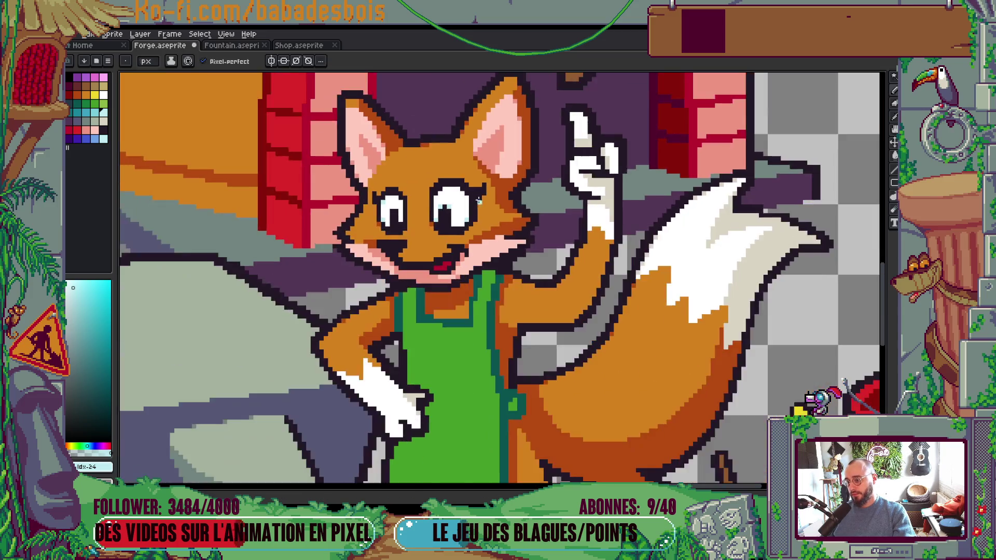
{"action": "scroll", "coordinate": [494, 179], "scroll_direction": "down", "scroll_amount": 3}
{"action": "key", "text": "ctrl+s"}
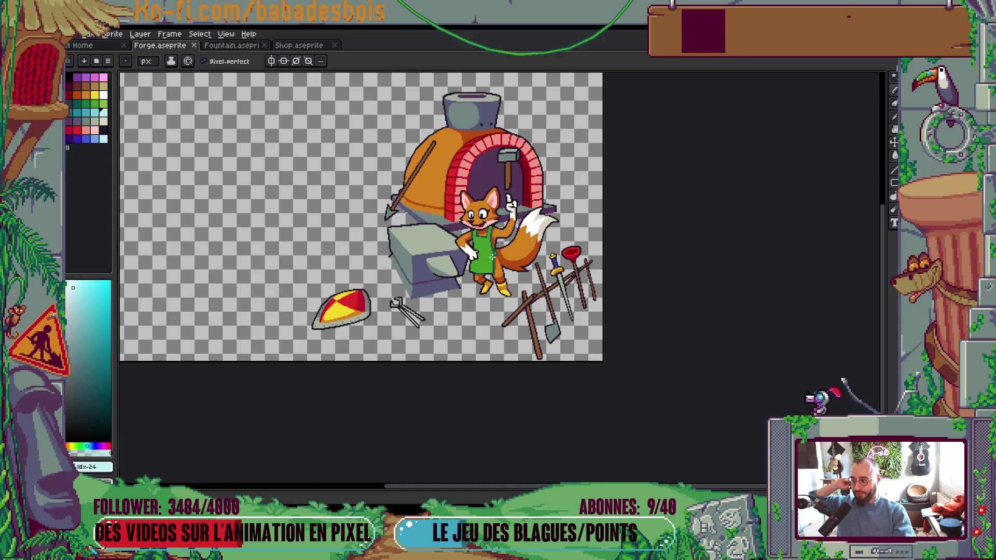
Step: Outline the bottom-left of the fox's white hand in the dark outline colour
{"action": "scroll", "coordinate": [492, 257], "scroll_direction": "up", "scroll_amount": 5}
{"action": "left_click", "coordinate": [469, 246], "text": "alt"}
{"action": "mouse_move", "coordinate": [470, 246]}
{"action": "left_mouse_down"}
{"action": "mouse_move", "coordinate": [490, 267]}
{"action": "mouse_move", "coordinate": [507, 265]}
{"action": "left_mouse_up"}
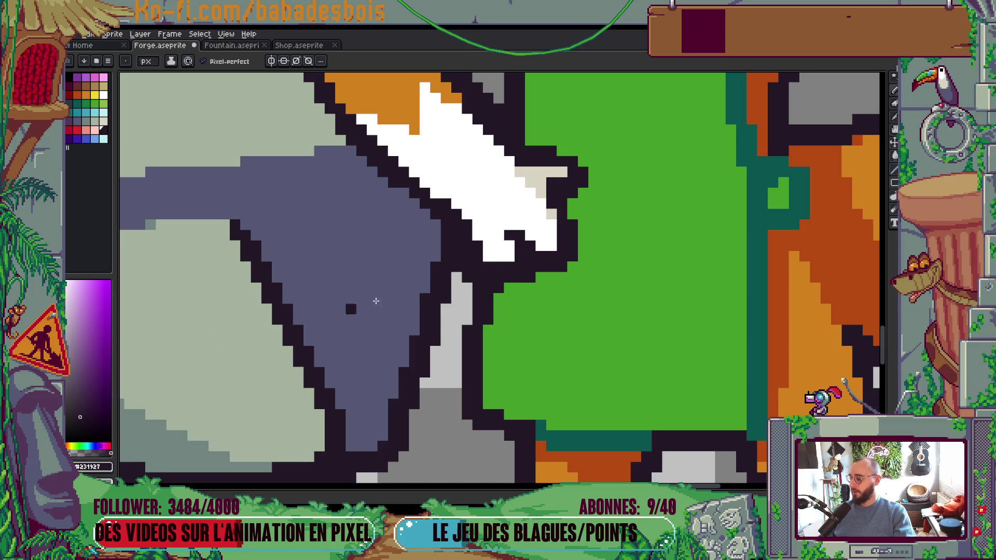
{"action": "scroll", "coordinate": [441, 278], "scroll_direction": "down", "scroll_amount": 1}
{"action": "key", "text": "v"}
{"action": "key", "text": "b"}
{"action": "scroll", "coordinate": [509, 260], "scroll_direction": "down", "scroll_amount": 5}
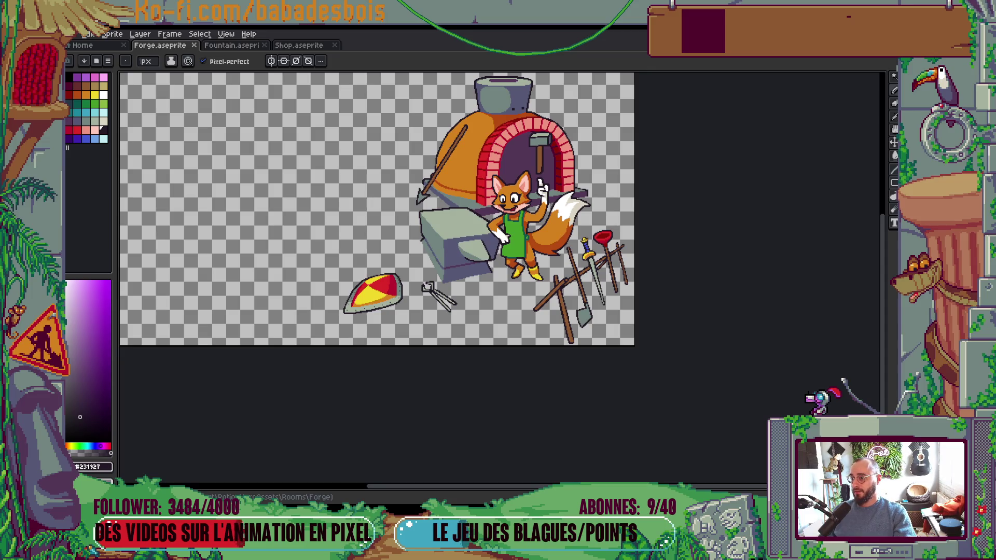
{"action": "left_click_drag", "start_coordinate": [426, 168], "coordinate": [407, 197]}
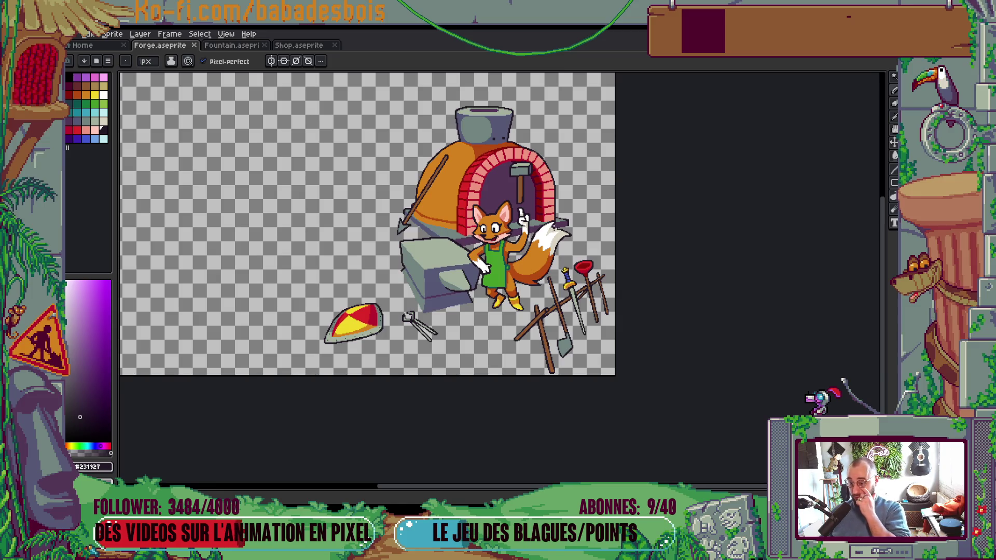
{"action": "scroll", "coordinate": [538, 171], "scroll_direction": "up", "scroll_amount": 3}
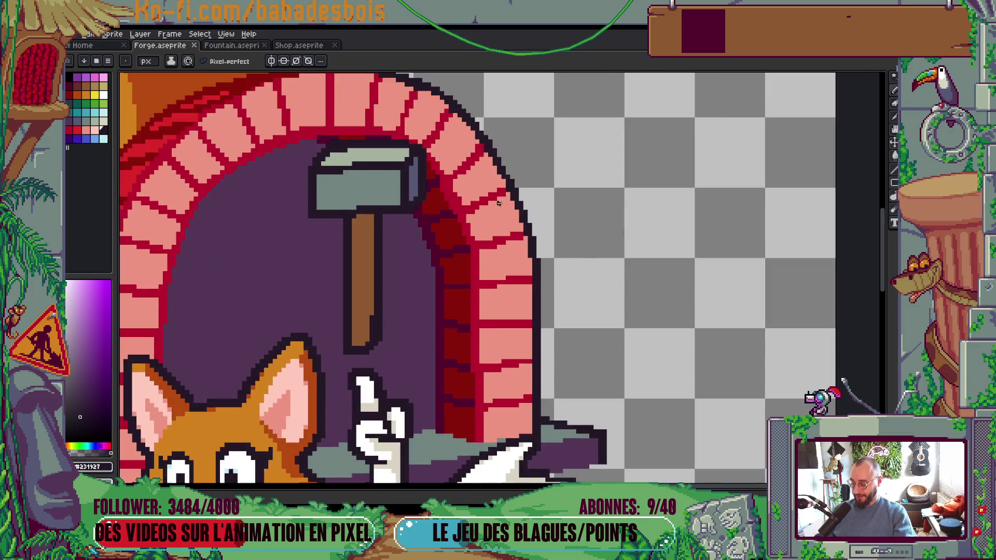
Step: Shade a diagonal run along the brick arch's inner edge dark red, then save
{"action": "key", "text": "alt"}
{"action": "scroll", "coordinate": [487, 200], "scroll_direction": "up", "scroll_amount": 1}
{"action": "left_click", "coordinate": [443, 197], "text": "alt"}
{"action": "left_click", "coordinate": [439, 185]}
{"action": "scroll", "coordinate": [438, 188], "scroll_direction": "up", "scroll_amount": 1}
{"action": "left_click", "coordinate": [415, 197], "text": "alt"}
{"action": "left_click", "coordinate": [410, 171]}
{"action": "left_click_drag", "start_coordinate": [410, 188], "coordinate": [427, 217]}
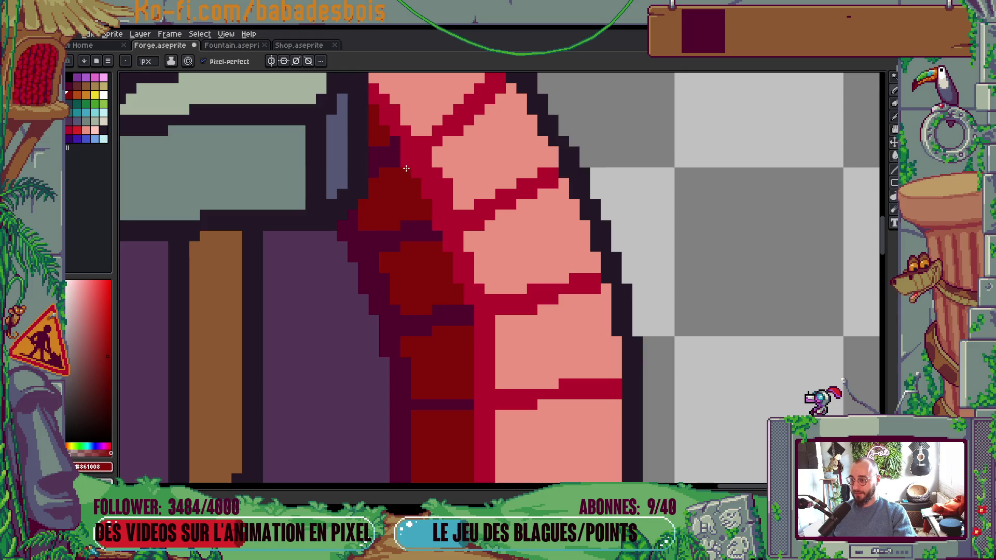
{"action": "scroll", "coordinate": [447, 264], "scroll_direction": "down", "scroll_amount": 5}
{"action": "key", "text": "ctrl+s"}
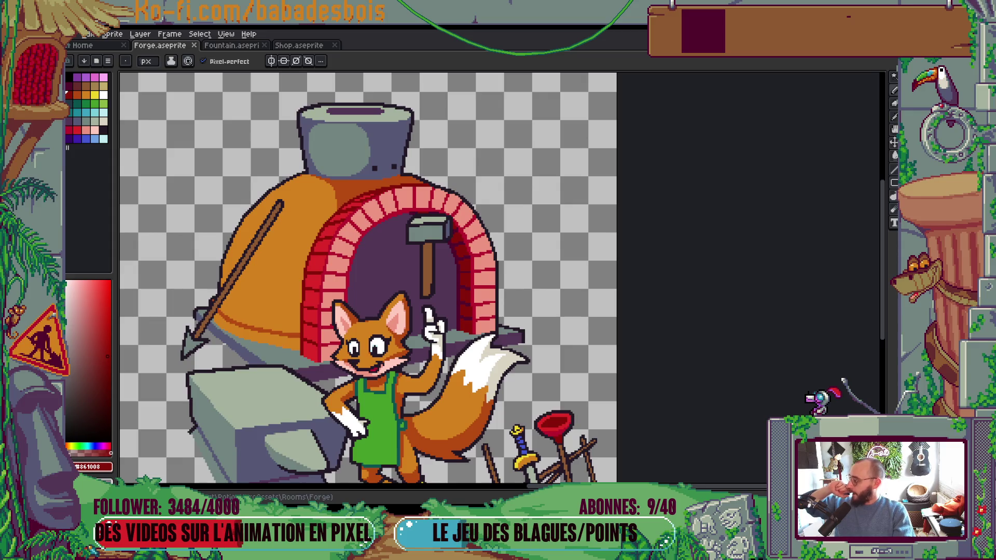
{"action": "scroll", "coordinate": [545, 334], "scroll_direction": "down", "scroll_amount": 3}
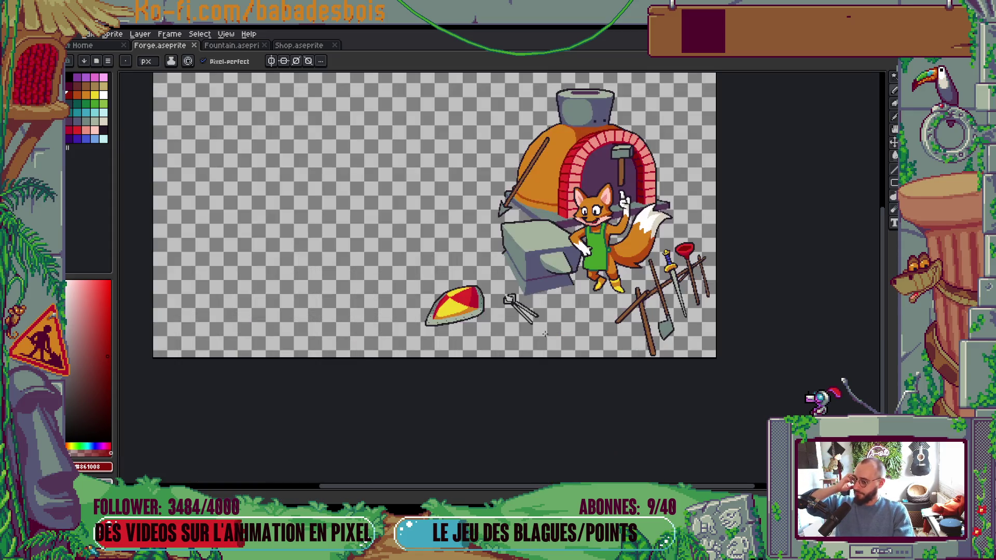
{"action": "scroll", "coordinate": [626, 283], "scroll_direction": "up", "scroll_amount": 5}
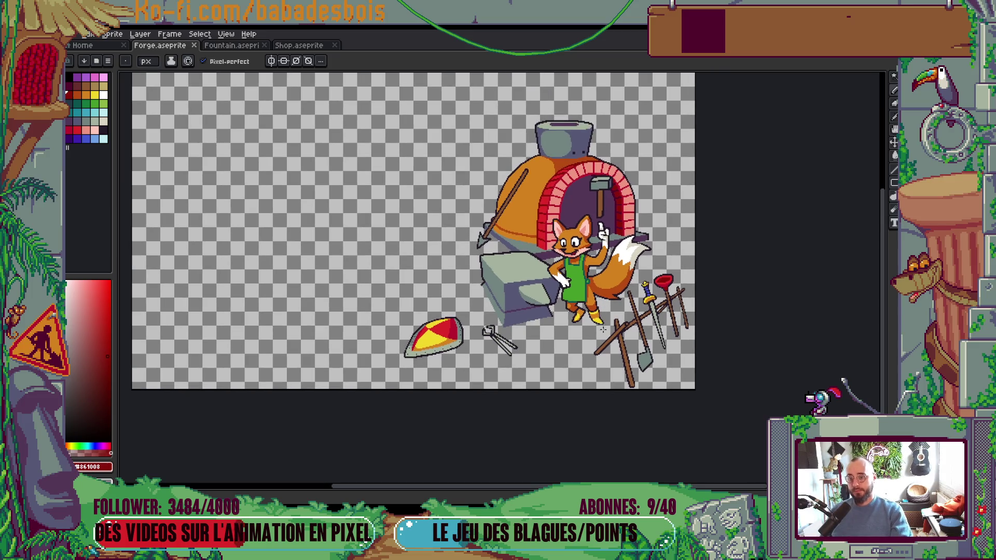
{"action": "scroll", "coordinate": [626, 314], "scroll_direction": "down", "scroll_amount": 5}
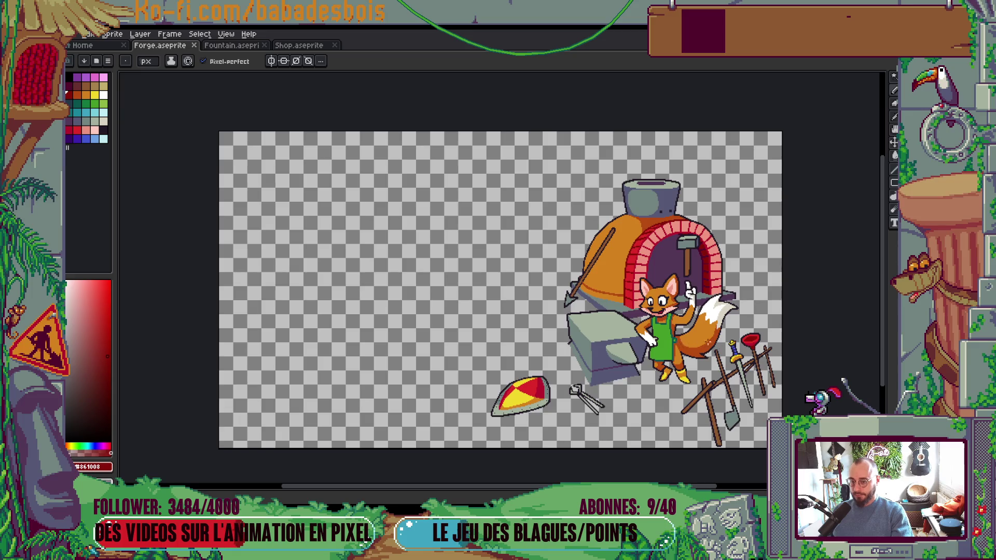
{"action": "left_click_drag", "start_coordinate": [719, 385], "coordinate": [677, 358]}
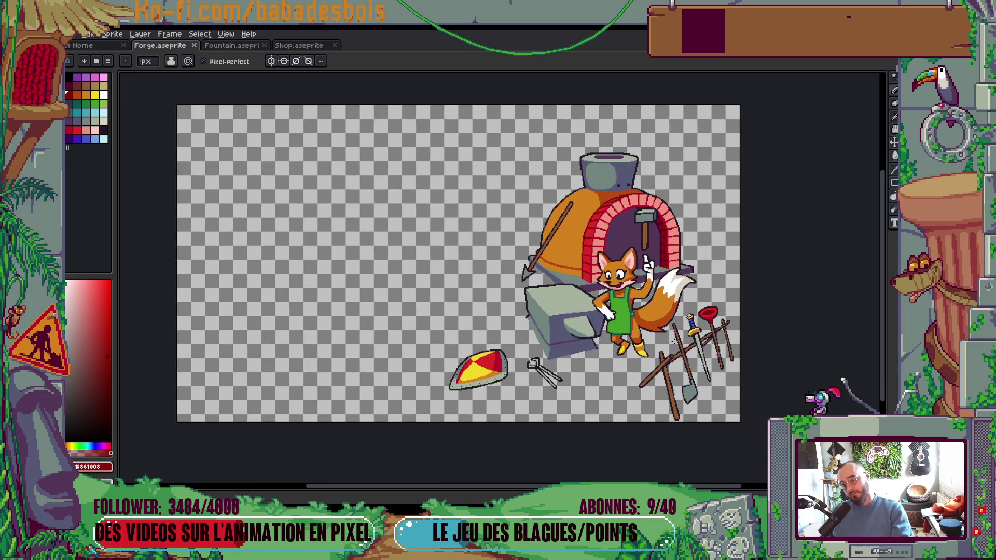
{"action": "scroll", "coordinate": [603, 287], "scroll_direction": "up", "scroll_amount": 5}
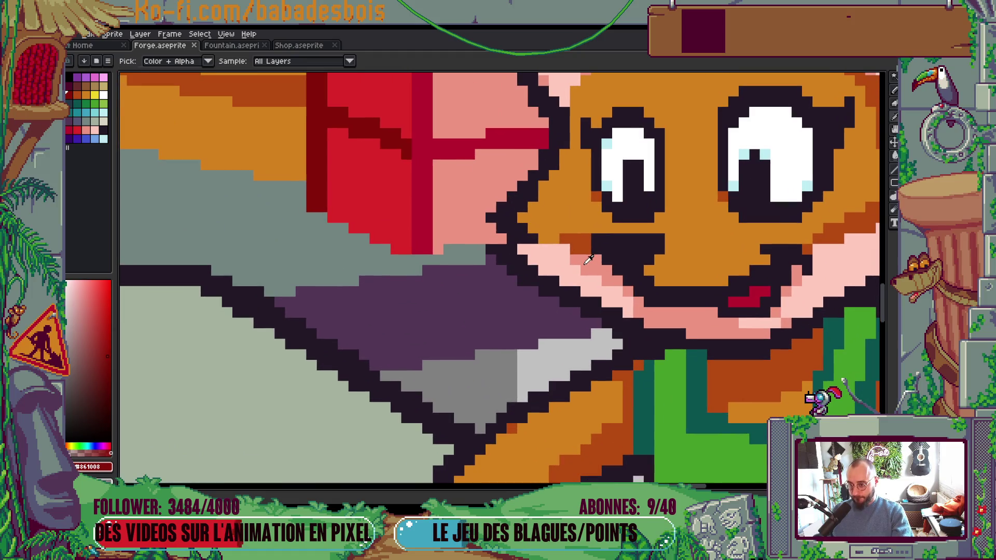
Step: Fill the light cheek stripe with the darker pink sampled from the cheek
{"action": "left_click", "coordinate": [603, 287], "text": "alt"}
{"action": "key", "text": "g"}
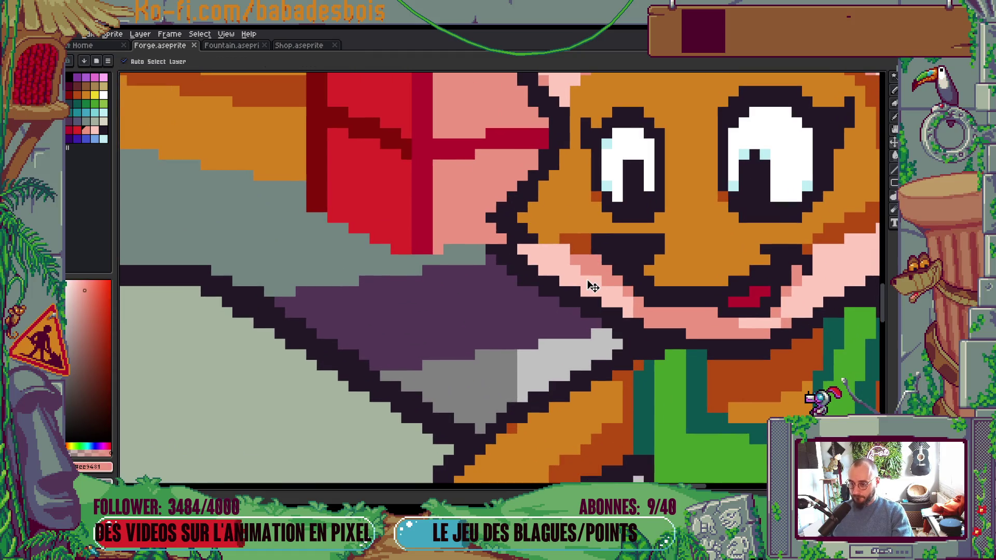
{"action": "left_click", "coordinate": [575, 279]}
{"action": "scroll", "coordinate": [575, 279], "scroll_direction": "down", "scroll_amount": 5}
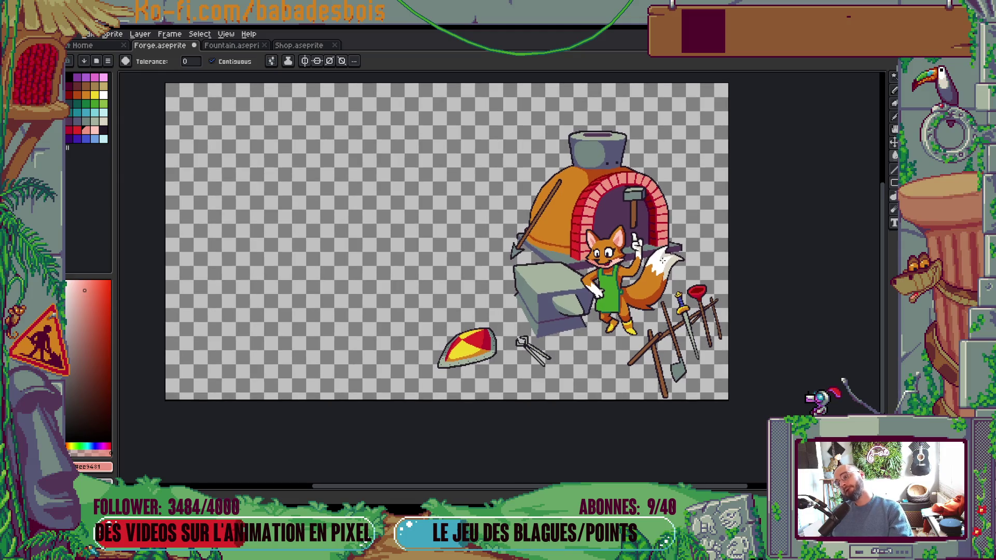
{"action": "scroll", "coordinate": [602, 256], "scroll_direction": "up", "scroll_amount": 5}
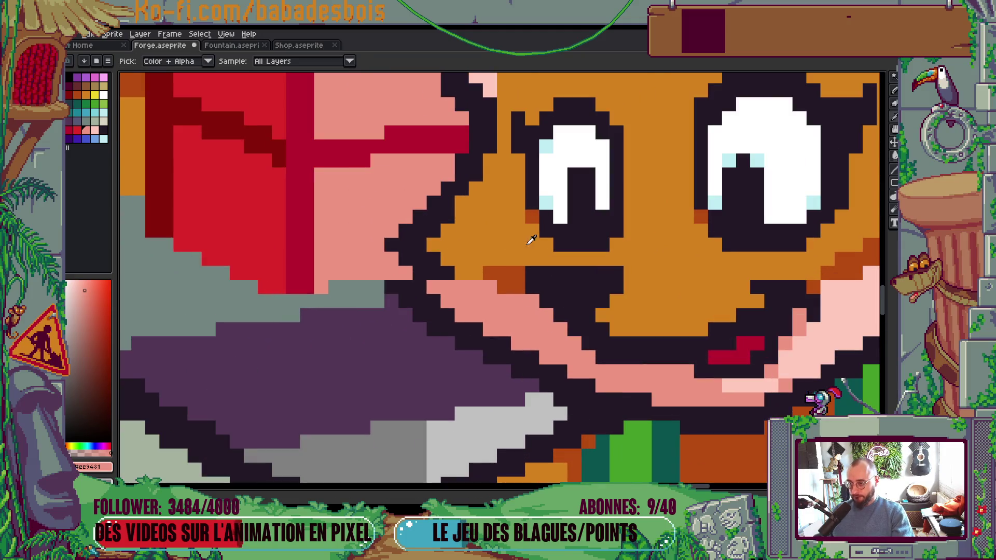
Step: Shade the left edge of the fox's face in dark orange
{"action": "left_click", "coordinate": [534, 220], "text": "alt"}
{"action": "mouse_move", "coordinate": [483, 197]}
{"action": "left_mouse_down"}
{"action": "mouse_move", "coordinate": [457, 222]}
{"action": "mouse_move", "coordinate": [495, 184]}
{"action": "mouse_move", "coordinate": [451, 227]}
{"action": "left_mouse_up"}
{"action": "scroll", "coordinate": [451, 227], "scroll_direction": "down", "scroll_amount": 5}
{"action": "scroll", "coordinate": [514, 232], "scroll_direction": "up", "scroll_amount": 5}
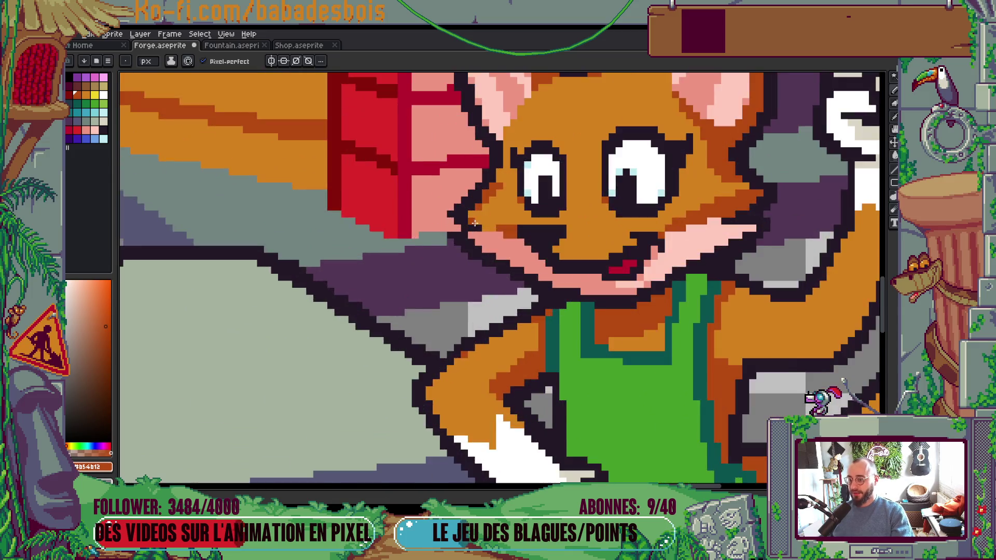
{"action": "left_click", "coordinate": [514, 232]}
{"action": "left_click_drag", "start_coordinate": [513, 232], "coordinate": [490, 223]}
{"action": "scroll", "coordinate": [494, 215], "scroll_direction": "down", "scroll_amount": 6}
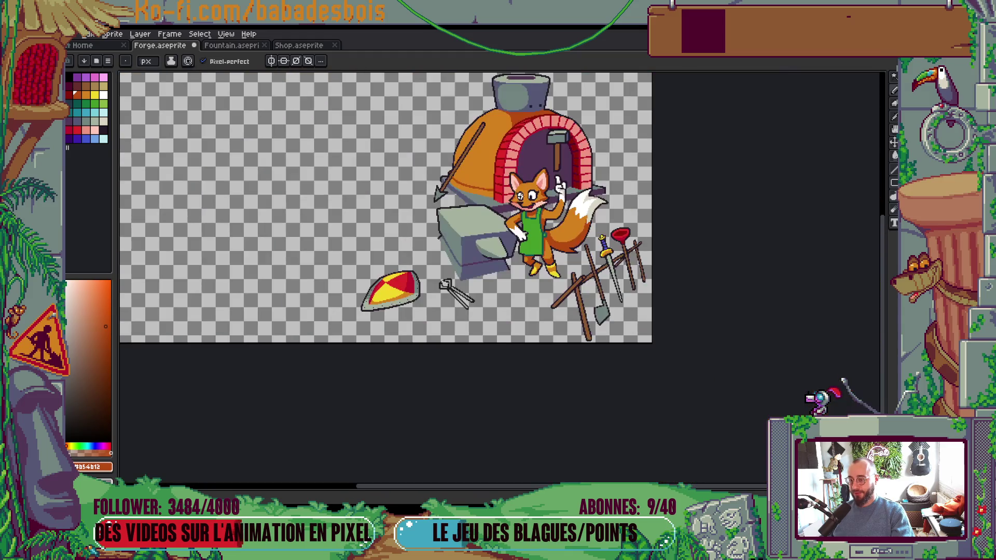
{"action": "scroll", "coordinate": [492, 222], "scroll_direction": "up", "scroll_amount": 6}
Step: Add a dark-orange pixel inside the fox's ear with the Pencil
{"action": "scroll", "coordinate": [492, 222], "scroll_direction": "down", "scroll_amount": 2}
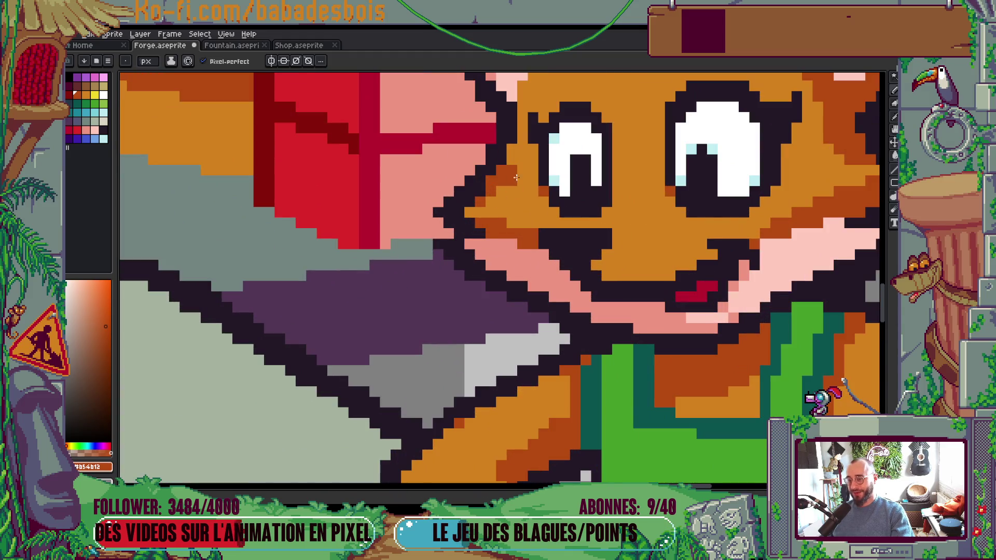
{"action": "scroll", "coordinate": [512, 145], "scroll_direction": "down", "scroll_amount": 2}
{"action": "scroll", "coordinate": [512, 140], "scroll_direction": "down", "scroll_amount": 3}
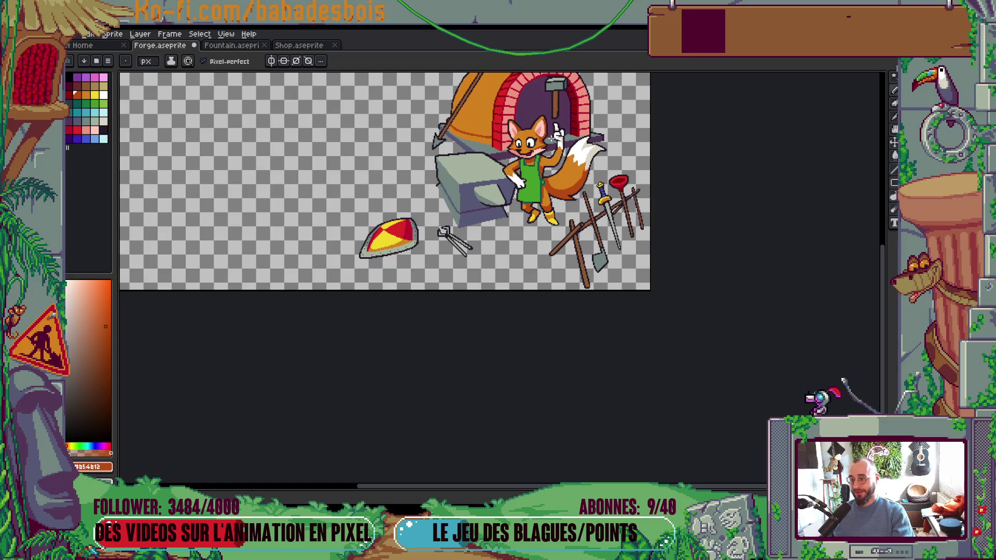
{"action": "scroll", "coordinate": [505, 177], "scroll_direction": "up", "scroll_amount": 3}
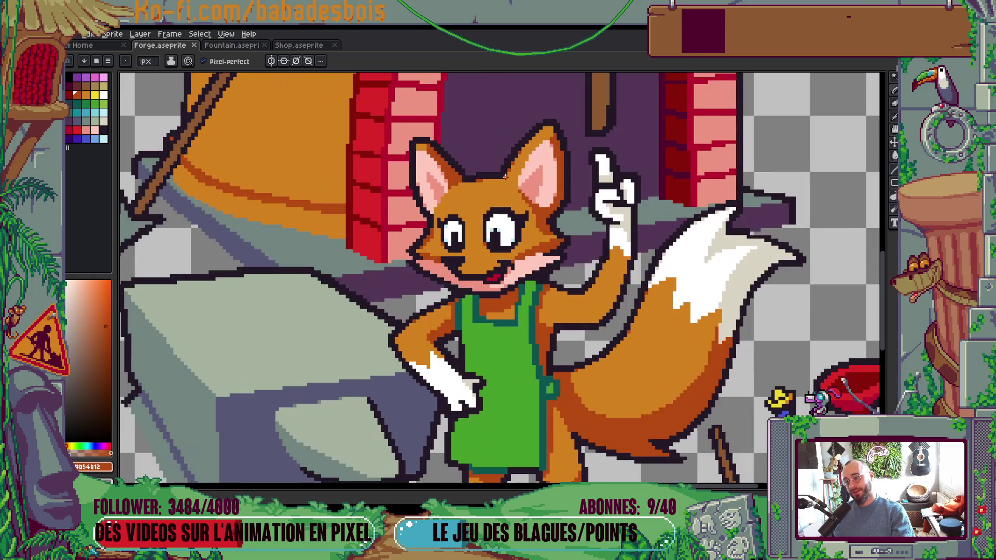
{"action": "scroll", "coordinate": [480, 197], "scroll_direction": "down", "scroll_amount": 1}
{"action": "scroll", "coordinate": [480, 198], "scroll_direction": "up", "scroll_amount": 1}
{"action": "scroll", "coordinate": [483, 208], "scroll_direction": "down", "scroll_amount": 3}
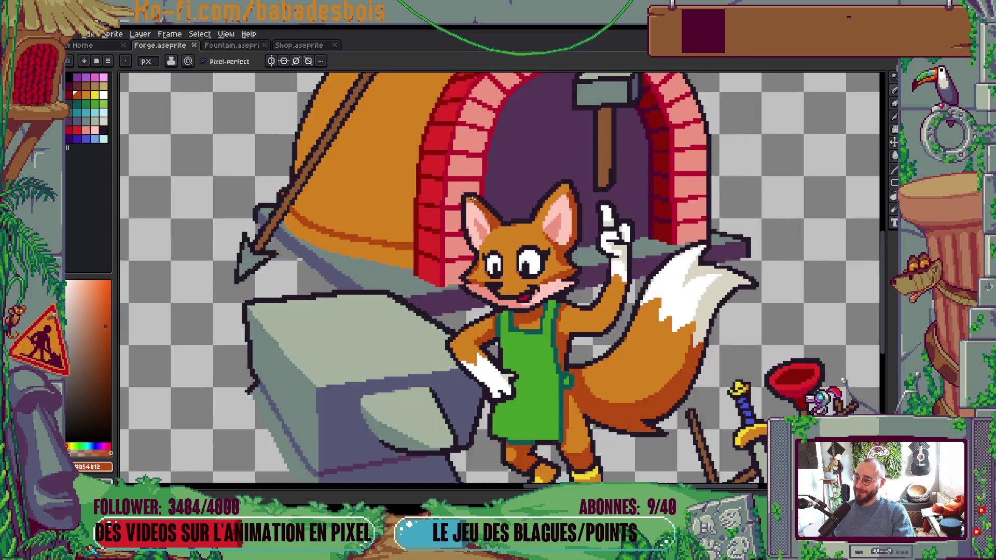
{"action": "scroll", "coordinate": [478, 207], "scroll_direction": "up", "scroll_amount": 4}
{"action": "key", "text": "g"}
{"action": "key", "text": "b"}
{"action": "left_click", "coordinate": [465, 198]}
Step: Outline the tongue's upper edge in salmon pink sampled from the face
{"action": "scroll", "coordinate": [465, 198], "scroll_direction": "down", "scroll_amount": 5}
{"action": "scroll", "coordinate": [464, 198], "scroll_direction": "up", "scroll_amount": 2}
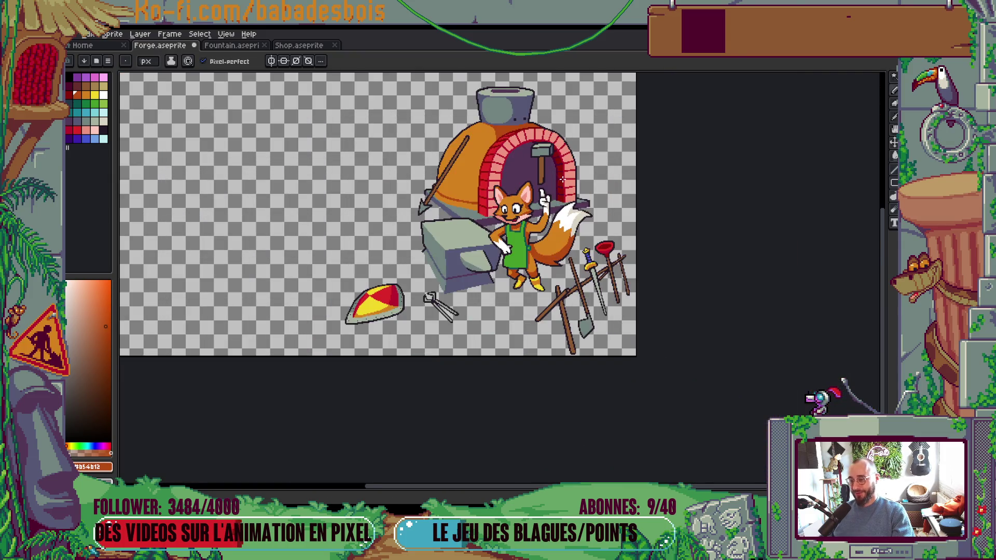
{"action": "scroll", "coordinate": [465, 198], "scroll_direction": "down", "scroll_amount": 1}
{"action": "scroll", "coordinate": [465, 218], "scroll_direction": "up", "scroll_amount": 1}
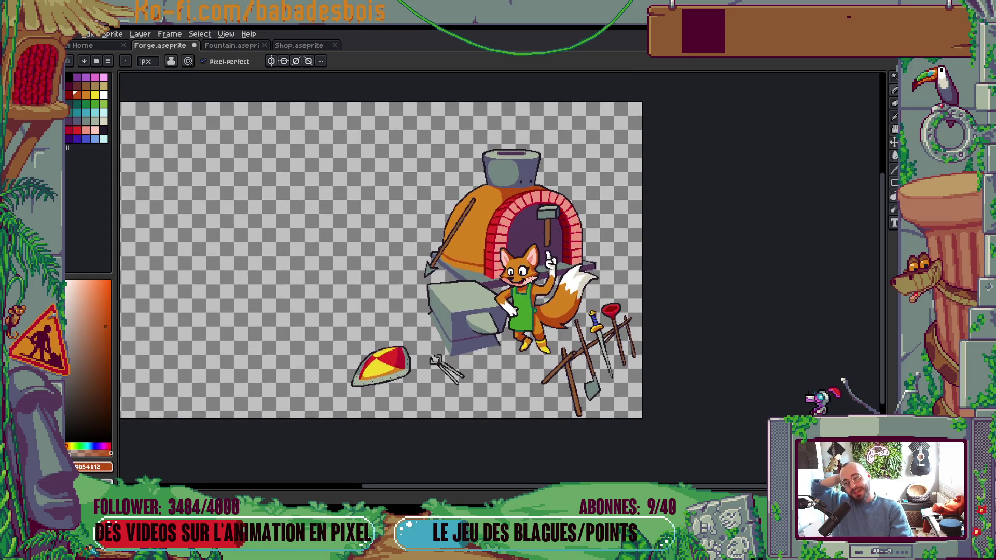
{"action": "scroll", "coordinate": [531, 279], "scroll_direction": "up", "scroll_amount": 2}
{"action": "scroll", "coordinate": [532, 280], "scroll_direction": "up", "scroll_amount": 2}
{"action": "scroll", "coordinate": [519, 288], "scroll_direction": "up", "scroll_amount": 1}
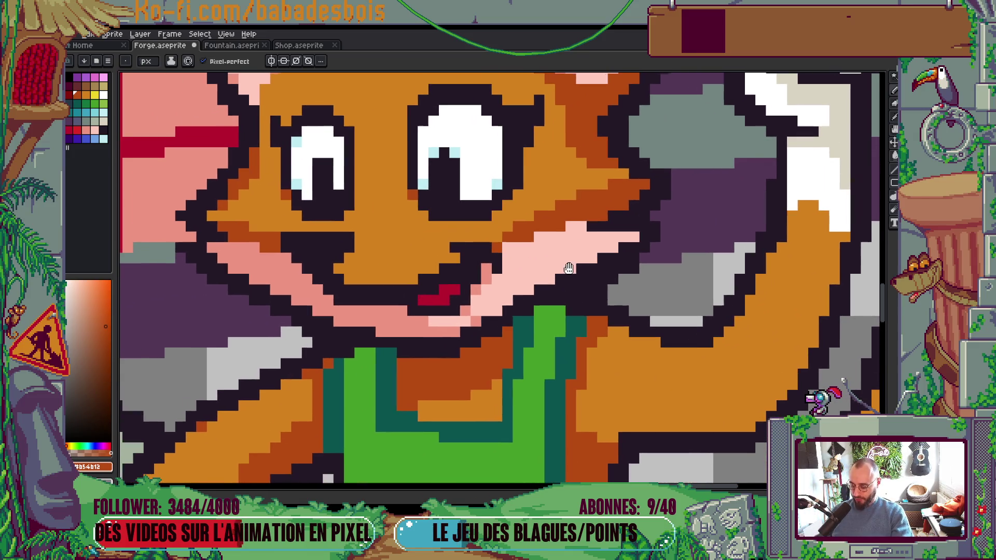
{"action": "key", "text": "i"}
{"action": "left_click", "coordinate": [483, 315]}
{"action": "key", "text": "b"}
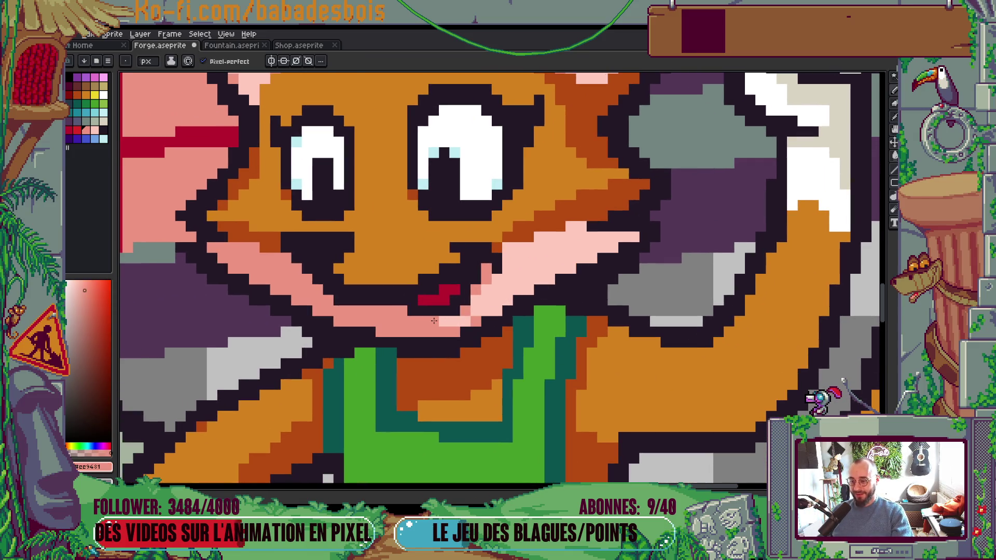
{"action": "left_click", "coordinate": [539, 237]}
{"action": "left_click_drag", "start_coordinate": [565, 226], "coordinate": [580, 226]}
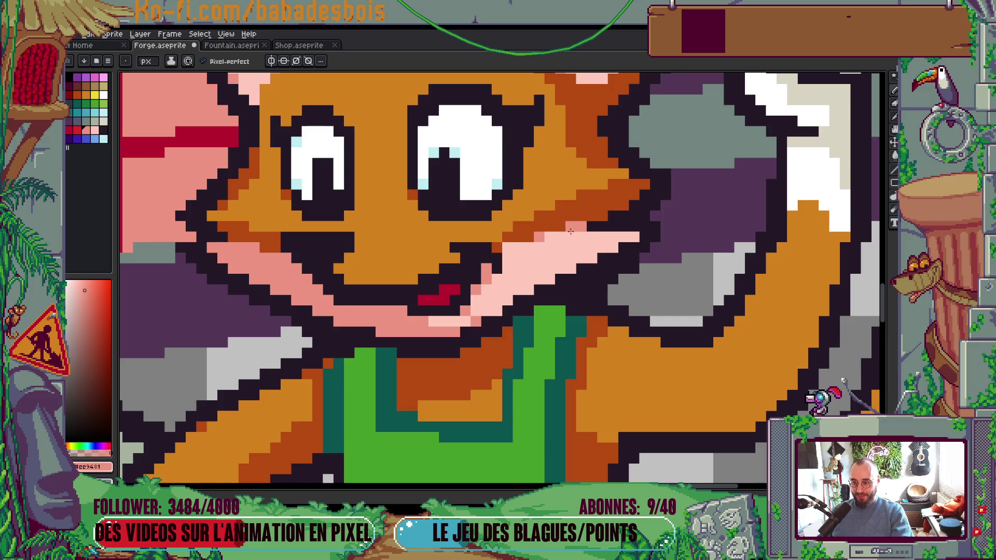
Step: Outline the tongue's lower edge in salmon pink
{"action": "scroll", "coordinate": [628, 243], "scroll_direction": "down", "scroll_amount": 3}
{"action": "scroll", "coordinate": [628, 242], "scroll_direction": "up", "scroll_amount": 3}
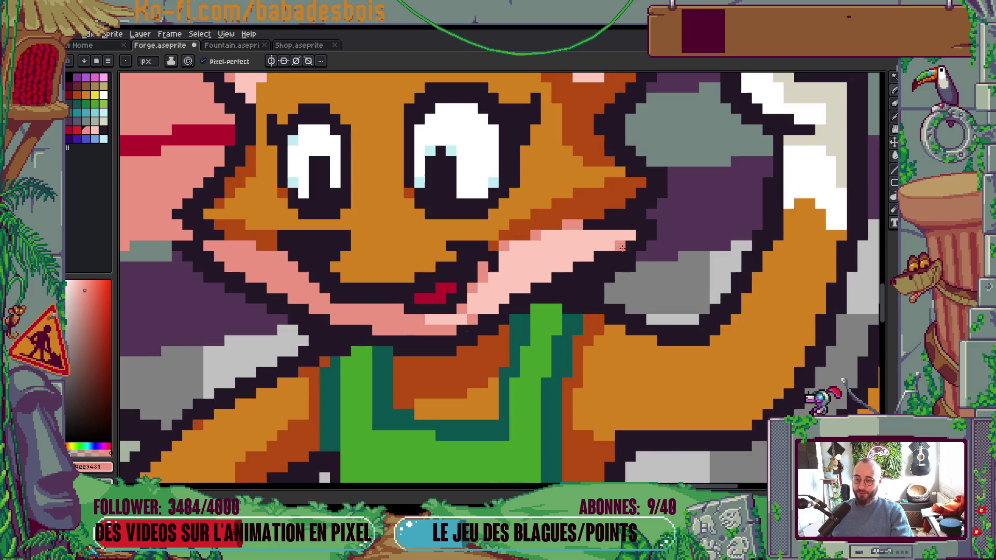
{"action": "left_click_drag", "start_coordinate": [633, 238], "coordinate": [544, 278]}
{"action": "scroll", "coordinate": [545, 285], "scroll_direction": "down", "scroll_amount": 3}
{"action": "scroll", "coordinate": [545, 285], "scroll_direction": "up", "scroll_amount": 2}
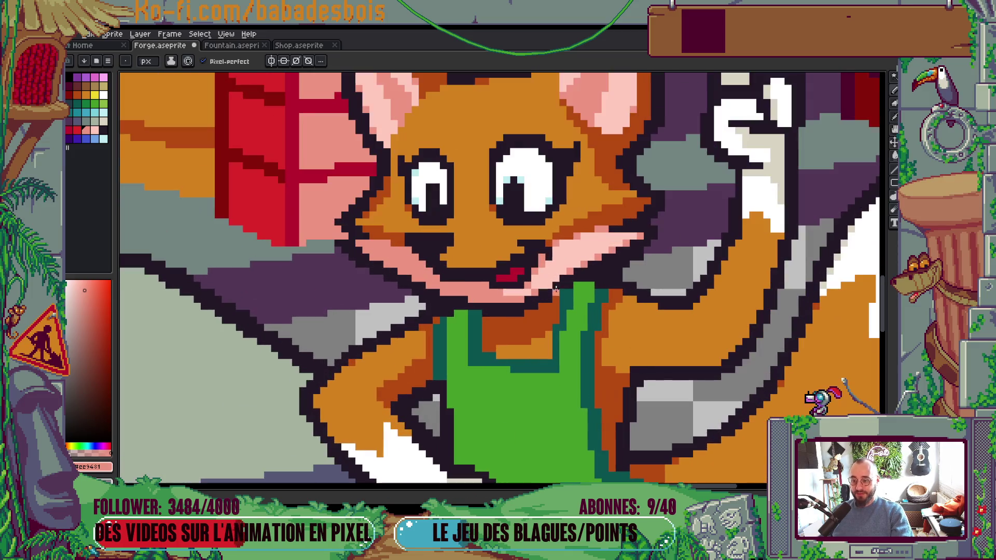
{"action": "scroll", "coordinate": [547, 288], "scroll_direction": "down", "scroll_amount": 4}
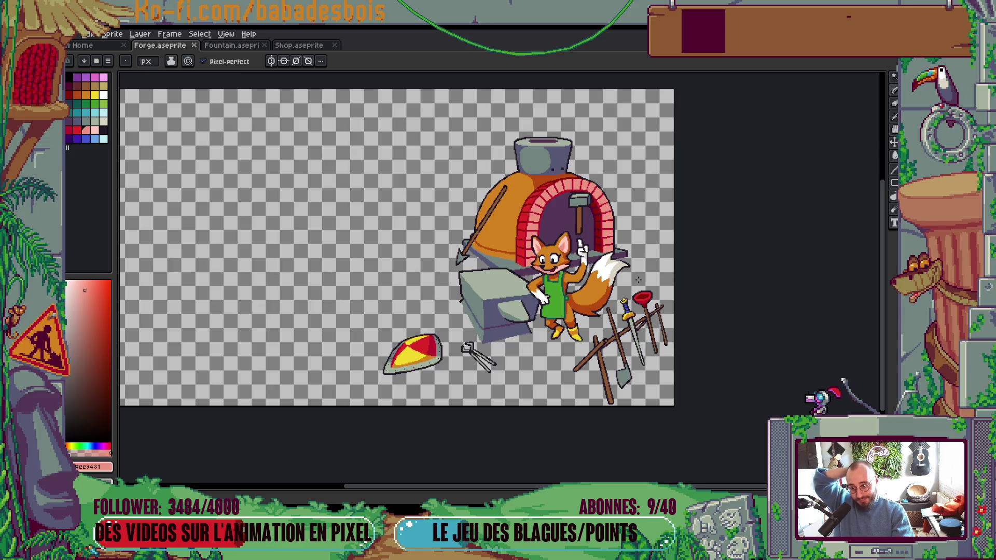
Step: Zoom in on the fox's head and add a light-pink stroke inside its ear
{"action": "scroll", "coordinate": [568, 210], "scroll_direction": "up", "scroll_amount": 5}
{"action": "scroll", "coordinate": [568, 210], "scroll_direction": "down", "scroll_amount": 2}
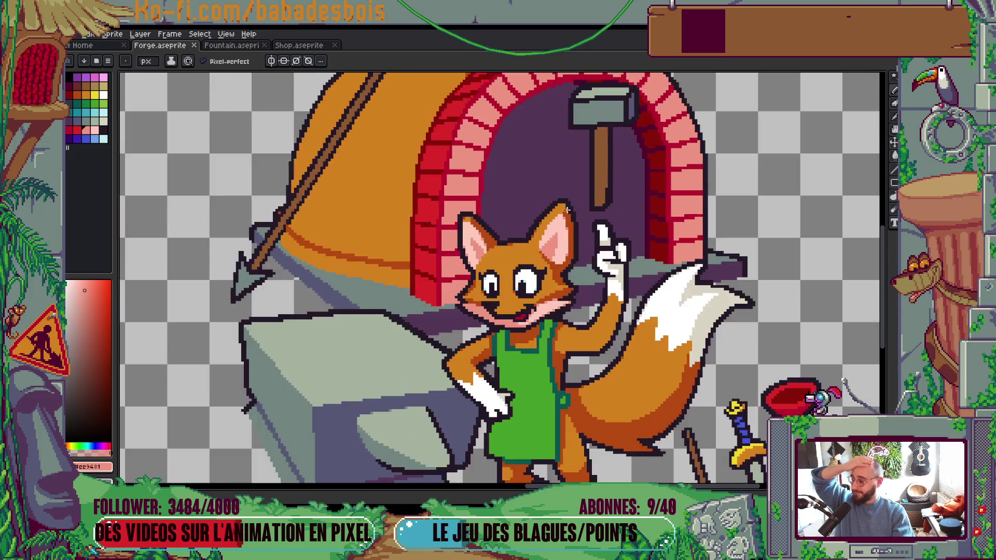
{"action": "scroll", "coordinate": [567, 210], "scroll_direction": "down", "scroll_amount": 3}
{"action": "scroll", "coordinate": [568, 210], "scroll_direction": "up", "scroll_amount": 1}
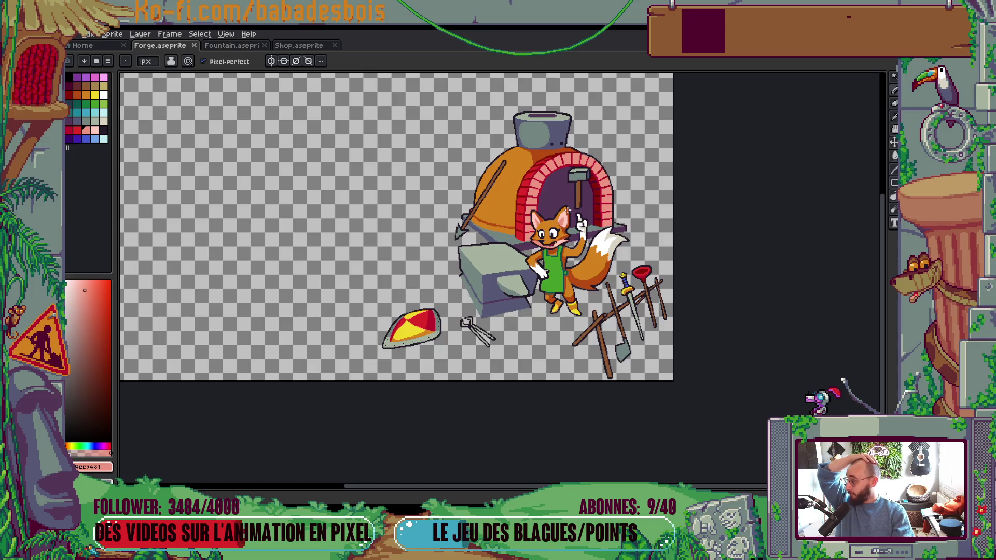
{"action": "mouse_move", "coordinate": [567, 210]}
{"action": "left_mouse_down"}
{"action": "mouse_move", "coordinate": [591, 254]}
{"action": "mouse_move", "coordinate": [580, 241]}
{"action": "left_mouse_up"}
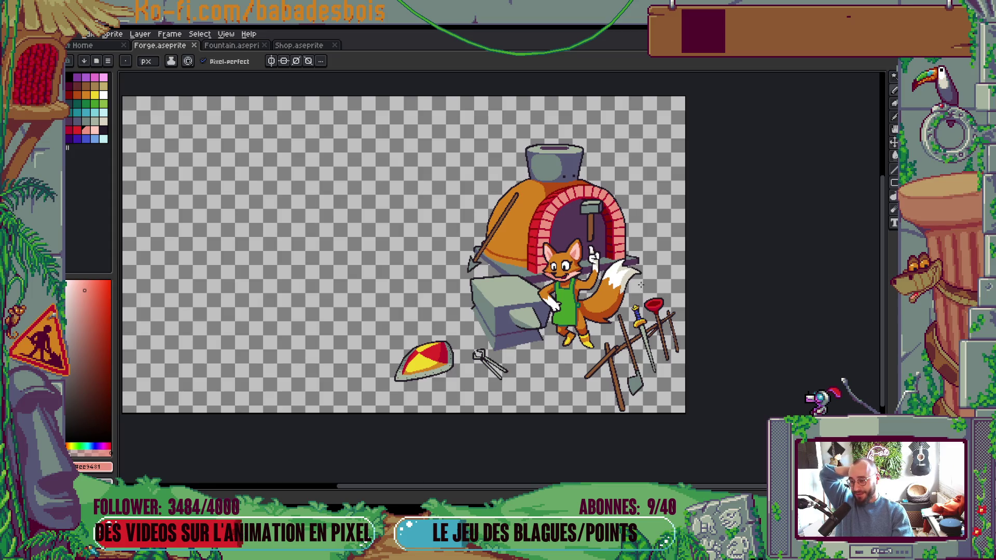
{"action": "scroll", "coordinate": [592, 259], "scroll_direction": "up", "scroll_amount": 3}
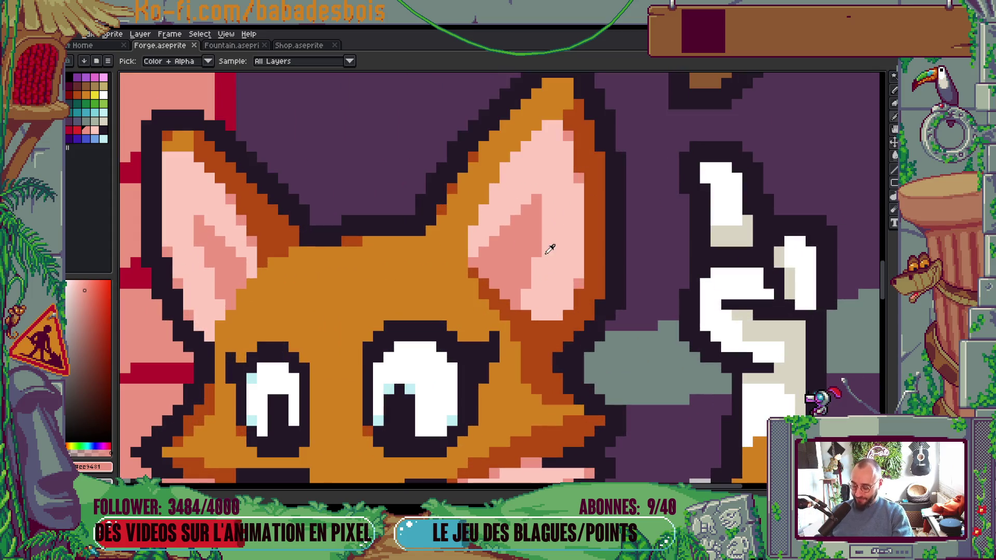
{"action": "left_click_drag", "start_coordinate": [540, 260], "coordinate": [538, 197]}
Step: Paint a few more pink pixels into the ear and save Forge.aseprite
{"action": "scroll", "coordinate": [538, 183], "scroll_direction": "down", "scroll_amount": 5}
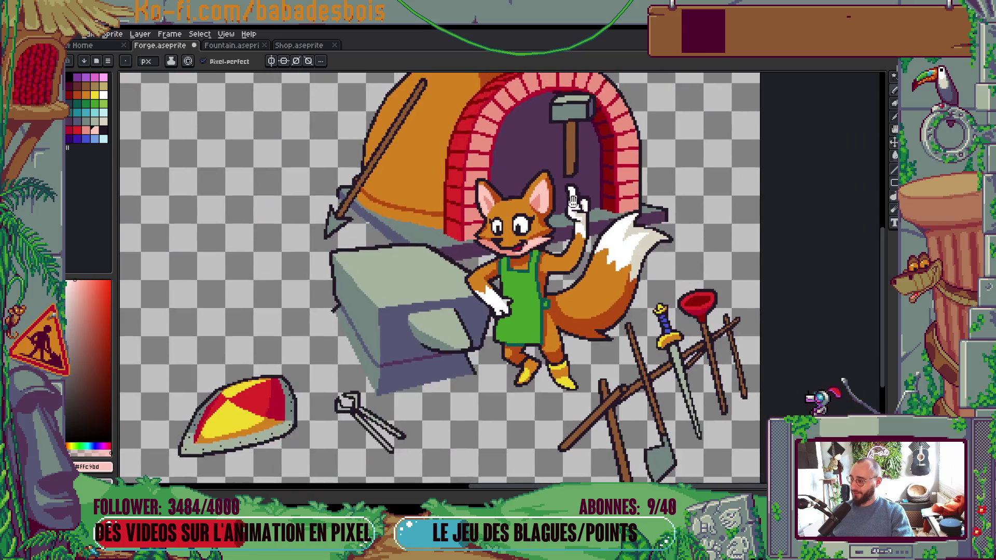
{"action": "scroll", "coordinate": [558, 215], "scroll_direction": "up", "scroll_amount": 3}
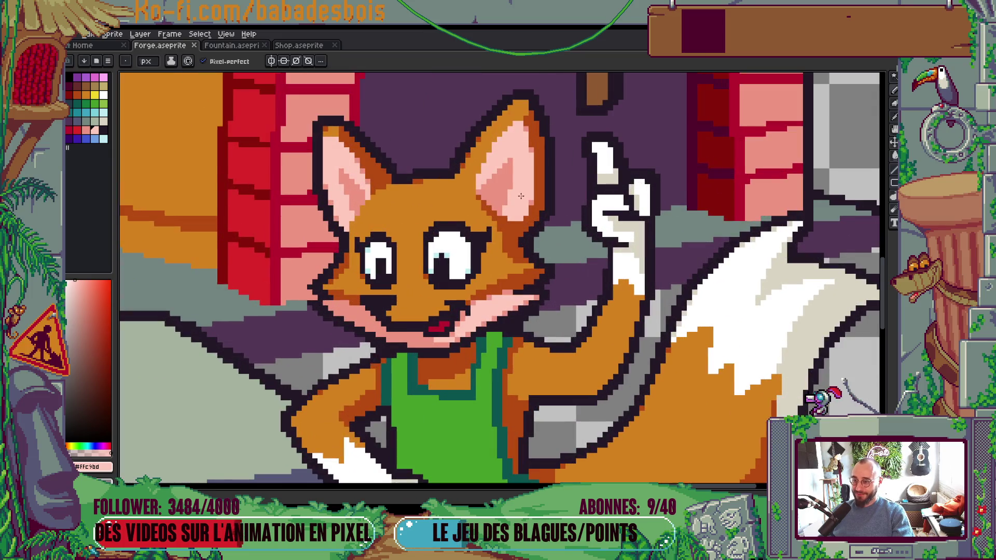
{"action": "mouse_move", "coordinate": [512, 181]}
{"action": "left_mouse_down"}
{"action": "mouse_move", "coordinate": [509, 159]}
{"action": "mouse_move", "coordinate": [502, 167]}
{"action": "left_mouse_up"}
{"action": "scroll", "coordinate": [608, 178], "scroll_direction": "down", "scroll_amount": 5}
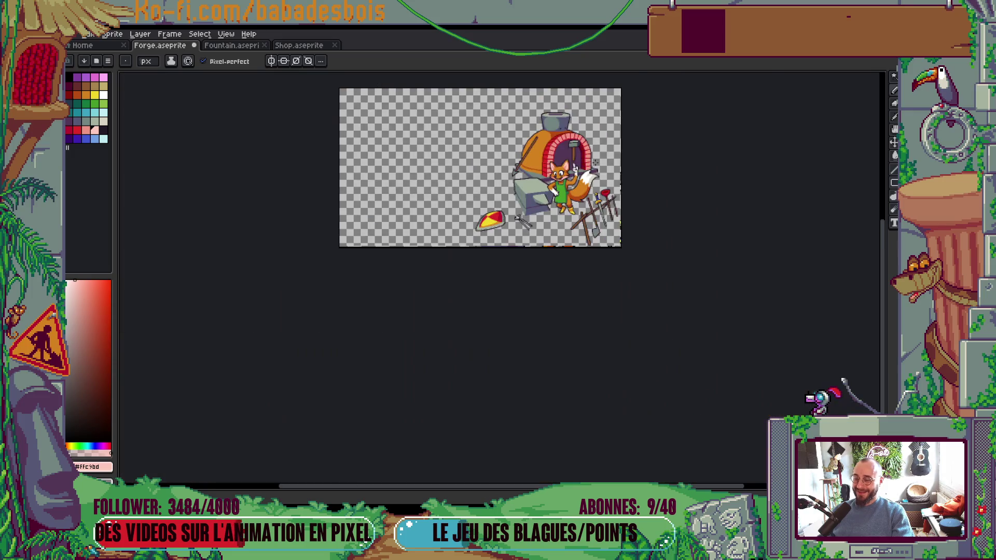
{"action": "key", "text": "ctrl+s"}
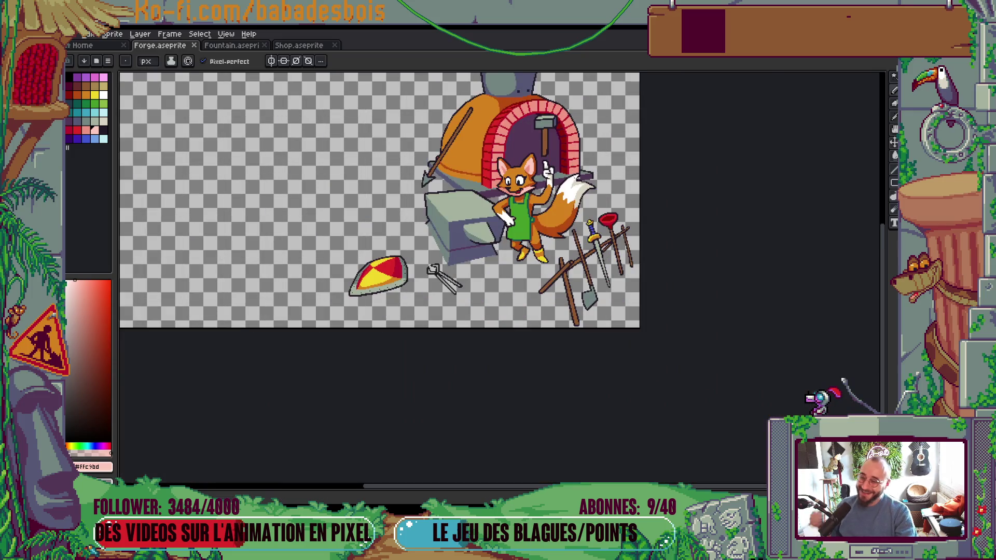
Step: Eyedrop the darker orange fur shade and dot a pixel on the body edge beside the tail
{"action": "scroll", "coordinate": [525, 233], "scroll_direction": "up", "scroll_amount": 5}
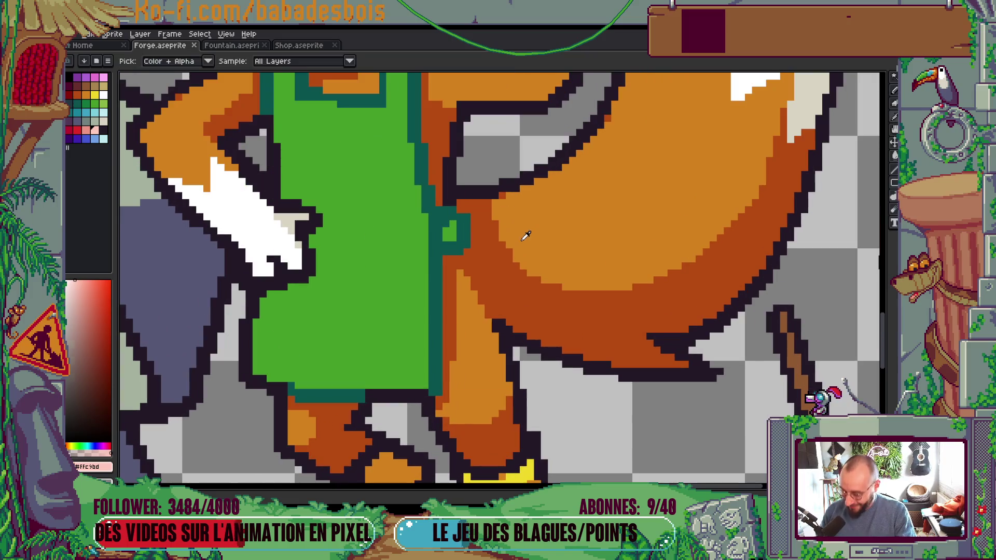
{"action": "left_click", "coordinate": [511, 250], "text": "alt"}
{"action": "scroll", "coordinate": [511, 249], "scroll_direction": "down", "scroll_amount": 4}
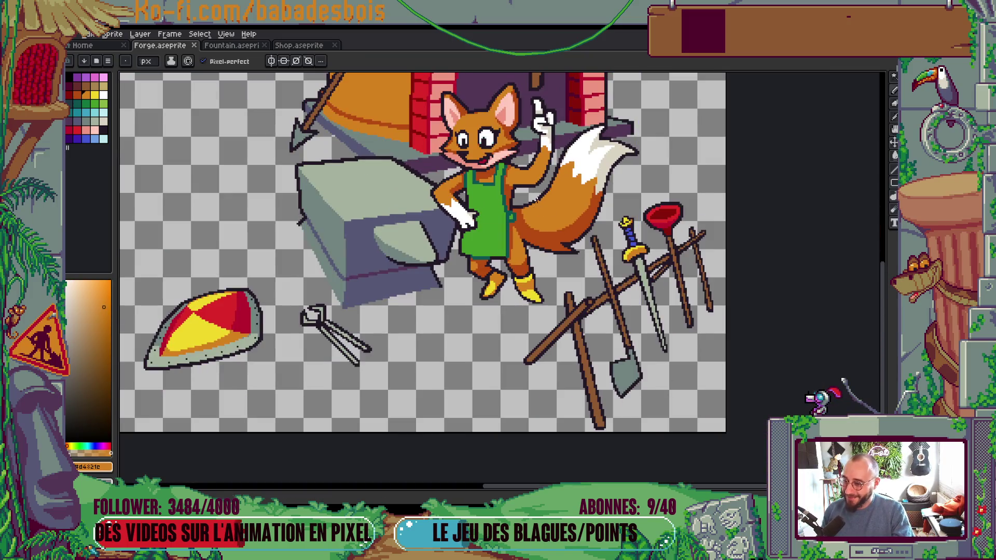
{"action": "scroll", "coordinate": [530, 211], "scroll_direction": "up", "scroll_amount": 4}
{"action": "left_click", "coordinate": [495, 228], "text": "alt"}
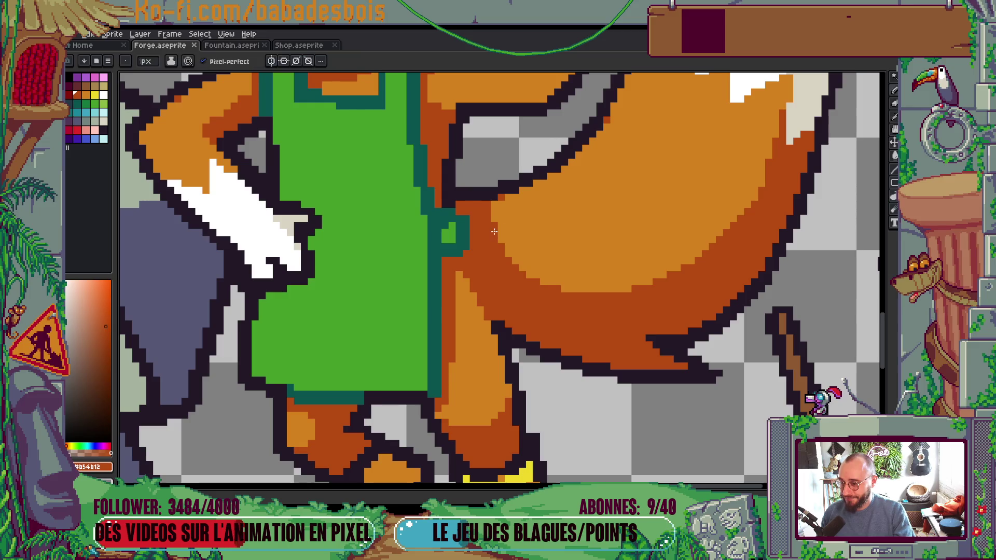
{"action": "left_click", "coordinate": [498, 206]}
{"action": "key", "text": "ctrl+z"}
{"action": "left_click", "coordinate": [495, 203]}
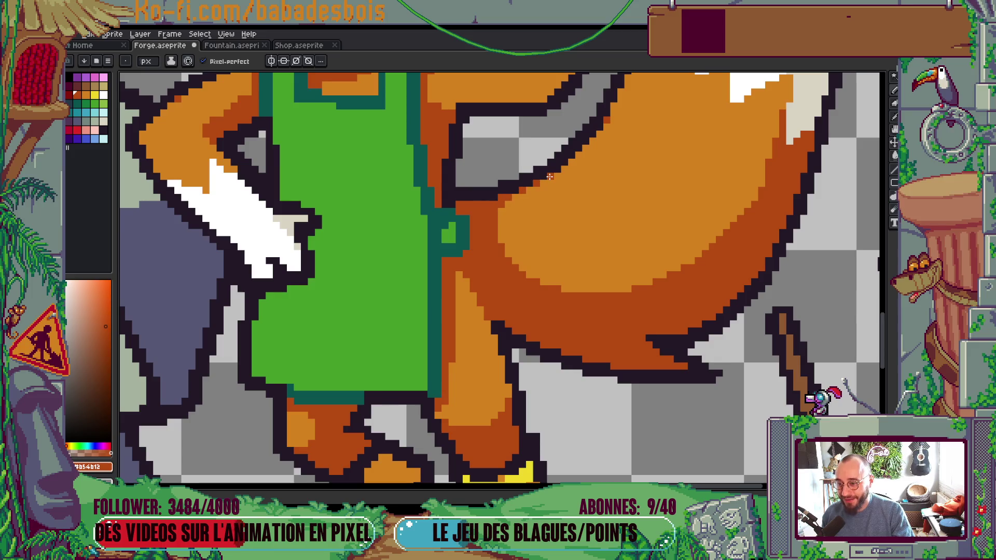
Step: Add a dark-orange pixel on the tail's edge and save the sprite
{"action": "scroll", "coordinate": [550, 177], "scroll_direction": "down", "scroll_amount": 2}
{"action": "scroll", "coordinate": [548, 234], "scroll_direction": "down", "scroll_amount": 1}
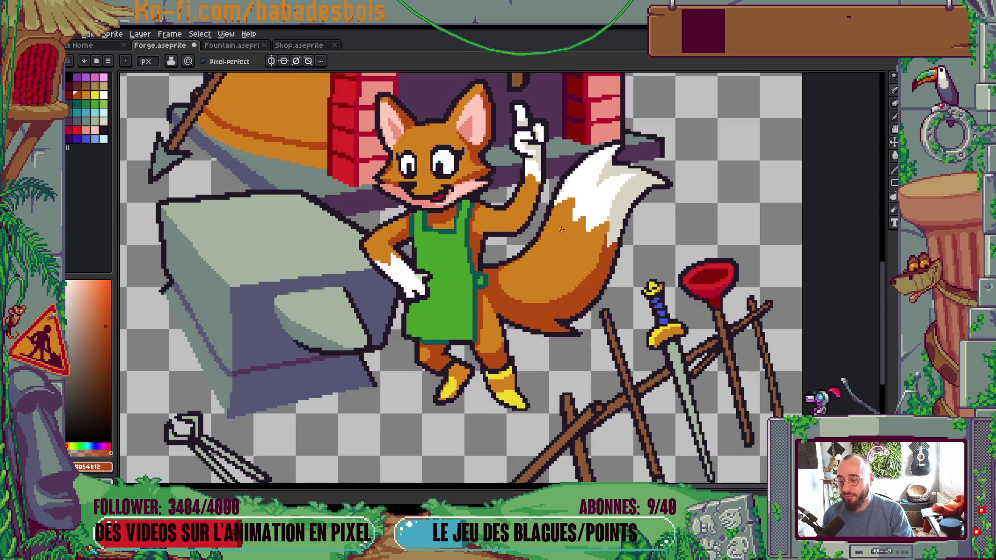
{"action": "scroll", "coordinate": [561, 229], "scroll_direction": "up", "scroll_amount": 3}
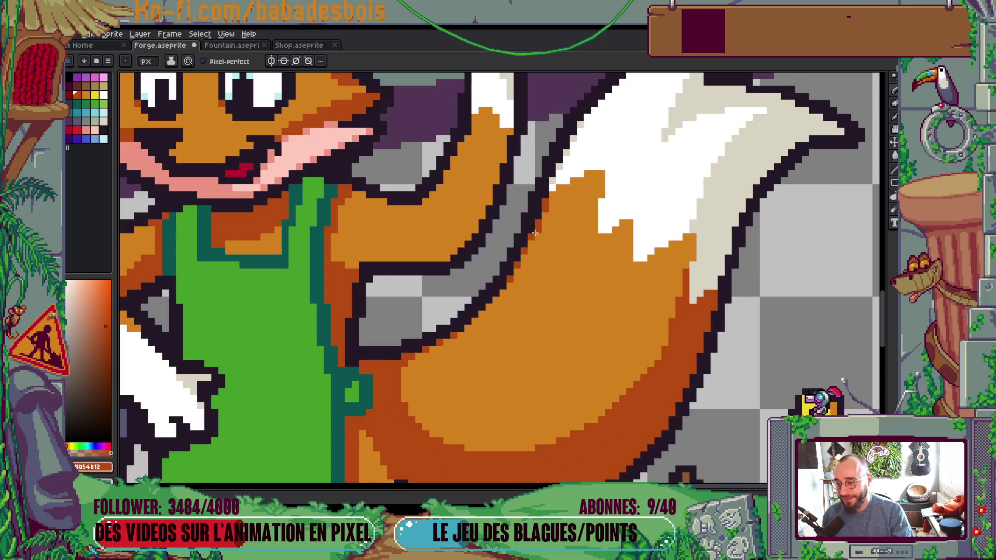
{"action": "scroll", "coordinate": [535, 233], "scroll_direction": "down", "scroll_amount": 5}
{"action": "scroll", "coordinate": [550, 232], "scroll_direction": "up", "scroll_amount": 2}
{"action": "key", "text": "ctrl+s"}
{"action": "scroll", "coordinate": [558, 231], "scroll_direction": "up", "scroll_amount": 3}
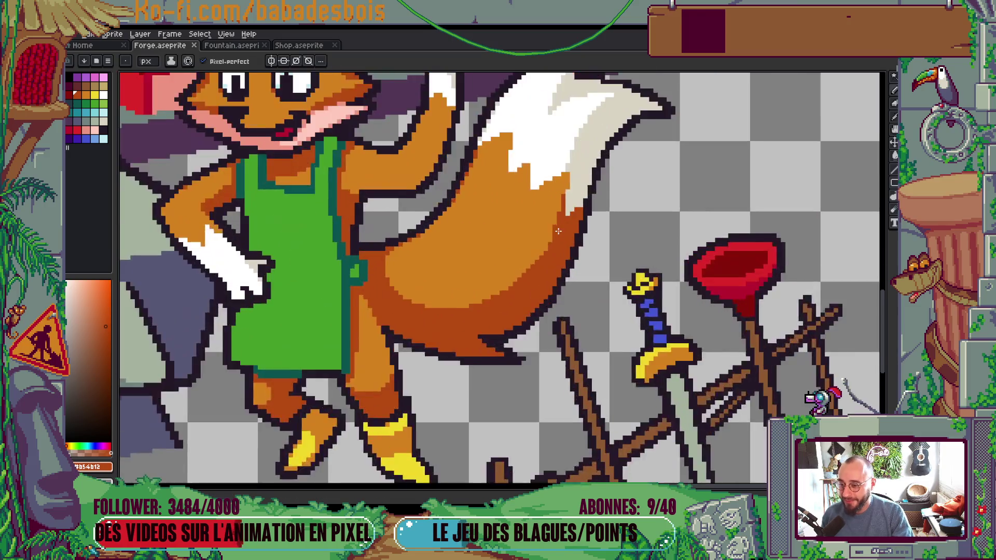
{"action": "scroll", "coordinate": [558, 231], "scroll_direction": "up", "scroll_amount": 2}
{"action": "left_click", "coordinate": [543, 247]}
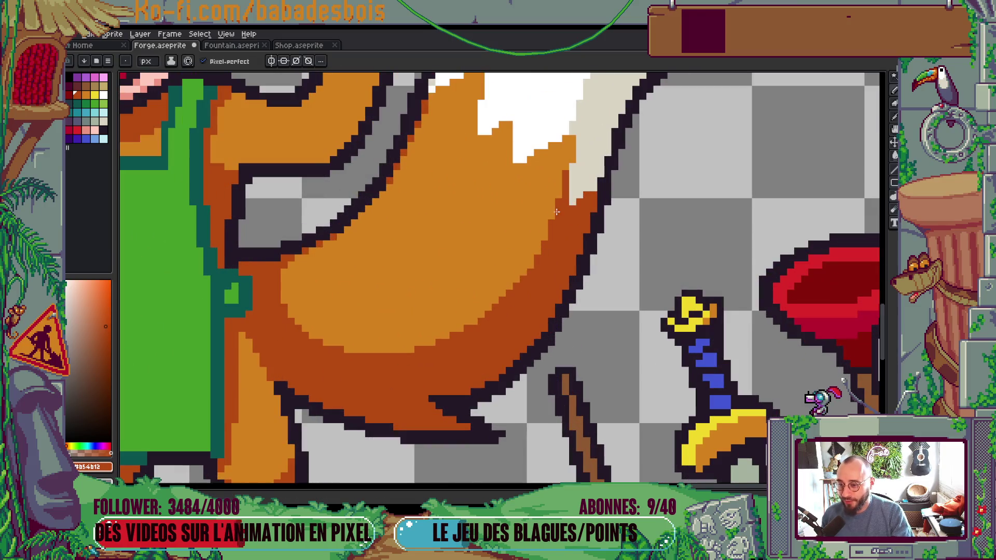
{"action": "scroll", "coordinate": [556, 212], "scroll_direction": "down", "scroll_amount": 4}
{"action": "scroll", "coordinate": [577, 197], "scroll_direction": "up", "scroll_amount": 5}
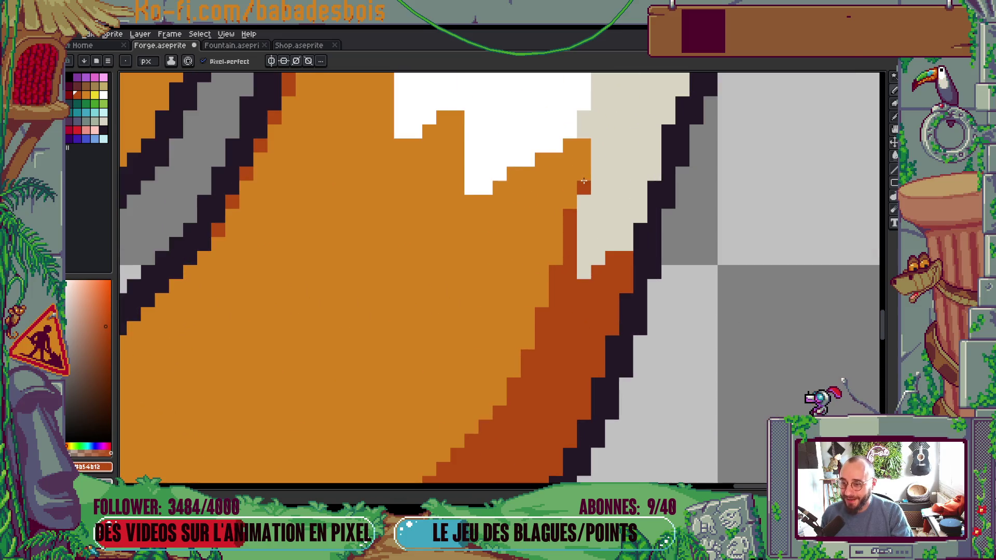
{"action": "scroll", "coordinate": [602, 179], "scroll_direction": "down", "scroll_amount": 5}
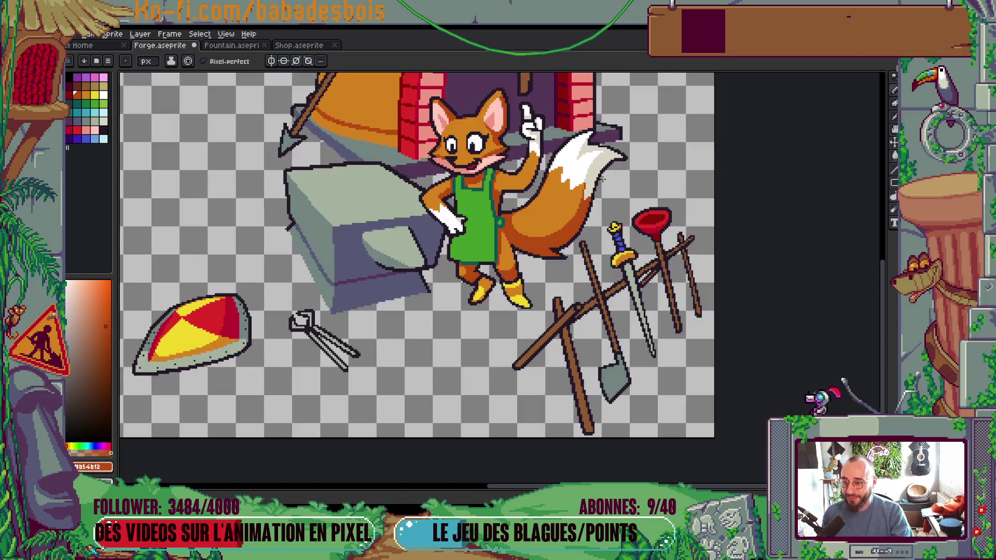
{"action": "key", "text": "ctrl+s"}
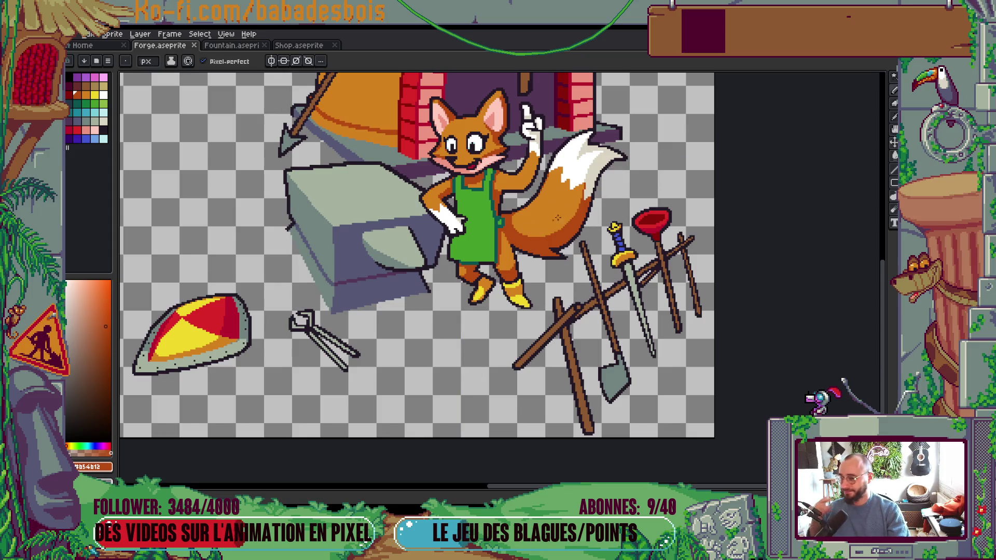
Step: Pick dark red from the palette and draw a shading line up the fox's leg edge
{"action": "scroll", "coordinate": [557, 218], "scroll_direction": "up", "scroll_amount": 3}
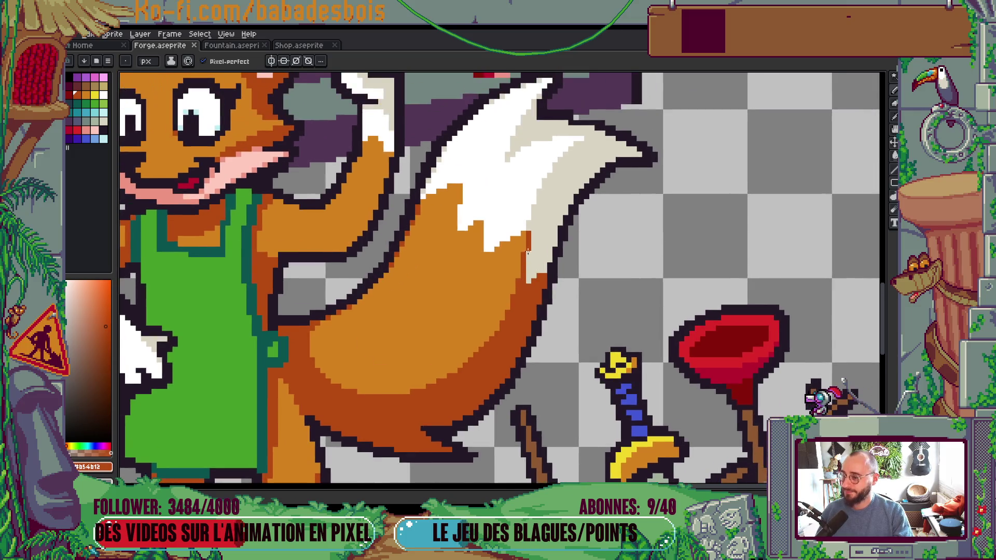
{"action": "scroll", "coordinate": [563, 249], "scroll_direction": "down", "scroll_amount": 4}
{"action": "mouse_move", "coordinate": [563, 249]}
{"action": "left_mouse_down"}
{"action": "mouse_move", "coordinate": [671, 254]}
{"action": "mouse_move", "coordinate": [610, 257]}
{"action": "left_mouse_up"}
{"action": "scroll", "coordinate": [546, 296], "scroll_direction": "up", "scroll_amount": 4}
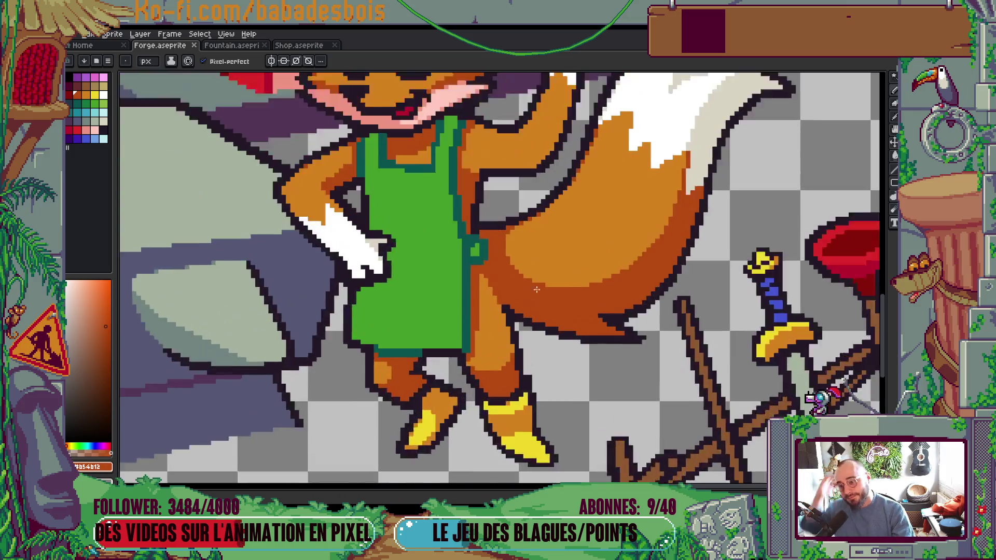
{"action": "left_click", "coordinate": [69, 94]}
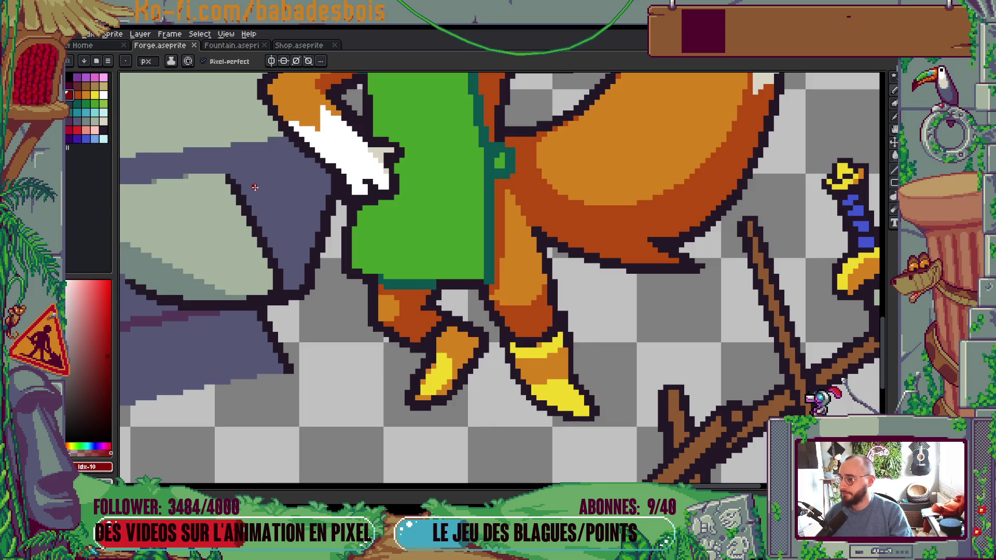
{"action": "left_click_drag", "start_coordinate": [536, 223], "coordinate": [515, 177]}
{"action": "left_click", "coordinate": [512, 142]}
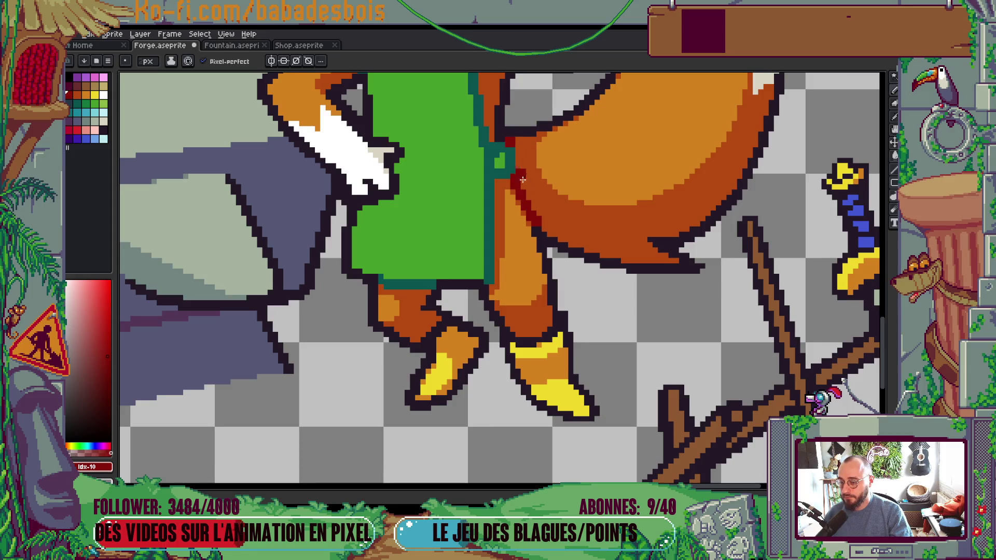
{"action": "scroll", "coordinate": [540, 223], "scroll_direction": "down", "scroll_amount": 3}
{"action": "scroll", "coordinate": [395, 228], "scroll_direction": "up", "scroll_amount": 1}
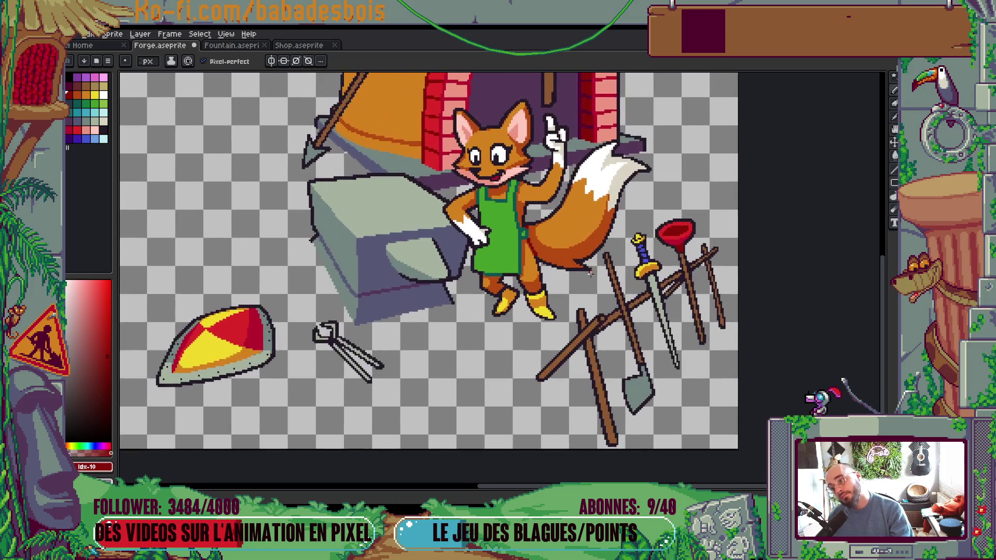
{"action": "scroll", "coordinate": [394, 228], "scroll_direction": "down", "scroll_amount": 1}
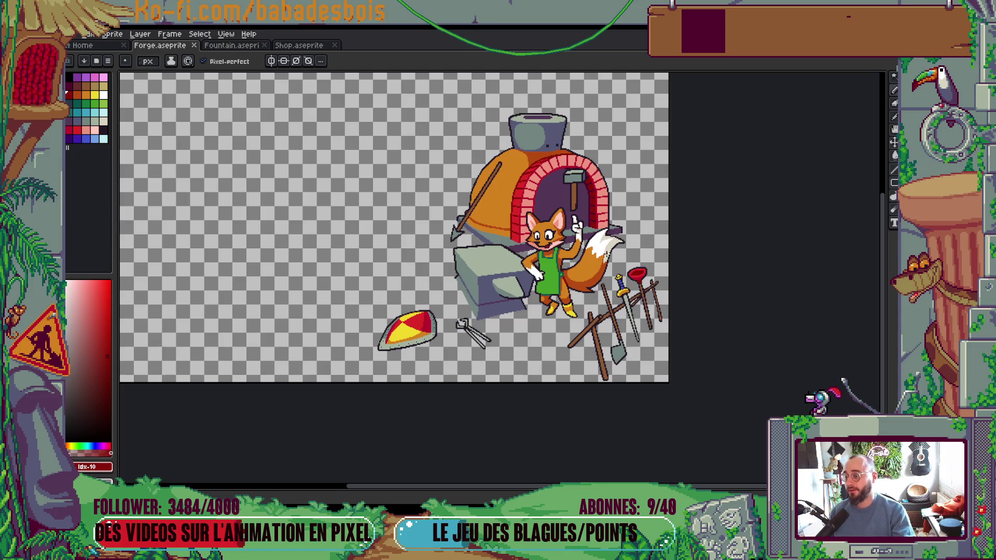
{"action": "scroll", "coordinate": [498, 149], "scroll_direction": "up", "scroll_amount": 5}
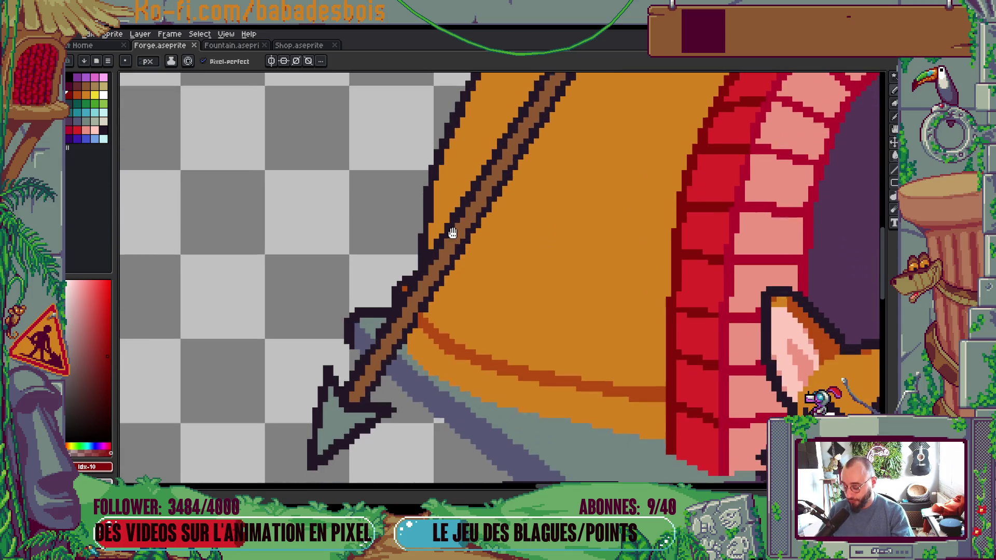
Step: Eyedrop the dome's dark orange and pencil four pixels up the dome outline beside the spear
{"action": "key", "text": "i"}
{"action": "left_click", "coordinate": [460, 353]}
{"action": "key", "text": "b"}
{"action": "left_click", "coordinate": [433, 223]}
{"action": "left_click", "coordinate": [436, 186]}
{"action": "left_click", "coordinate": [441, 166]}
{"action": "left_click", "coordinate": [446, 153]}
Step: Zoom and pan across the forge dome and arch to review the shading
{"action": "scroll", "coordinate": [447, 150], "scroll_direction": "down", "scroll_amount": 3}
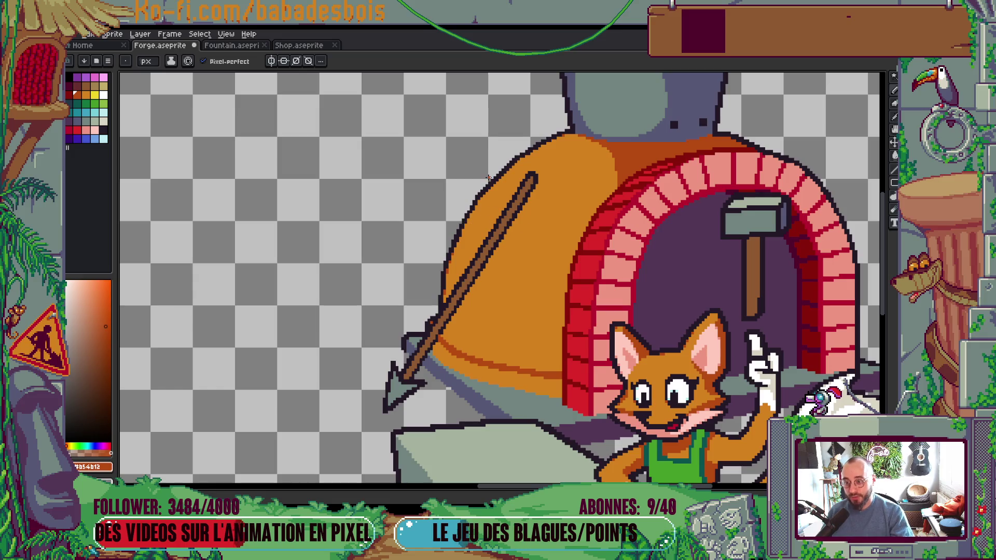
{"action": "scroll", "coordinate": [578, 230], "scroll_direction": "down", "scroll_amount": 1}
{"action": "scroll", "coordinate": [576, 293], "scroll_direction": "up", "scroll_amount": 1}
{"action": "scroll", "coordinate": [576, 296], "scroll_direction": "down", "scroll_amount": 4}
{"action": "scroll", "coordinate": [639, 330], "scroll_direction": "up", "scroll_amount": 1}
{"action": "scroll", "coordinate": [644, 321], "scroll_direction": "up", "scroll_amount": 2}
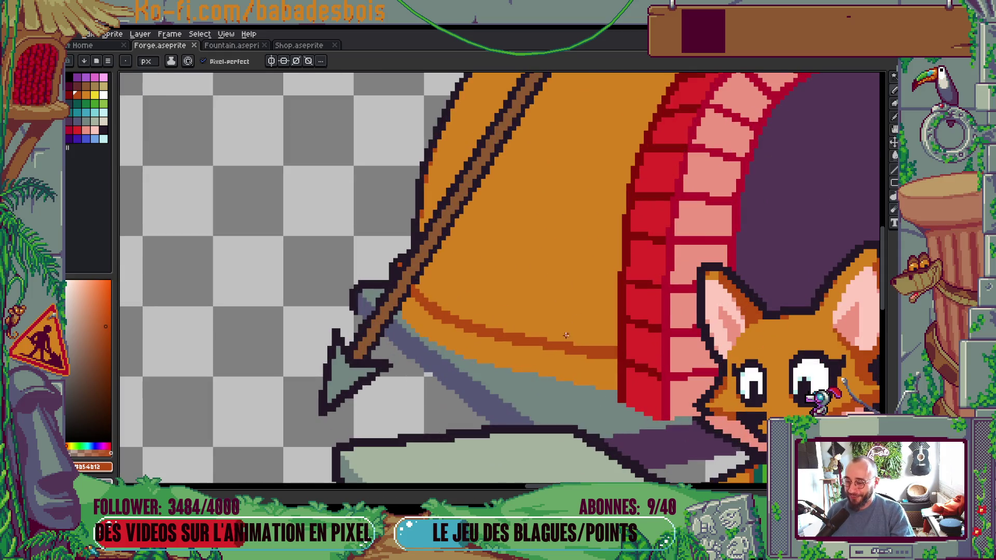
{"action": "scroll", "coordinate": [651, 275], "scroll_direction": "left", "scroll_amount": 1}
{"action": "scroll", "coordinate": [652, 274], "scroll_direction": "up", "scroll_amount": 1}
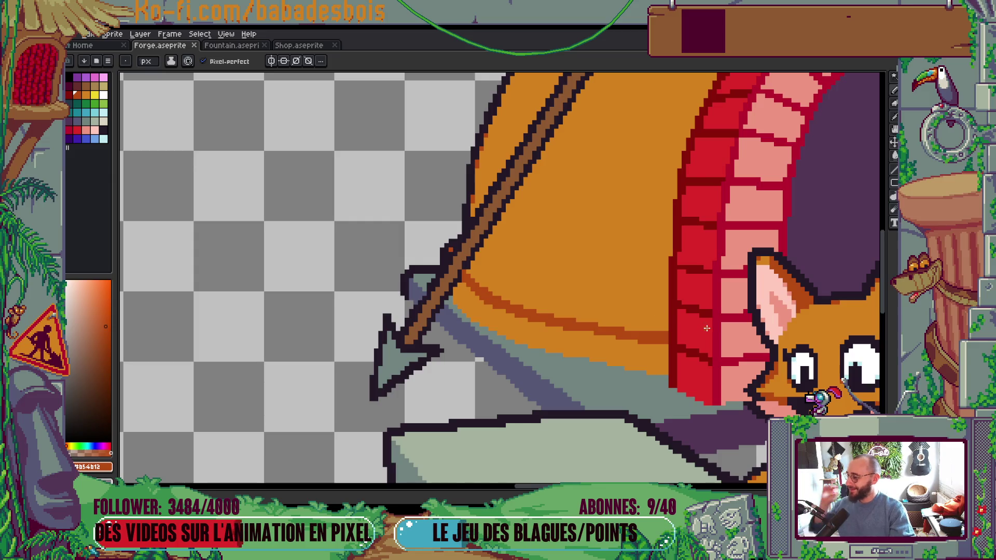
{"action": "mouse_move", "coordinate": [641, 409]}
{"action": "left_mouse_down"}
{"action": "mouse_move", "coordinate": [625, 375]}
{"action": "mouse_move", "coordinate": [615, 310]}
{"action": "left_mouse_up"}
{"action": "scroll", "coordinate": [574, 239], "scroll_direction": "down", "scroll_amount": 3}
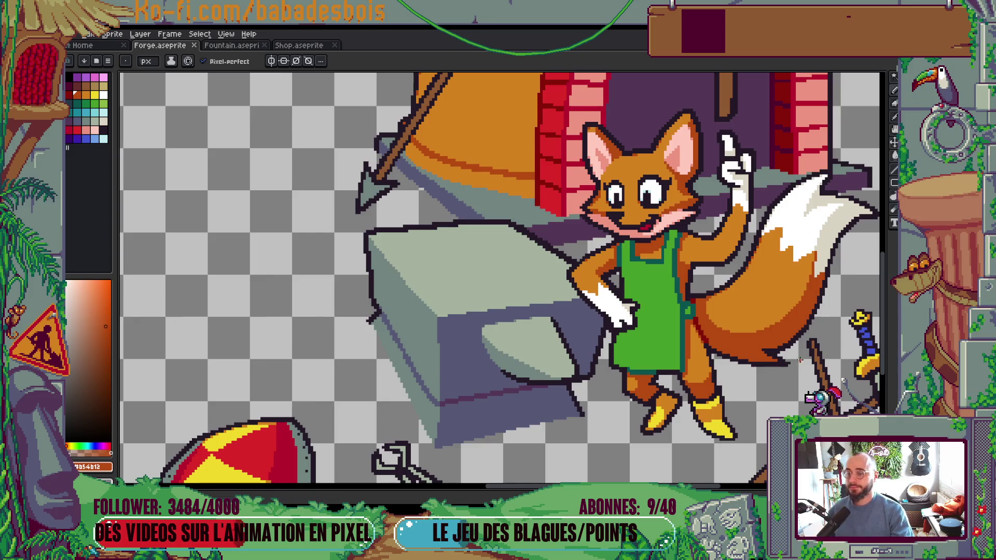
Step: Sample the fox's lighter and dark orange fur shades and paint a pixel beside the apron
{"action": "scroll", "coordinate": [739, 284], "scroll_direction": "down", "scroll_amount": 4}
{"action": "left_click_drag", "start_coordinate": [519, 260], "coordinate": [430, 241]}
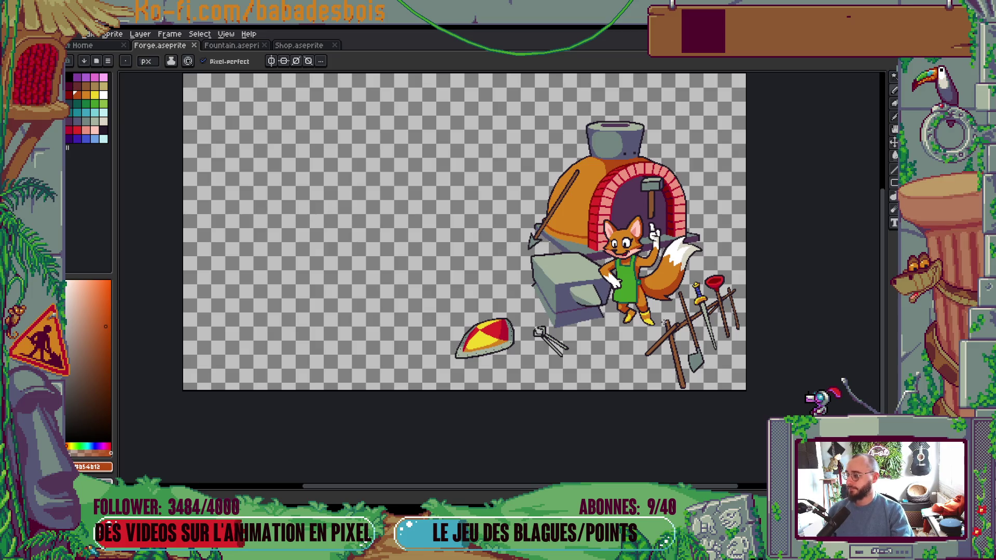
{"action": "scroll", "coordinate": [637, 252], "scroll_direction": "up", "scroll_amount": 5}
{"action": "key", "text": "alt"}
{"action": "left_click", "coordinate": [664, 246]}
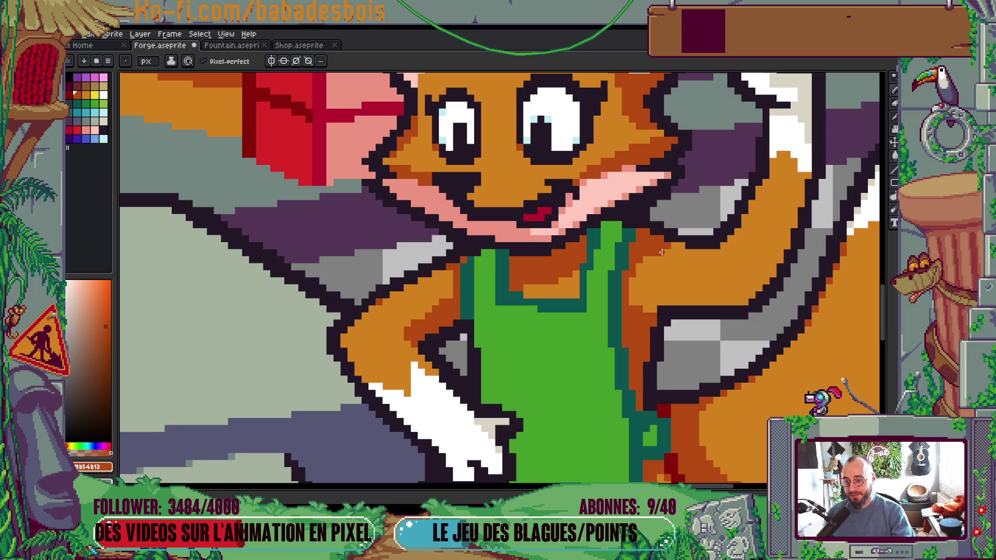
{"action": "scroll", "coordinate": [674, 259], "scroll_direction": "up", "scroll_amount": 2}
{"action": "left_click", "coordinate": [672, 269], "text": "alt"}
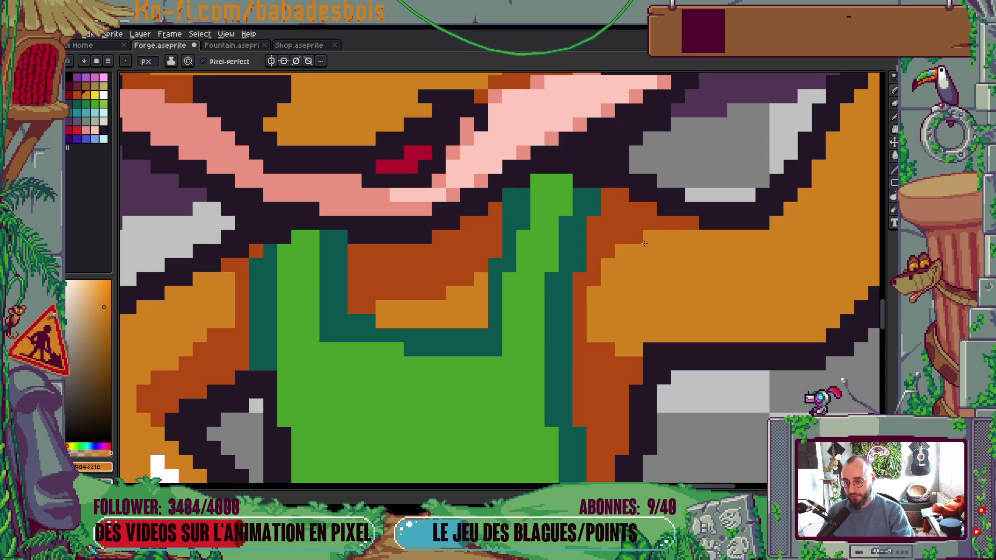
{"action": "scroll", "coordinate": [643, 242], "scroll_direction": "down", "scroll_amount": 5}
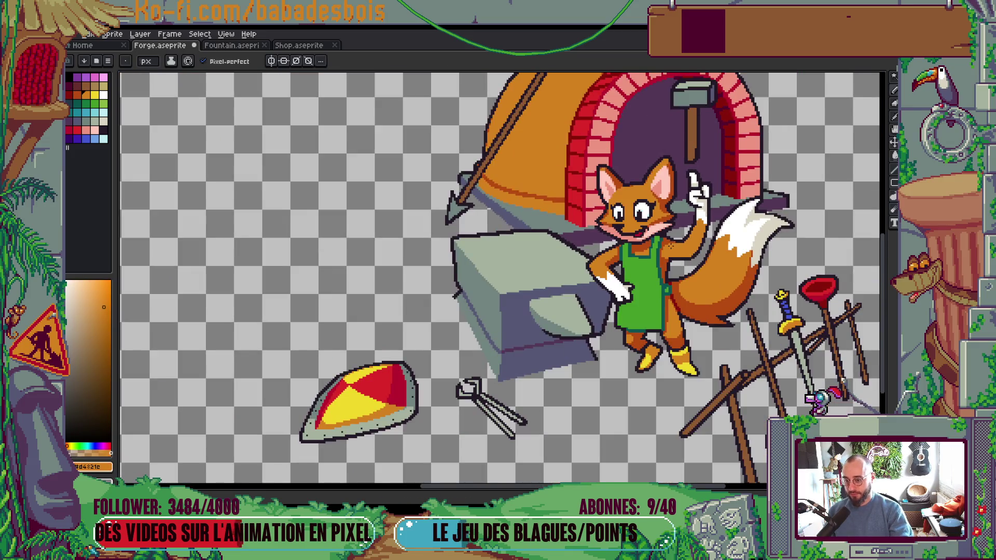
{"action": "scroll", "coordinate": [619, 254], "scroll_direction": "up", "scroll_amount": 5}
{"action": "scroll", "coordinate": [611, 260], "scroll_direction": "down", "scroll_amount": 1}
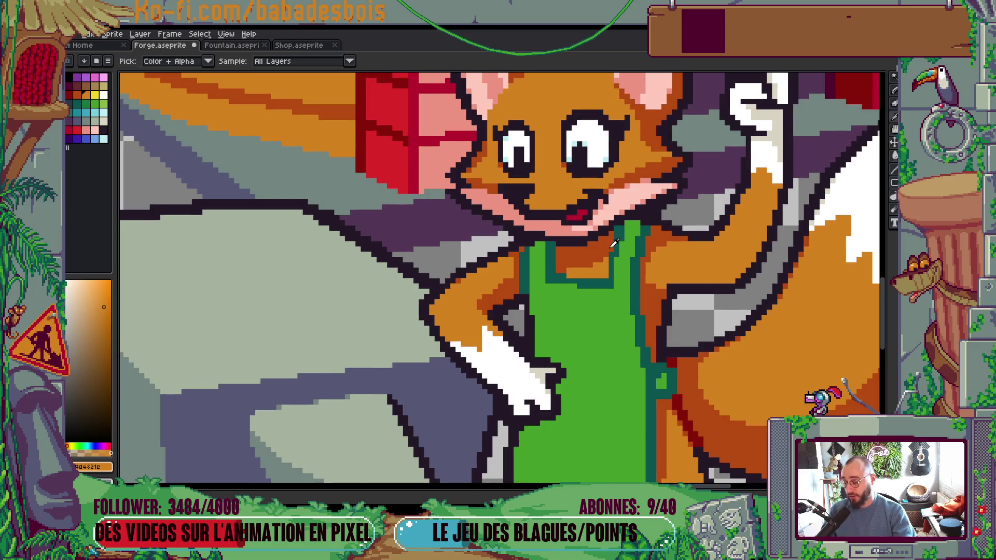
{"action": "left_click", "coordinate": [611, 259], "text": "alt"}
{"action": "scroll", "coordinate": [610, 259], "scroll_direction": "up", "scroll_amount": 2}
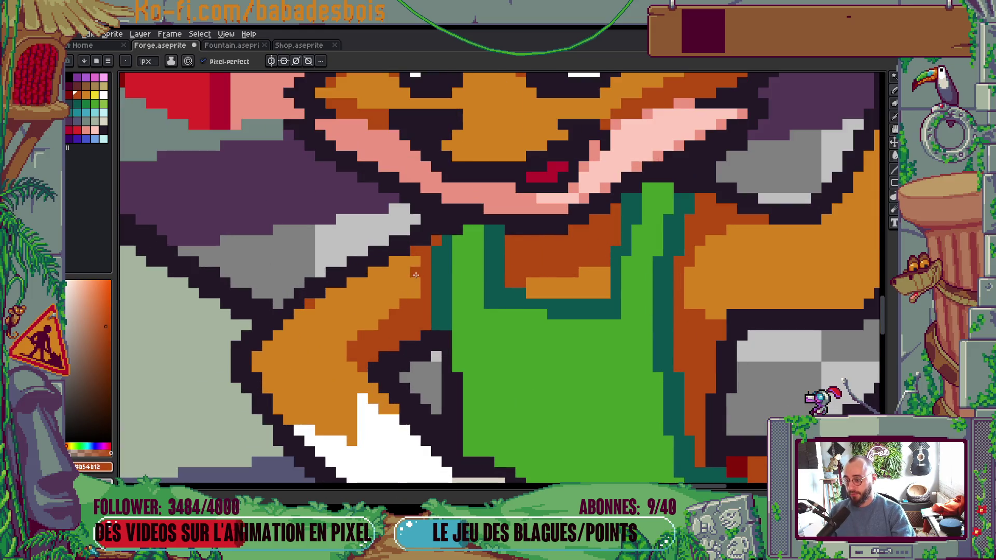
Step: Fill three apron patches dark green with the Paint Bucket
{"action": "left_click", "coordinate": [94, 108]}
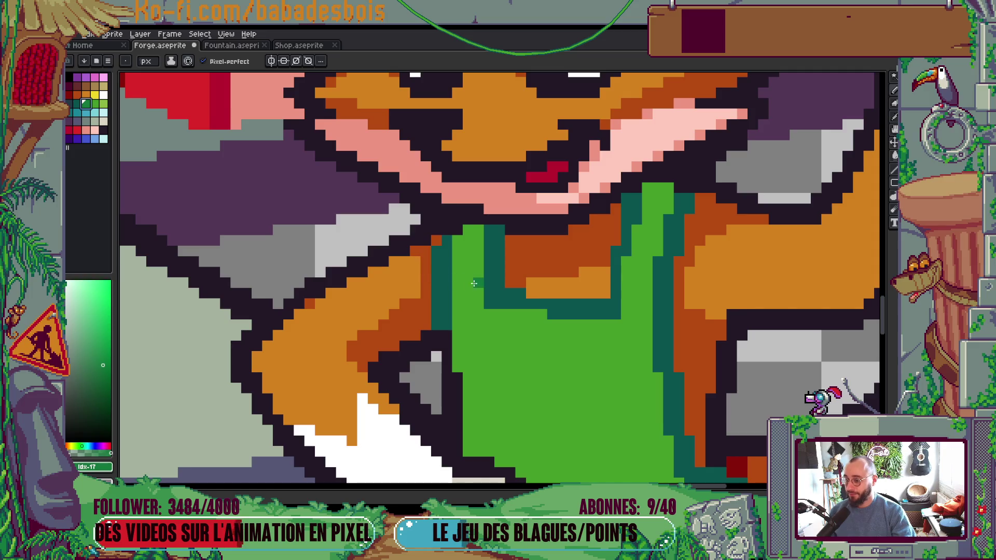
{"action": "left_click_drag", "start_coordinate": [457, 272], "coordinate": [480, 272]}
{"action": "key", "text": "g"}
{"action": "left_click", "coordinate": [467, 247]}
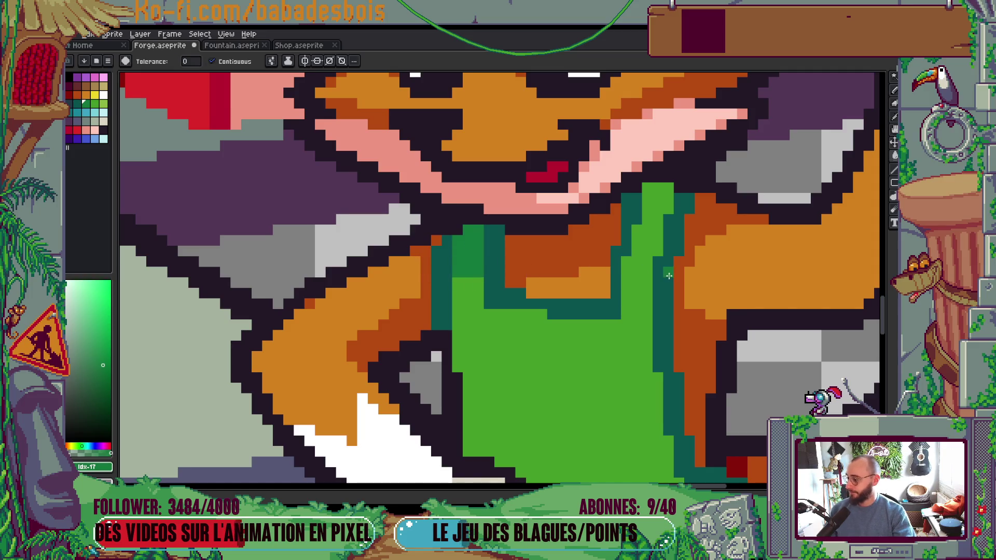
{"action": "left_click_drag", "start_coordinate": [647, 273], "coordinate": [570, 296]}
{"action": "left_click", "coordinate": [572, 265]}
{"action": "scroll", "coordinate": [573, 264], "scroll_direction": "down", "scroll_amount": 5}
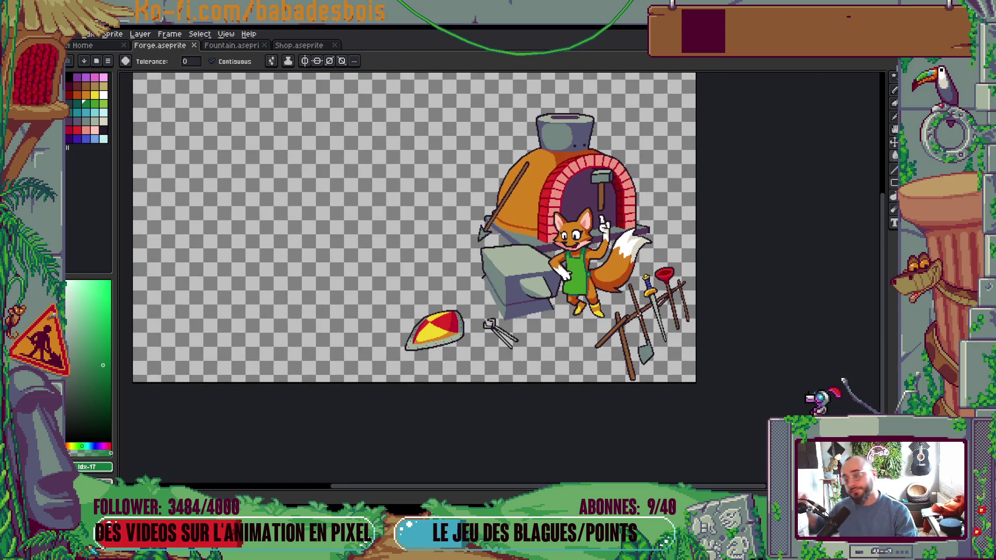
{"action": "scroll", "coordinate": [581, 262], "scroll_direction": "up", "scroll_amount": 5}
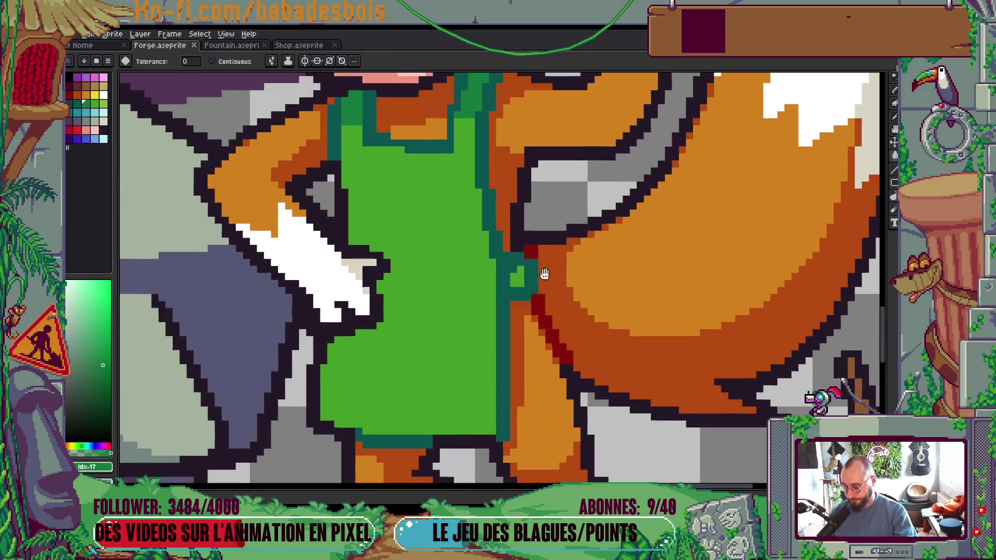
{"action": "left_click", "coordinate": [531, 285]}
{"action": "scroll", "coordinate": [530, 284], "scroll_direction": "down", "scroll_amount": 5}
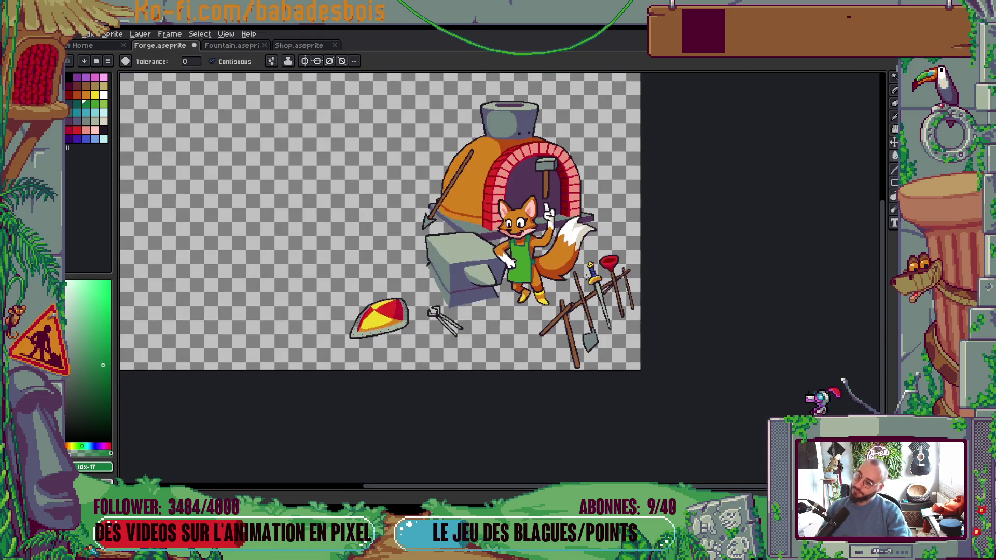
{"action": "scroll", "coordinate": [481, 233], "scroll_direction": "up", "scroll_amount": 5}
Step: Pencil dark-teal and darker-green pixels along the apron edges and save the drawing
{"action": "key", "text": "b"}
{"action": "left_click", "coordinate": [480, 233]}
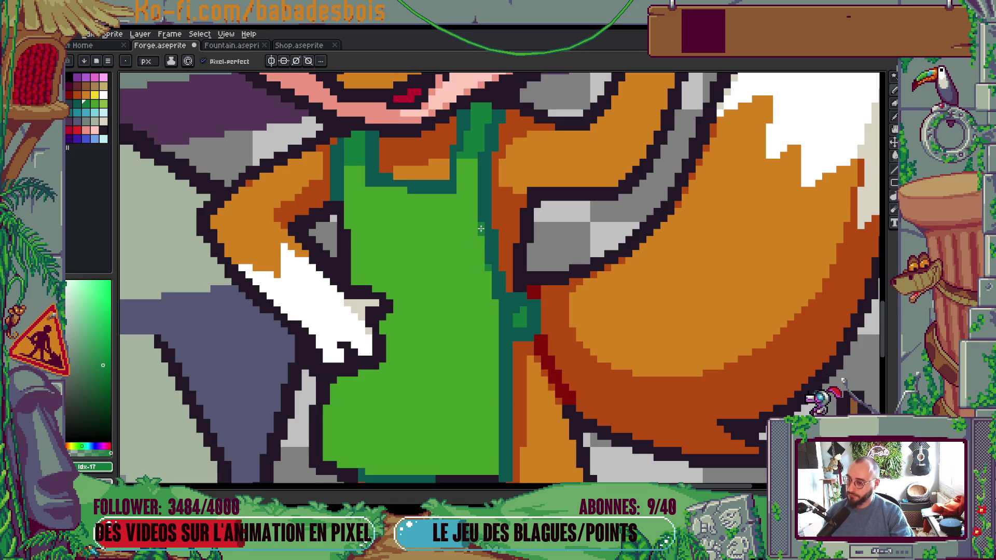
{"action": "scroll", "coordinate": [406, 190], "scroll_direction": "down", "scroll_amount": 5}
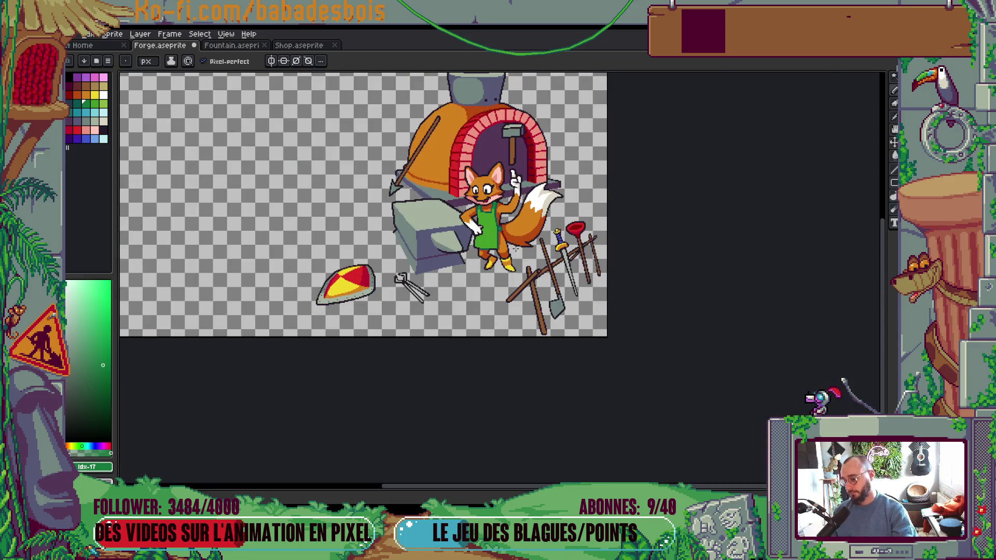
{"action": "key", "text": "ctrl+s"}
{"action": "scroll", "coordinate": [491, 254], "scroll_direction": "up", "scroll_amount": 5}
{"action": "left_click", "coordinate": [435, 364]}
{"action": "scroll", "coordinate": [344, 343], "scroll_direction": "down", "scroll_amount": 5}
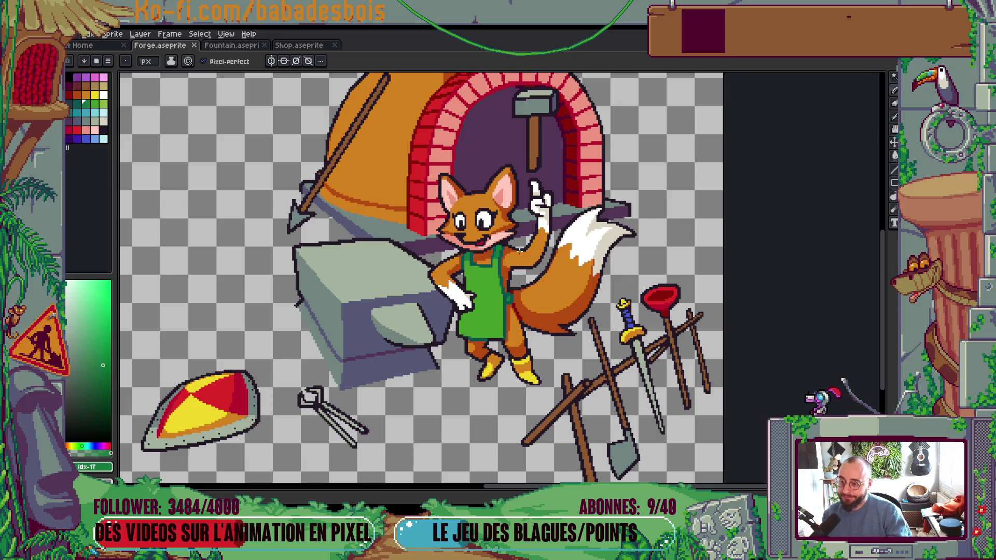
Step: Eyedrop the darker orange fur and shade a stroke down the fox's raised arm
{"action": "scroll", "coordinate": [531, 248], "scroll_direction": "up", "scroll_amount": 2}
{"action": "key", "text": "alt"}
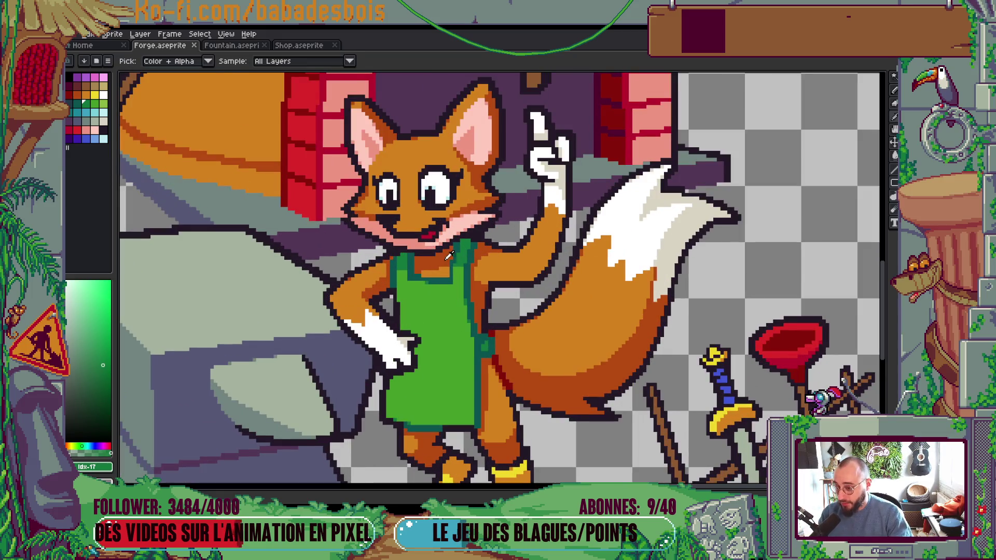
{"action": "left_click", "coordinate": [487, 245], "text": "alt"}
{"action": "scroll", "coordinate": [490, 247], "scroll_direction": "up", "scroll_amount": 1}
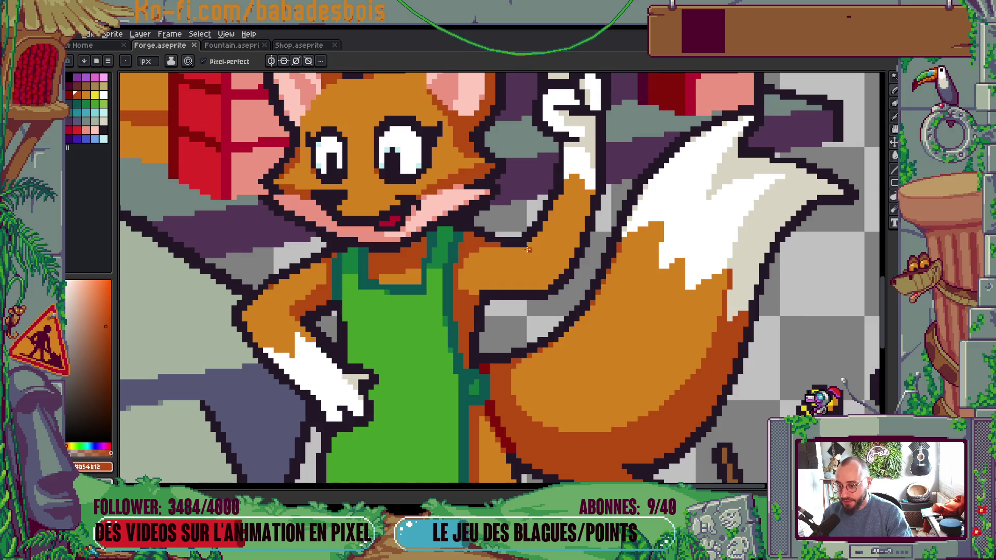
{"action": "left_click_drag", "start_coordinate": [529, 243], "coordinate": [545, 283]}
{"action": "scroll", "coordinate": [545, 283], "scroll_direction": "down", "scroll_amount": 2}
Step: Cover the teal column on the fox's arm with orange pixels
{"action": "key", "text": "g"}
{"action": "scroll", "coordinate": [565, 252], "scroll_direction": "down", "scroll_amount": 2}
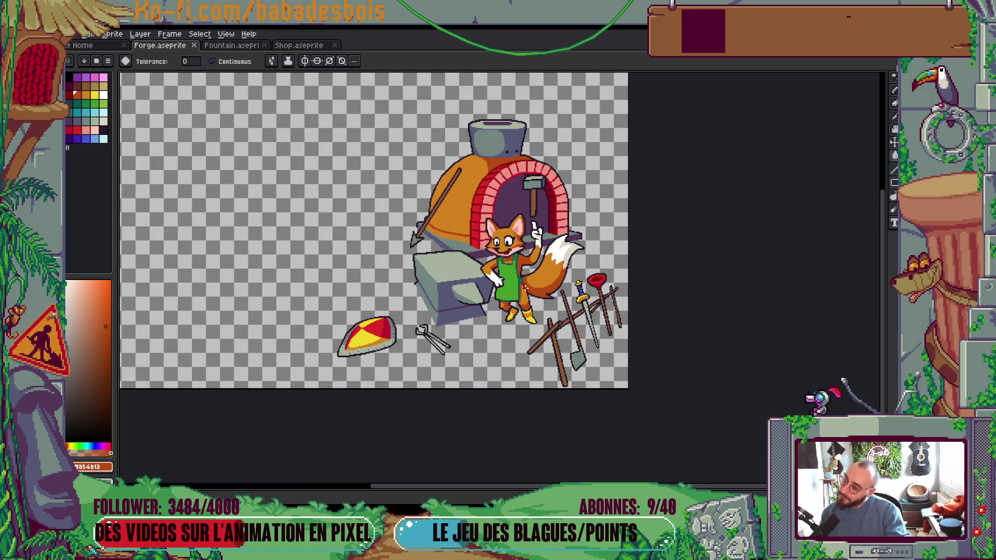
{"action": "left_click_drag", "start_coordinate": [555, 281], "coordinate": [597, 302]}
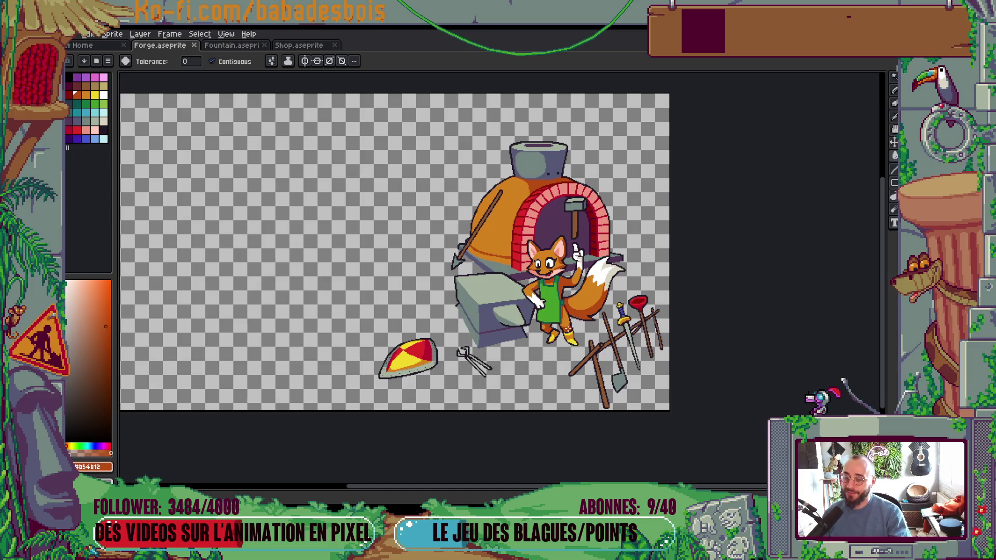
{"action": "scroll", "coordinate": [553, 332], "scroll_direction": "up", "scroll_amount": 3}
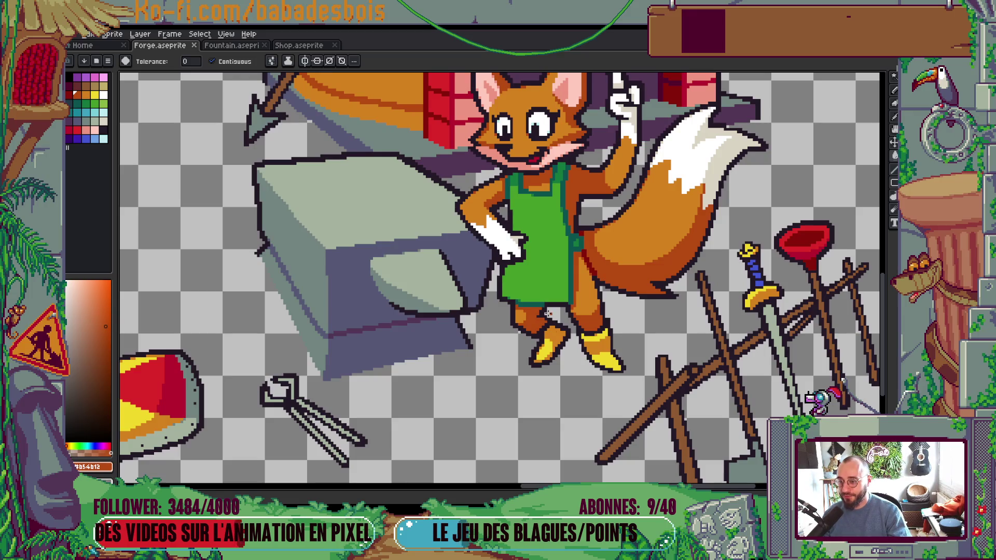
{"action": "scroll", "coordinate": [499, 188], "scroll_direction": "up", "scroll_amount": 2}
{"action": "key", "text": "v"}
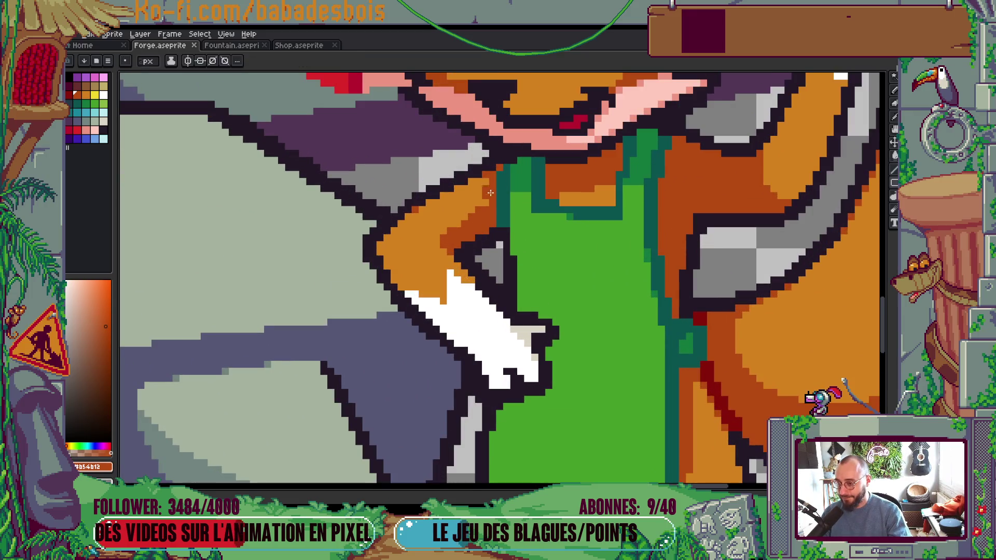
{"action": "key", "text": "b"}
{"action": "mouse_move", "coordinate": [500, 202]}
{"action": "left_mouse_down"}
{"action": "mouse_move", "coordinate": [501, 174]}
{"action": "mouse_move", "coordinate": [499, 220]}
{"action": "mouse_move", "coordinate": [499, 202]}
{"action": "mouse_move", "coordinate": [485, 228]}
{"action": "left_mouse_up"}
Step: Eyedrop the dark apron green and draw a fold line across the apron
{"action": "scroll", "coordinate": [498, 201], "scroll_direction": "down", "scroll_amount": 4}
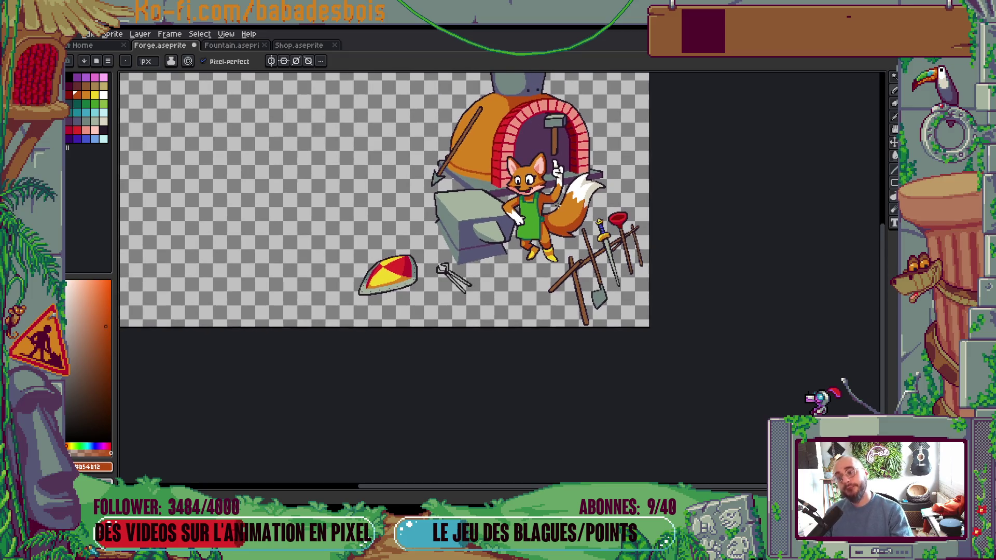
{"action": "scroll", "coordinate": [559, 223], "scroll_direction": "up", "scroll_amount": 5}
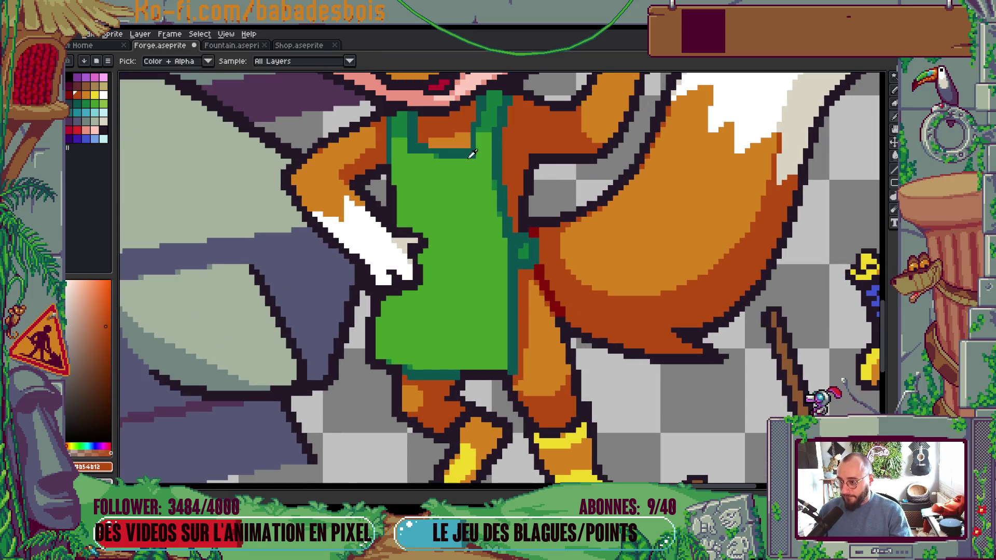
{"action": "left_click", "coordinate": [493, 118], "text": "alt"}
{"action": "mouse_move", "coordinate": [445, 266]}
{"action": "left_mouse_down"}
{"action": "mouse_move", "coordinate": [492, 276]}
{"action": "mouse_move", "coordinate": [503, 294]}
{"action": "left_mouse_up"}
{"action": "mouse_move", "coordinate": [445, 260]}
{"action": "left_mouse_down"}
{"action": "mouse_move", "coordinate": [430, 262]}
{"action": "mouse_move", "coordinate": [506, 238]}
{"action": "left_mouse_up"}
{"action": "key", "text": "g"}
{"action": "left_click", "coordinate": [493, 262]}
{"action": "scroll", "coordinate": [519, 244], "scroll_direction": "down", "scroll_amount": 5}
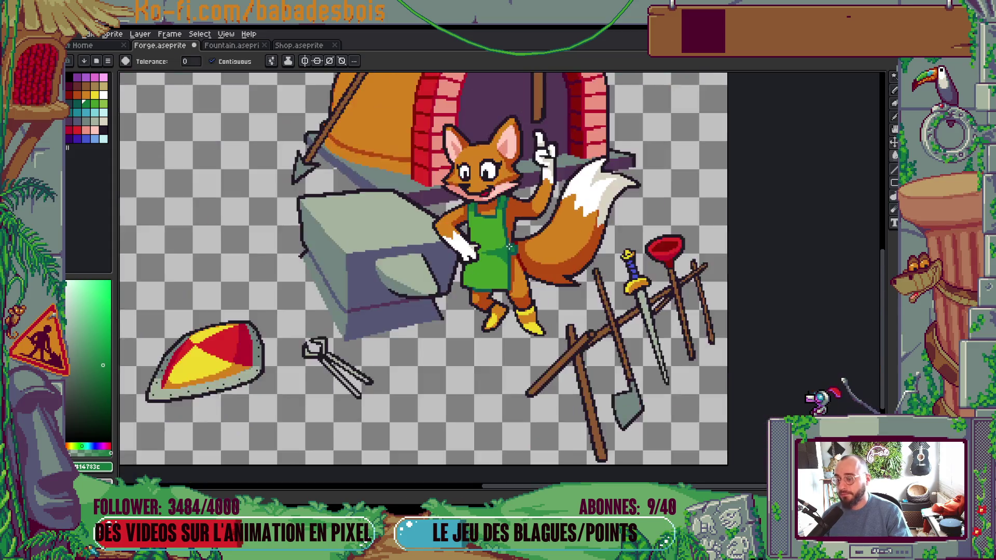
Step: Pencil dark-green fold strokes beside the glove and a thicker line under it on the apron
{"action": "scroll", "coordinate": [519, 246], "scroll_direction": "up", "scroll_amount": 1}
{"action": "scroll", "coordinate": [429, 207], "scroll_direction": "up", "scroll_amount": 6}
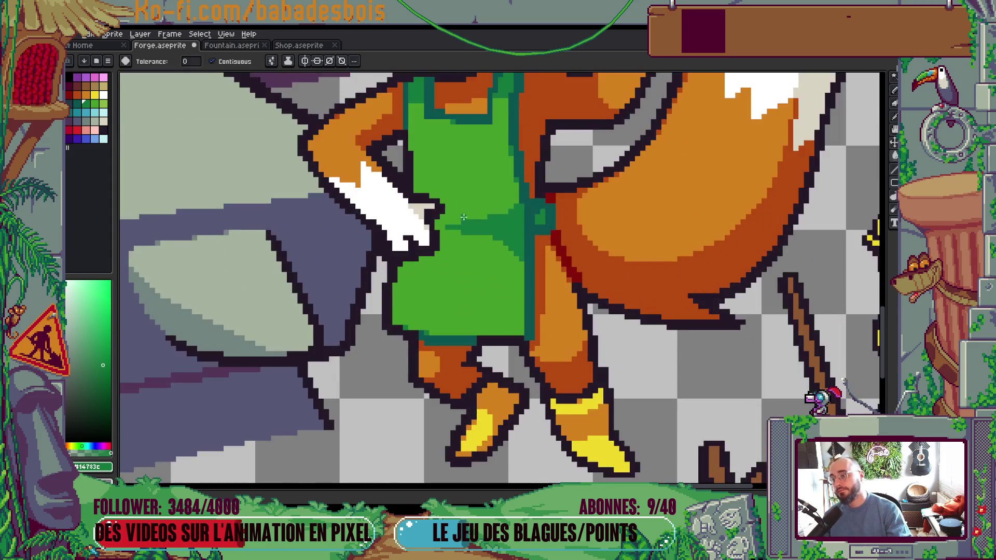
{"action": "key", "text": "ctrl+z"}
{"action": "key", "text": "ctrl+y"}
{"action": "key", "text": "b"}
{"action": "left_click_drag", "start_coordinate": [408, 190], "coordinate": [418, 201]}
{"action": "left_click", "coordinate": [461, 253]}
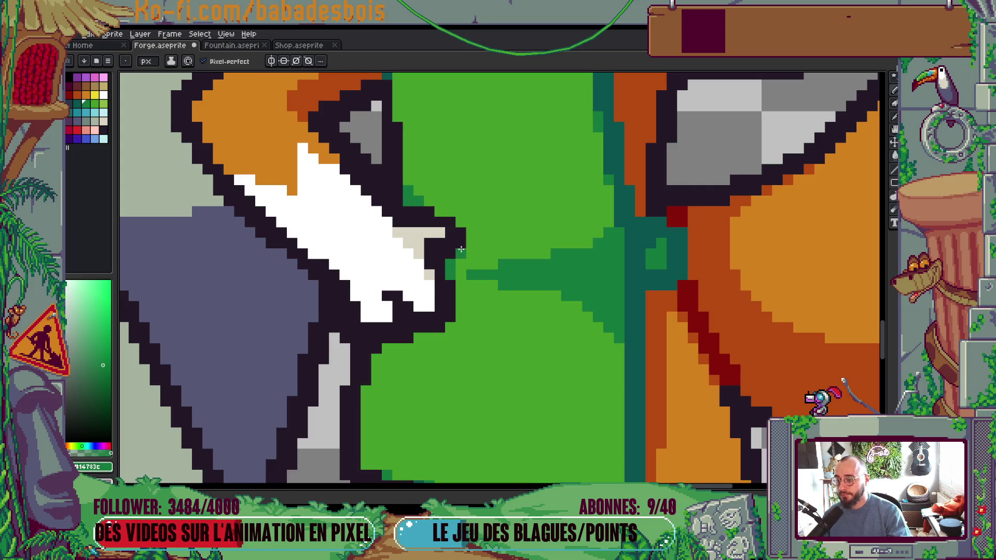
{"action": "scroll", "coordinate": [427, 350], "scroll_direction": "down", "scroll_amount": 4}
{"action": "scroll", "coordinate": [427, 350], "scroll_direction": "left", "scroll_amount": 2}
{"action": "mouse_move", "coordinate": [427, 285]}
{"action": "left_mouse_down"}
{"action": "mouse_move", "coordinate": [484, 252]}
{"action": "mouse_move", "coordinate": [426, 275]}
{"action": "left_mouse_up"}
{"action": "left_click_drag", "start_coordinate": [474, 268], "coordinate": [471, 302]}
Step: Bucket-fill two light-green apron patches with the sampled darker green and save
{"action": "scroll", "coordinate": [471, 301], "scroll_direction": "down", "scroll_amount": 3}
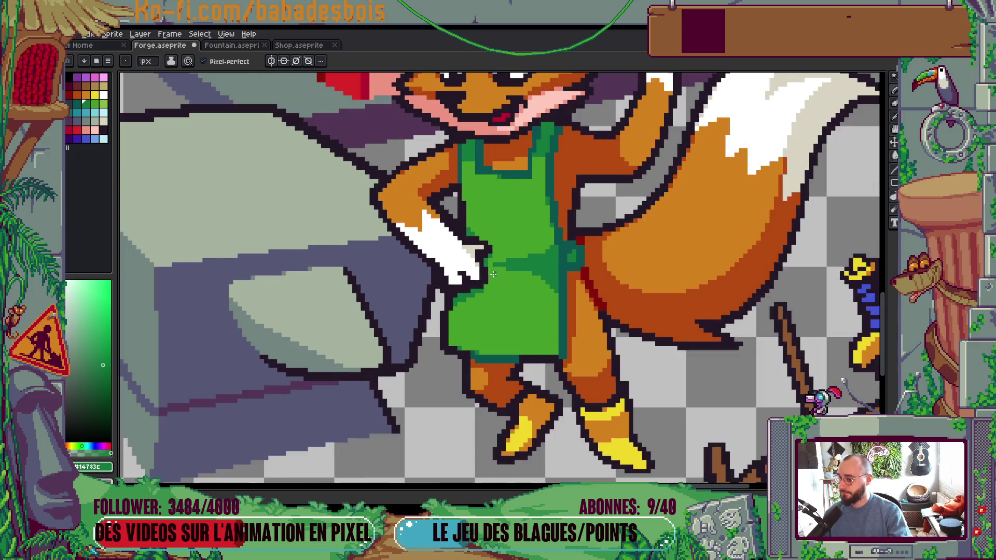
{"action": "scroll", "coordinate": [482, 288], "scroll_direction": "up", "scroll_amount": 2}
{"action": "scroll", "coordinate": [440, 314], "scroll_direction": "down", "scroll_amount": 4}
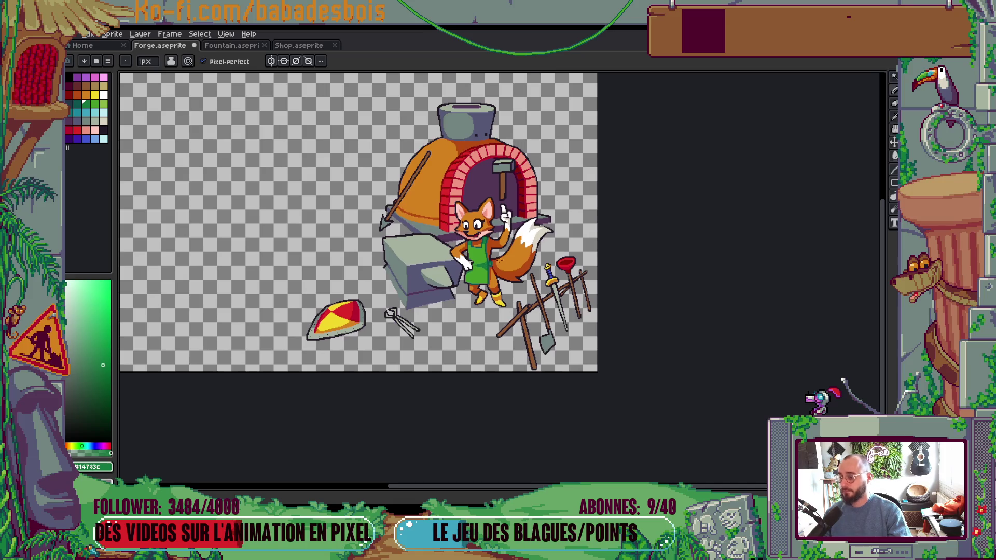
{"action": "scroll", "coordinate": [445, 236], "scroll_direction": "up", "scroll_amount": 7}
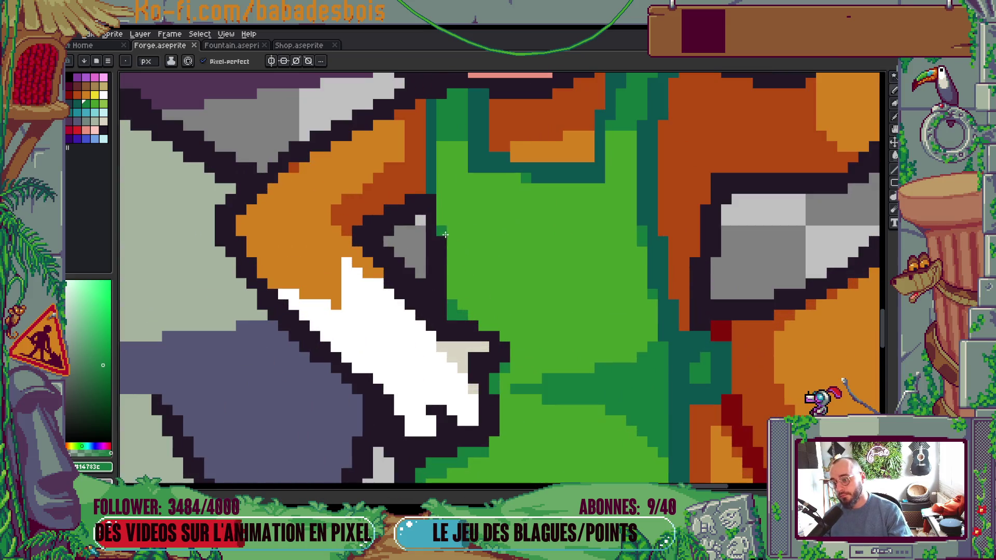
{"action": "scroll", "coordinate": [445, 235], "scroll_direction": "down", "scroll_amount": 6}
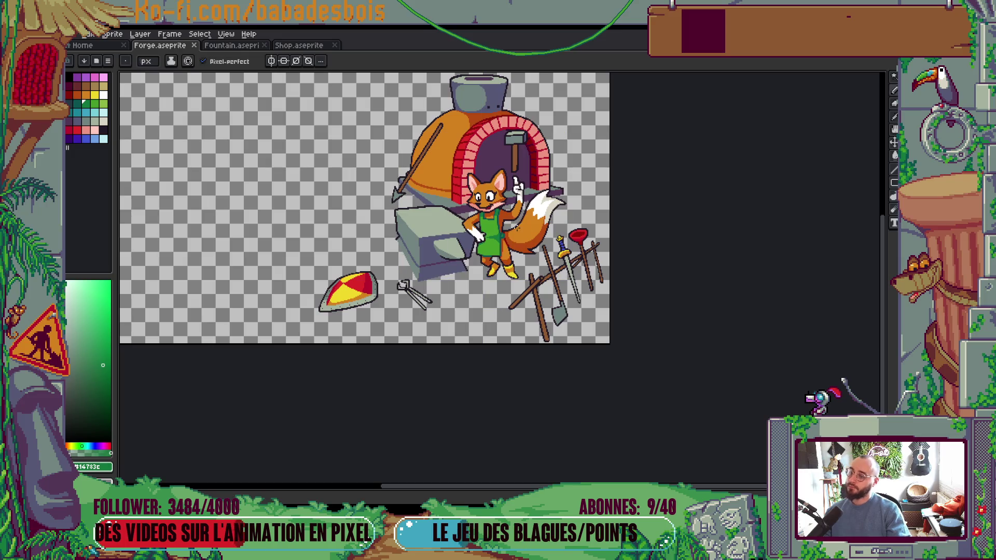
{"action": "left_click_drag", "start_coordinate": [493, 261], "coordinate": [493, 275]}
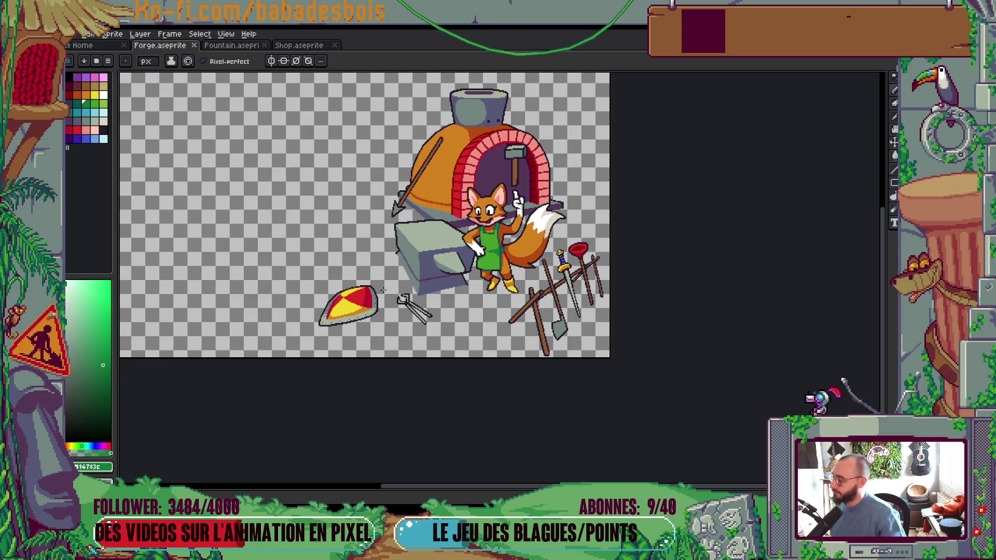
{"action": "left_click_drag", "start_coordinate": [488, 318], "coordinate": [512, 333]}
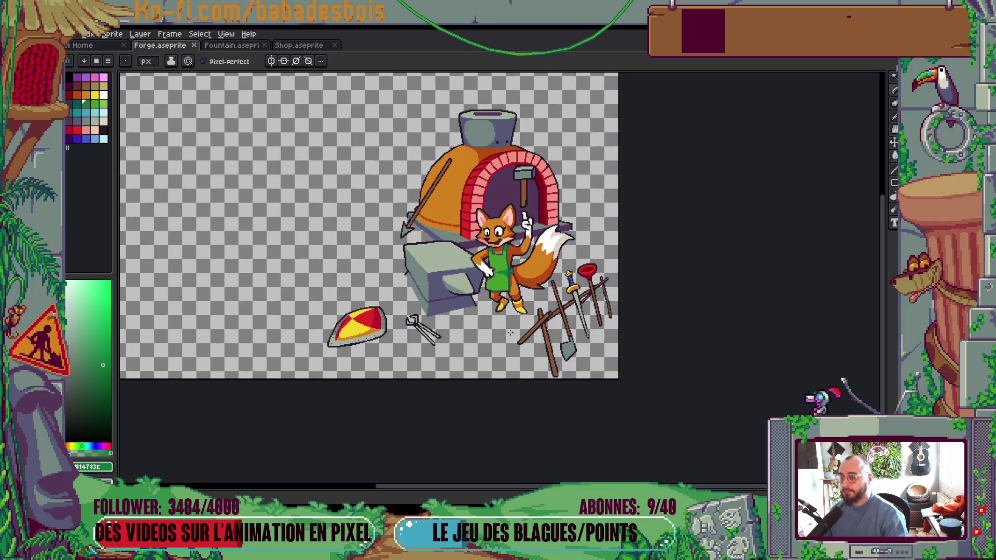
{"action": "scroll", "coordinate": [499, 255], "scroll_direction": "up", "scroll_amount": 6}
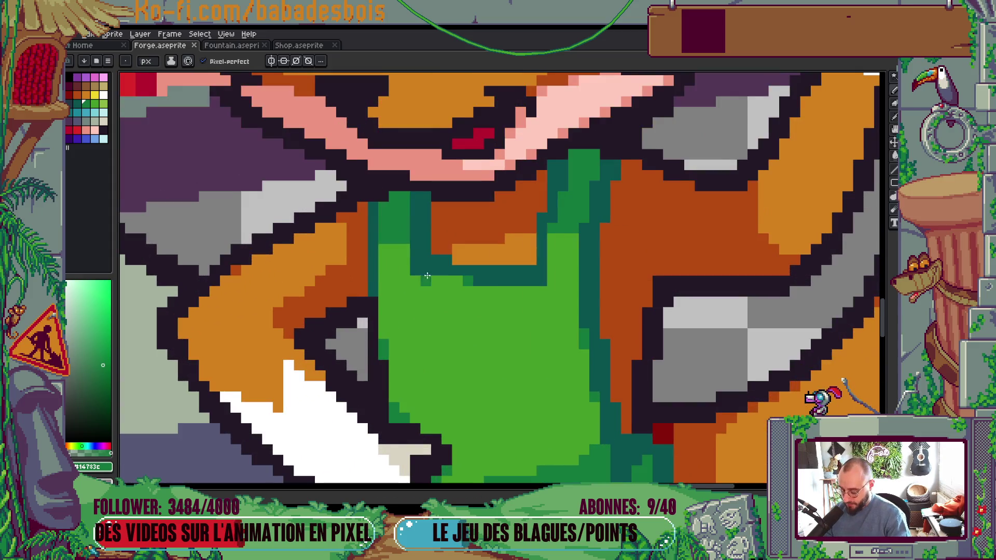
{"action": "left_click", "coordinate": [401, 261], "text": "alt"}
{"action": "left_click", "coordinate": [400, 242], "text": "alt"}
{"action": "left_click", "coordinate": [392, 255]}
{"action": "scroll", "coordinate": [393, 252], "scroll_direction": "down", "scroll_amount": 5}
{"action": "scroll", "coordinate": [696, 271], "scroll_direction": "up", "scroll_amount": 1}
{"action": "key", "text": "ctrl+s"}
Step: Select white as the drawing colour and set which layers the bucket fill samples from
{"action": "scroll", "coordinate": [696, 271], "scroll_direction": "up", "scroll_amount": 1}
{"action": "scroll", "coordinate": [762, 292], "scroll_direction": "up", "scroll_amount": 1}
{"action": "scroll", "coordinate": [801, 303], "scroll_direction": "down", "scroll_amount": 1}
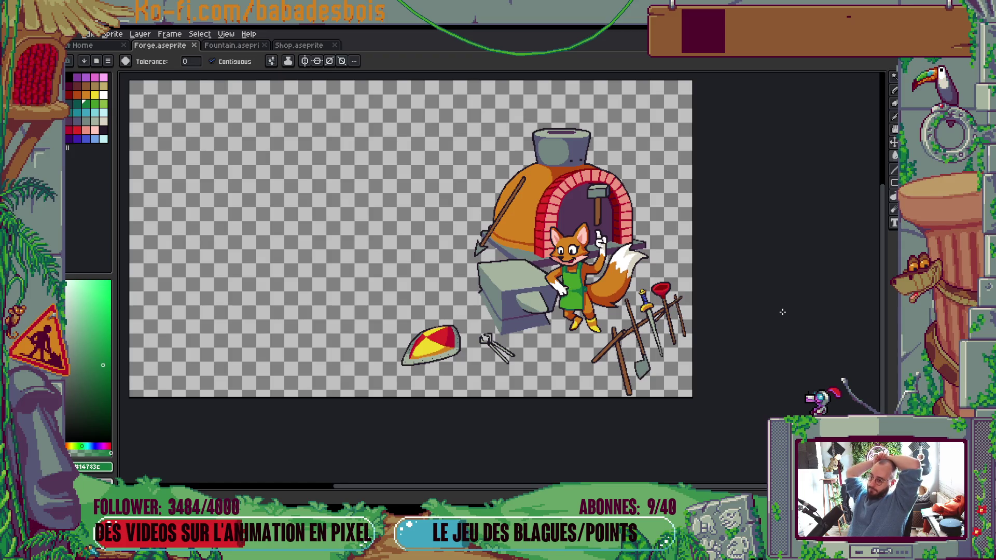
{"action": "scroll", "coordinate": [558, 285], "scroll_direction": "up", "scroll_amount": 3}
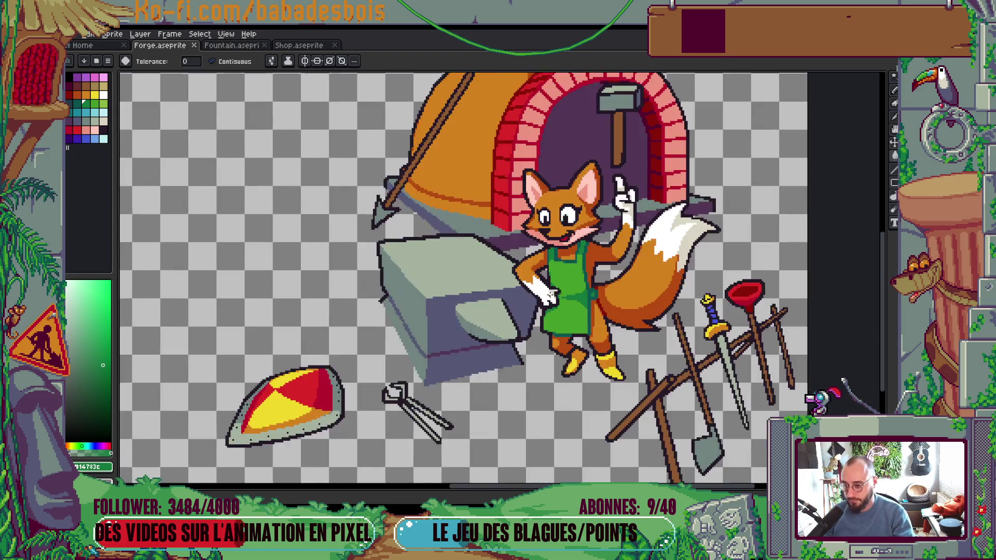
{"action": "left_click", "coordinate": [104, 121]}
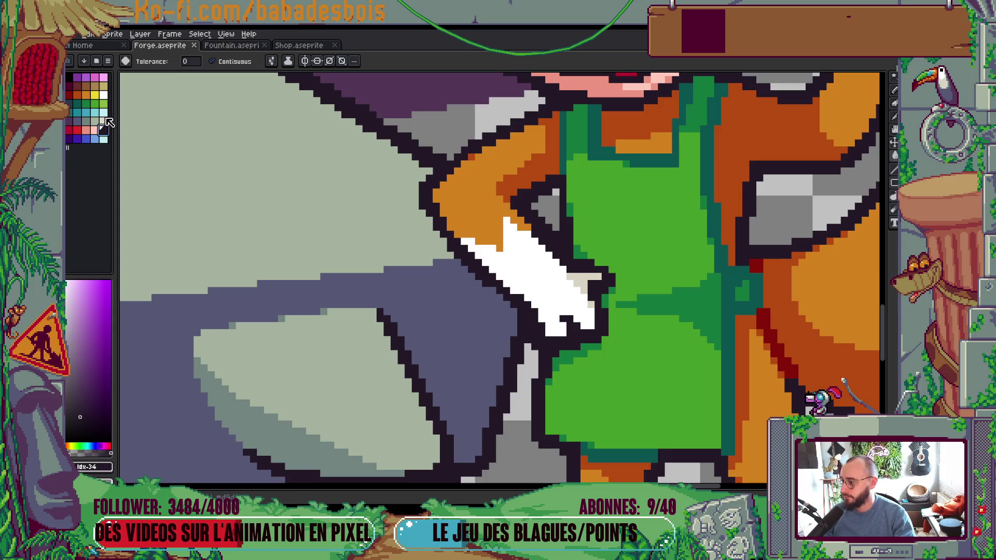
{"action": "left_click", "coordinate": [103, 95]}
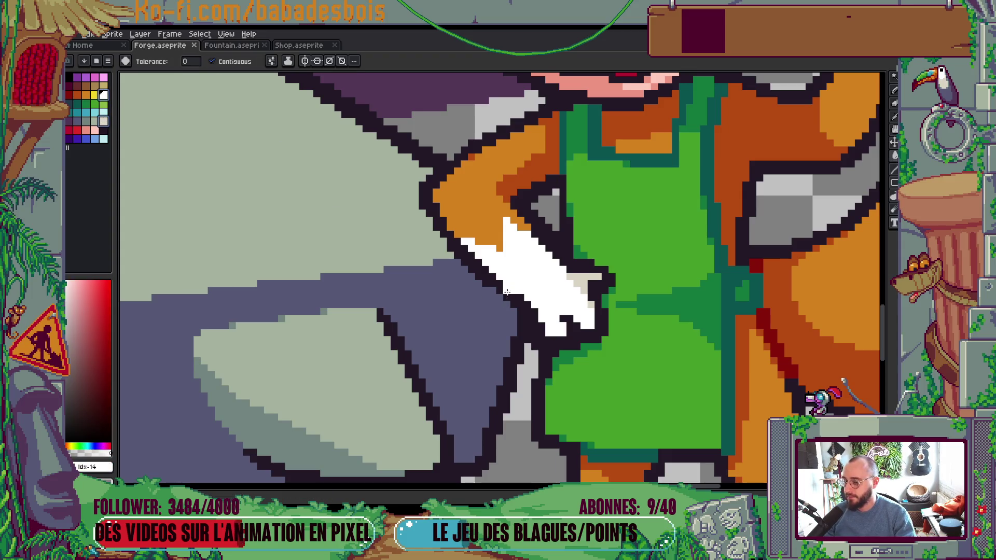
{"action": "left_click", "coordinate": [271, 61]}
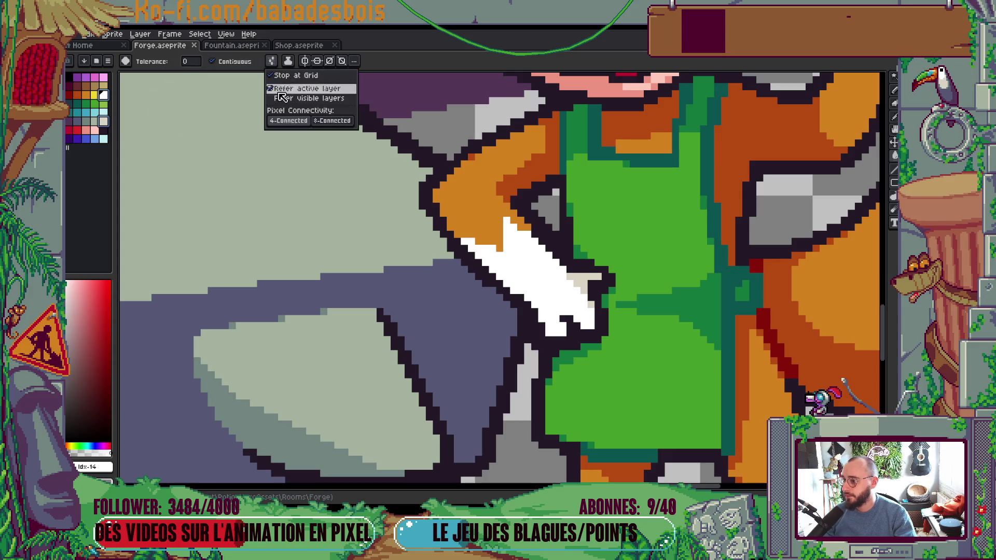
{"action": "left_click", "coordinate": [306, 104]}
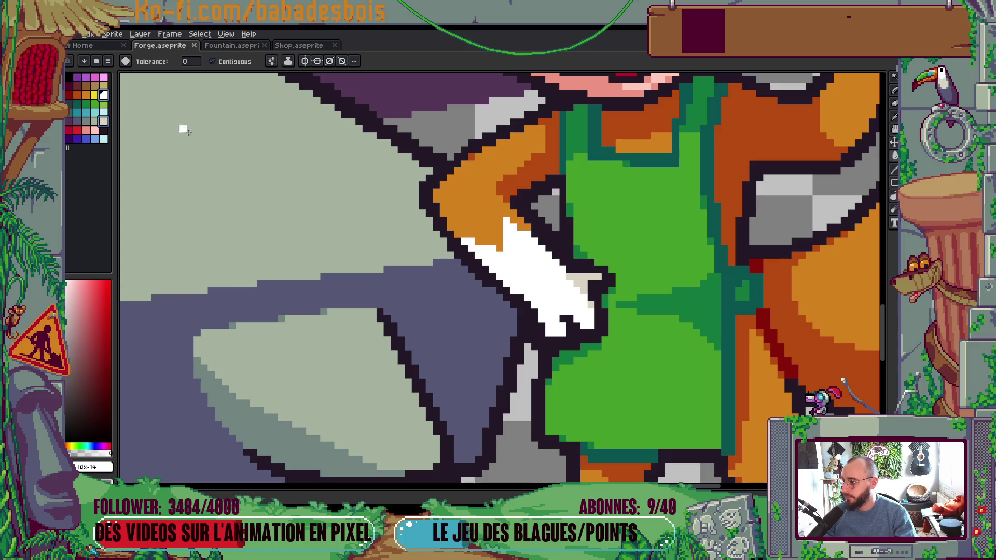
Step: With white and Shading ink, shade the glove's left edge a slightly darker off-white
{"action": "left_click", "coordinate": [305, 61]}
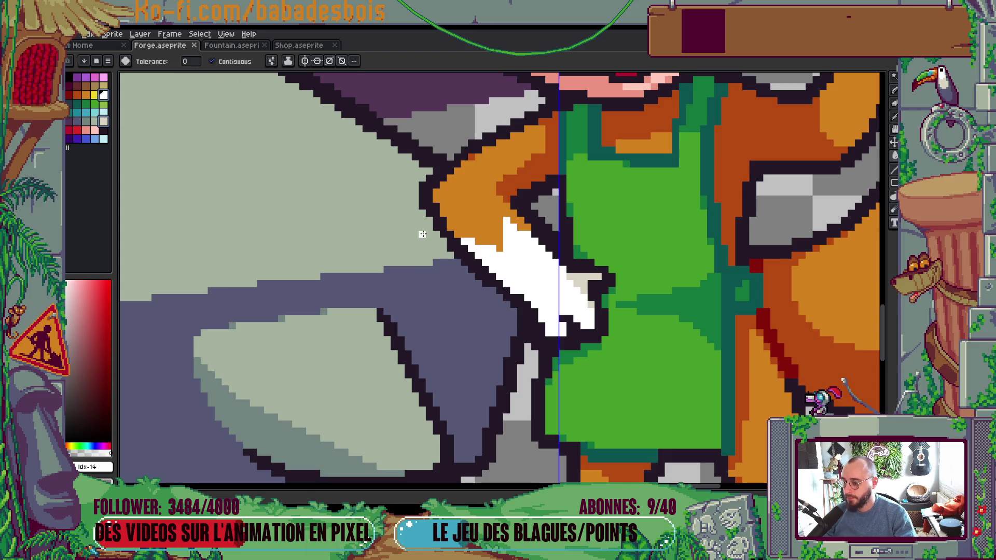
{"action": "key", "text": "b"}
{"action": "left_click_drag", "start_coordinate": [447, 228], "coordinate": [540, 311]}
{"action": "key", "text": "ctrl+z"}
{"action": "key", "text": "ctrl+z"}
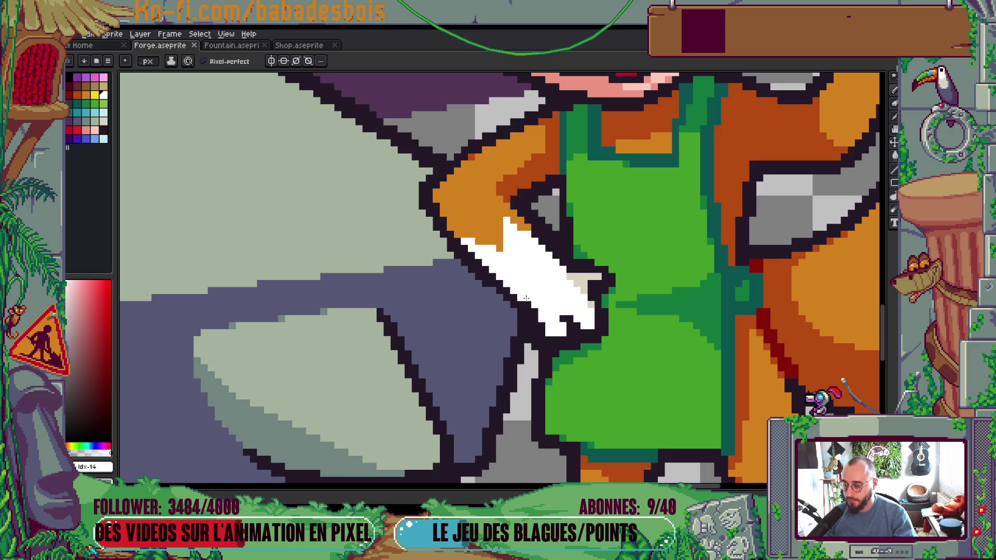
{"action": "left_click", "coordinate": [104, 120]}
{"action": "left_click", "coordinate": [104, 95]}
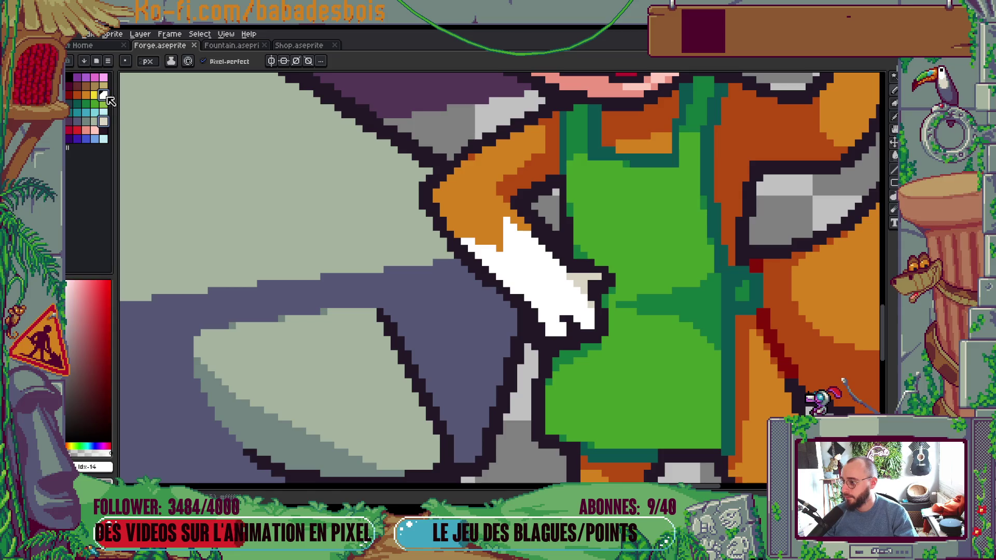
{"action": "left_click", "coordinate": [171, 61]}
{"action": "left_click", "coordinate": [207, 121]}
{"action": "left_click_drag", "start_coordinate": [467, 246], "coordinate": [558, 333]}
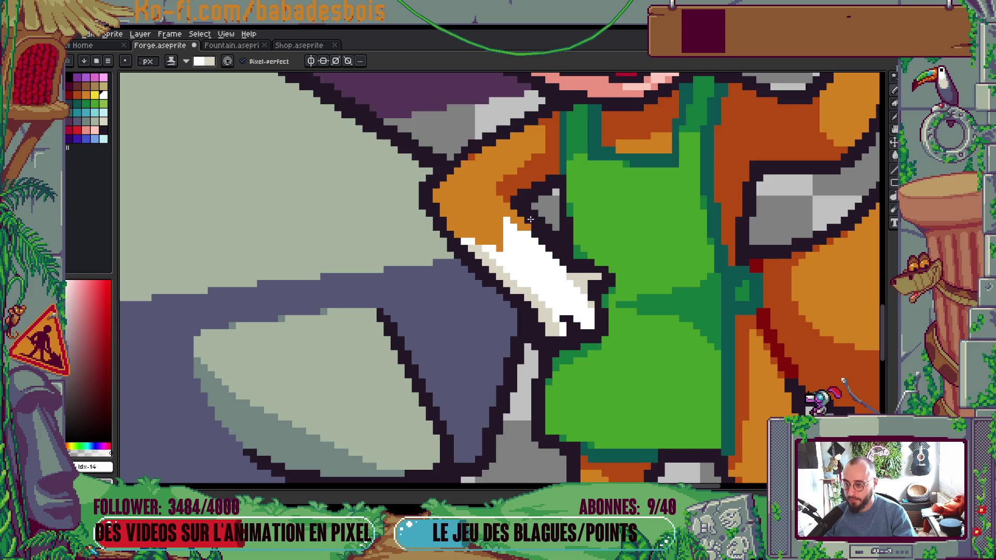
{"action": "scroll", "coordinate": [640, 221], "scroll_direction": "down", "scroll_amount": 5}
{"action": "scroll", "coordinate": [641, 220], "scroll_direction": "up", "scroll_amount": 2}
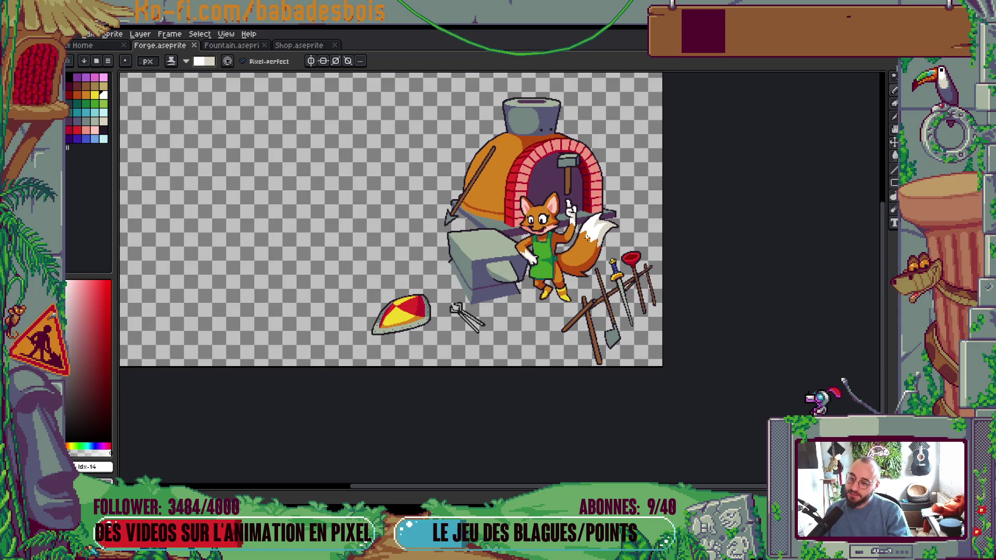
Step: Add a light-grey highlight pixel to the fox's raised fingertip
{"action": "left_click_drag", "start_coordinate": [586, 250], "coordinate": [603, 284]}
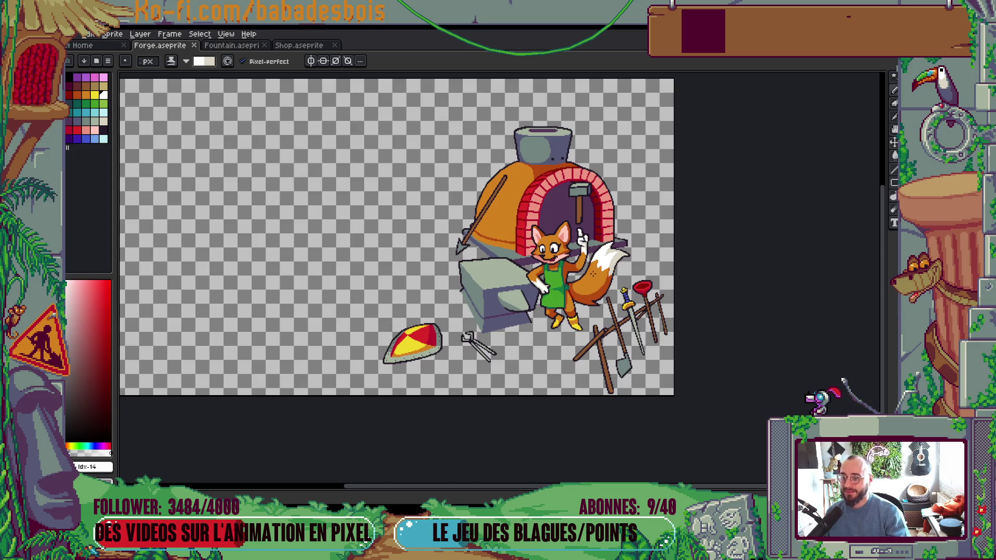
{"action": "scroll", "coordinate": [582, 236], "scroll_direction": "up", "scroll_amount": 3}
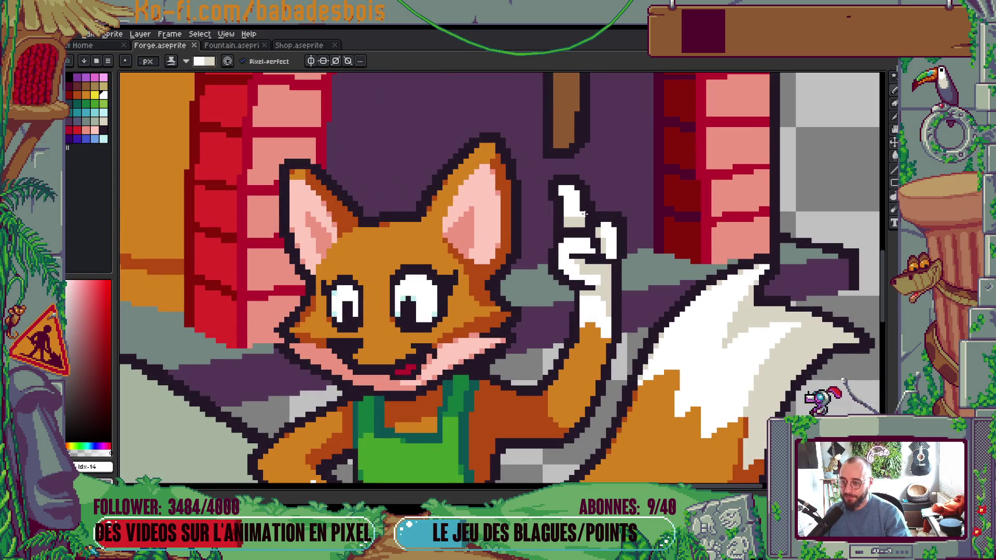
{"action": "left_click", "coordinate": [581, 194]}
Step: Paint white highlights along the glove resting on the anvil
{"action": "scroll", "coordinate": [617, 227], "scroll_direction": "down", "scroll_amount": 3}
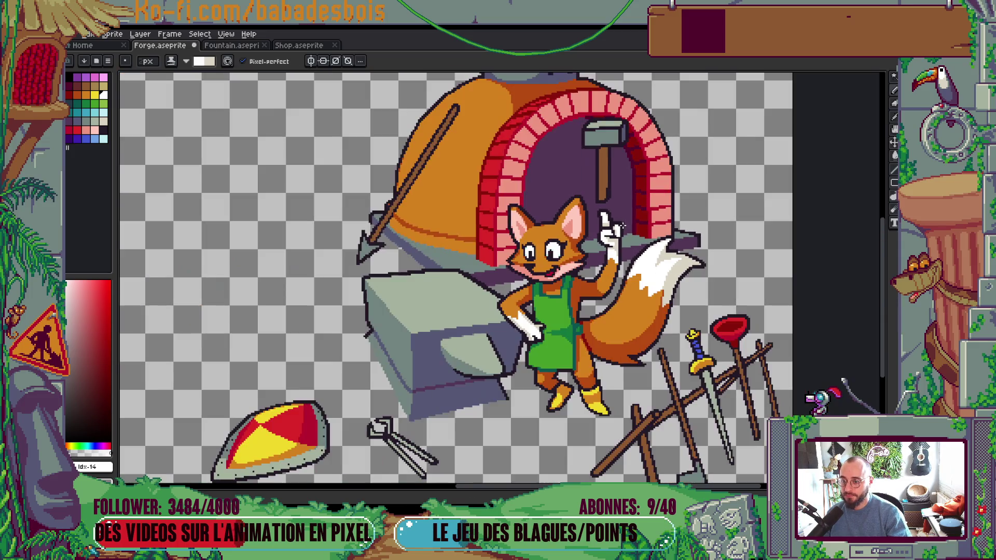
{"action": "scroll", "coordinate": [621, 225], "scroll_direction": "up", "scroll_amount": 3}
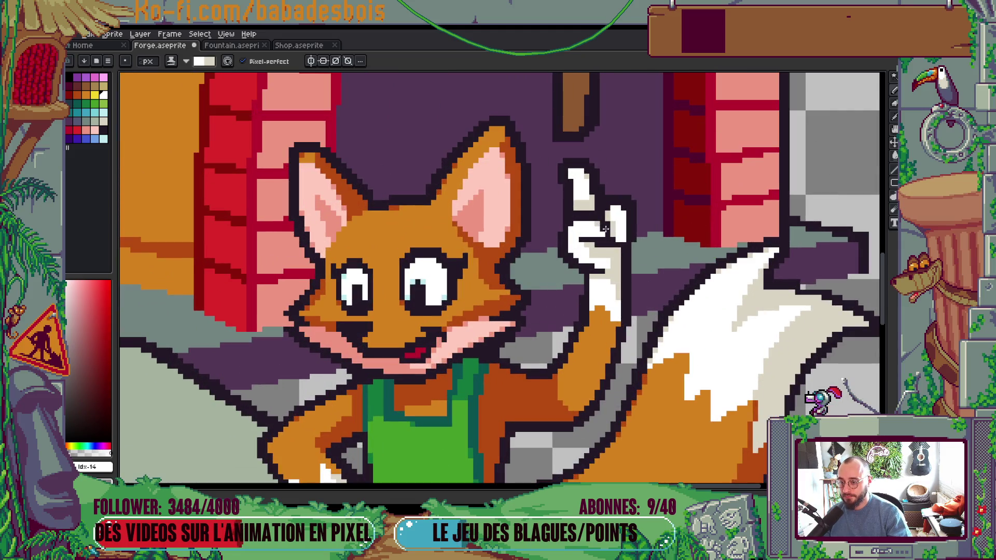
{"action": "scroll", "coordinate": [606, 229], "scroll_direction": "down", "scroll_amount": 2}
{"action": "scroll", "coordinate": [615, 260], "scroll_direction": "down", "scroll_amount": 2}
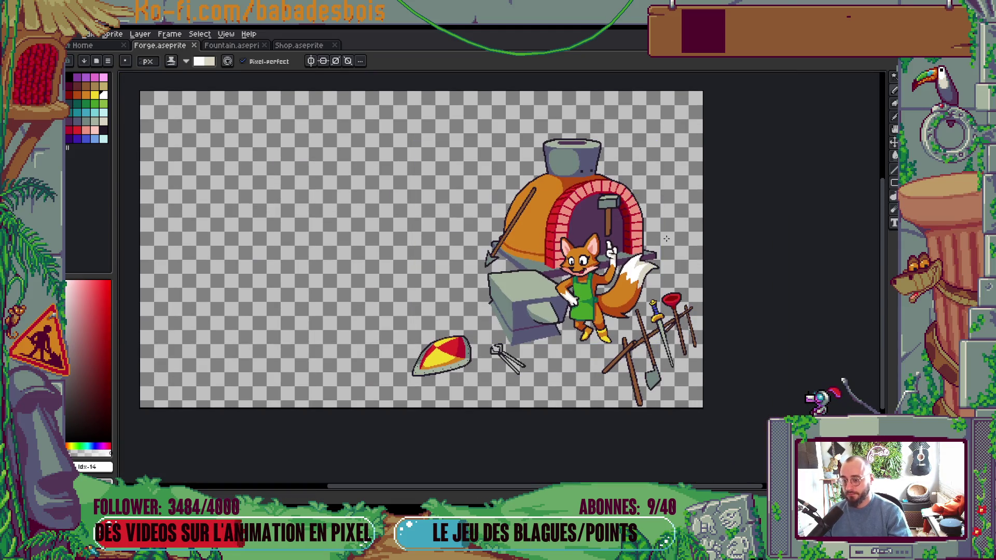
{"action": "scroll", "coordinate": [570, 289], "scroll_direction": "up", "scroll_amount": 4}
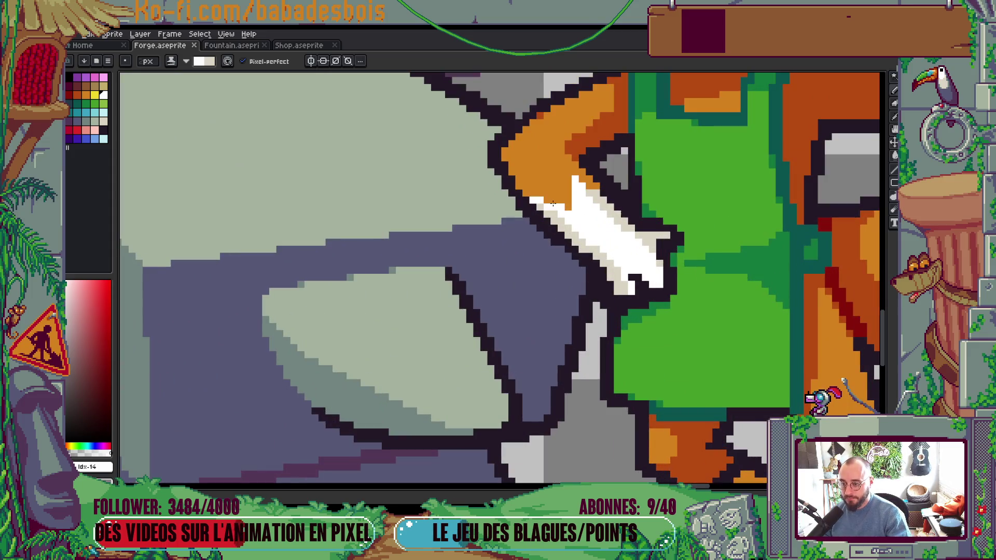
{"action": "mouse_move", "coordinate": [584, 235]}
{"action": "left_mouse_down"}
{"action": "mouse_move", "coordinate": [607, 257]}
{"action": "mouse_move", "coordinate": [569, 311]}
{"action": "mouse_move", "coordinate": [498, 294]}
{"action": "left_mouse_up"}
Step: Eyedrop the near-black outline colour from the fox's boot
{"action": "scroll", "coordinate": [622, 244], "scroll_direction": "down", "scroll_amount": 4}
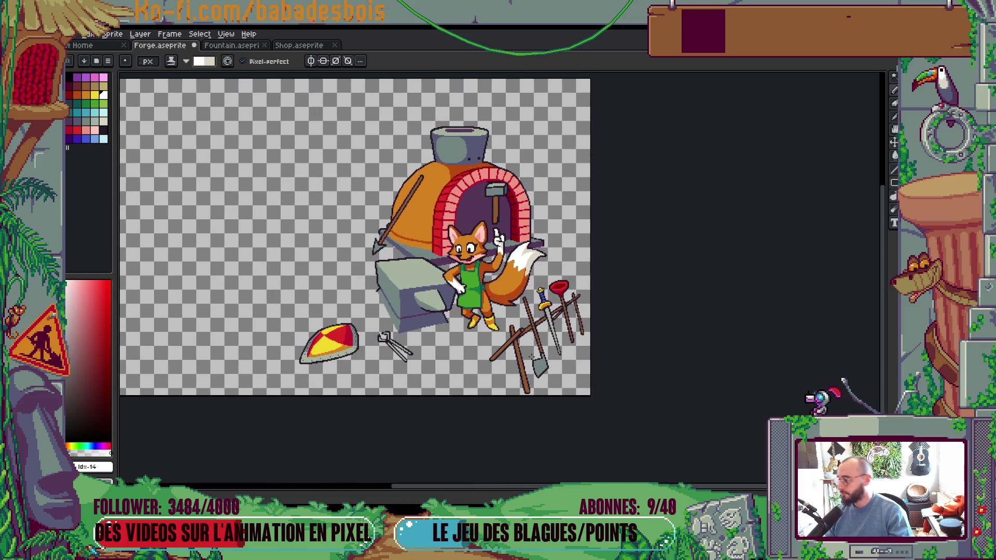
{"action": "left_click_drag", "start_coordinate": [461, 340], "coordinate": [482, 338]}
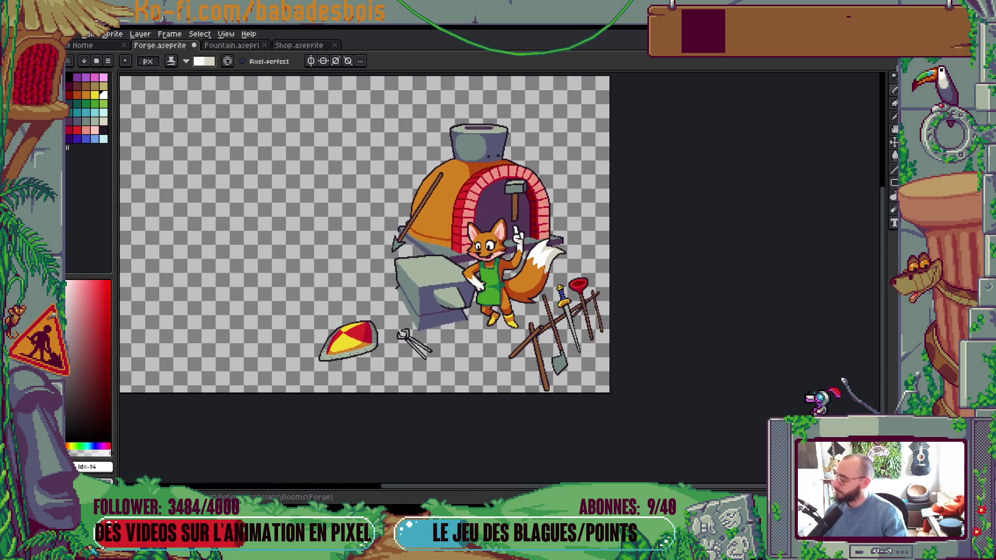
{"action": "left_click_drag", "start_coordinate": [422, 395], "coordinate": [436, 408]}
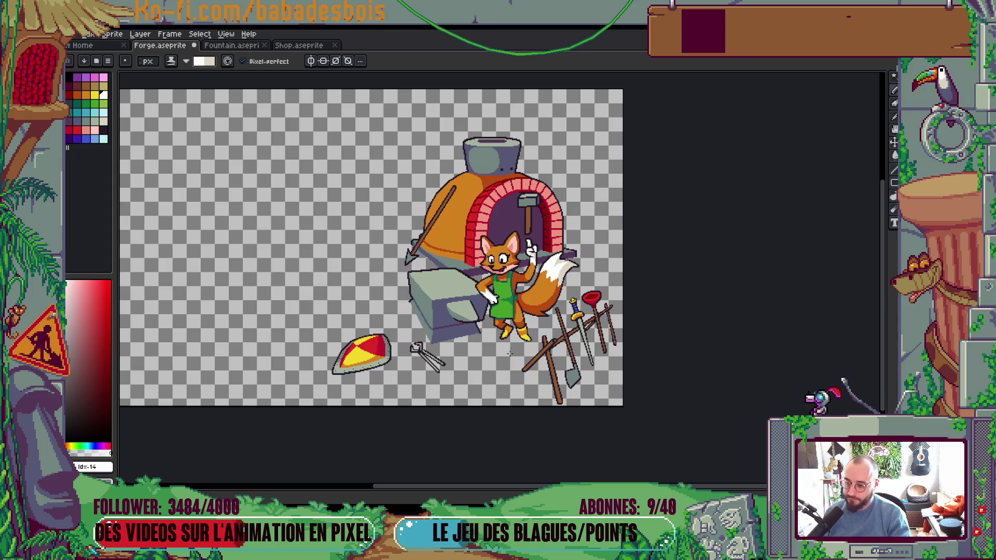
{"action": "scroll", "coordinate": [509, 354], "scroll_direction": "up", "scroll_amount": 5}
{"action": "left_click", "coordinate": [458, 330], "text": "alt"}
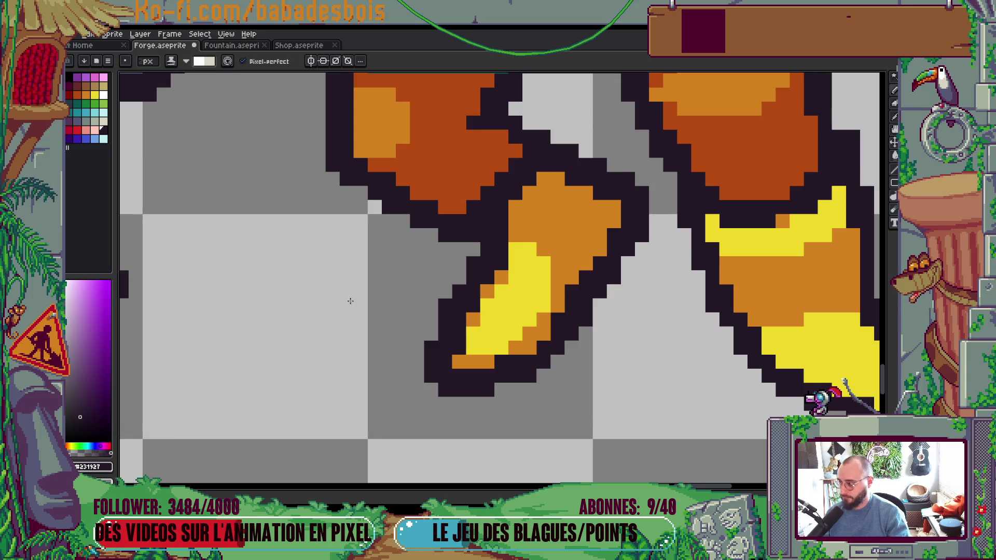
Step: Switch the Ink to Simple Ink and eyedrop the boot's orange as drawing colour
{"action": "left_click", "coordinate": [171, 61]}
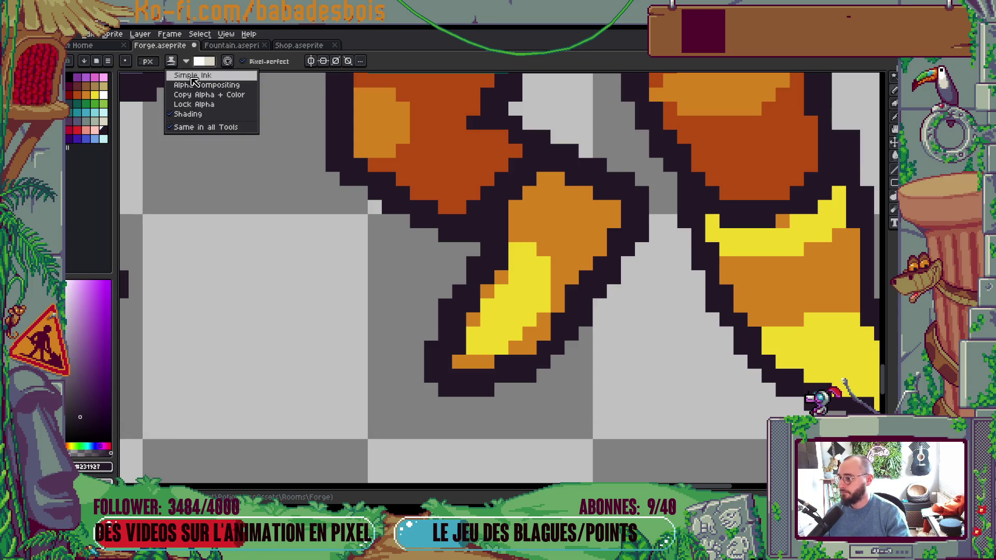
{"action": "left_click", "coordinate": [193, 78]}
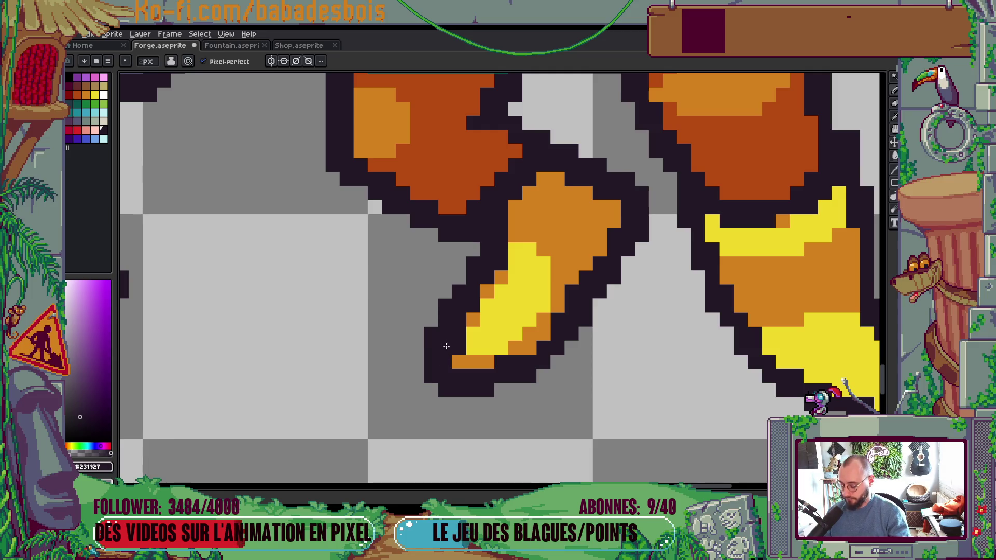
{"action": "left_click", "coordinate": [473, 360], "text": "alt"}
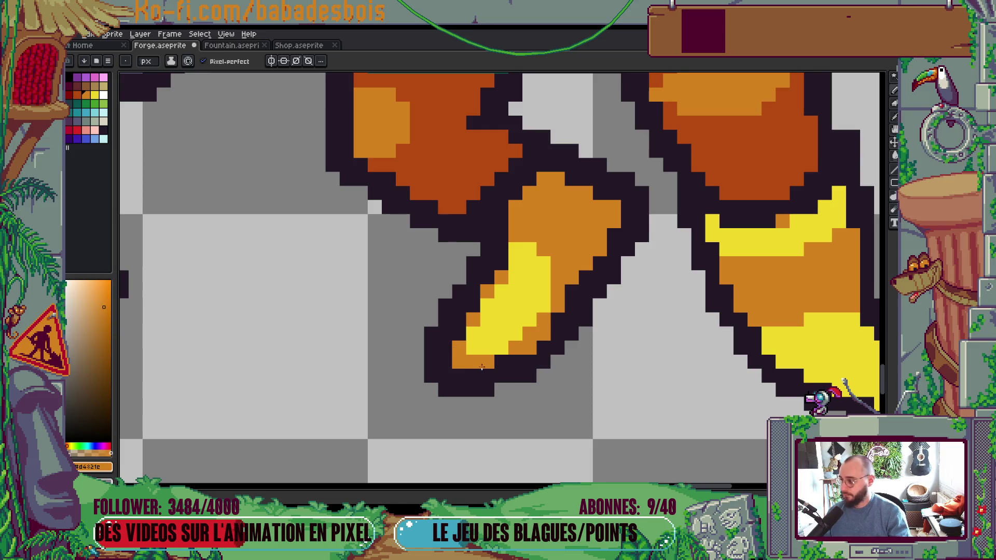
{"action": "scroll", "coordinate": [483, 367], "scroll_direction": "down", "scroll_amount": 3}
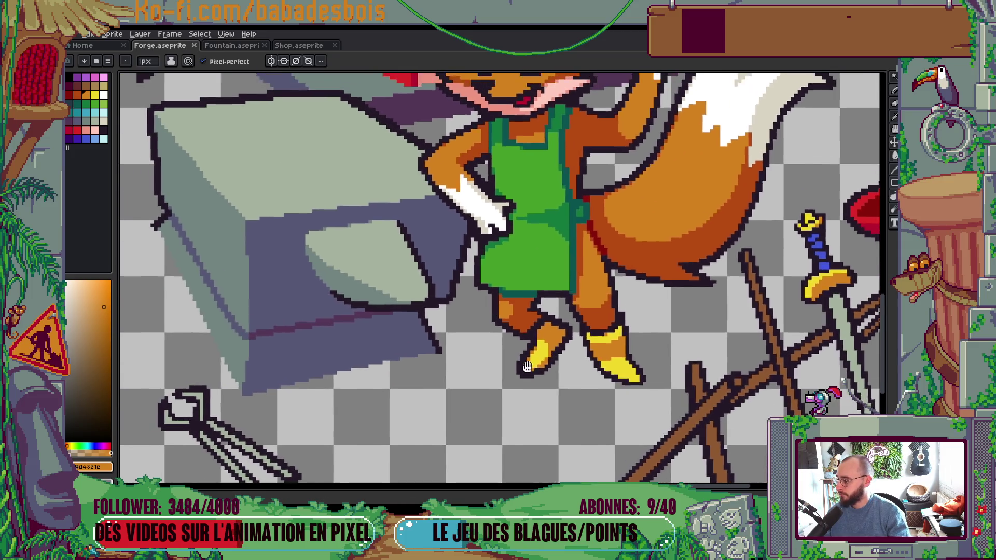
{"action": "scroll", "coordinate": [527, 367], "scroll_direction": "down", "scroll_amount": 3}
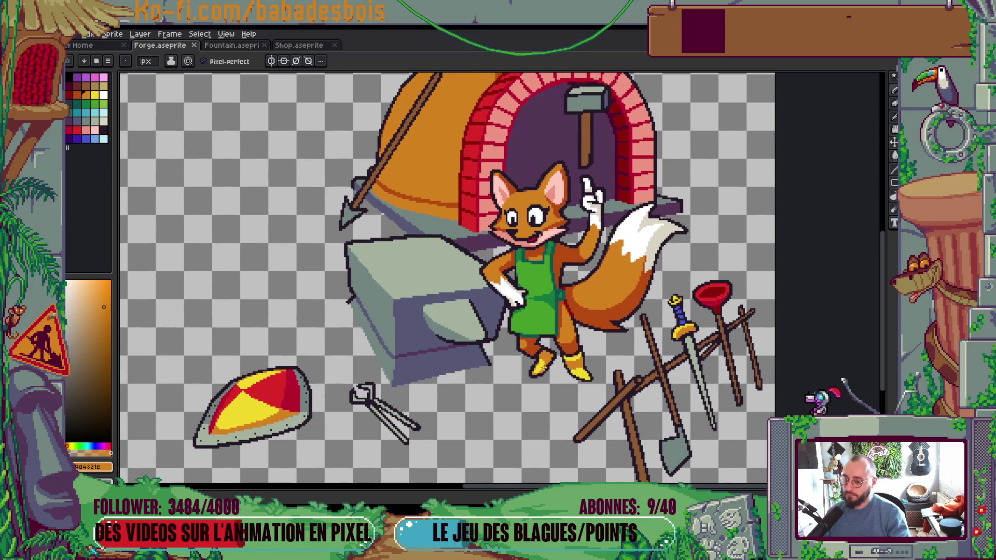
{"action": "scroll", "coordinate": [553, 389], "scroll_direction": "up", "scroll_amount": 3}
{"action": "scroll", "coordinate": [573, 350], "scroll_direction": "down", "scroll_amount": 5}
{"action": "scroll", "coordinate": [586, 318], "scroll_direction": "down", "scroll_amount": 1}
{"action": "scroll", "coordinate": [586, 318], "scroll_direction": "up", "scroll_amount": 2}
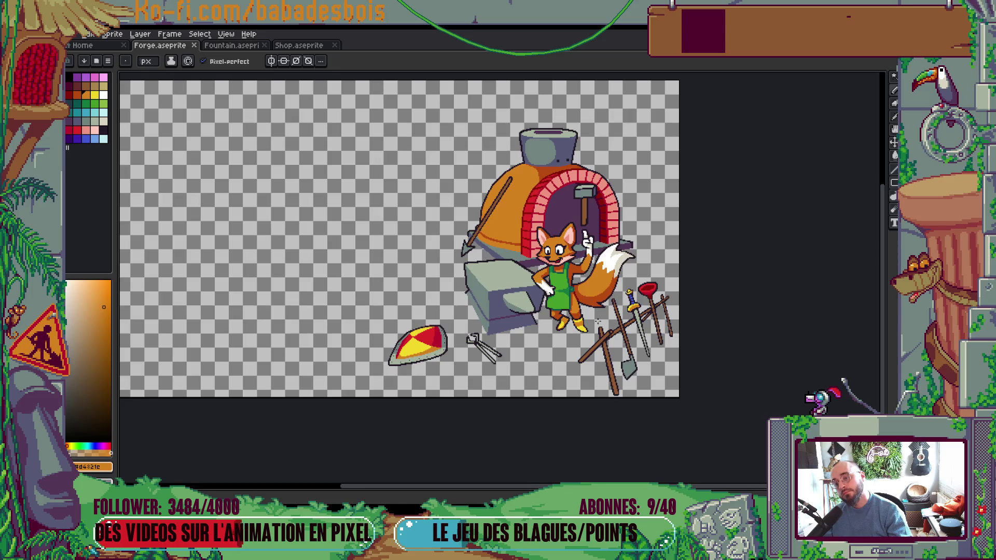
Step: Eyedrop the shield rim's grey-green, paint the lower-right rim darker, and save
{"action": "scroll", "coordinate": [671, 332], "scroll_direction": "down", "scroll_amount": 1}
{"action": "mouse_move", "coordinate": [816, 347]}
{"action": "left_mouse_down"}
{"action": "mouse_move", "coordinate": [844, 367]}
{"action": "mouse_move", "coordinate": [802, 342]}
{"action": "mouse_move", "coordinate": [740, 338]}
{"action": "mouse_move", "coordinate": [718, 349]}
{"action": "left_mouse_up"}
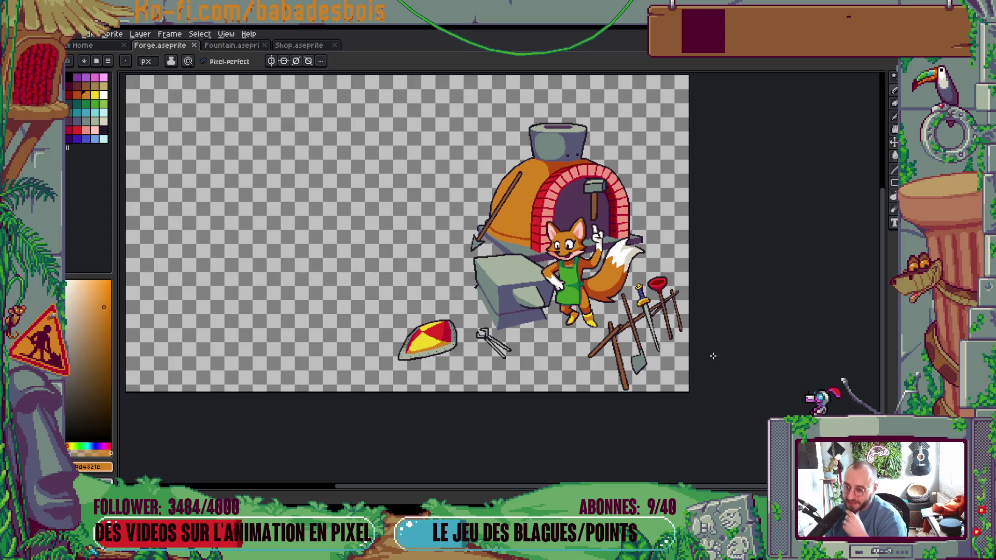
{"action": "left_click_drag", "start_coordinate": [524, 282], "coordinate": [508, 310]}
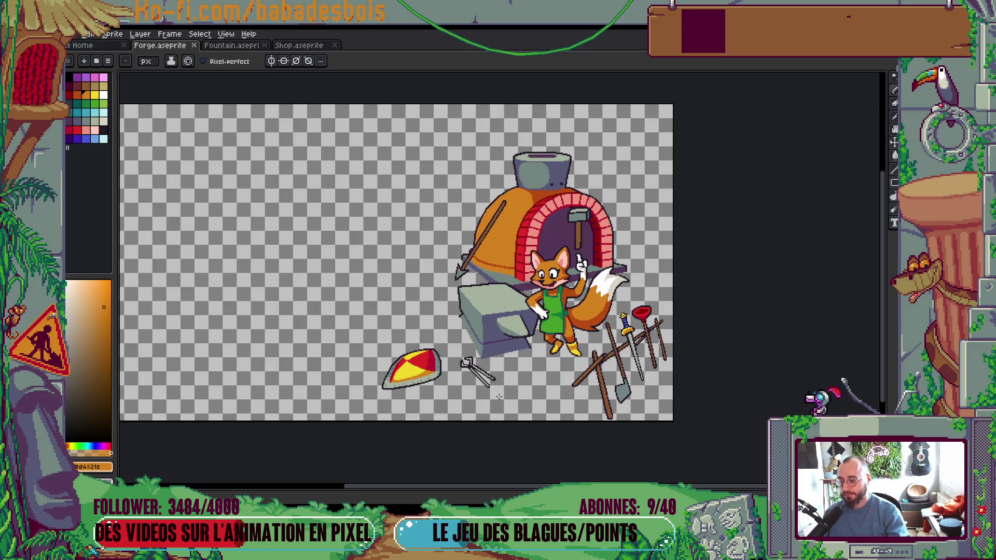
{"action": "scroll", "coordinate": [393, 345], "scroll_direction": "up", "scroll_amount": 5}
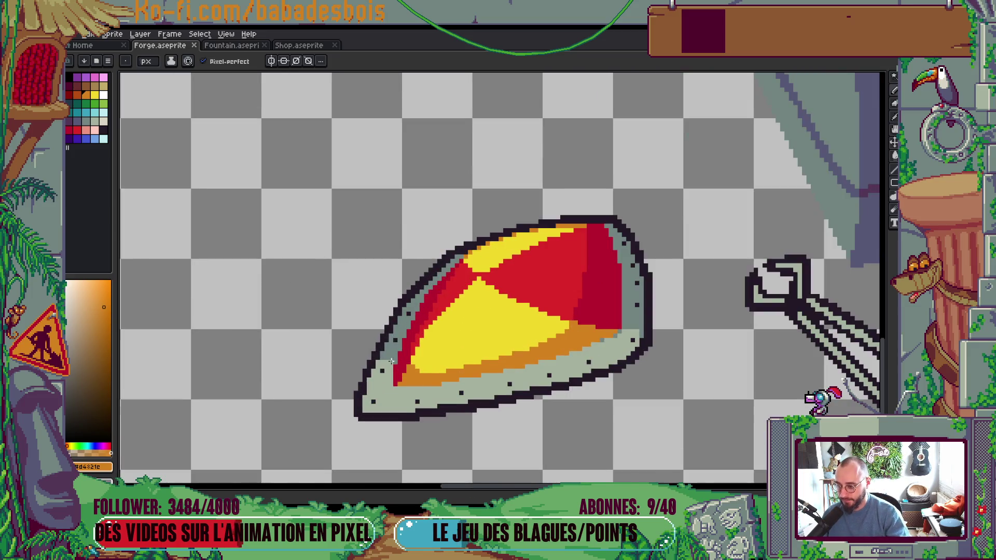
{"action": "scroll", "coordinate": [392, 362], "scroll_direction": "up", "scroll_amount": 3}
{"action": "left_click", "coordinate": [393, 365], "text": "alt"}
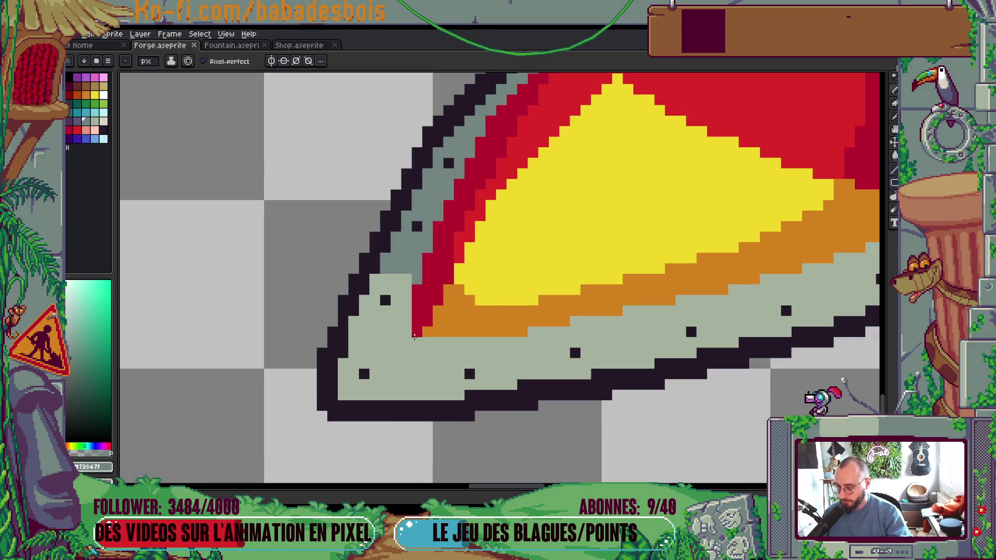
{"action": "scroll", "coordinate": [415, 336], "scroll_direction": "down", "scroll_amount": 3}
{"action": "scroll", "coordinate": [565, 371], "scroll_direction": "up", "scroll_amount": 4}
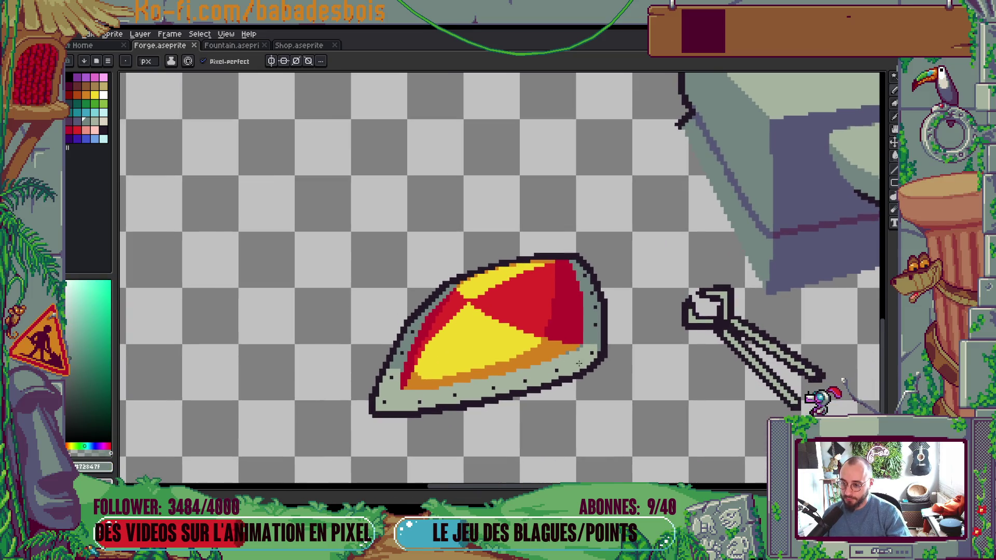
{"action": "mouse_move", "coordinate": [556, 321]}
{"action": "left_mouse_down"}
{"action": "mouse_move", "coordinate": [543, 323]}
{"action": "mouse_move", "coordinate": [584, 323]}
{"action": "mouse_move", "coordinate": [583, 332]}
{"action": "left_mouse_up"}
{"action": "scroll", "coordinate": [587, 317], "scroll_direction": "down", "scroll_amount": 4}
{"action": "scroll", "coordinate": [588, 317], "scroll_direction": "down", "scroll_amount": 4}
{"action": "key", "text": "ctrl+s"}
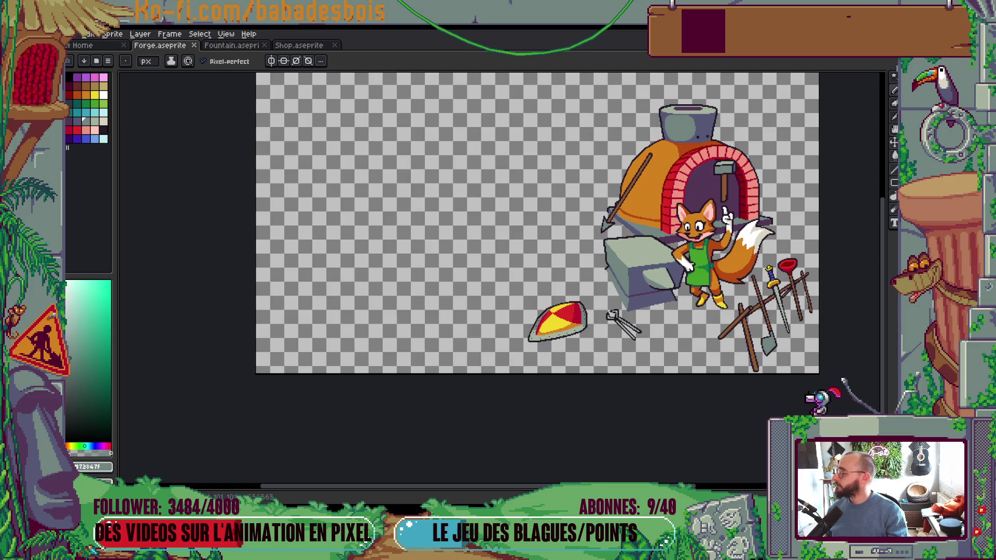
{"action": "left_click_drag", "start_coordinate": [655, 250], "coordinate": [555, 259]}
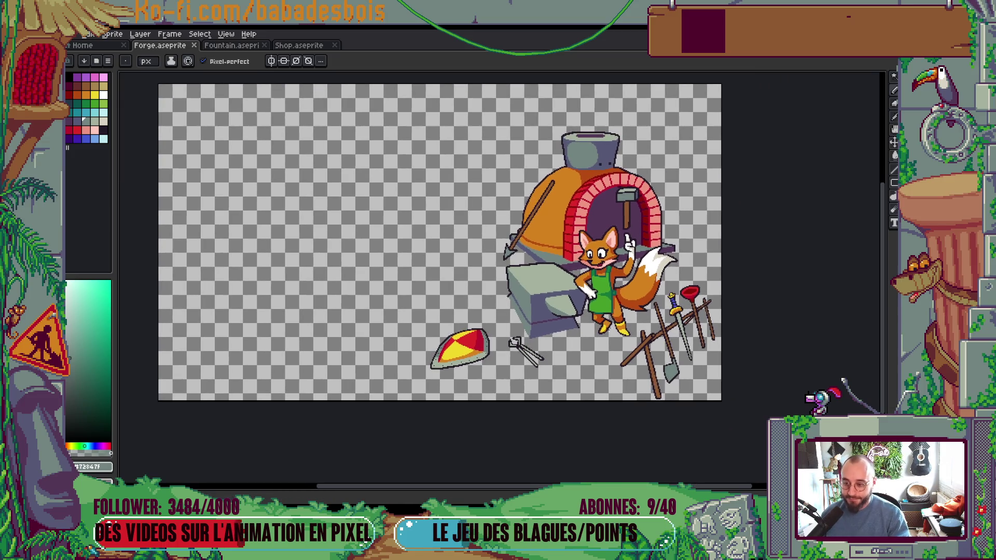
Step: Click grey-green pixels into the steps along the anvil's top edge and save
{"action": "scroll", "coordinate": [555, 259], "scroll_direction": "up", "scroll_amount": 5}
{"action": "mouse_move", "coordinate": [493, 322]}
{"action": "left_mouse_down"}
{"action": "mouse_move", "coordinate": [479, 329]}
{"action": "mouse_move", "coordinate": [506, 294]}
{"action": "left_mouse_up"}
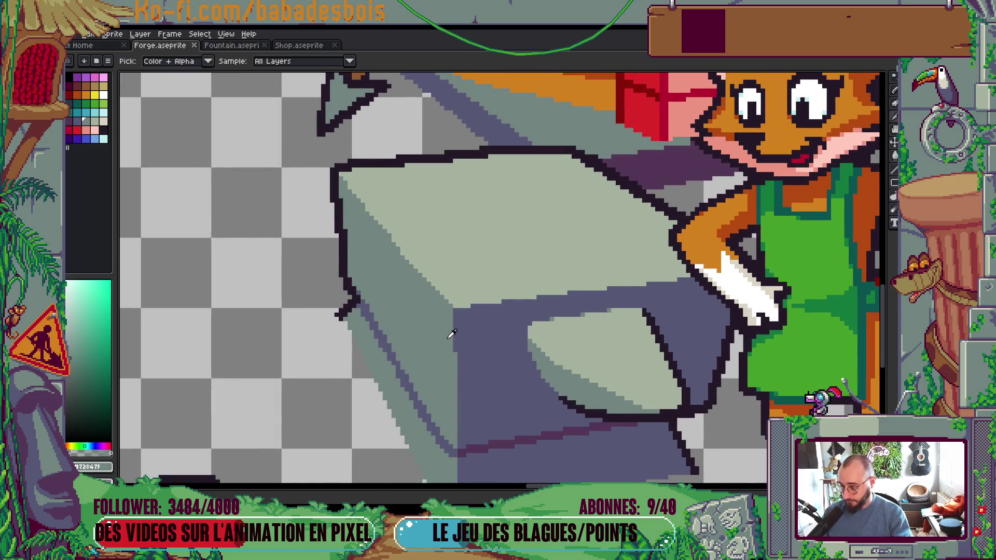
{"action": "scroll", "coordinate": [467, 299], "scroll_direction": "up", "scroll_amount": 2}
{"action": "left_click", "coordinate": [455, 292]}
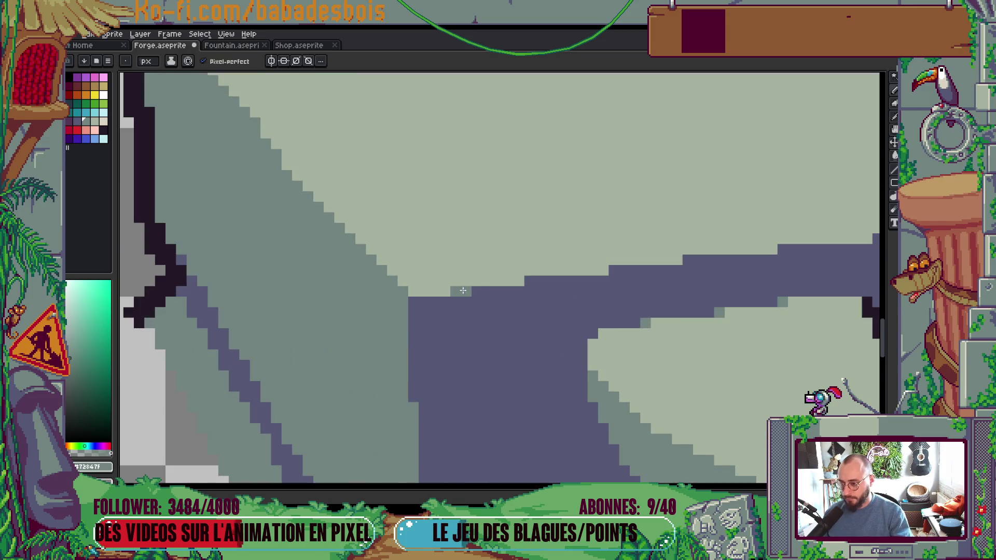
{"action": "left_click", "coordinate": [530, 281]}
{"action": "left_click", "coordinate": [610, 274]}
{"action": "left_click", "coordinate": [678, 259]}
{"action": "mouse_move", "coordinate": [740, 322]}
{"action": "left_mouse_down"}
{"action": "mouse_move", "coordinate": [678, 296]}
{"action": "mouse_move", "coordinate": [517, 355]}
{"action": "left_mouse_up"}
{"action": "left_click", "coordinate": [558, 283]}
{"action": "left_click", "coordinate": [548, 286]}
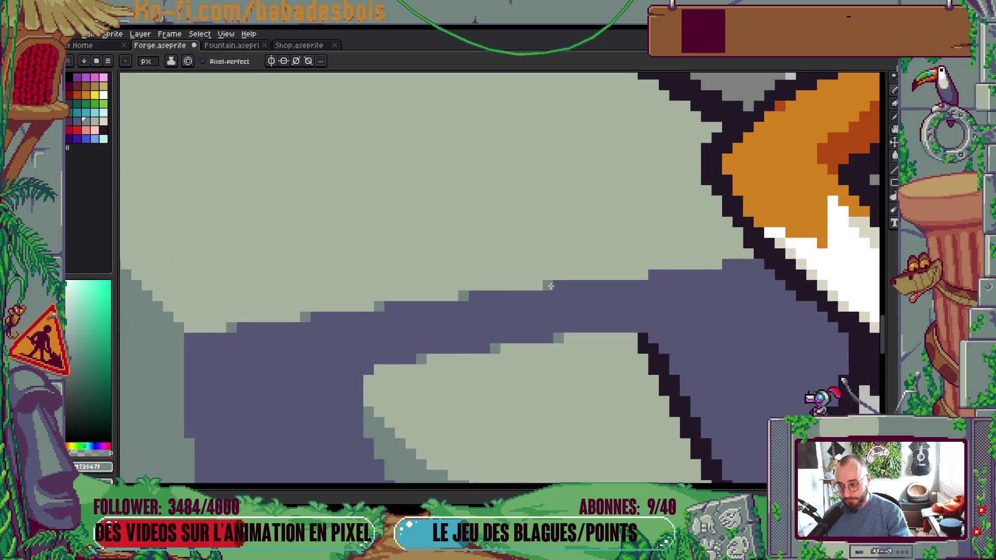
{"action": "left_click", "coordinate": [638, 275]}
{"action": "key", "text": "ctrl+s"}
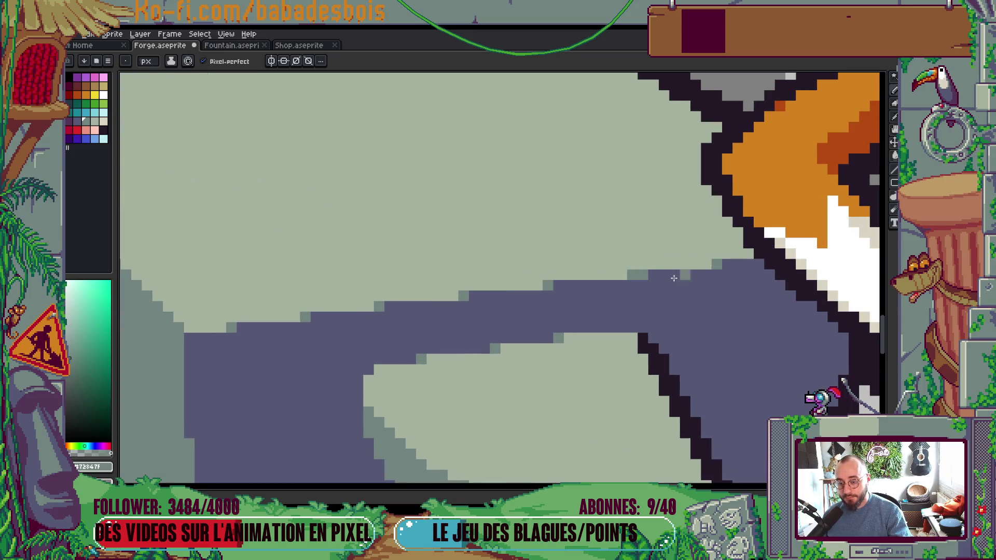
Step: Add grey-green pixels at the anvil corner and under its outline, then sample the edge's blue-grey
{"action": "scroll", "coordinate": [704, 263], "scroll_direction": "down", "scroll_amount": 5}
{"action": "left_click_drag", "start_coordinate": [649, 359], "coordinate": [568, 372]}
{"action": "scroll", "coordinate": [535, 345], "scroll_direction": "up", "scroll_amount": 5}
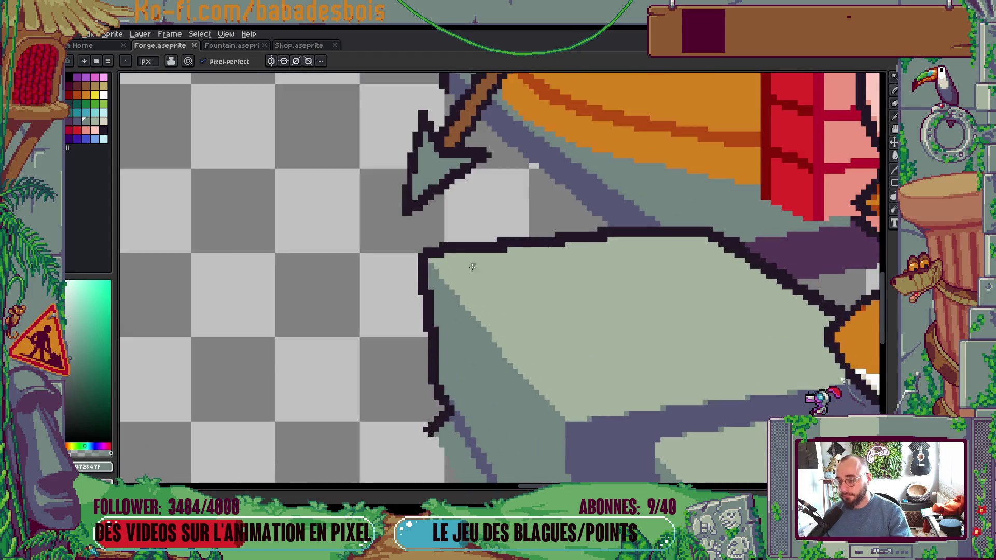
{"action": "left_click", "coordinate": [452, 252]}
{"action": "left_click", "coordinate": [578, 243]}
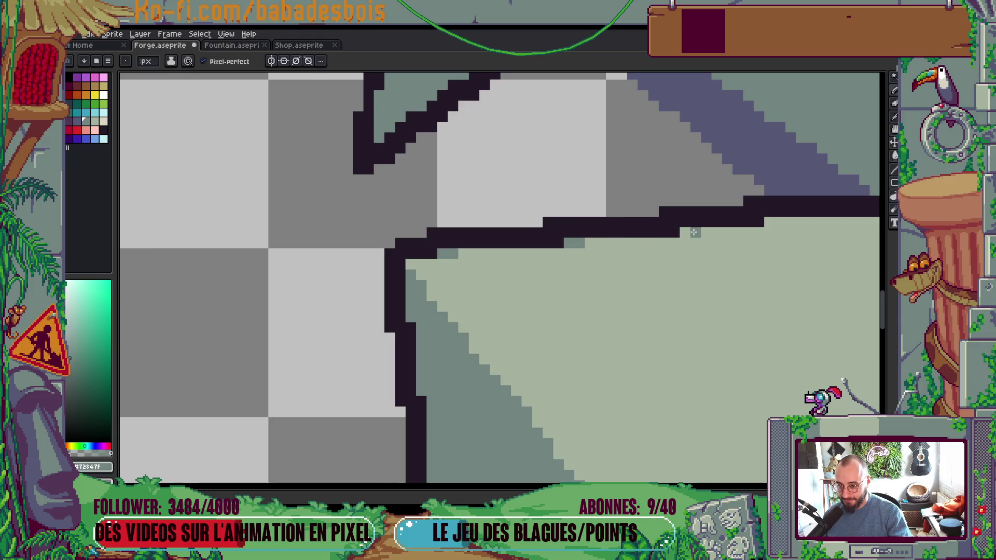
{"action": "scroll", "coordinate": [729, 244], "scroll_direction": "down", "scroll_amount": 2}
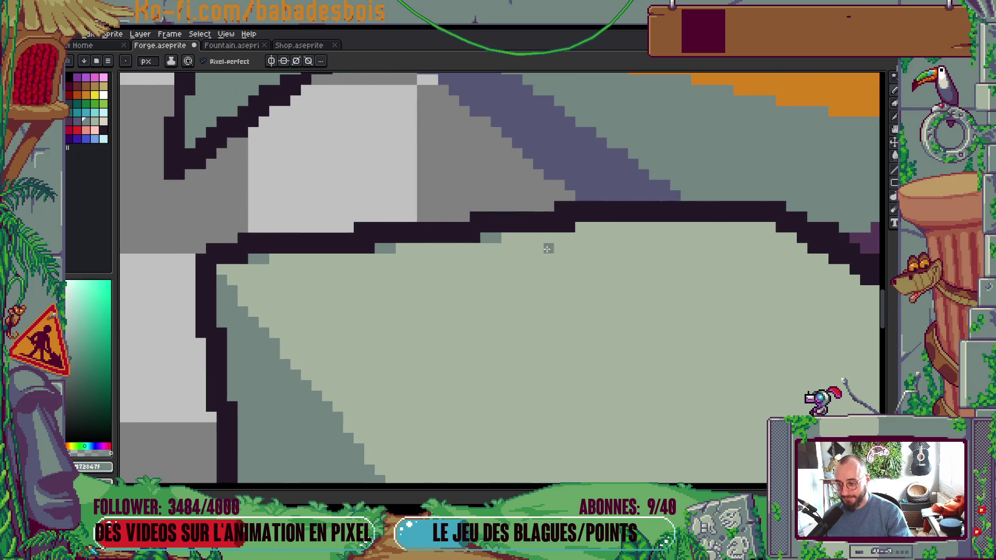
{"action": "scroll", "coordinate": [593, 221], "scroll_direction": "down", "scroll_amount": 2}
{"action": "scroll", "coordinate": [594, 220], "scroll_direction": "down", "scroll_amount": 3}
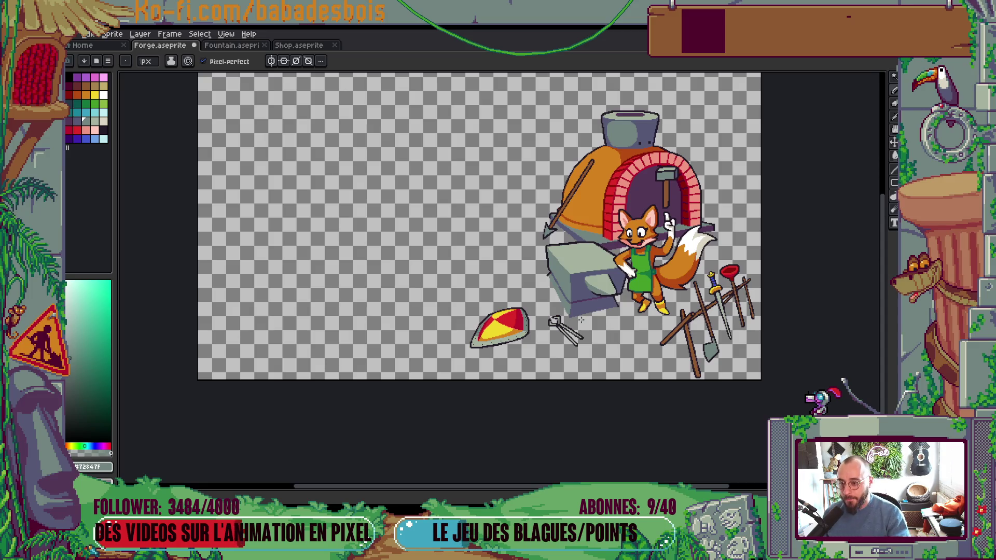
{"action": "scroll", "coordinate": [571, 305], "scroll_direction": "up", "scroll_amount": 5}
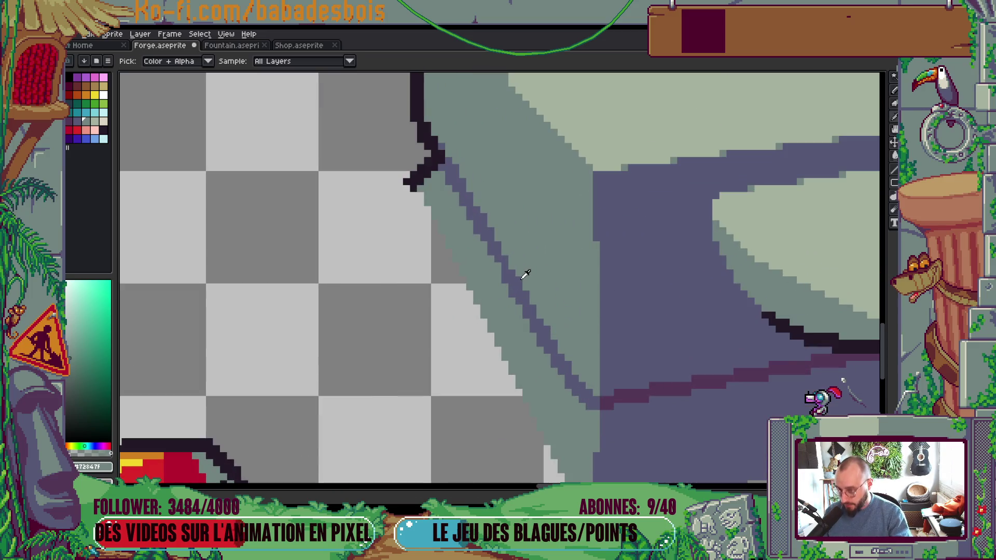
{"action": "left_click", "coordinate": [496, 263], "text": "alt"}
{"action": "scroll", "coordinate": [535, 251], "scroll_direction": "down", "scroll_amount": 5}
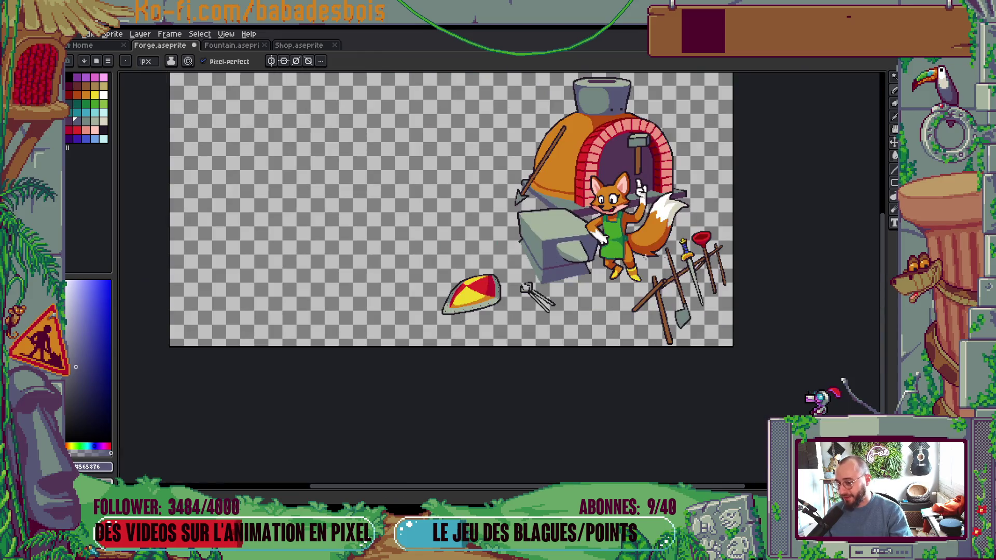
Step: Sample the anvil's grey-green, paint a pixel on the anvil, and save
{"action": "left_click_drag", "start_coordinate": [594, 249], "coordinate": [586, 253]}
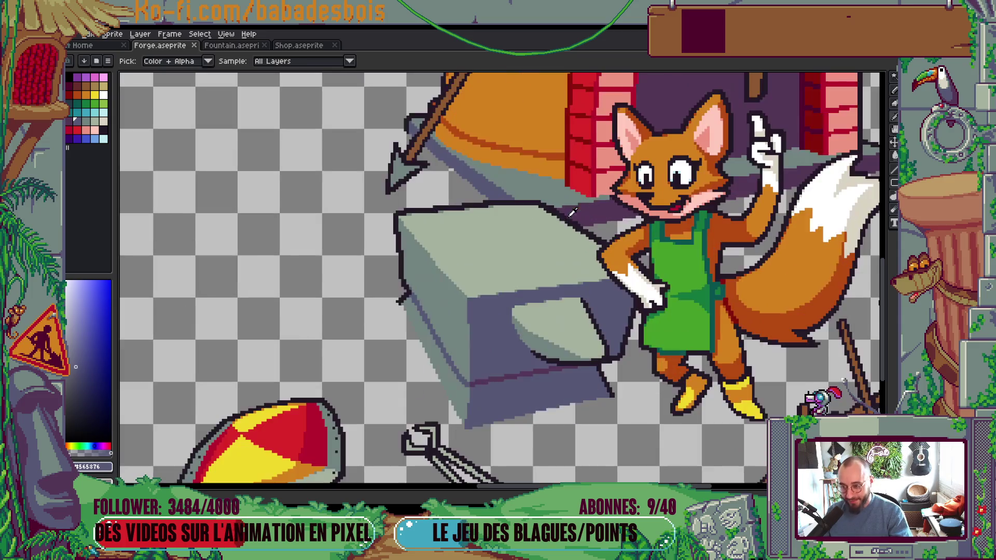
{"action": "scroll", "coordinate": [562, 229], "scroll_direction": "up", "scroll_amount": 4}
{"action": "left_click", "coordinate": [472, 204], "text": "alt"}
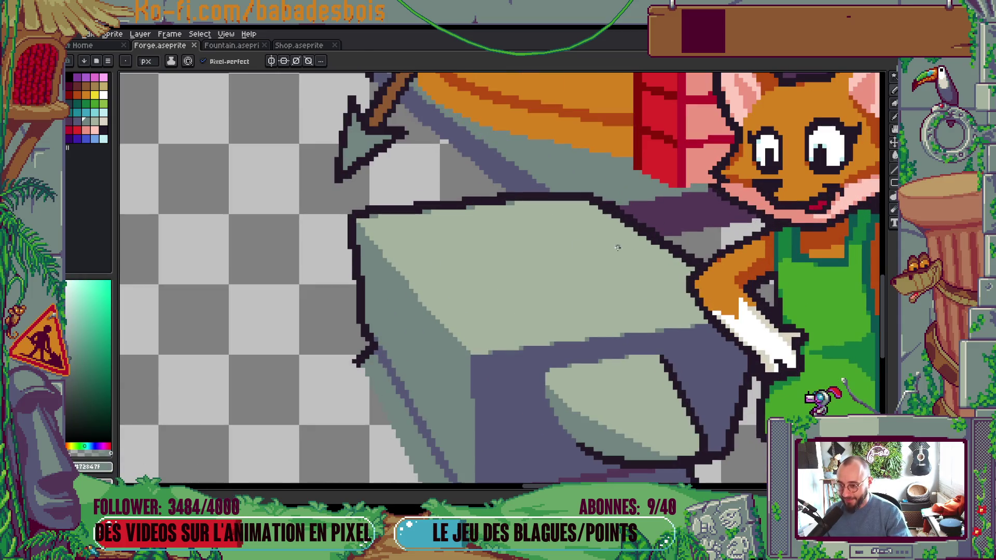
{"action": "left_click", "coordinate": [639, 237]}
{"action": "scroll", "coordinate": [674, 265], "scroll_direction": "down", "scroll_amount": 3}
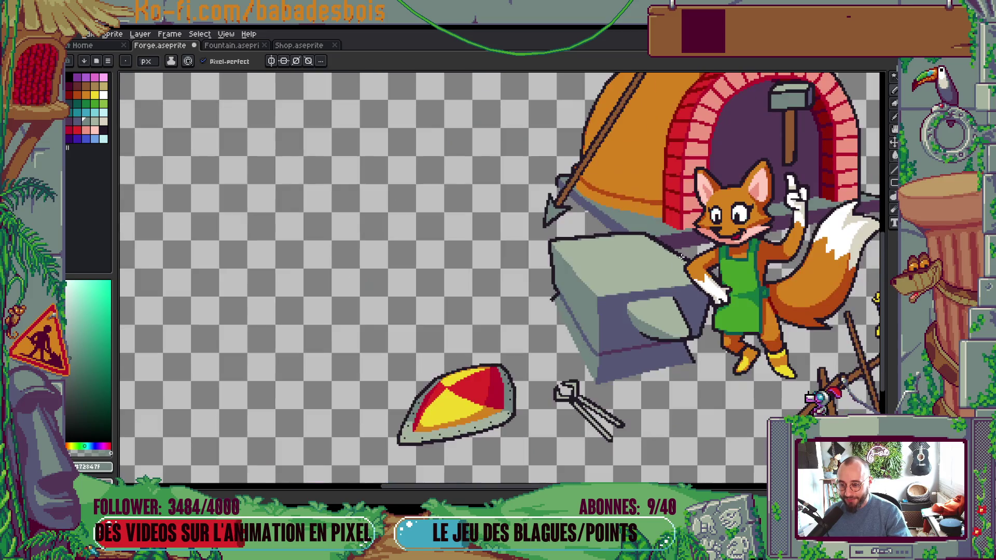
{"action": "left_click_drag", "start_coordinate": [639, 250], "coordinate": [609, 226]}
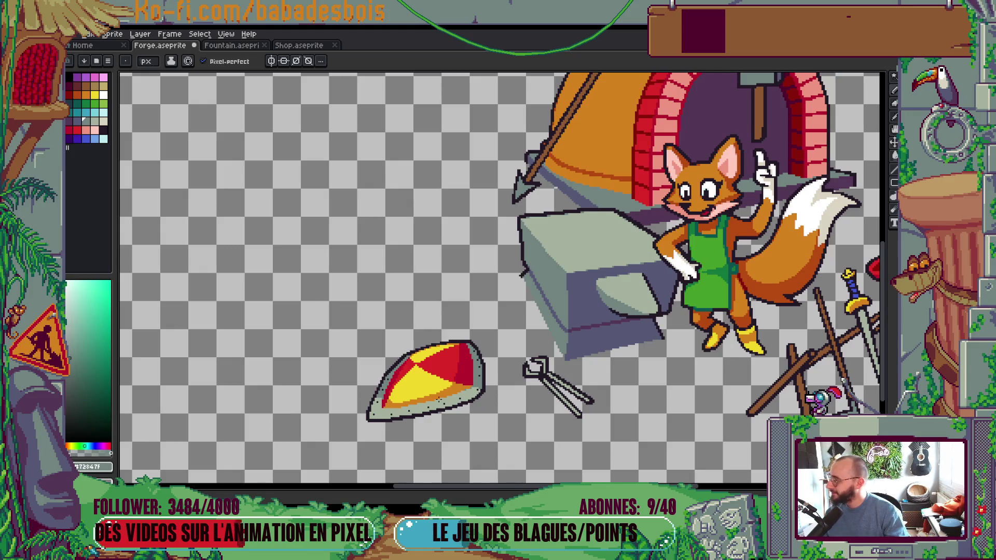
{"action": "left_click_drag", "start_coordinate": [419, 393], "coordinate": [373, 375]}
{"action": "key", "text": "ctrl+s"}
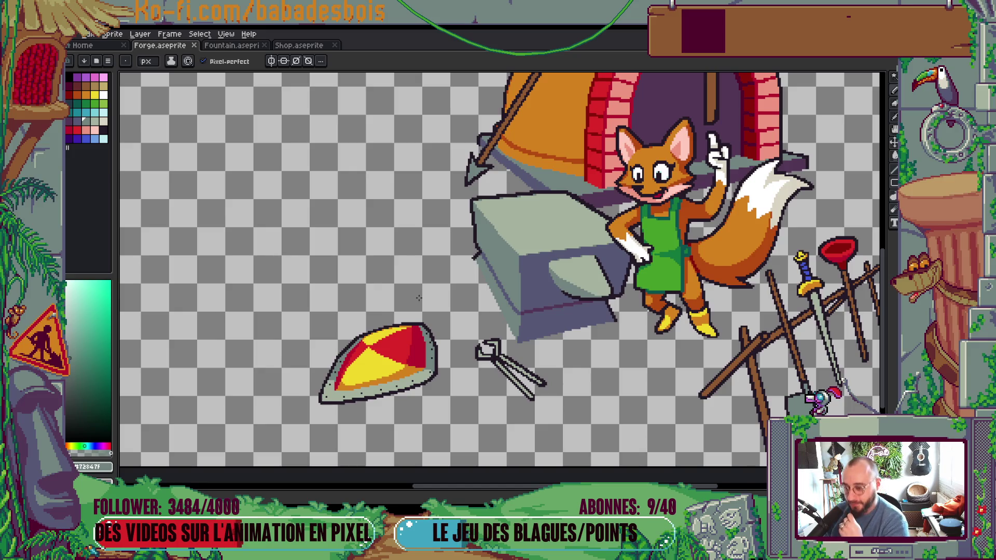
Step: Paint one more grey pixel on the anvil edge
{"action": "scroll", "coordinate": [521, 312], "scroll_direction": "down", "scroll_amount": 4}
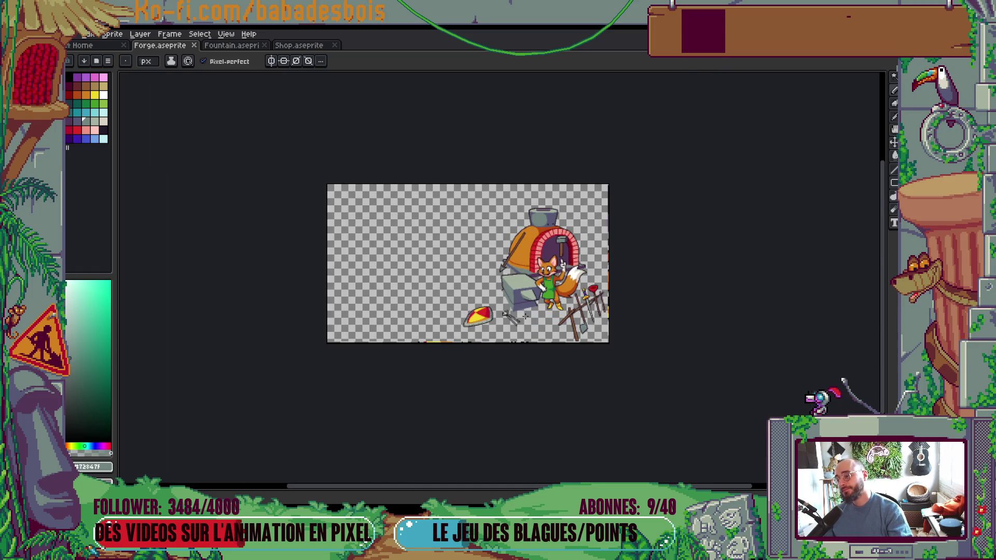
{"action": "scroll", "coordinate": [526, 316], "scroll_direction": "up", "scroll_amount": 2}
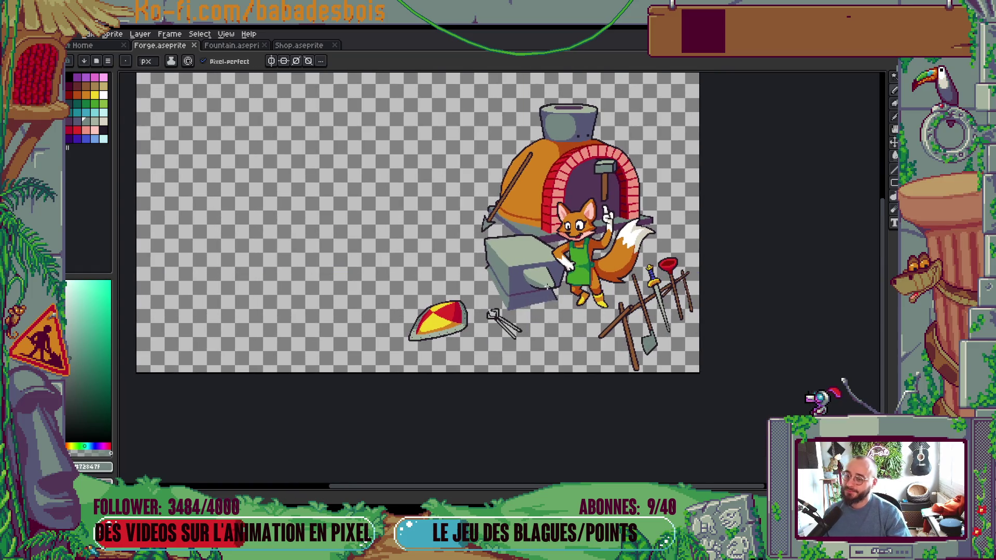
{"action": "scroll", "coordinate": [547, 287], "scroll_direction": "up", "scroll_amount": 5}
{"action": "left_click", "coordinate": [489, 212]}
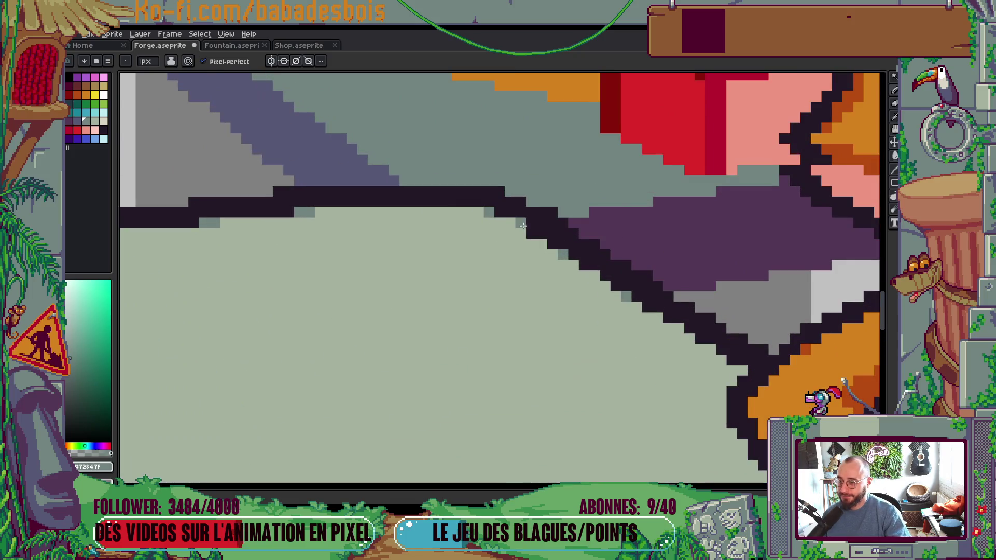
{"action": "scroll", "coordinate": [523, 226], "scroll_direction": "down", "scroll_amount": 5}
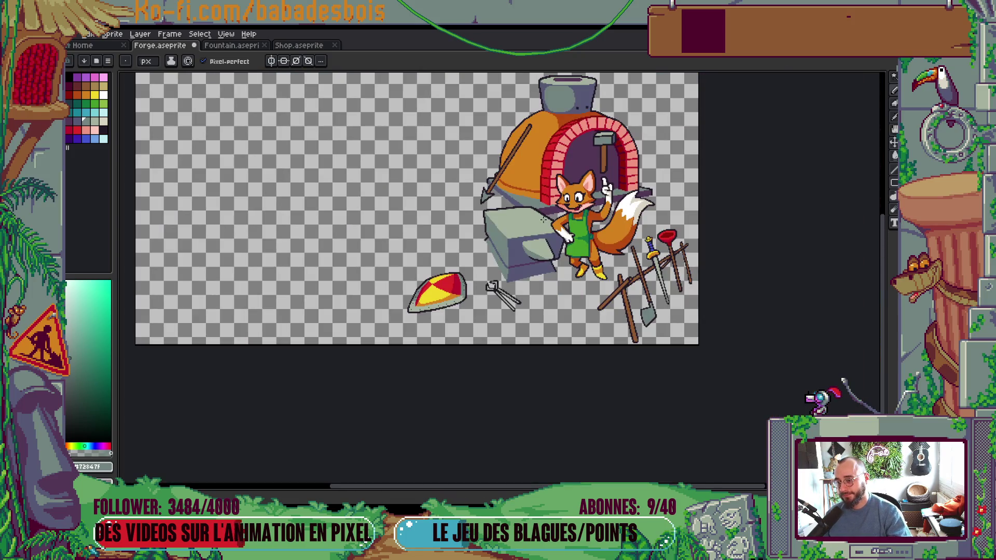
Step: Recentre the sprite and make the Screenshot layer visible behind it
{"action": "left_click_drag", "start_coordinate": [517, 228], "coordinate": [502, 285]}
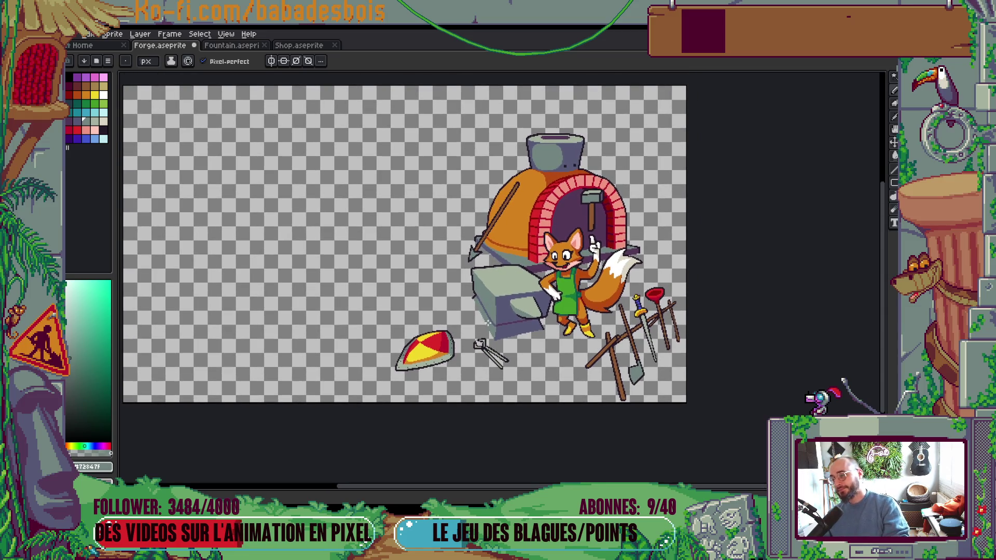
{"action": "left_click_drag", "start_coordinate": [485, 321], "coordinate": [542, 366]}
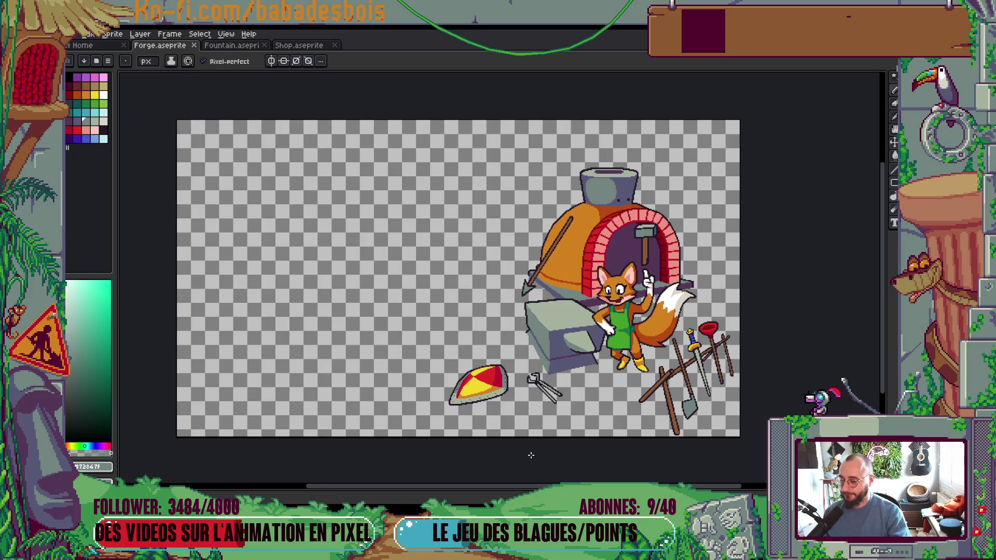
{"action": "key", "text": "Tab"}
{"action": "left_click", "coordinate": [781, 99]}
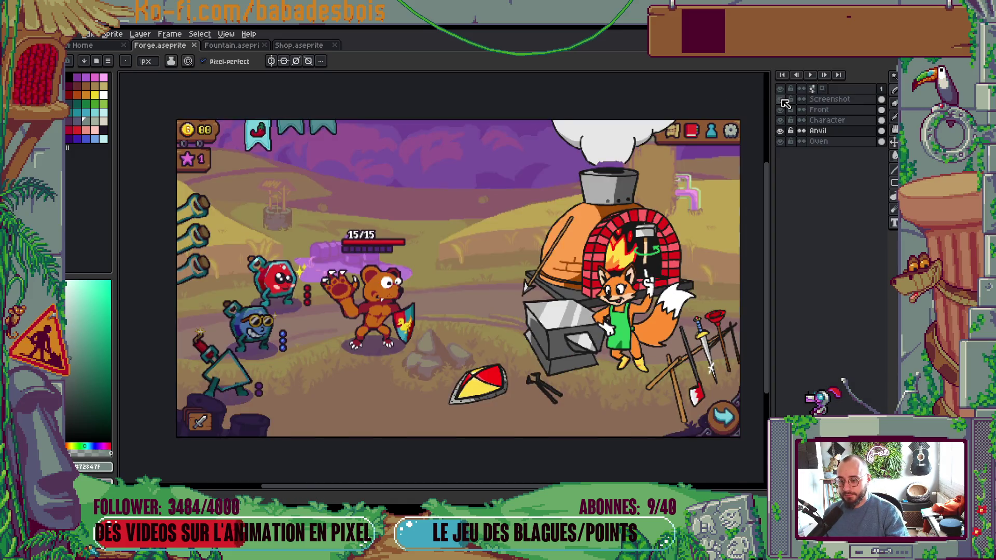
Step: Hide the Screenshot reference layer and close the layers timeline
{"action": "left_click", "coordinate": [781, 99]}
{"action": "key", "text": "Tab"}
{"action": "scroll", "coordinate": [398, 234], "scroll_direction": "up", "scroll_amount": 5}
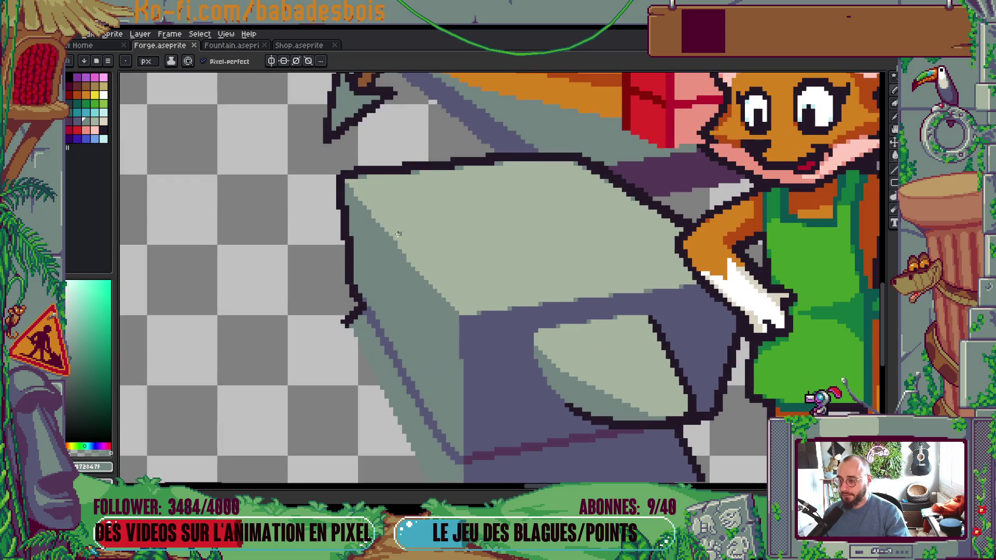
Step: Draw two light diagonal streaks on the anvil top and fill the strip between them
{"action": "left_click", "coordinate": [103, 122]}
{"action": "key", "text": "v"}
{"action": "key", "text": "b"}
{"action": "left_click_drag", "start_coordinate": [417, 269], "coordinate": [465, 168]}
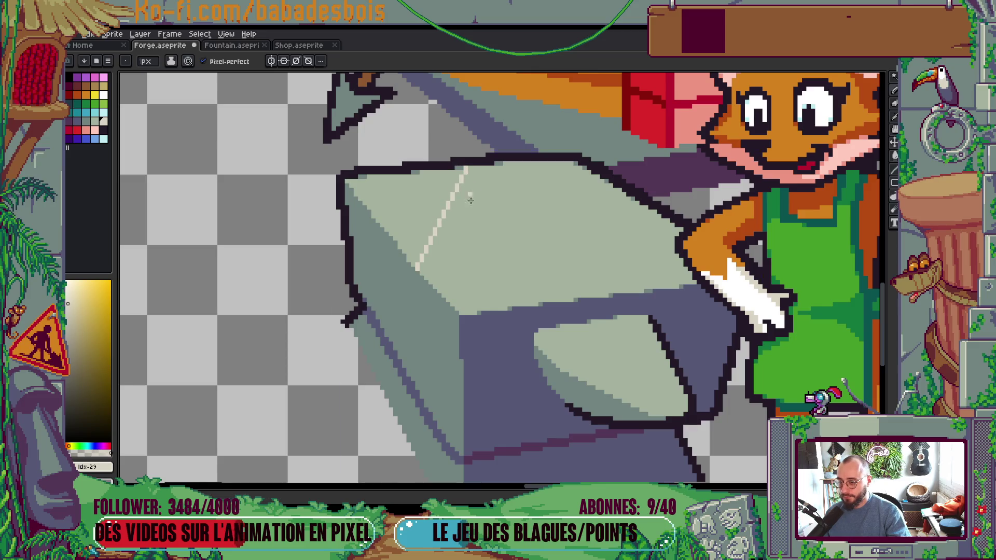
{"action": "left_click_drag", "start_coordinate": [471, 312], "coordinate": [543, 165]}
{"action": "key", "text": "ctrl+z"}
{"action": "left_click", "coordinate": [517, 164], "text": "shift"}
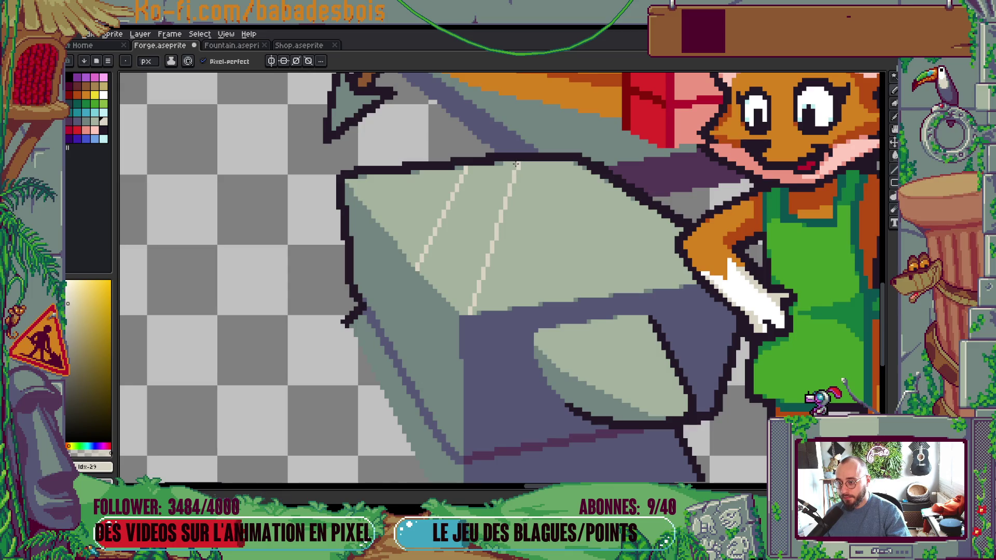
{"action": "key", "text": "g"}
{"action": "left_click", "coordinate": [483, 217]}
Step: Add two more light lines running down the anvil from its top
{"action": "scroll", "coordinate": [539, 181], "scroll_direction": "down", "scroll_amount": 3}
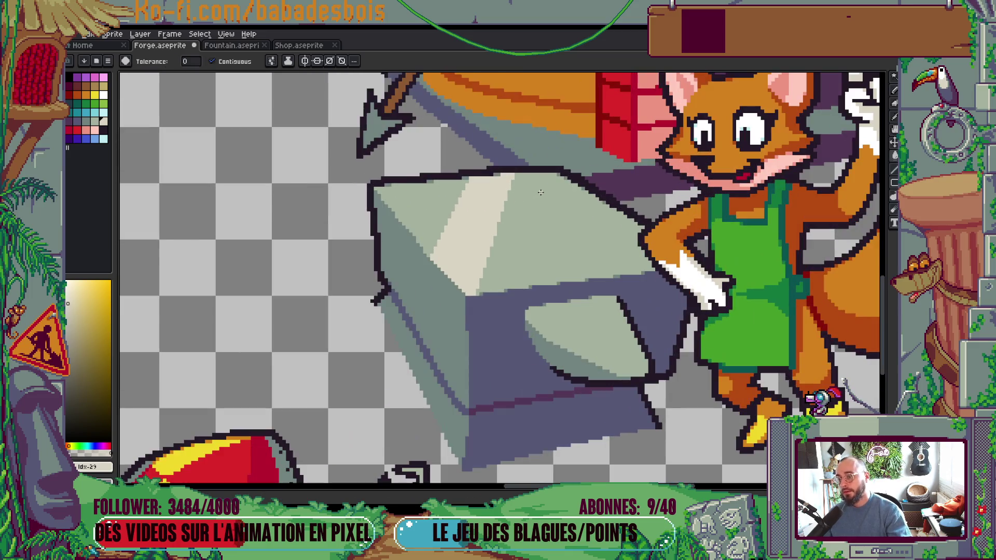
{"action": "scroll", "coordinate": [548, 174], "scroll_direction": "up", "scroll_amount": 3}
{"action": "key", "text": "b"}
{"action": "left_click", "coordinate": [548, 174]}
{"action": "left_click", "coordinate": [518, 285], "text": "shift"}
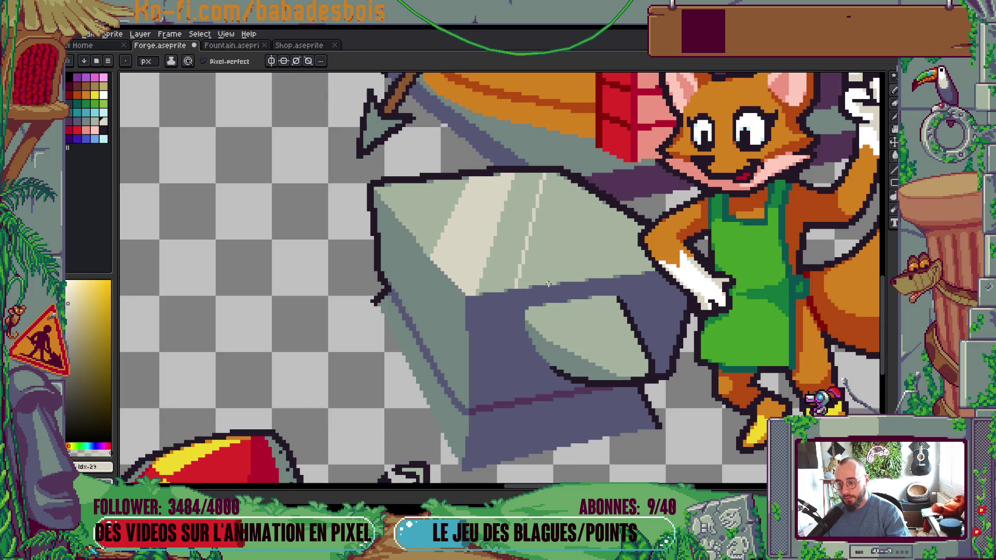
{"action": "key", "text": "v"}
{"action": "key", "text": "b"}
{"action": "left_click", "coordinate": [554, 174]}
{"action": "left_click", "coordinate": [547, 284], "text": "shift"}
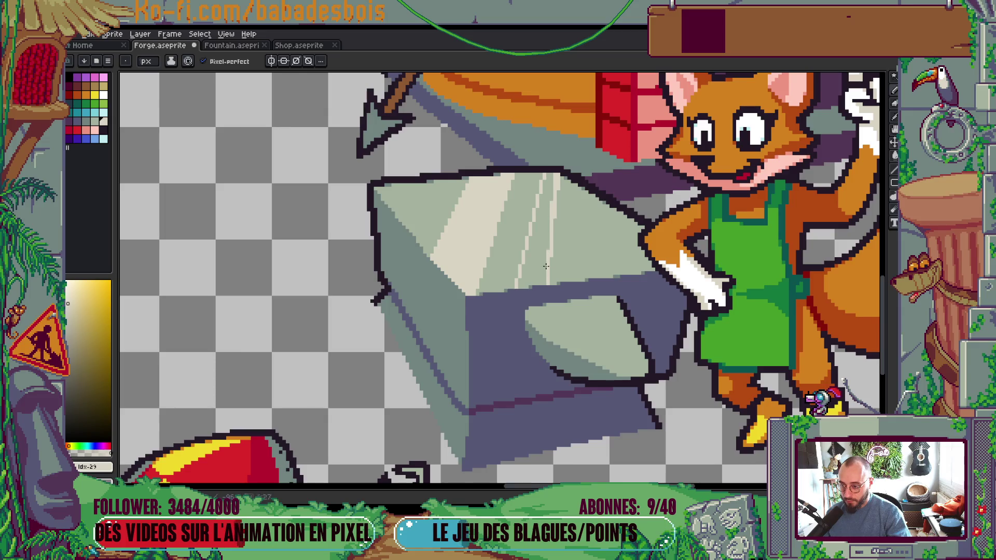
Step: Outline the anvil's upper-left face with a line and fill it with cream
{"action": "key", "text": "g"}
{"action": "scroll", "coordinate": [538, 264], "scroll_direction": "down", "scroll_amount": 8}
{"action": "scroll", "coordinate": [538, 264], "scroll_direction": "up", "scroll_amount": 1}
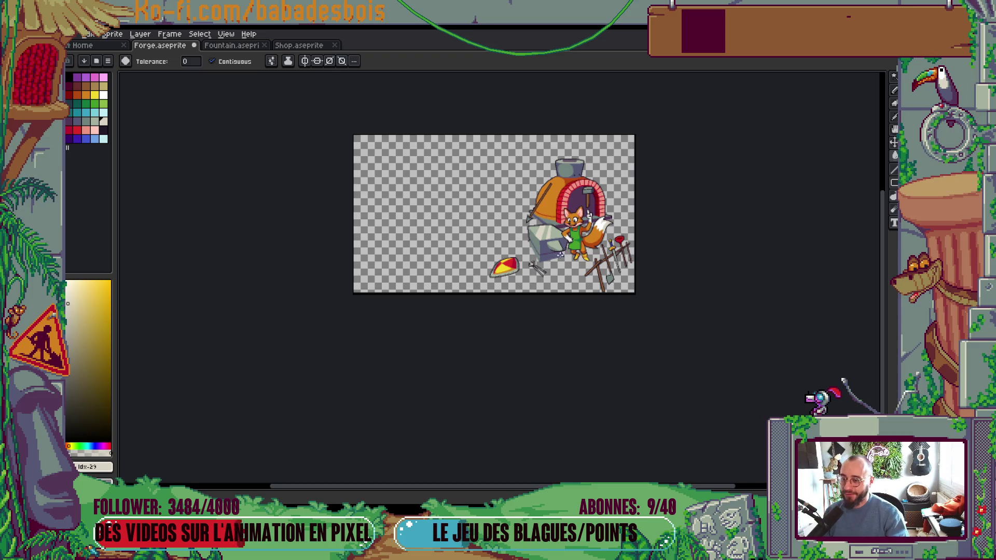
{"action": "scroll", "coordinate": [559, 252], "scroll_direction": "up", "scroll_amount": 4}
{"action": "scroll", "coordinate": [432, 183], "scroll_direction": "up", "scroll_amount": 1}
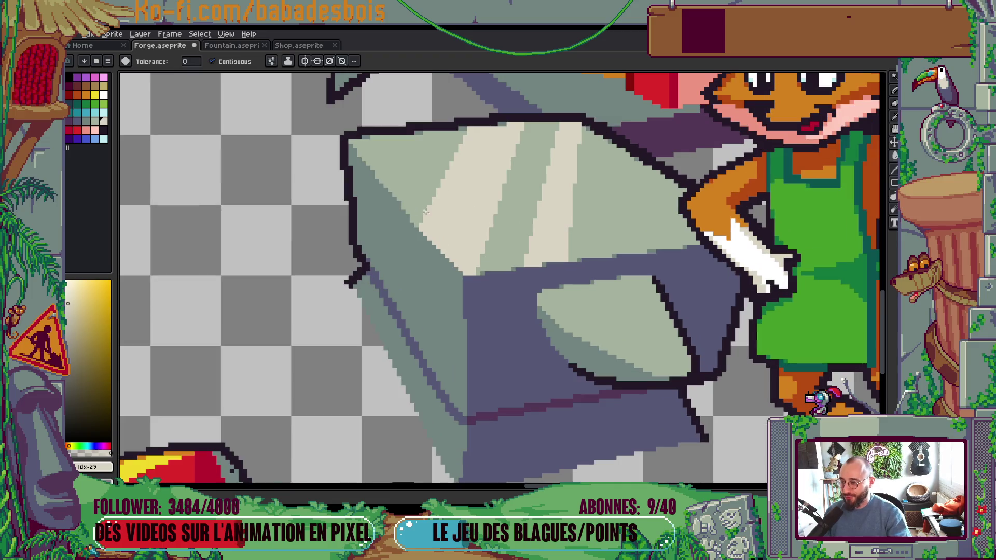
{"action": "scroll", "coordinate": [415, 215], "scroll_direction": "up", "scroll_amount": 1}
{"action": "left_click", "coordinate": [413, 217]}
{"action": "key", "text": "ctrl+z"}
{"action": "key", "text": "b"}
{"action": "left_click_drag", "start_coordinate": [408, 210], "coordinate": [449, 138]}
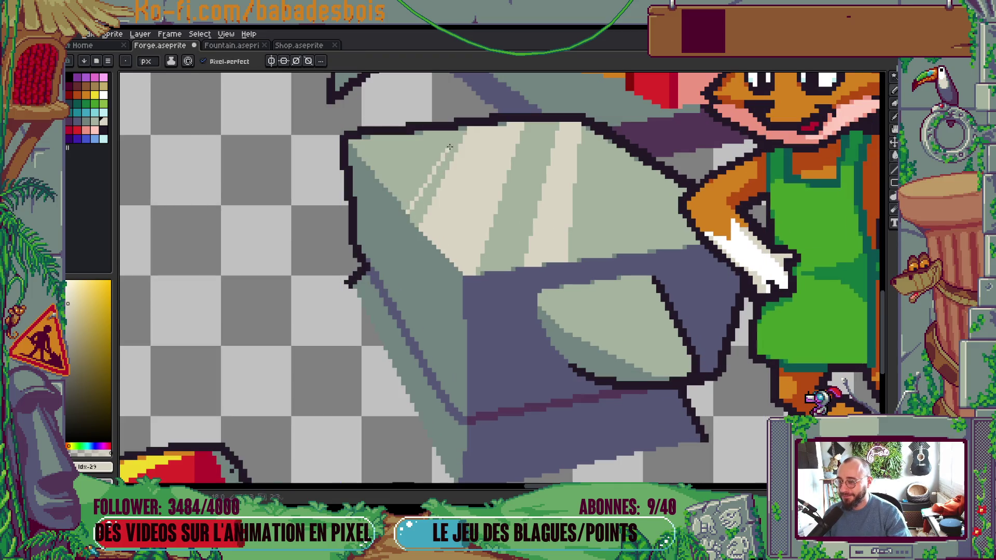
{"action": "key", "text": "g"}
{"action": "left_click", "coordinate": [453, 154]}
{"action": "scroll", "coordinate": [453, 153], "scroll_direction": "down", "scroll_amount": 5}
{"action": "scroll", "coordinate": [453, 154], "scroll_direction": "up", "scroll_amount": 1}
Step: Show the layers list and briefly toggle the Screenshot layer to compare with the reference
{"action": "key", "text": "Tab"}
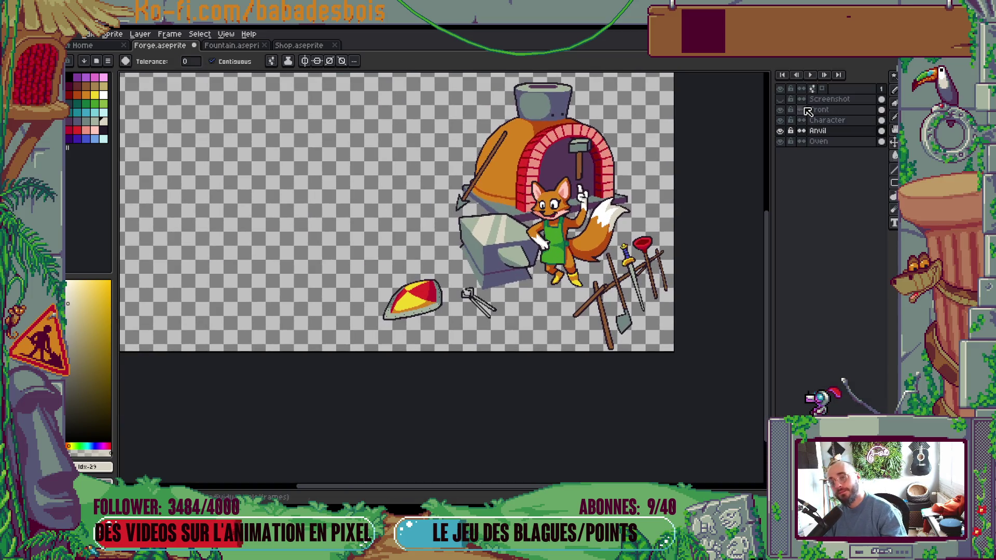
{"action": "left_click", "coordinate": [780, 99]}
{"action": "left_click", "coordinate": [781, 100]}
Step: Draw two light streaks across the anvil's front face with the Pencil
{"action": "key", "text": "Tab"}
{"action": "scroll", "coordinate": [533, 280], "scroll_direction": "up", "scroll_amount": 3}
{"action": "key", "text": "b"}
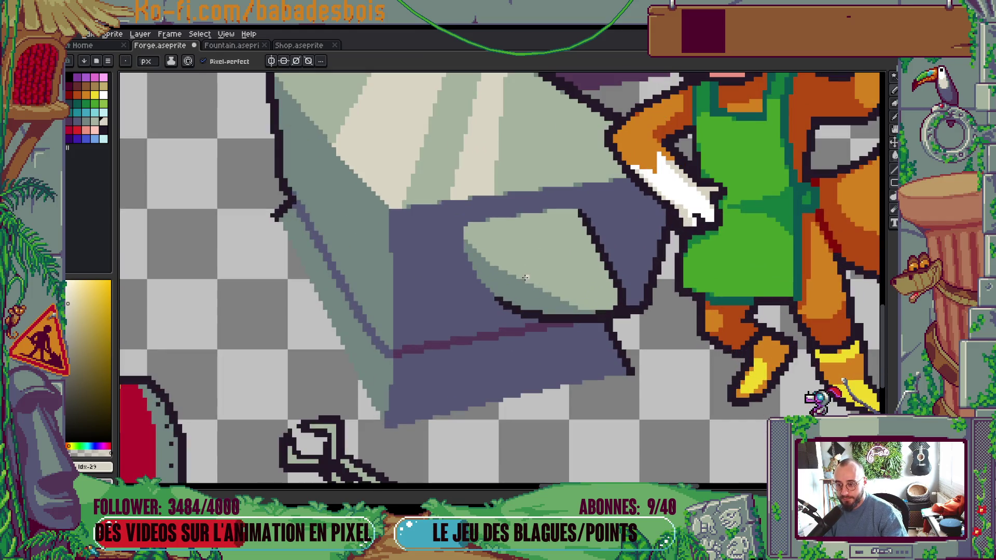
{"action": "left_click_drag", "start_coordinate": [526, 283], "coordinate": [567, 213]}
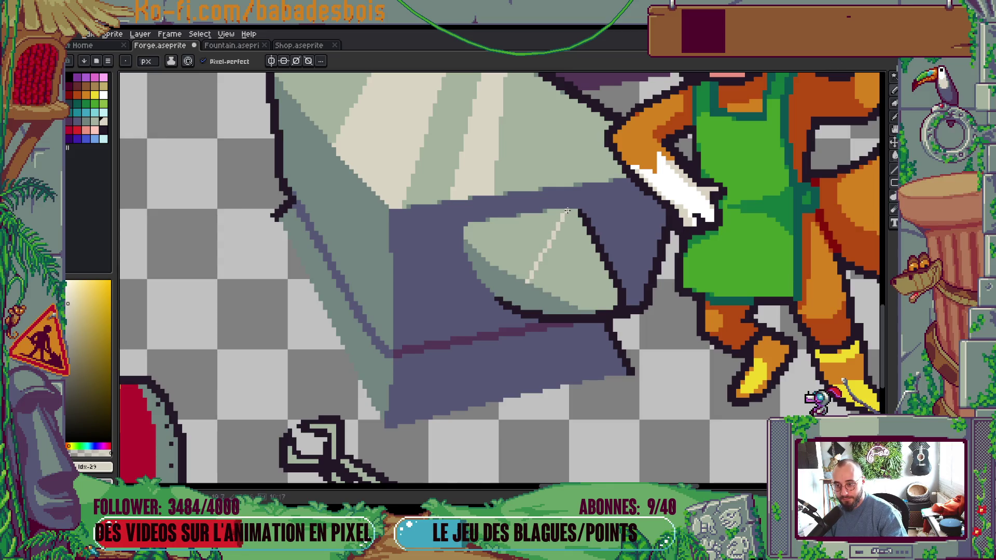
{"action": "mouse_move", "coordinate": [580, 307]}
{"action": "left_mouse_down"}
{"action": "mouse_move", "coordinate": [603, 271]}
{"action": "mouse_move", "coordinate": [596, 253]}
{"action": "left_mouse_up"}
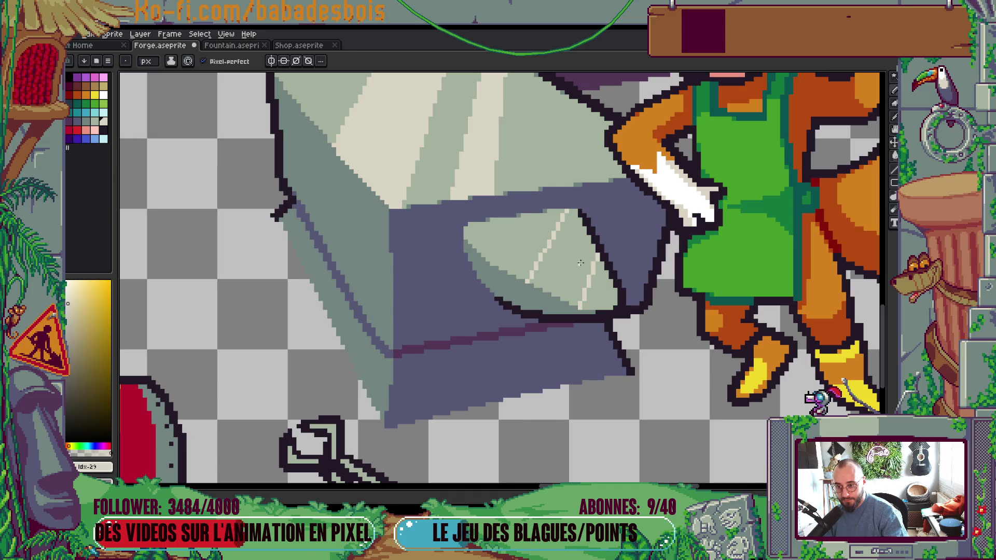
{"action": "key", "text": "g"}
{"action": "scroll", "coordinate": [599, 244], "scroll_direction": "down", "scroll_amount": 5}
{"action": "scroll", "coordinate": [602, 235], "scroll_direction": "up", "scroll_amount": 2}
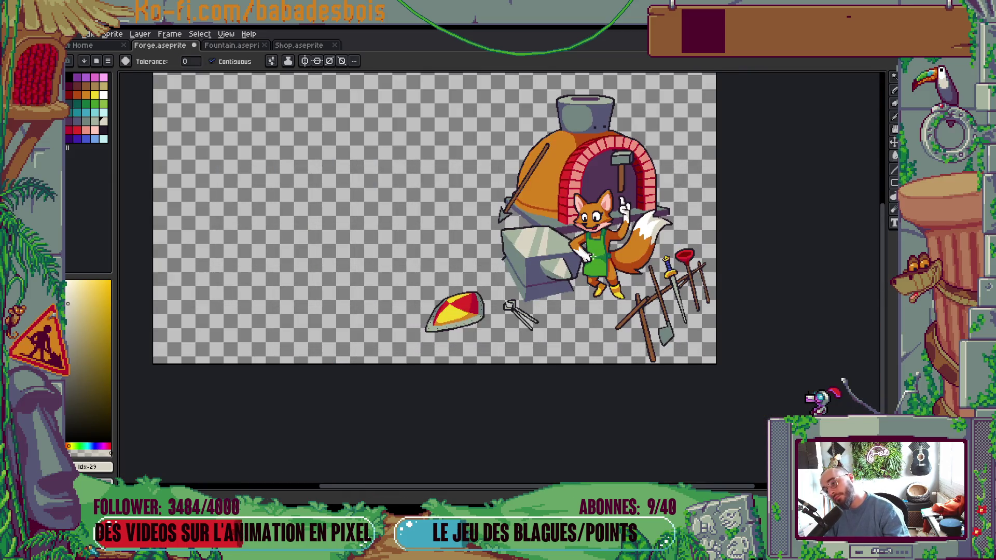
Step: Add another light streak on the anvil face and lighten part of it with a fill
{"action": "key", "text": "v"}
{"action": "key", "text": "g"}
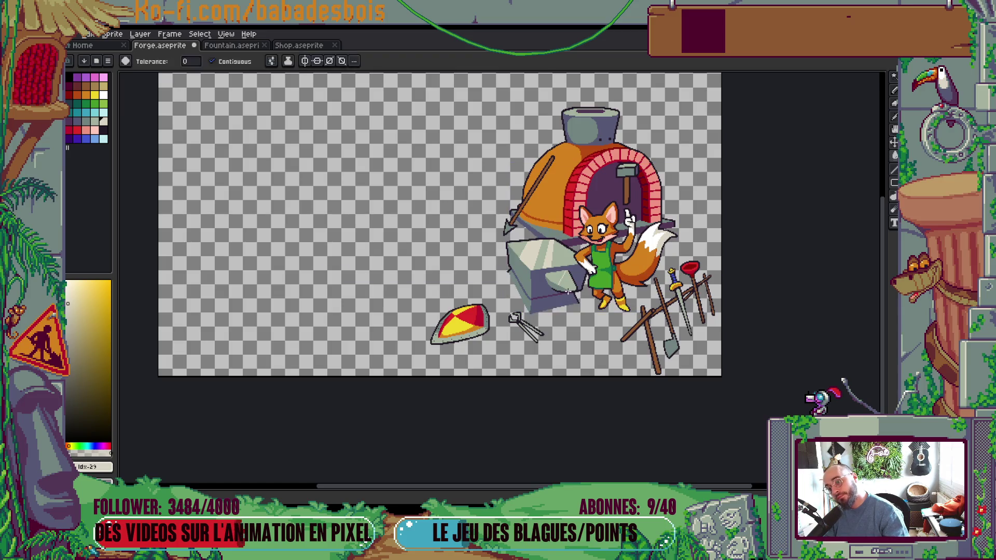
{"action": "scroll", "coordinate": [566, 288], "scroll_direction": "up", "scroll_amount": 3}
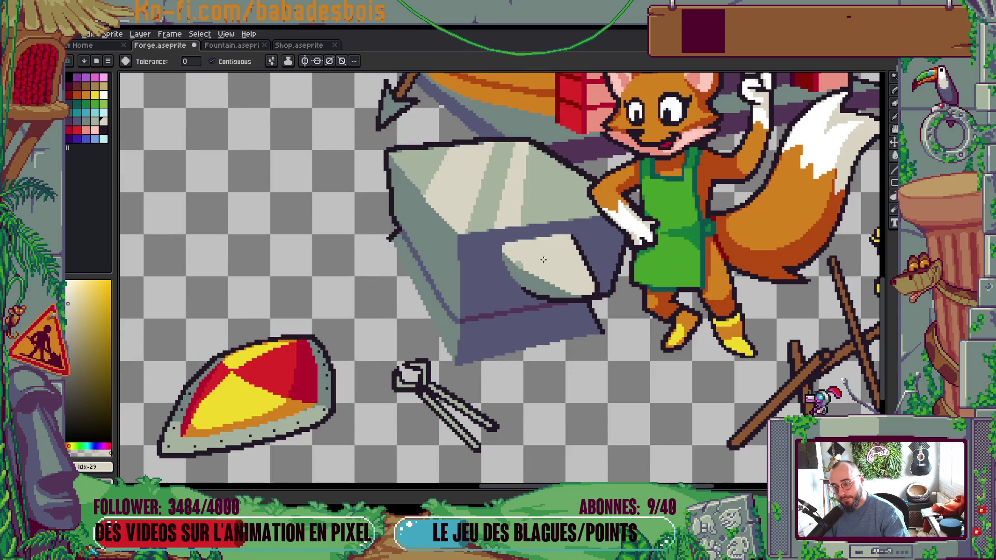
{"action": "left_click", "coordinate": [537, 274]}
{"action": "key", "text": "ctrl+z"}
{"action": "key", "text": "b"}
{"action": "scroll", "coordinate": [538, 273], "scroll_direction": "up", "scroll_amount": 1}
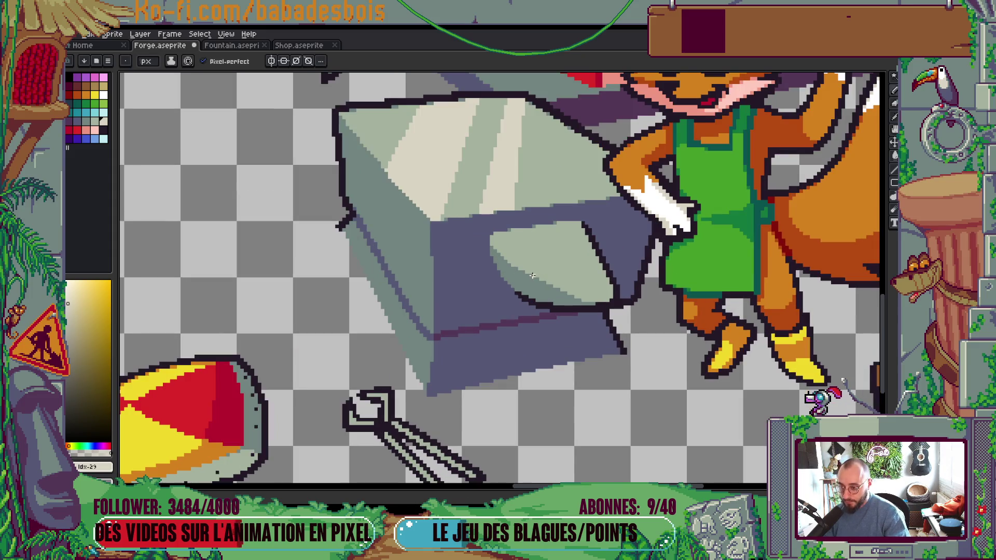
{"action": "mouse_move", "coordinate": [533, 275]}
{"action": "left_mouse_down"}
{"action": "mouse_move", "coordinate": [545, 226]}
{"action": "mouse_move", "coordinate": [569, 293]}
{"action": "left_mouse_up"}
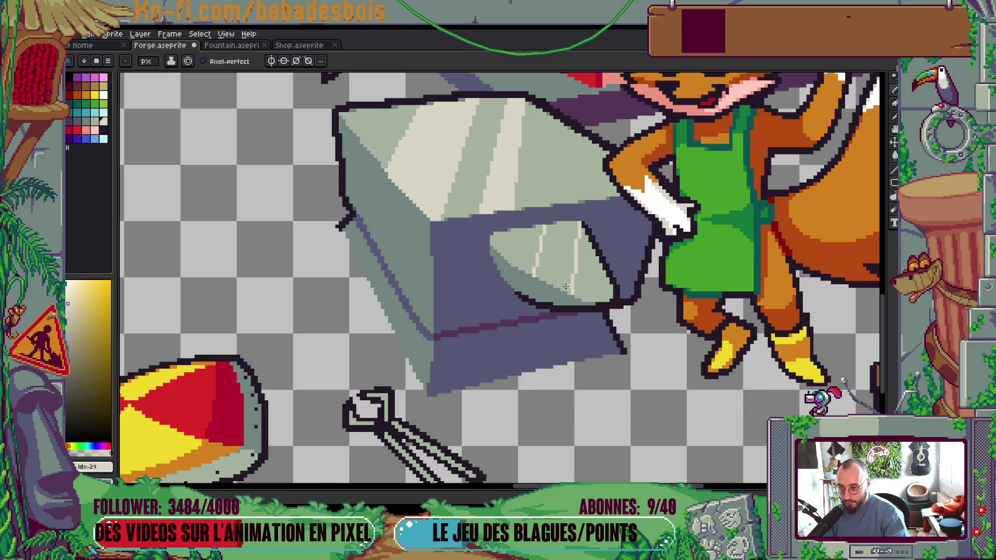
{"action": "key", "text": "g"}
{"action": "left_click", "coordinate": [560, 257]}
{"action": "scroll", "coordinate": [580, 249], "scroll_direction": "down", "scroll_amount": 7}
{"action": "scroll", "coordinate": [579, 247], "scroll_direction": "up", "scroll_amount": 5}
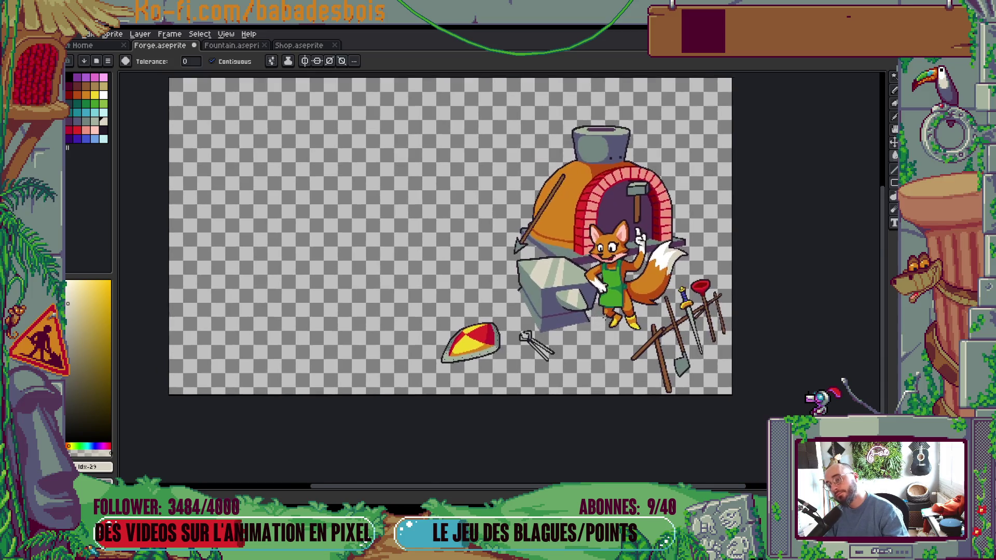
Step: Zoom out and re-centre the view to check the whole forge sprite
{"action": "scroll", "coordinate": [566, 352], "scroll_direction": "down", "scroll_amount": 2}
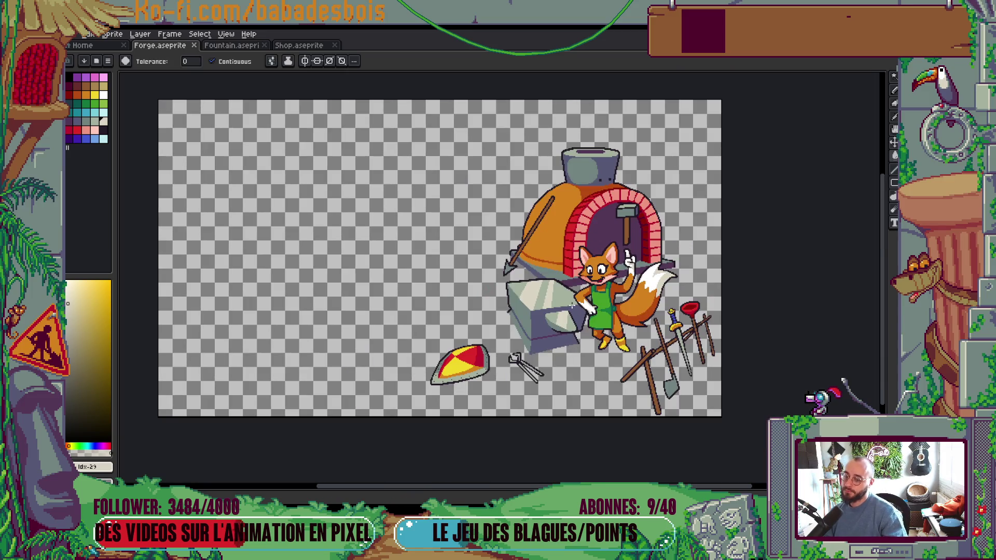
{"action": "scroll", "coordinate": [572, 306], "scroll_direction": "down", "scroll_amount": 2}
{"action": "mouse_move", "coordinate": [665, 324]}
{"action": "left_mouse_down"}
{"action": "mouse_move", "coordinate": [755, 363]}
{"action": "mouse_move", "coordinate": [716, 389]}
{"action": "left_mouse_up"}
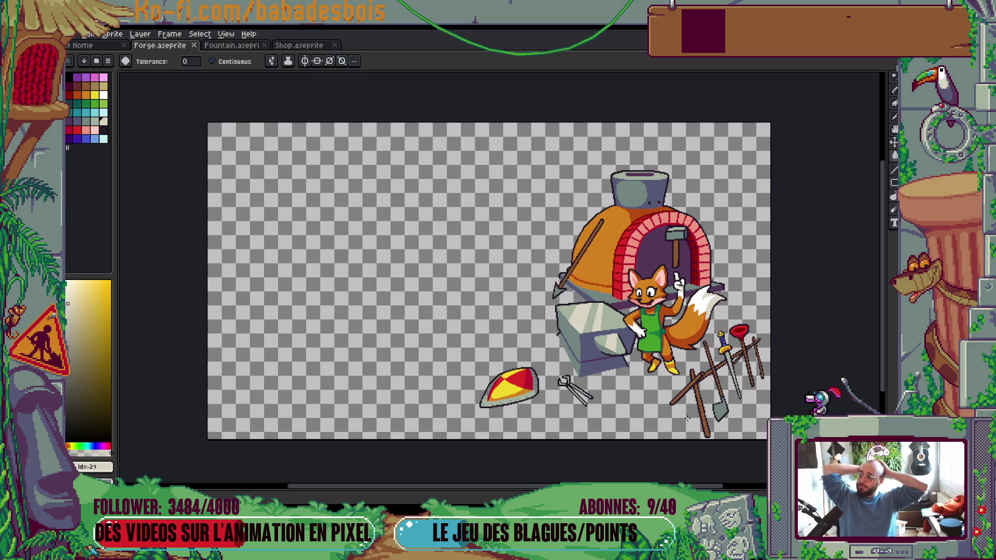
{"action": "mouse_move", "coordinate": [680, 421]}
{"action": "left_mouse_down"}
{"action": "mouse_move", "coordinate": [668, 371]}
{"action": "mouse_move", "coordinate": [633, 333]}
{"action": "mouse_move", "coordinate": [633, 347]}
{"action": "left_mouse_up"}
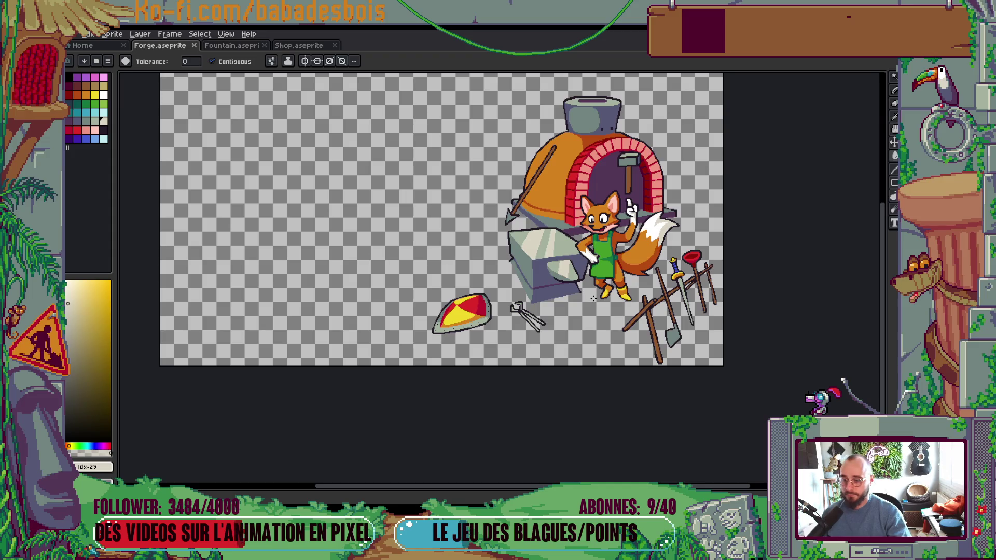
{"action": "left_click_drag", "start_coordinate": [581, 298], "coordinate": [596, 296]}
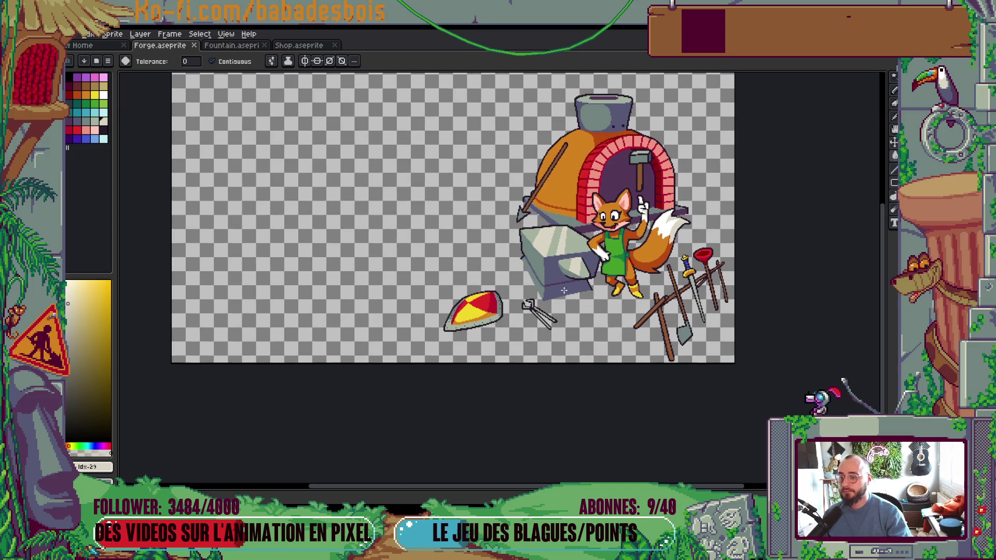
Step: Pick the dark purple edge colour and draw a darker line along the anvil's left edge
{"action": "scroll", "coordinate": [564, 290], "scroll_direction": "up", "scroll_amount": 5}
{"action": "key", "text": "b"}
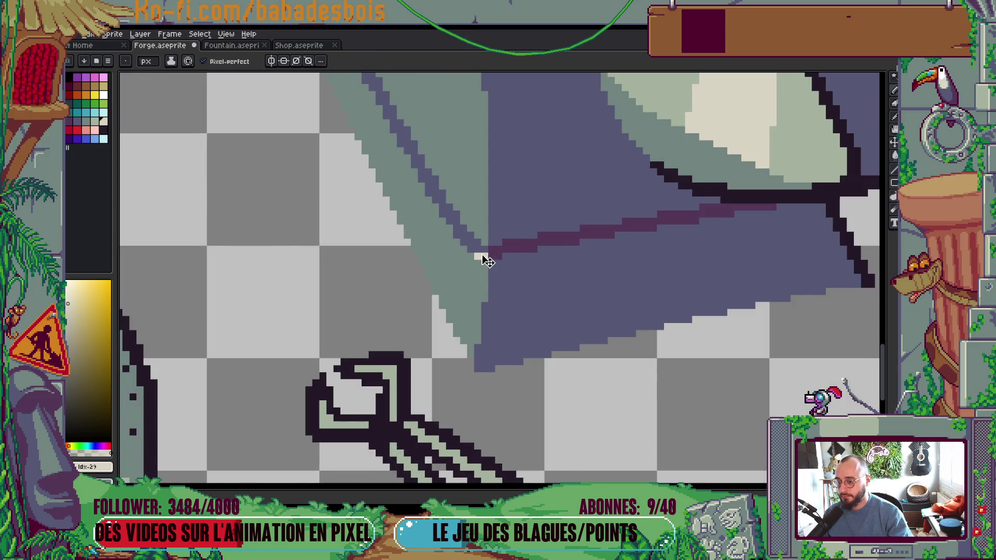
{"action": "left_click", "coordinate": [487, 256], "text": "alt"}
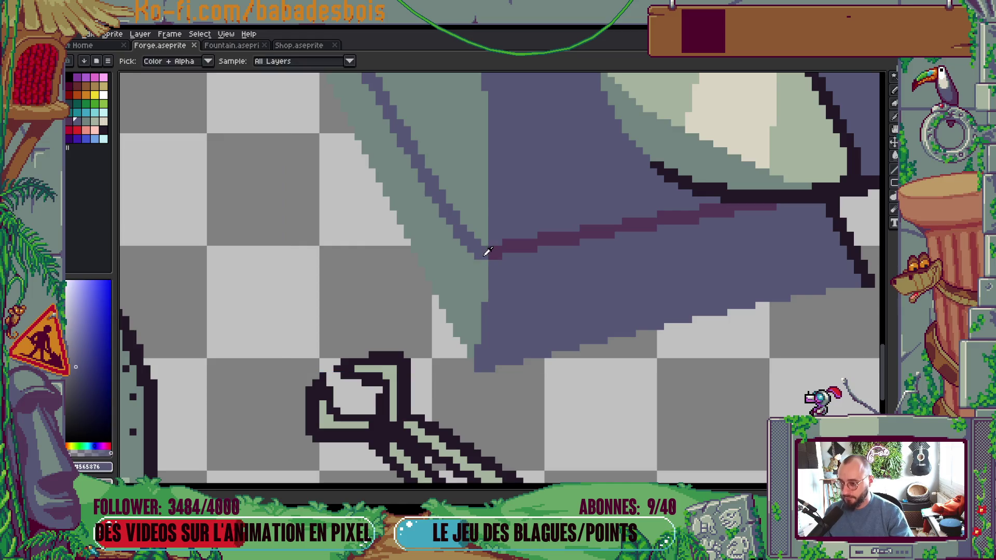
{"action": "left_click", "coordinate": [510, 250], "text": "alt"}
{"action": "left_click", "coordinate": [496, 262]}
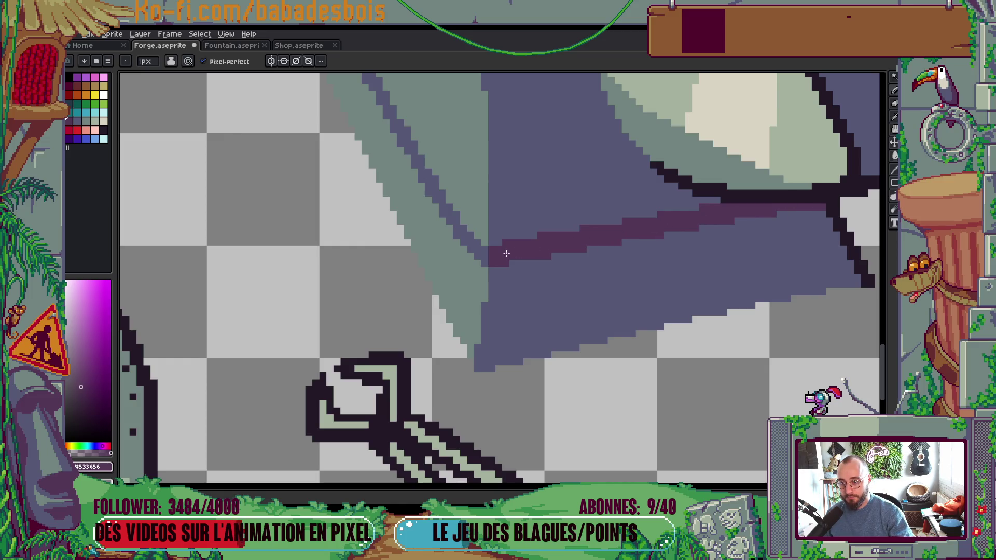
{"action": "scroll", "coordinate": [551, 208], "scroll_direction": "down", "scroll_amount": 5}
{"action": "scroll", "coordinate": [551, 208], "scroll_direction": "up", "scroll_amount": 3}
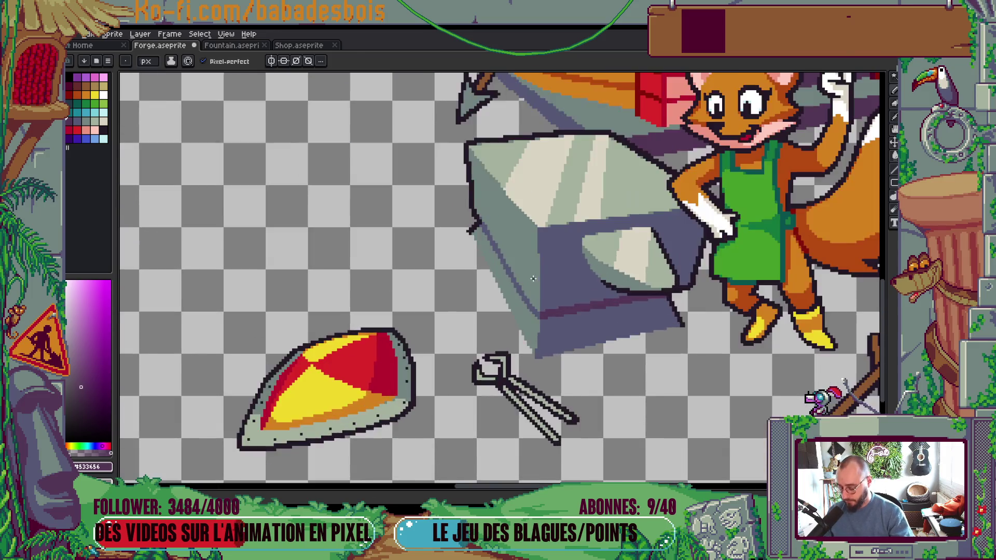
{"action": "left_click_drag", "start_coordinate": [538, 314], "coordinate": [459, 193]}
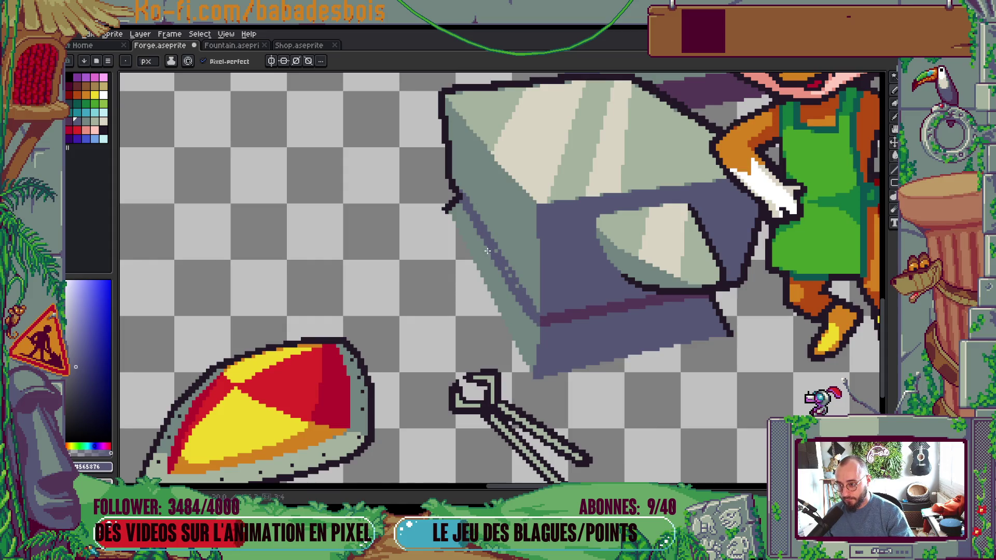
Step: Eyedrop the anvil's grey-green colour from the canvas as the drawing colour
{"action": "scroll", "coordinate": [493, 244], "scroll_direction": "down", "scroll_amount": 4}
{"action": "scroll", "coordinate": [516, 239], "scroll_direction": "up", "scroll_amount": 6}
{"action": "key", "text": "alt"}
{"action": "left_click", "coordinate": [526, 334], "text": "alt"}
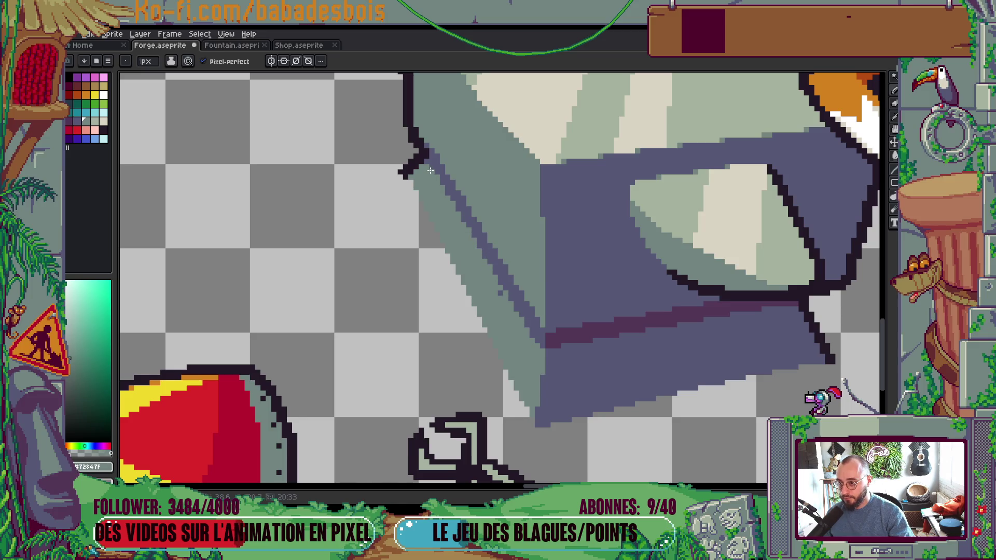
{"action": "scroll", "coordinate": [500, 296], "scroll_direction": "down", "scroll_amount": 5}
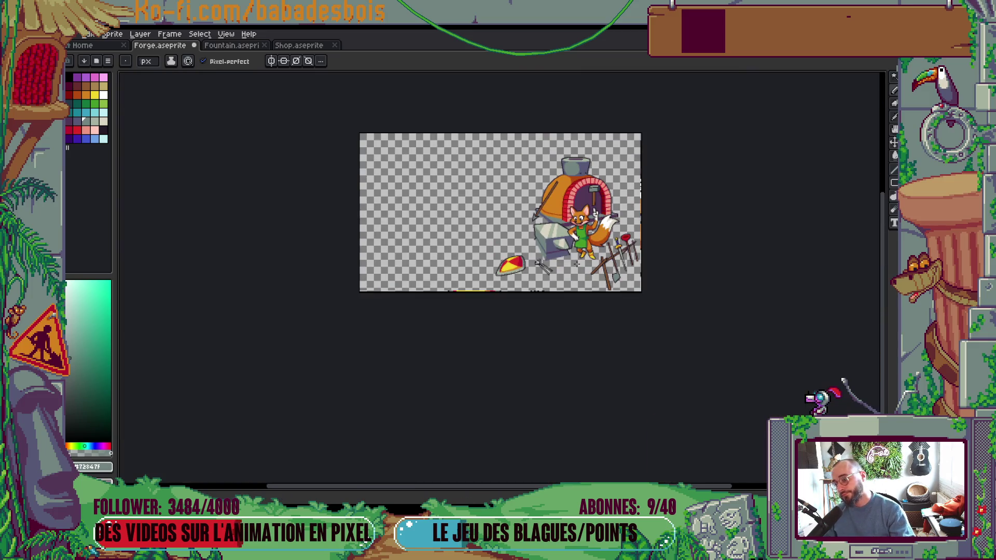
{"action": "scroll", "coordinate": [576, 267], "scroll_direction": "up", "scroll_amount": 1}
{"action": "scroll", "coordinate": [629, 369], "scroll_direction": "up", "scroll_amount": 4}
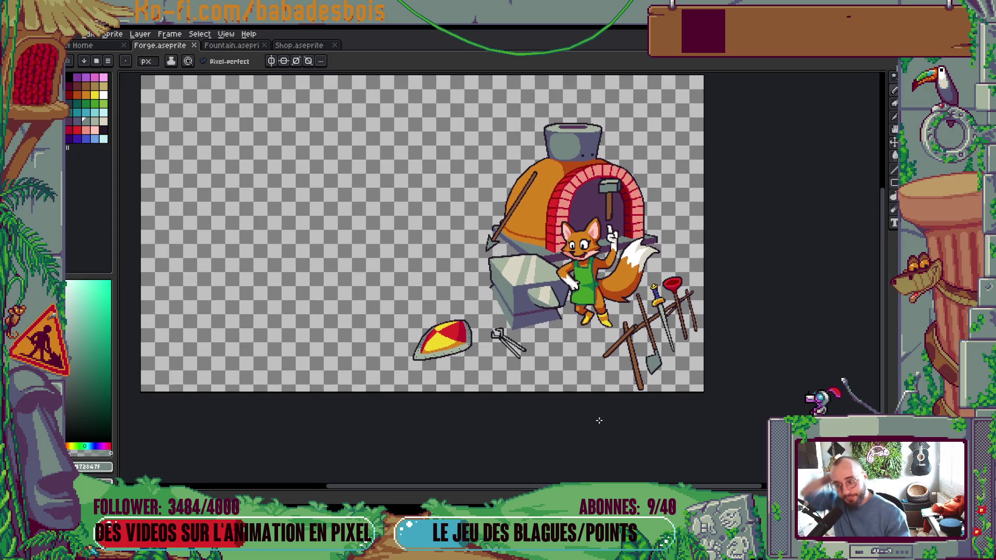
{"action": "scroll", "coordinate": [582, 315], "scroll_direction": "up", "scroll_amount": 5}
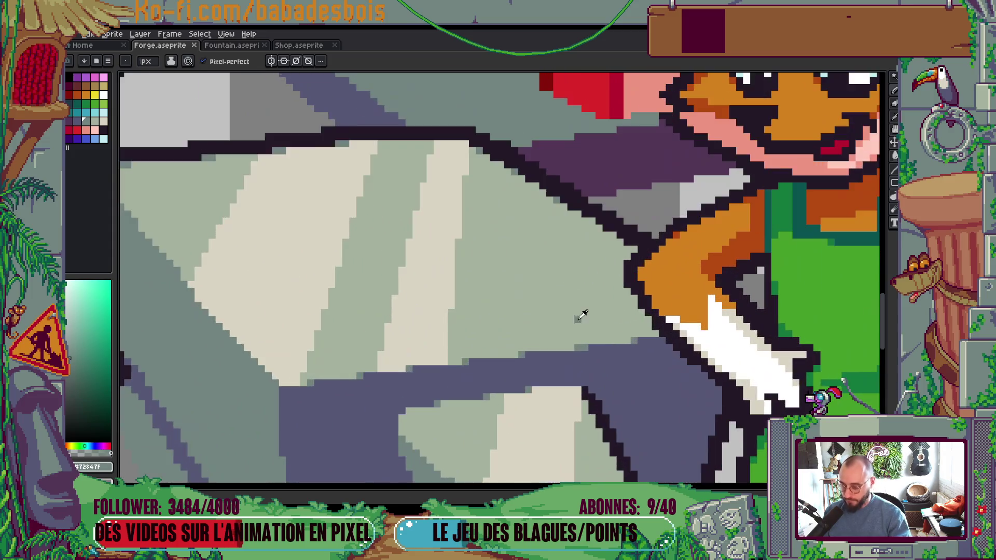
Step: Soften the anvil's top right edge near the fox's tail with grey-green pixels
{"action": "key", "text": "i"}
{"action": "scroll", "coordinate": [582, 315], "scroll_direction": "down", "scroll_amount": 5}
{"action": "scroll", "coordinate": [572, 280], "scroll_direction": "up", "scroll_amount": 3}
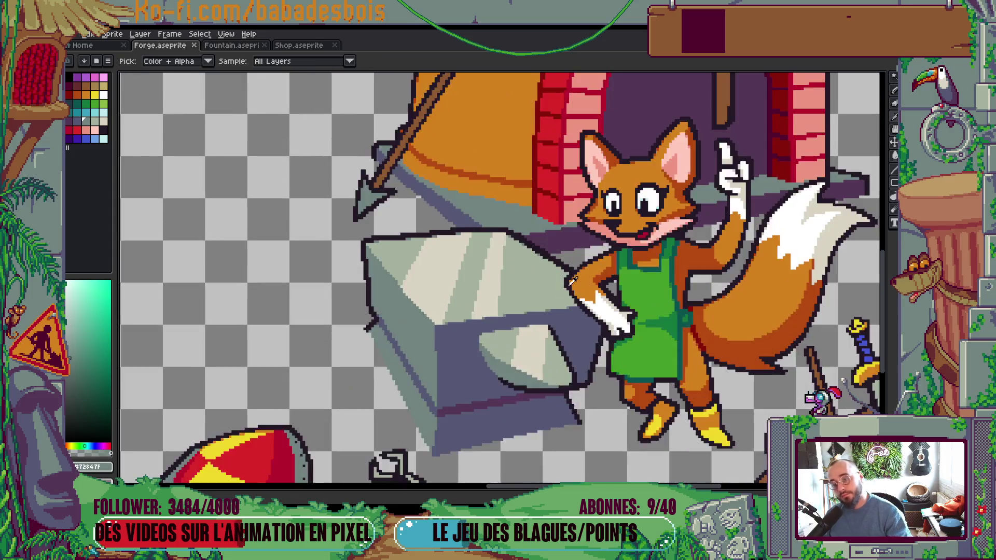
{"action": "scroll", "coordinate": [572, 280], "scroll_direction": "up", "scroll_amount": 1}
{"action": "scroll", "coordinate": [498, 374], "scroll_direction": "up", "scroll_amount": 2}
{"action": "key", "text": "b"}
{"action": "mouse_move", "coordinate": [654, 276]}
{"action": "left_mouse_down"}
{"action": "mouse_move", "coordinate": [591, 231]}
{"action": "mouse_move", "coordinate": [640, 268]}
{"action": "mouse_move", "coordinate": [615, 222]}
{"action": "mouse_move", "coordinate": [605, 230]}
{"action": "mouse_move", "coordinate": [597, 193]}
{"action": "left_mouse_up"}
{"action": "scroll", "coordinate": [604, 173], "scroll_direction": "down", "scroll_amount": 5}
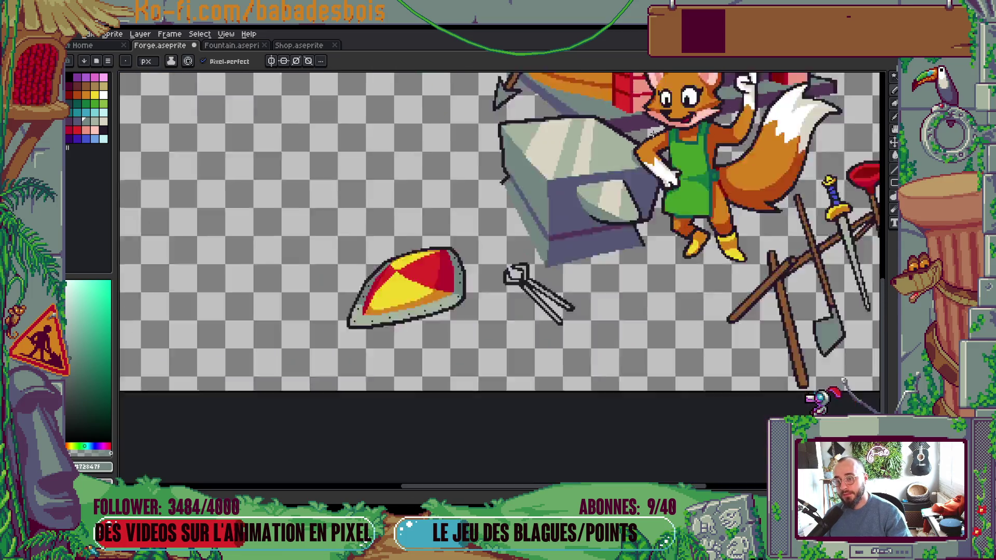
{"action": "scroll", "coordinate": [604, 173], "scroll_direction": "up", "scroll_amount": 1}
Step: Save Forge.aseprite and bring back the layers list
{"action": "key", "text": "ctrl+s"}
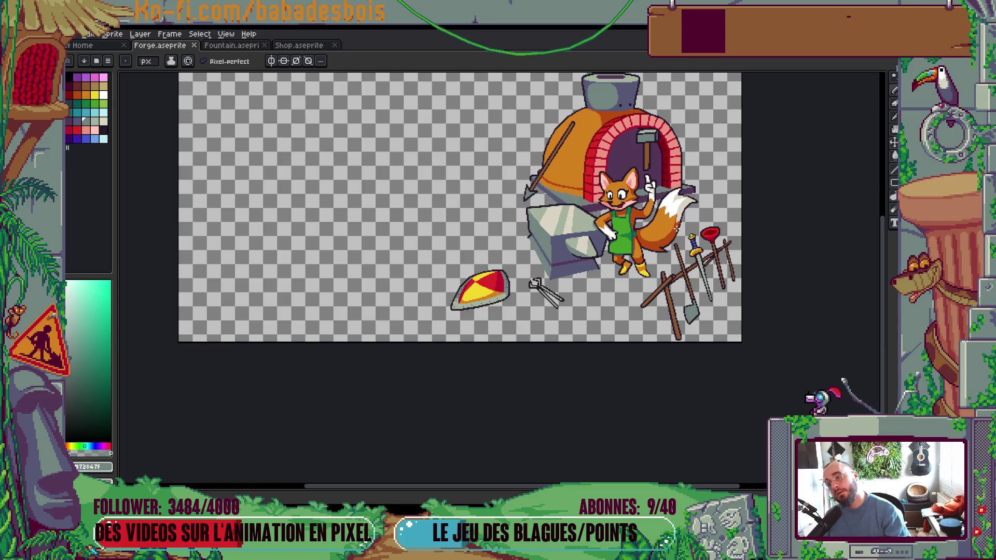
{"action": "key", "text": "Tab"}
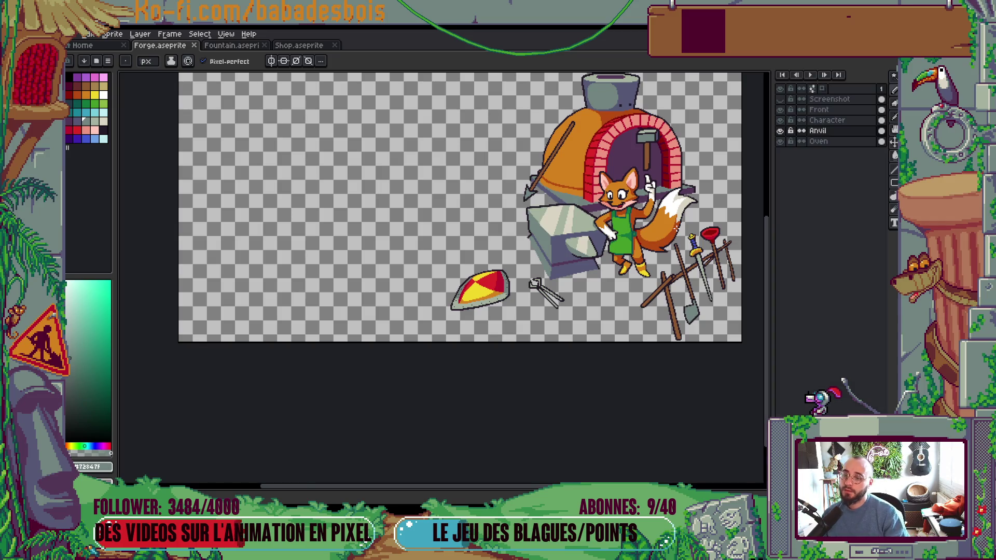
{"action": "left_click_drag", "start_coordinate": [578, 199], "coordinate": [512, 290]}
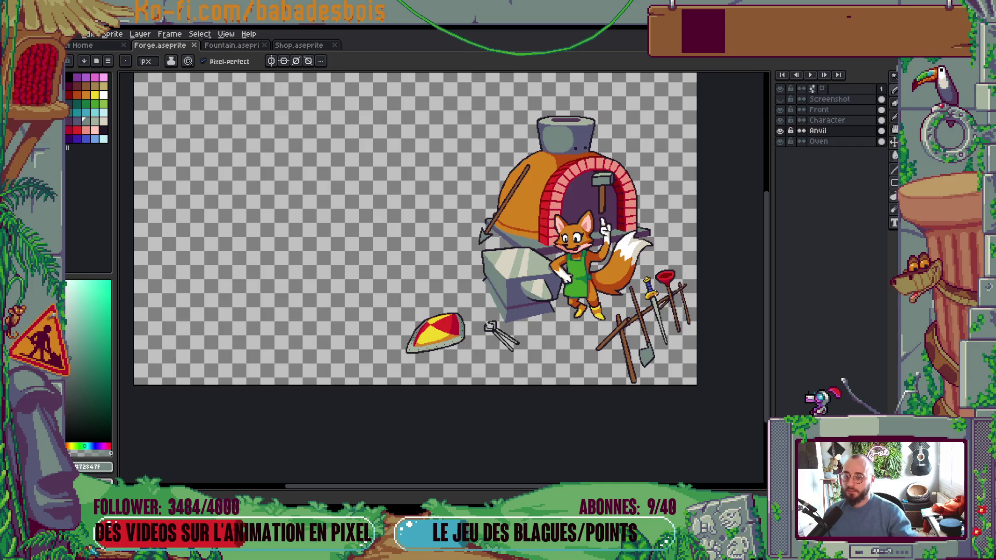
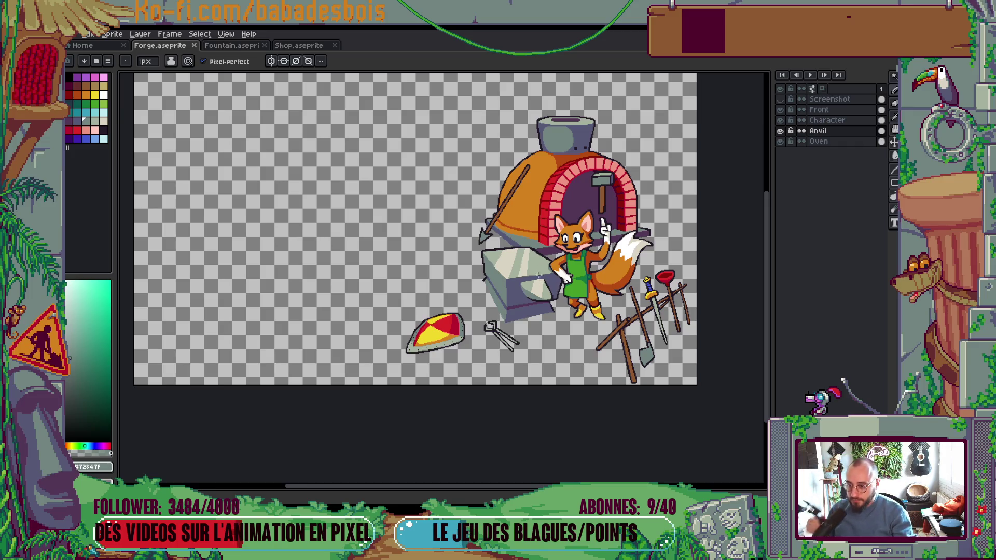
Step: Sample the fox's dark orange and add pixels at each corner of the fox's eye outlines
{"action": "scroll", "coordinate": [540, 275], "scroll_direction": "up", "scroll_amount": 10}
{"action": "key", "text": "i"}
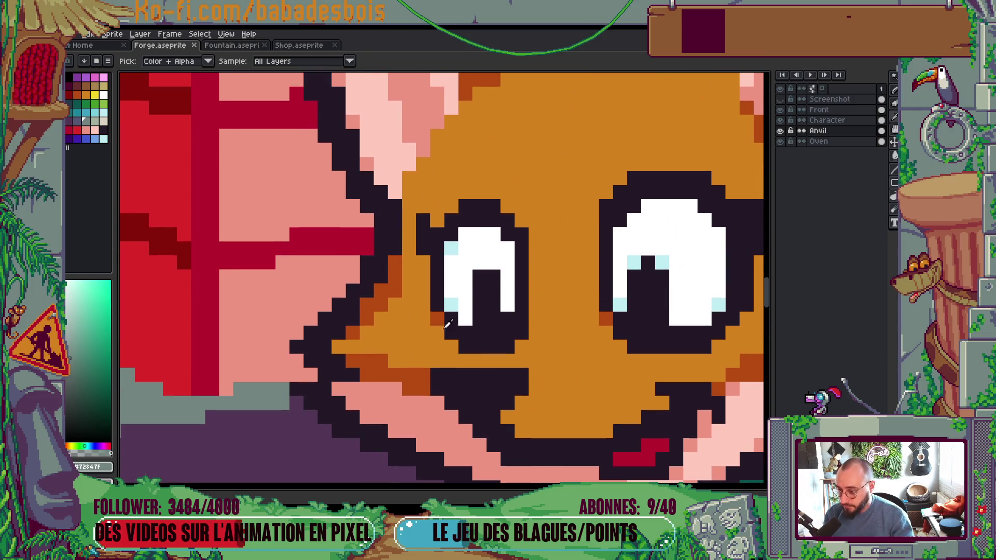
{"action": "left_click", "coordinate": [447, 323]}
{"action": "key", "text": "b"}
{"action": "left_click", "coordinate": [545, 208], "text": "ctrl"}
{"action": "left_click", "coordinate": [522, 221]}
{"action": "left_click", "coordinate": [483, 198]}
{"action": "left_click", "coordinate": [508, 206]}
{"action": "left_click", "coordinate": [454, 209]}
Step: Check the eyes up close and save Forge.aseprite
{"action": "scroll", "coordinate": [465, 220], "scroll_direction": "down", "scroll_amount": 6}
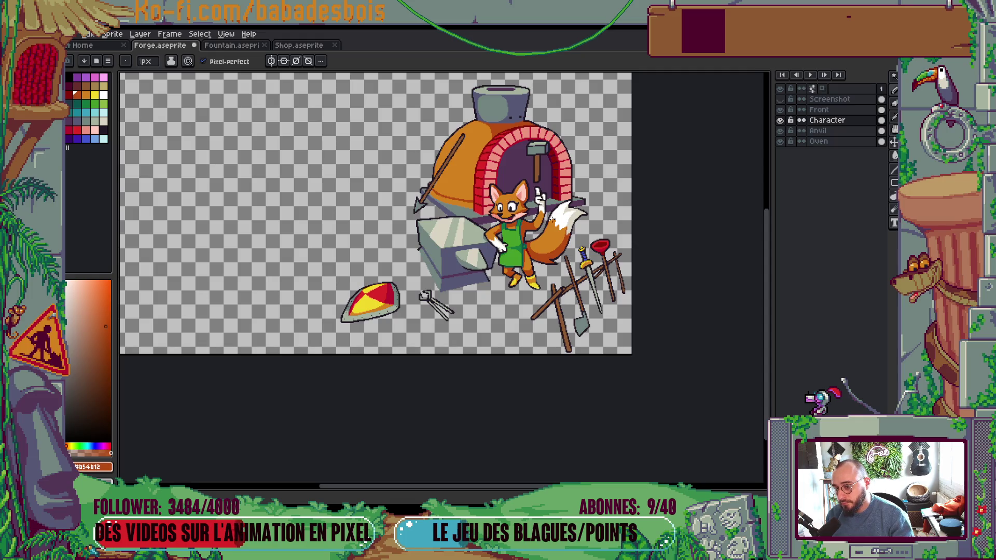
{"action": "scroll", "coordinate": [506, 201], "scroll_direction": "up", "scroll_amount": 6}
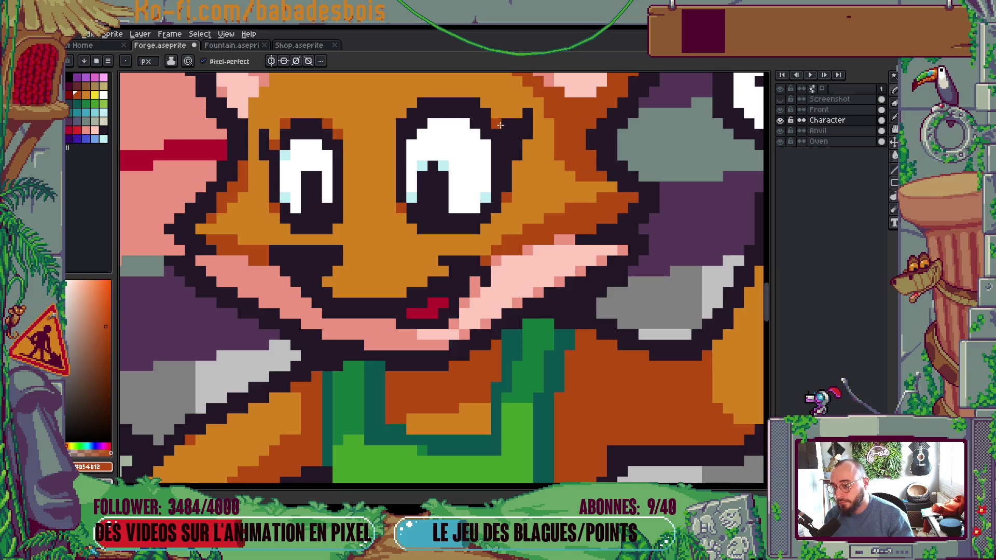
{"action": "scroll", "coordinate": [499, 125], "scroll_direction": "down", "scroll_amount": 5}
{"action": "scroll", "coordinate": [559, 152], "scroll_direction": "up", "scroll_amount": 4}
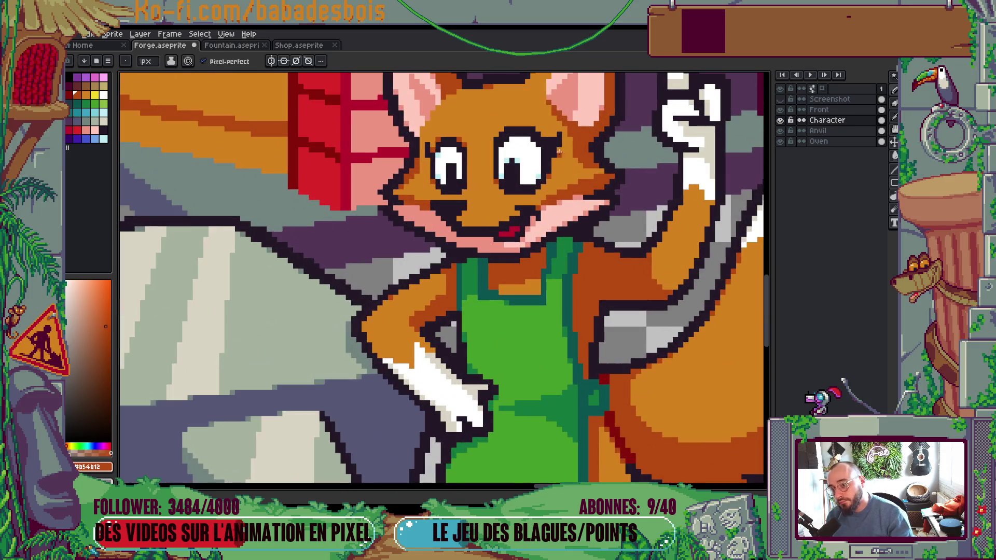
{"action": "scroll", "coordinate": [567, 145], "scroll_direction": "down", "scroll_amount": 5}
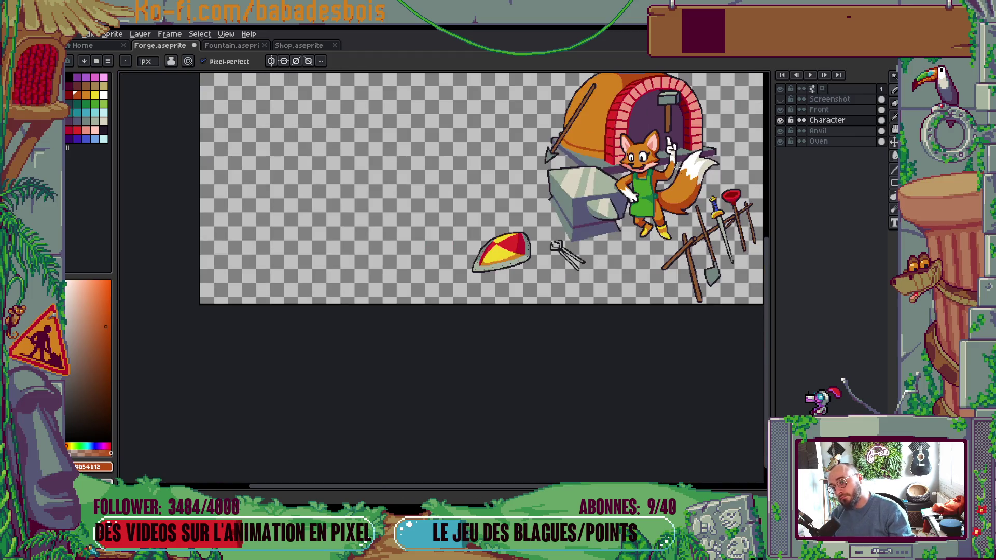
{"action": "scroll", "coordinate": [547, 382], "scroll_direction": "up", "scroll_amount": 1}
{"action": "scroll", "coordinate": [566, 394], "scroll_direction": "right", "scroll_amount": 3}
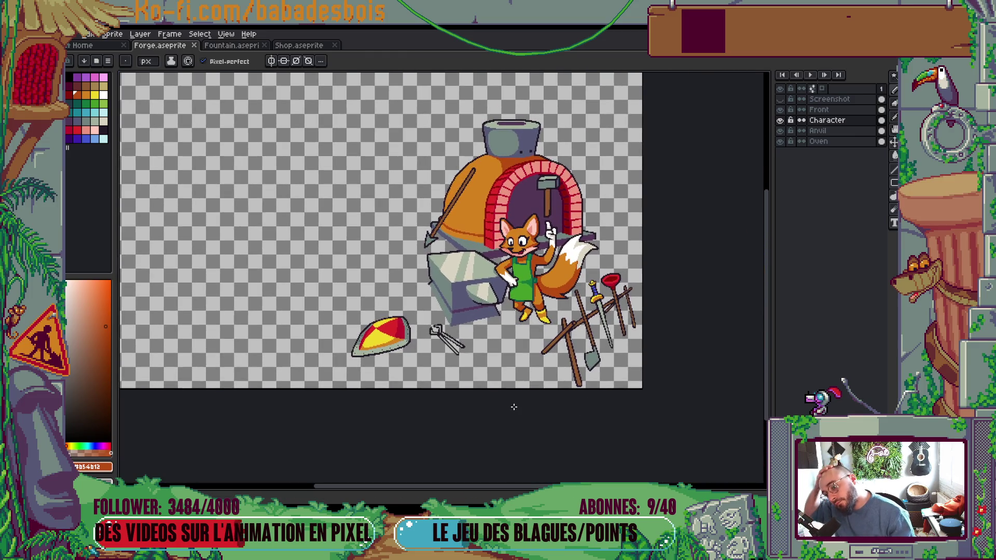
{"action": "scroll", "coordinate": [546, 288], "scroll_direction": "up", "scroll_amount": 4}
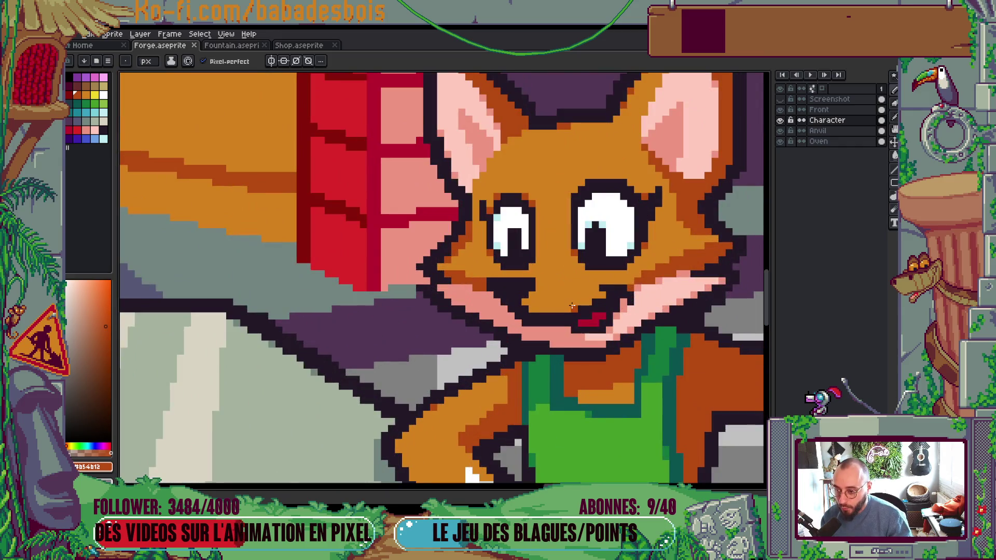
{"action": "scroll", "coordinate": [572, 306], "scroll_direction": "down", "scroll_amount": 5}
{"action": "scroll", "coordinate": [570, 353], "scroll_direction": "up", "scroll_amount": 1}
{"action": "key", "text": "ctrl+s"}
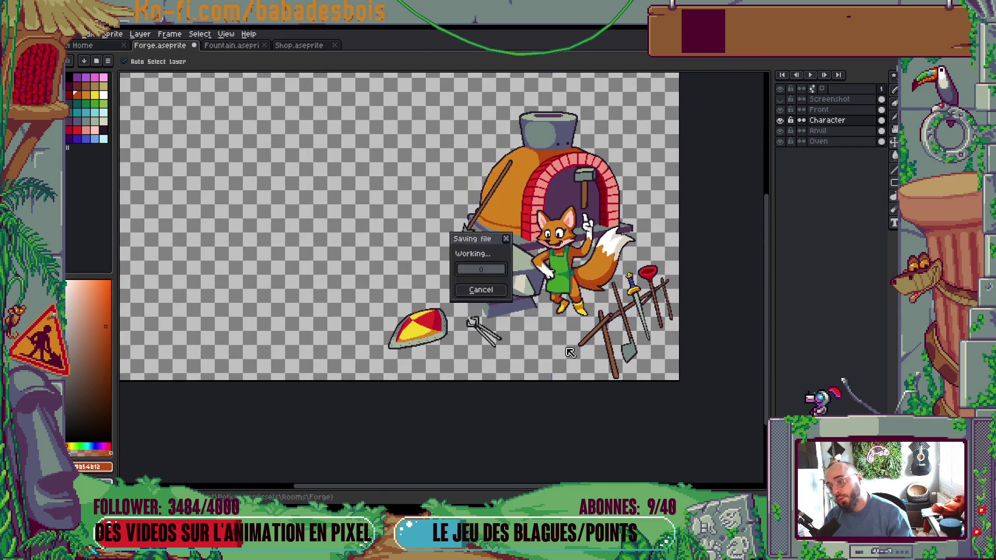
Step: Reposition the view and toggle the Screenshot reference layer to compare the oven
{"action": "mouse_move", "coordinate": [571, 366]}
{"action": "left_mouse_down"}
{"action": "mouse_move", "coordinate": [558, 366]}
{"action": "mouse_move", "coordinate": [552, 325]}
{"action": "left_mouse_up"}
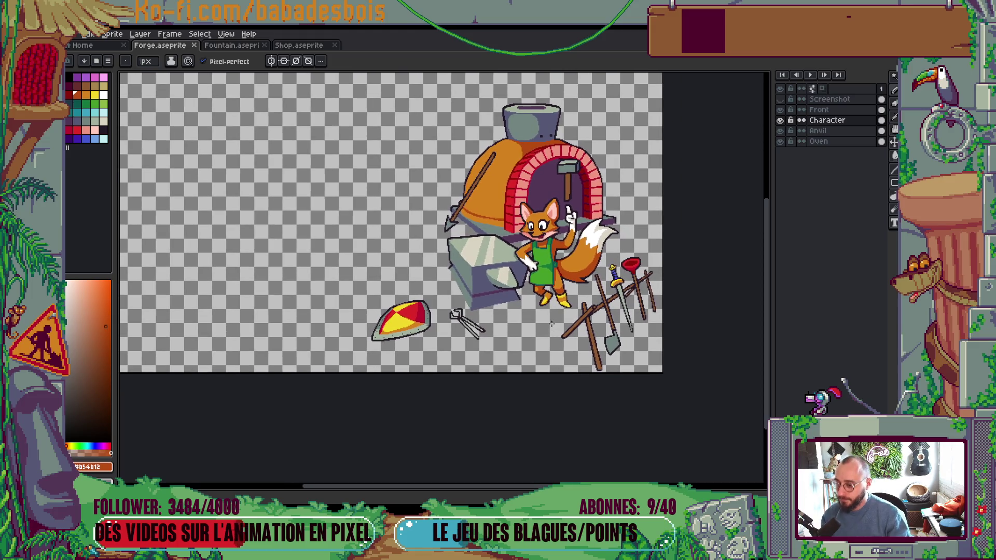
{"action": "left_click_drag", "start_coordinate": [445, 365], "coordinate": [611, 413]}
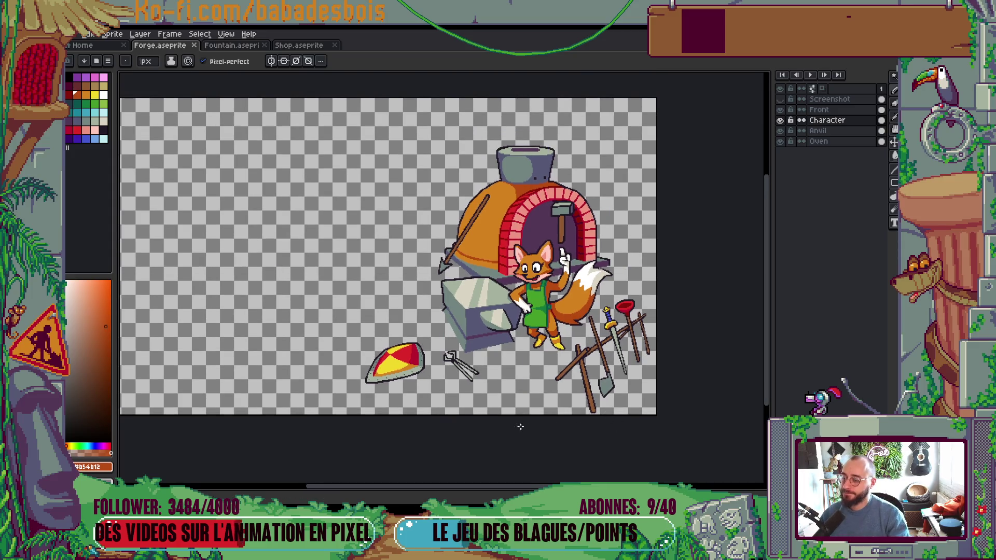
{"action": "mouse_move", "coordinate": [618, 363]}
{"action": "left_mouse_down"}
{"action": "mouse_move", "coordinate": [605, 369]}
{"action": "mouse_move", "coordinate": [618, 356]}
{"action": "left_mouse_up"}
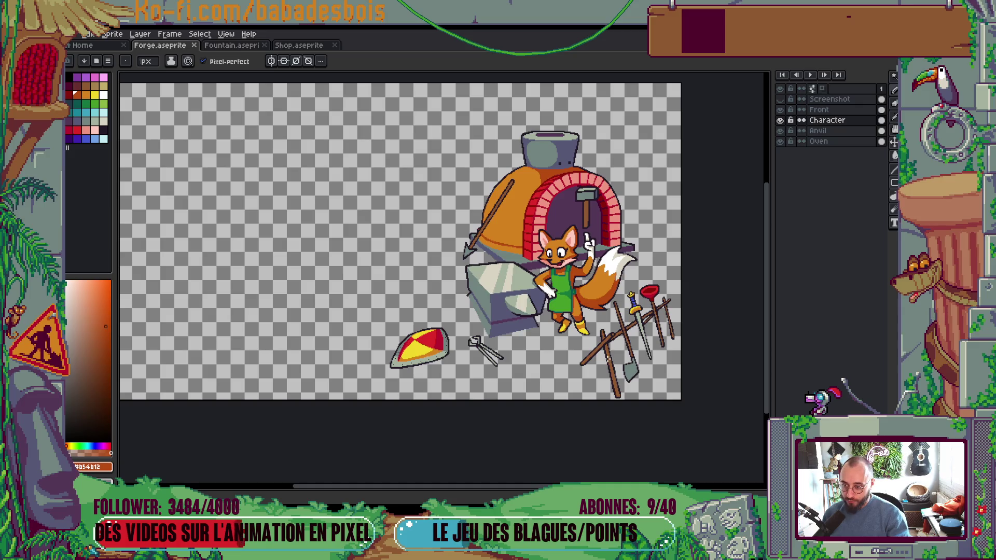
{"action": "left_click", "coordinate": [780, 100]}
{"action": "left_click", "coordinate": [781, 100]}
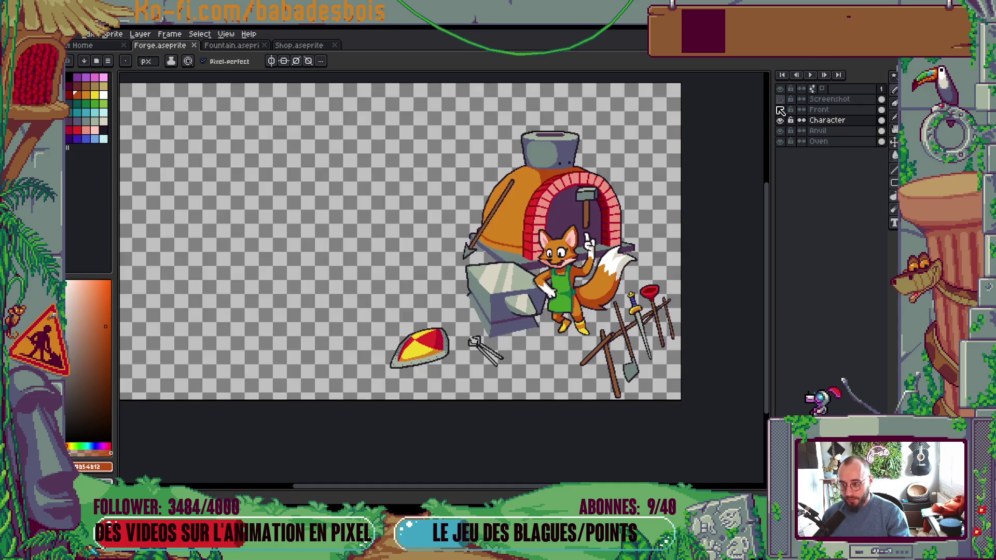
{"action": "scroll", "coordinate": [561, 288], "scroll_direction": "up", "scroll_amount": 5}
Step: Sample the oven's darker orange and recheck it against the reference screenshot
{"action": "left_click", "coordinate": [571, 296], "text": "alt"}
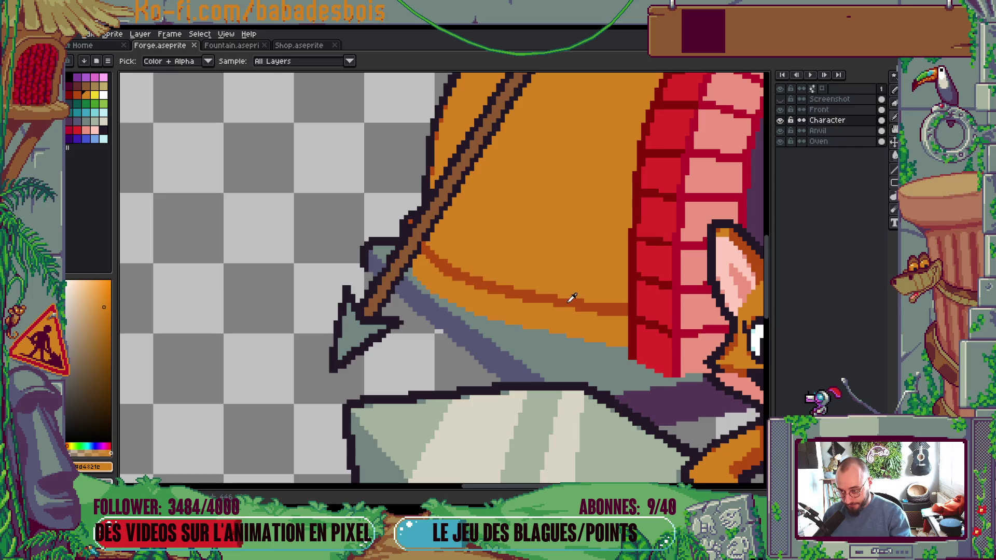
{"action": "left_click", "coordinate": [573, 298], "text": "alt"}
{"action": "left_click", "coordinate": [781, 101]}
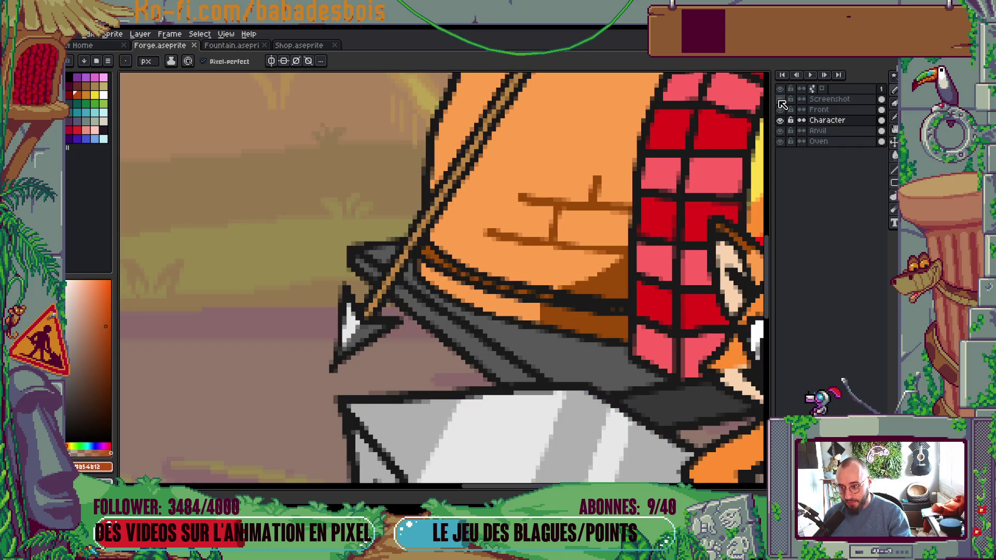
{"action": "left_click", "coordinate": [780, 99]}
{"action": "scroll", "coordinate": [525, 315], "scroll_direction": "up", "scroll_amount": 1}
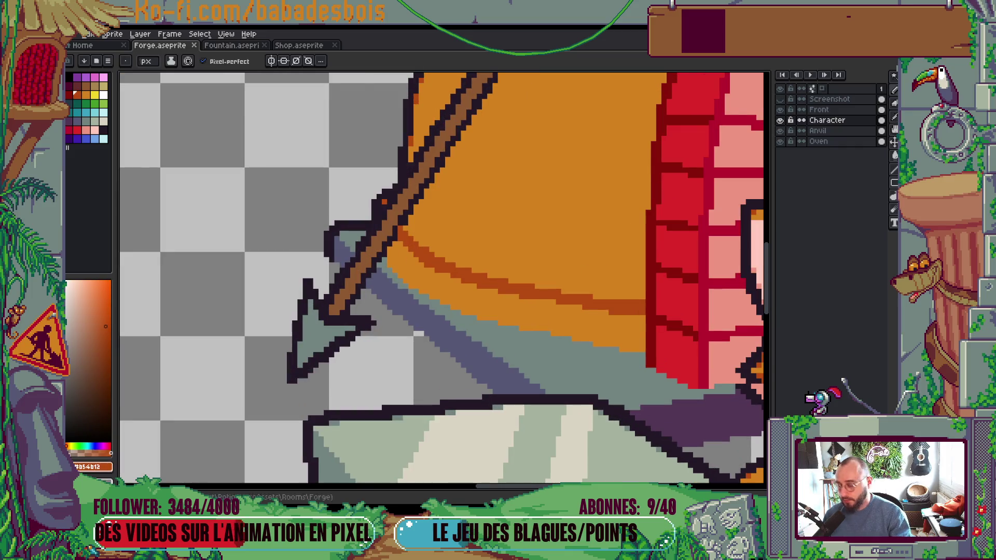
Step: Choose red in the palette and set the ink mode to Shading
{"action": "left_click", "coordinate": [75, 95]}
{"action": "left_click", "coordinate": [171, 61]}
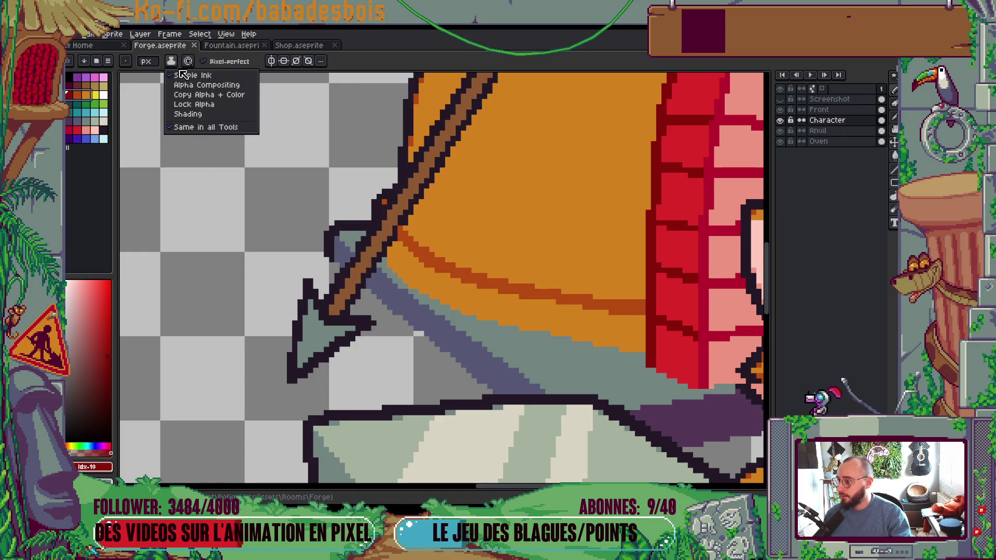
{"action": "left_click", "coordinate": [187, 114]}
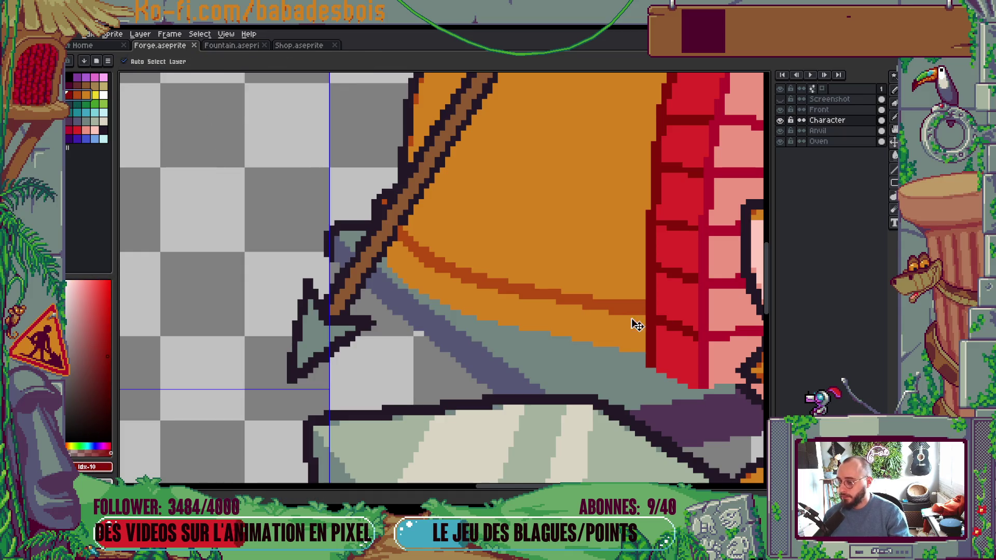
Step: On the Oven layer, shade the orange darker along the dome's lower edge and brick arch
{"action": "left_click", "coordinate": [539, 332], "text": "ctrl"}
{"action": "mouse_move", "coordinate": [547, 325]}
{"action": "left_mouse_down"}
{"action": "mouse_move", "coordinate": [532, 318]}
{"action": "mouse_move", "coordinate": [535, 306]}
{"action": "mouse_move", "coordinate": [564, 296]}
{"action": "mouse_move", "coordinate": [621, 228]}
{"action": "mouse_move", "coordinate": [666, 79]}
{"action": "left_mouse_up"}
{"action": "mouse_move", "coordinate": [647, 207]}
{"action": "left_mouse_down"}
{"action": "mouse_move", "coordinate": [611, 288]}
{"action": "mouse_move", "coordinate": [645, 243]}
{"action": "left_mouse_up"}
{"action": "mouse_move", "coordinate": [646, 290]}
{"action": "left_mouse_down"}
{"action": "mouse_move", "coordinate": [587, 338]}
{"action": "mouse_move", "coordinate": [553, 316]}
{"action": "mouse_move", "coordinate": [633, 342]}
{"action": "left_mouse_up"}
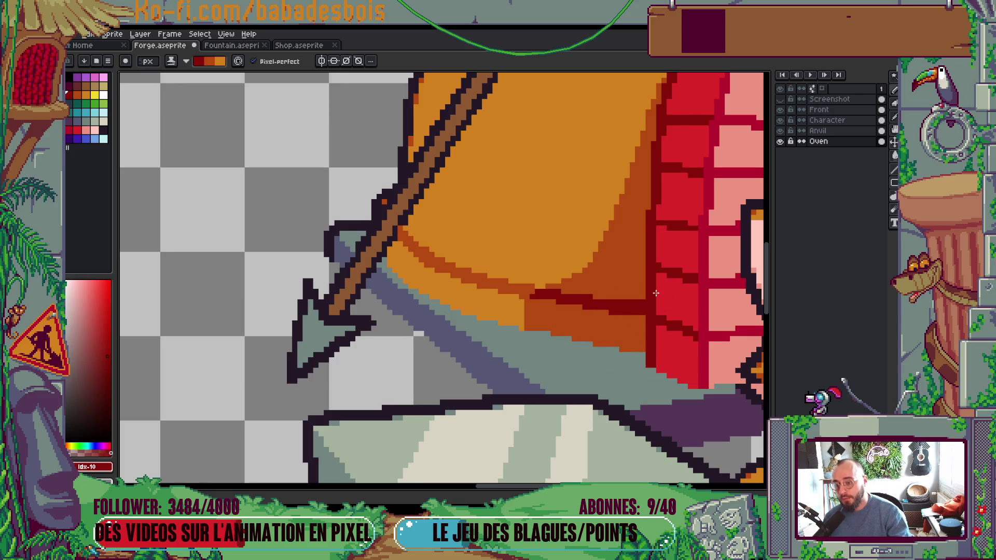
{"action": "scroll", "coordinate": [656, 293], "scroll_direction": "down", "scroll_amount": 10}
{"action": "scroll", "coordinate": [656, 293], "scroll_direction": "up", "scroll_amount": 5}
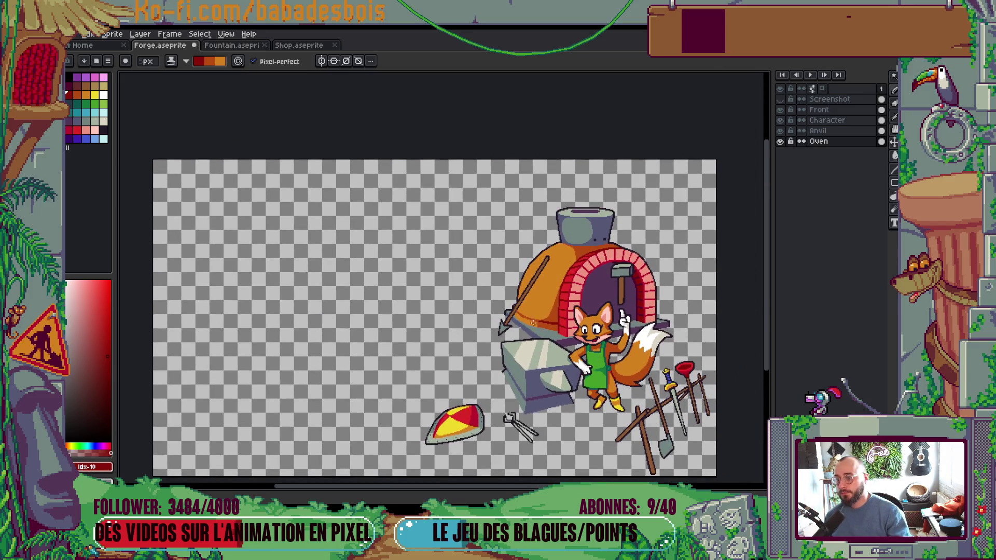
{"action": "scroll", "coordinate": [540, 281], "scroll_direction": "up", "scroll_amount": 3}
Step: Return to the pencil and sample the purple and grey-blue shadow colours near the arrow
{"action": "key", "text": "b"}
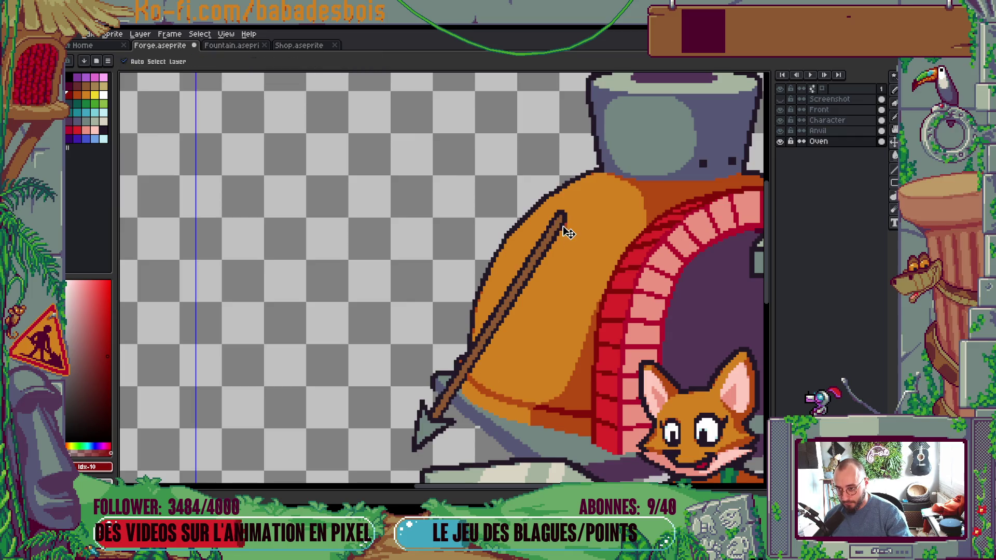
{"action": "scroll", "coordinate": [462, 433], "scroll_direction": "up", "scroll_amount": 3}
{"action": "left_click", "coordinate": [437, 240], "text": "alt"}
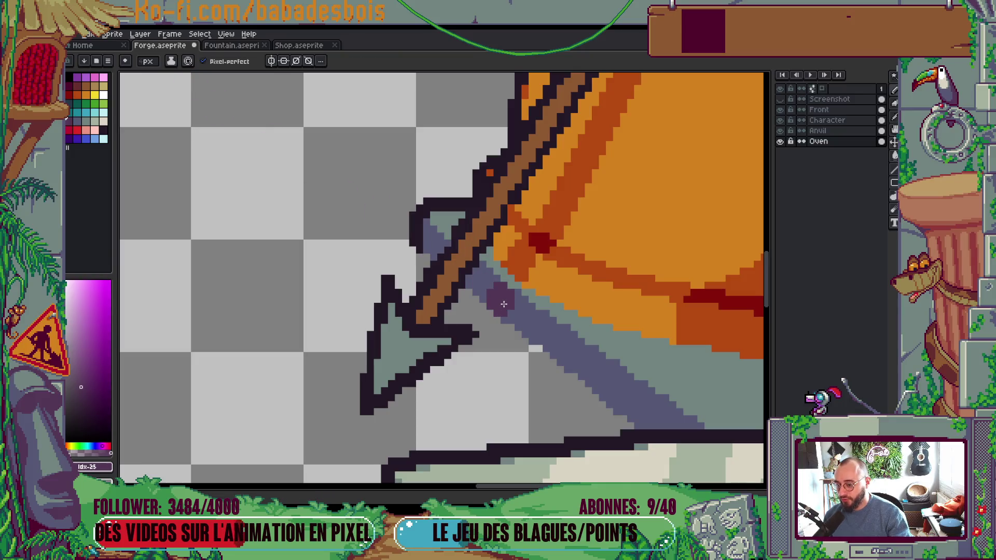
{"action": "scroll", "coordinate": [544, 243], "scroll_direction": "down", "scroll_amount": 5}
{"action": "scroll", "coordinate": [548, 242], "scroll_direction": "up", "scroll_amount": 3}
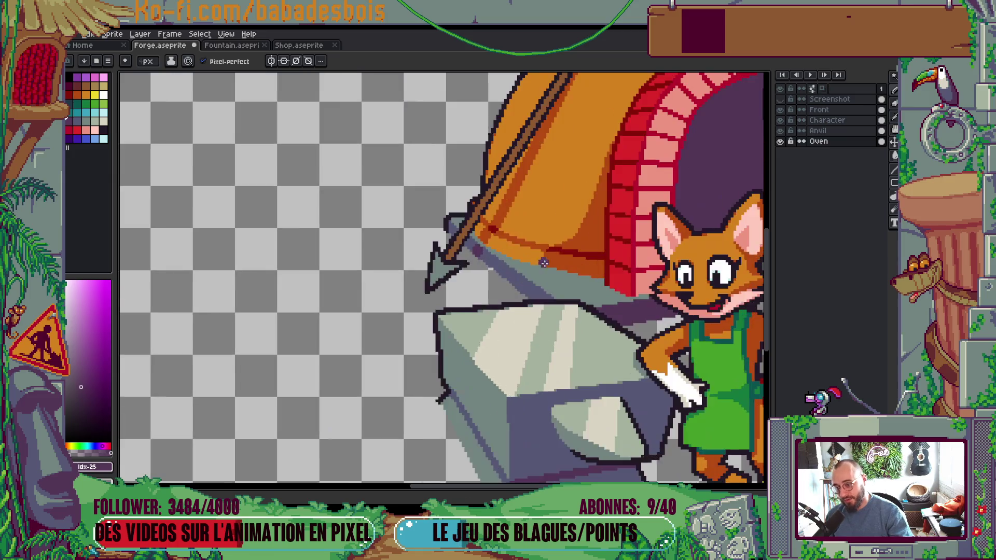
{"action": "left_click", "coordinate": [512, 280], "text": "alt"}
{"action": "scroll", "coordinate": [498, 265], "scroll_direction": "up", "scroll_amount": 1}
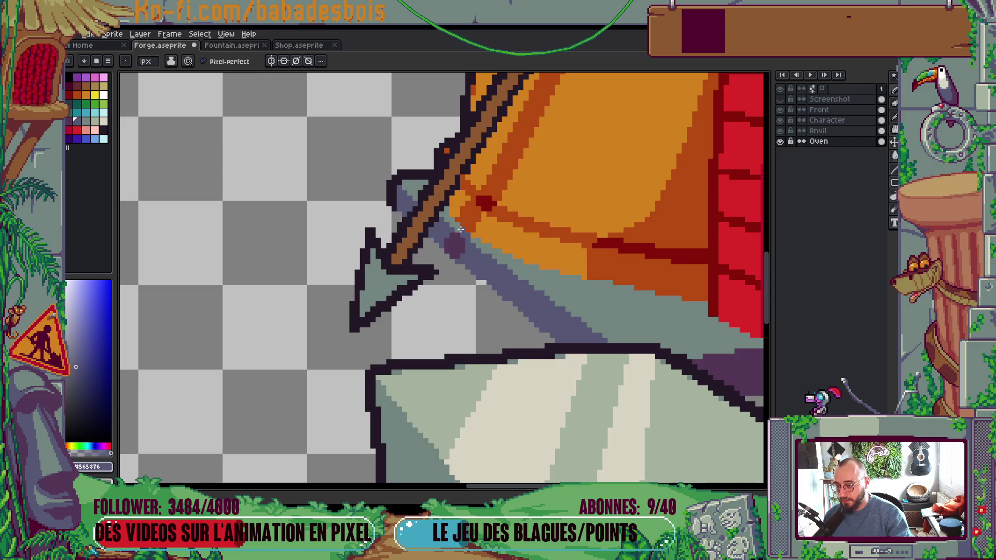
{"action": "scroll", "coordinate": [456, 224], "scroll_direction": "down", "scroll_amount": 6}
Step: Switch to the Move tool, inspect the scene, and sample the oven's orange
{"action": "key", "text": "v"}
{"action": "scroll", "coordinate": [596, 304], "scroll_direction": "down", "scroll_amount": 3}
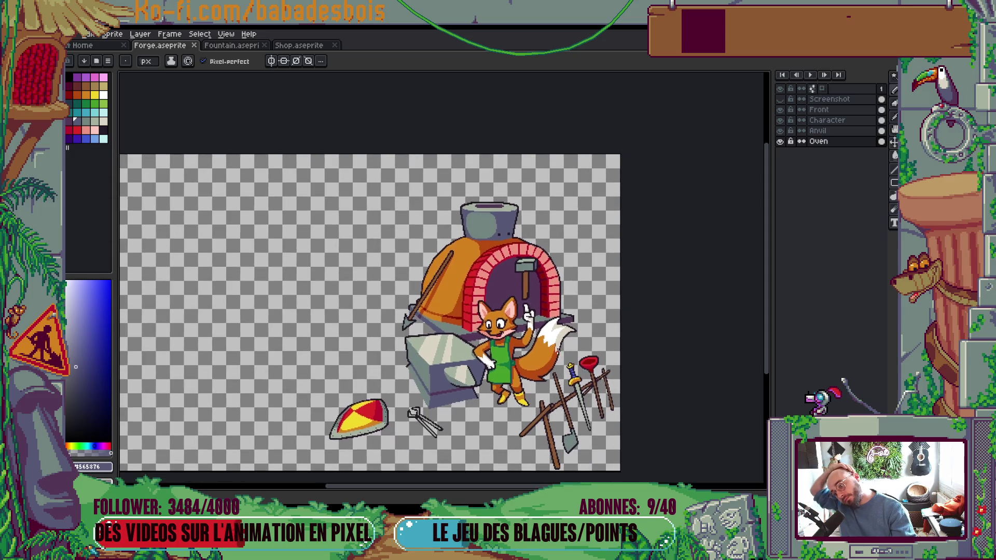
{"action": "scroll", "coordinate": [464, 292], "scroll_direction": "up", "scroll_amount": 3}
{"action": "scroll", "coordinate": [463, 292], "scroll_direction": "down", "scroll_amount": 2}
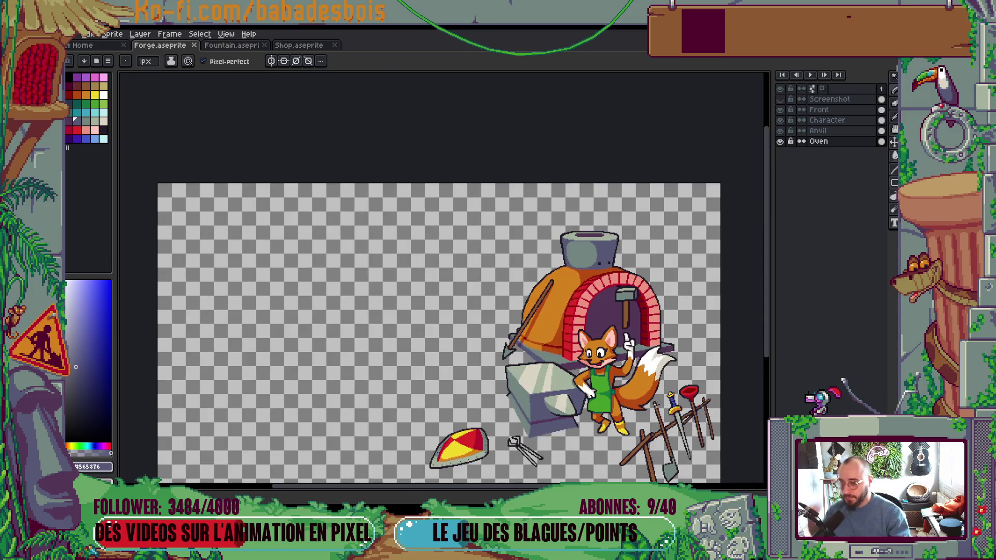
{"action": "scroll", "coordinate": [460, 307], "scroll_direction": "down", "scroll_amount": 1}
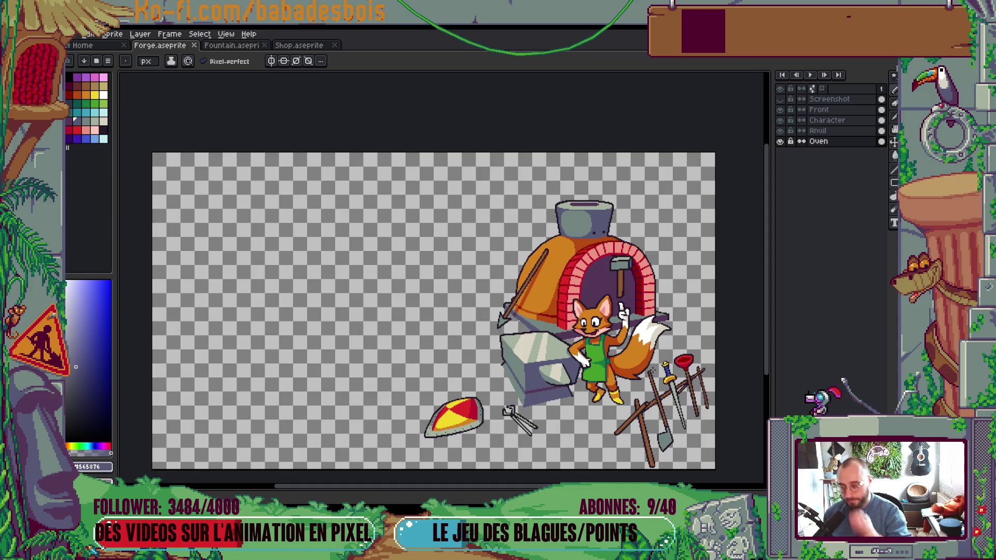
{"action": "scroll", "coordinate": [612, 275], "scroll_direction": "down", "scroll_amount": 1}
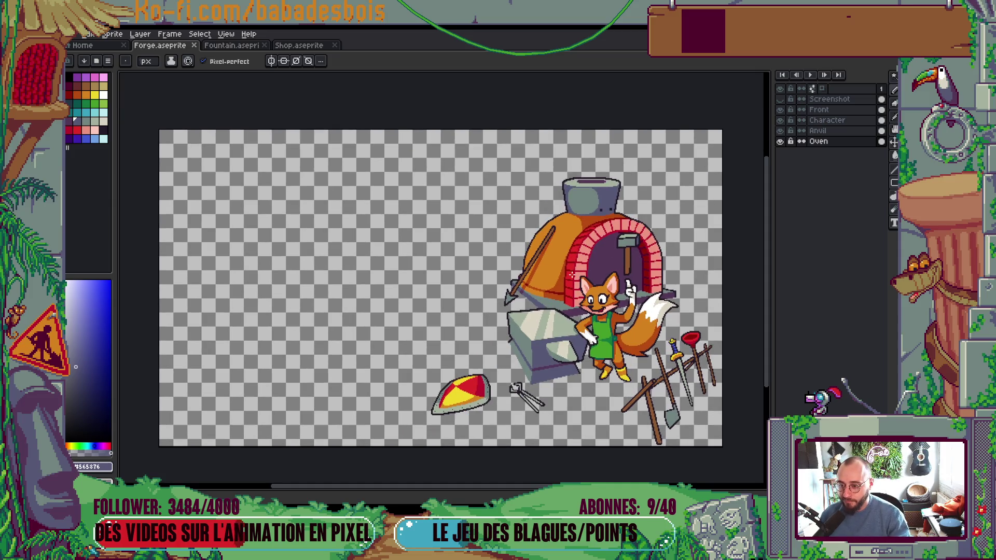
{"action": "scroll", "coordinate": [572, 274], "scroll_direction": "up", "scroll_amount": 2}
{"action": "scroll", "coordinate": [583, 182], "scroll_direction": "up", "scroll_amount": 2}
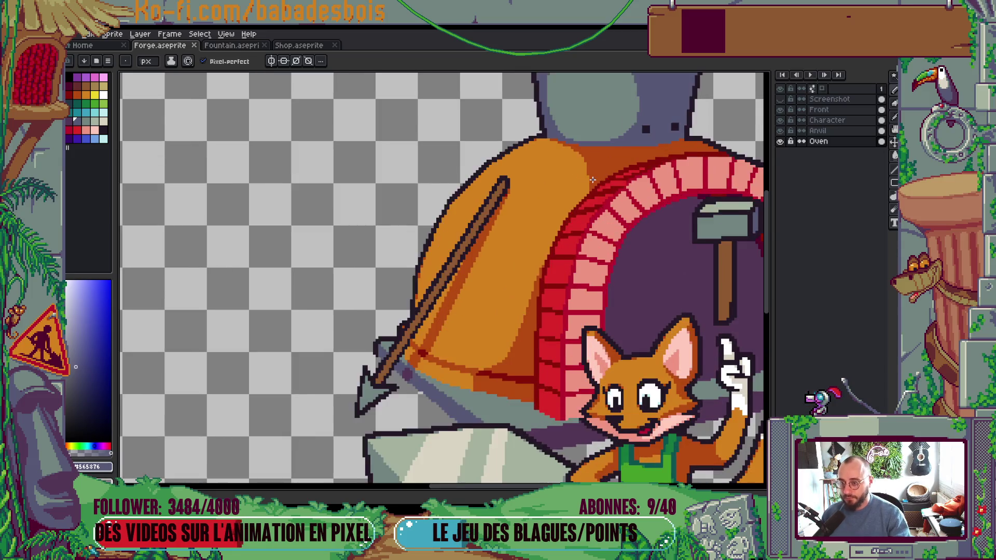
{"action": "left_click", "coordinate": [581, 197], "text": "alt"}
{"action": "scroll", "coordinate": [578, 205], "scroll_direction": "up", "scroll_amount": 1}
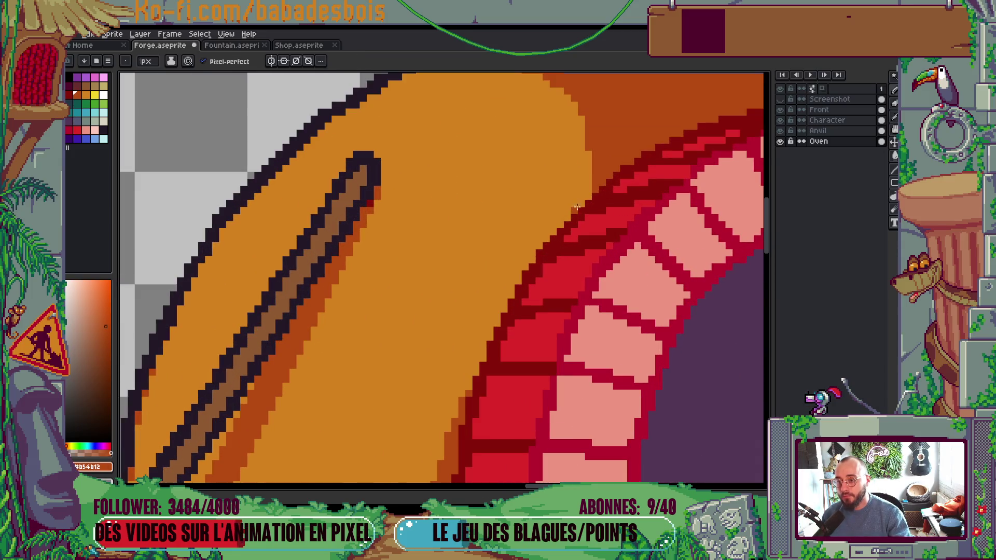
{"action": "scroll", "coordinate": [591, 182], "scroll_direction": "up", "scroll_amount": 1}
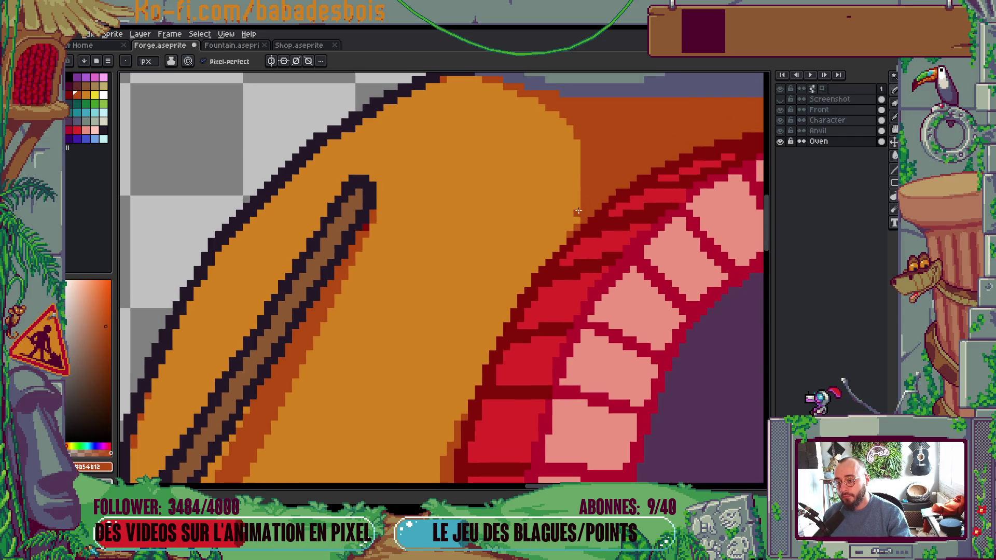
{"action": "scroll", "coordinate": [578, 222], "scroll_direction": "down", "scroll_amount": 5}
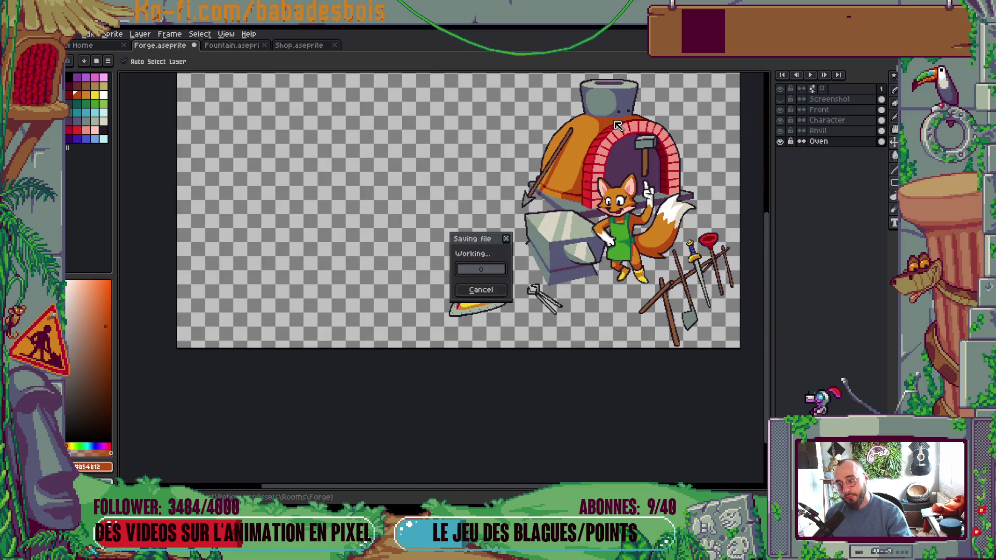
{"action": "scroll", "coordinate": [624, 189], "scroll_direction": "up", "scroll_amount": 4}
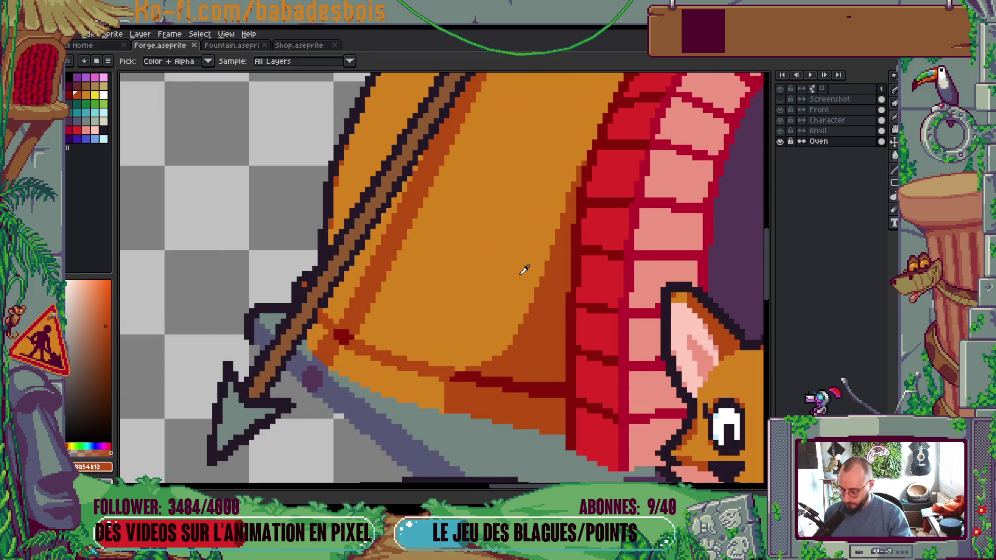
Step: Sample the light orange and widen it along the oven dome toward the brick arch
{"action": "left_click", "coordinate": [528, 308], "text": "alt"}
{"action": "left_click_drag", "start_coordinate": [514, 337], "coordinate": [572, 185]}
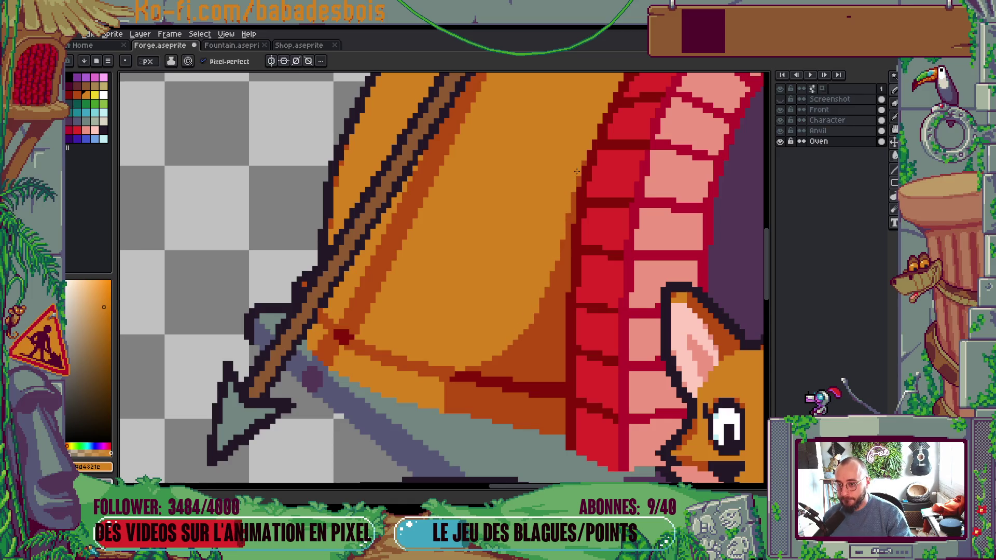
{"action": "scroll", "coordinate": [577, 171], "scroll_direction": "down", "scroll_amount": 3}
{"action": "scroll", "coordinate": [577, 187], "scroll_direction": "up", "scroll_amount": 1}
{"action": "scroll", "coordinate": [577, 197], "scroll_direction": "down", "scroll_amount": 2}
{"action": "scroll", "coordinate": [577, 214], "scroll_direction": "up", "scroll_amount": 4}
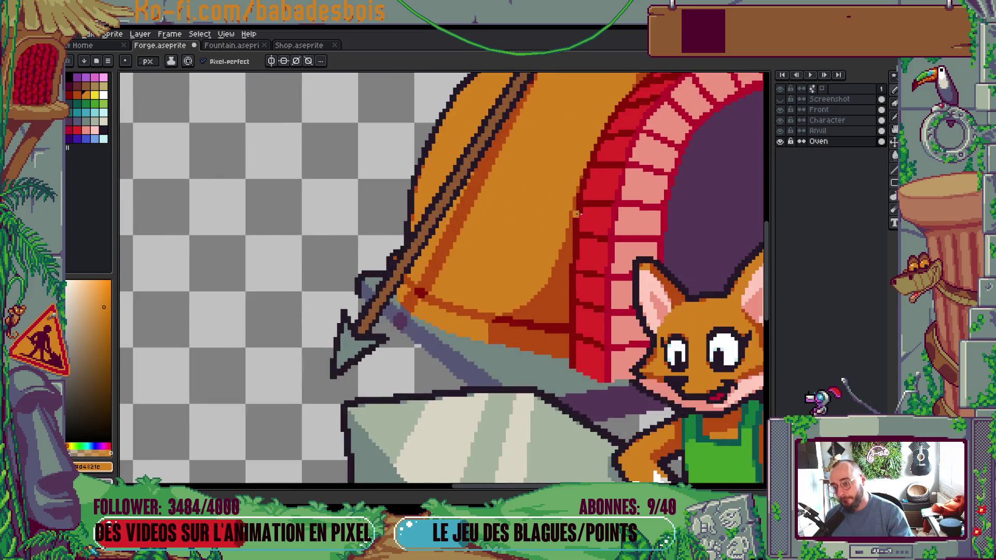
{"action": "scroll", "coordinate": [577, 214], "scroll_direction": "up", "scroll_amount": 1}
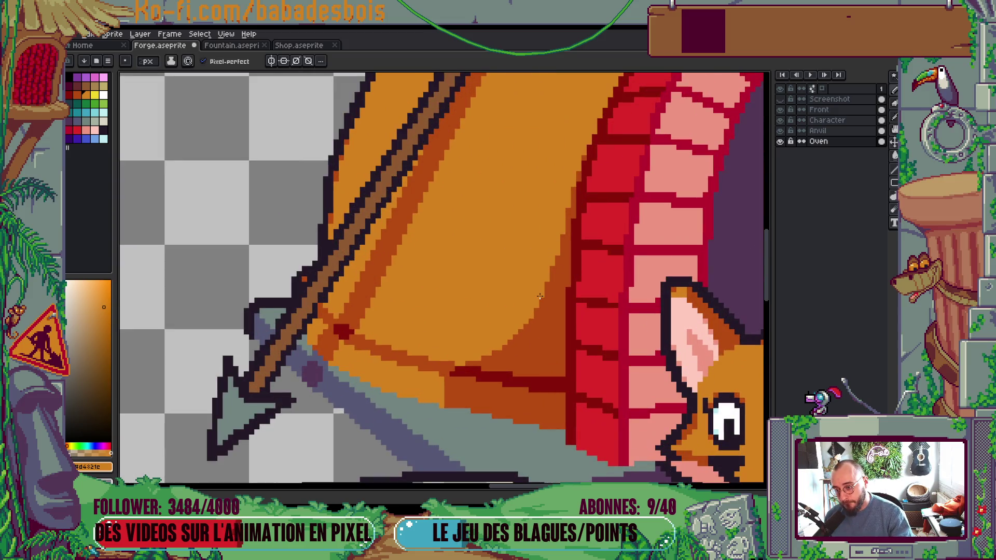
Step: Sample the oven's darker orange and compare the whole scene against the reference screenshot
{"action": "left_click", "coordinate": [565, 270], "text": "alt"}
{"action": "scroll", "coordinate": [573, 237], "scroll_direction": "down", "scroll_amount": 5}
{"action": "scroll", "coordinate": [605, 207], "scroll_direction": "up", "scroll_amount": 2}
{"action": "mouse_move", "coordinate": [650, 321]}
{"action": "left_mouse_down"}
{"action": "mouse_move", "coordinate": [632, 394]}
{"action": "mouse_move", "coordinate": [606, 397]}
{"action": "left_mouse_up"}
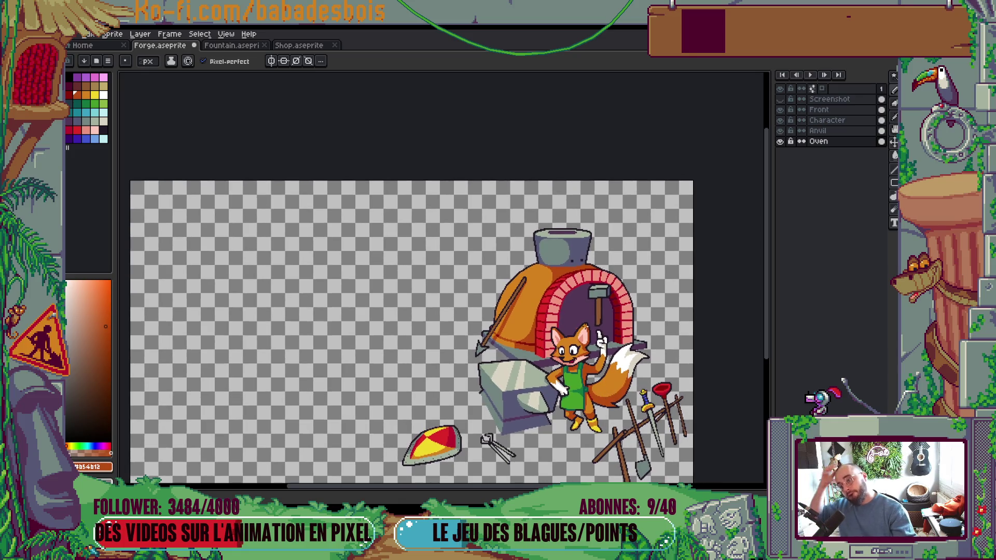
{"action": "scroll", "coordinate": [629, 326], "scroll_direction": "down", "scroll_amount": 3}
{"action": "scroll", "coordinate": [633, 343], "scroll_direction": "up", "scroll_amount": 3}
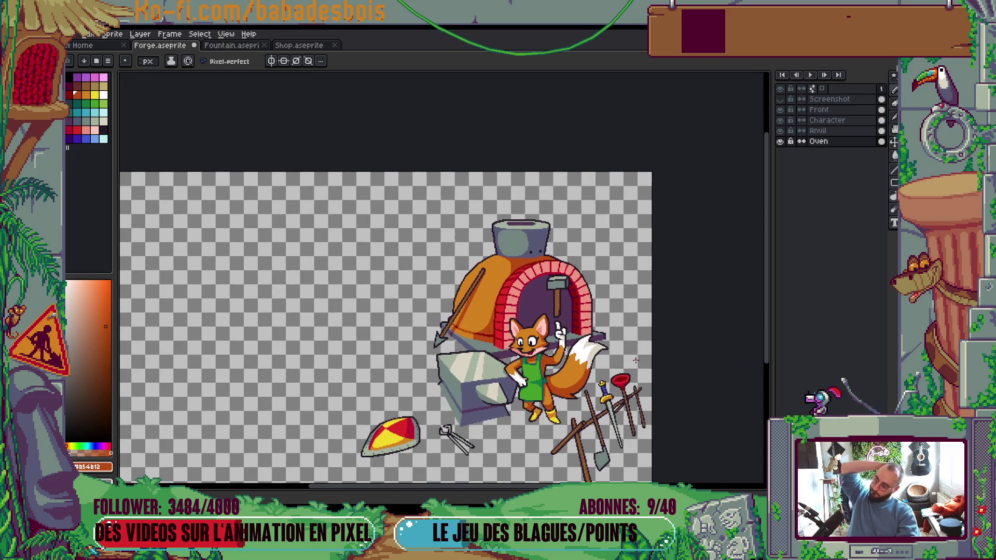
{"action": "left_click", "coordinate": [780, 99]}
{"action": "left_click", "coordinate": [780, 99]}
Step: Pan to bring the shield and tools into view, then recentre the forge scene
{"action": "scroll", "coordinate": [463, 323], "scroll_direction": "up", "scroll_amount": 2}
{"action": "scroll", "coordinate": [464, 322], "scroll_direction": "up", "scroll_amount": 3}
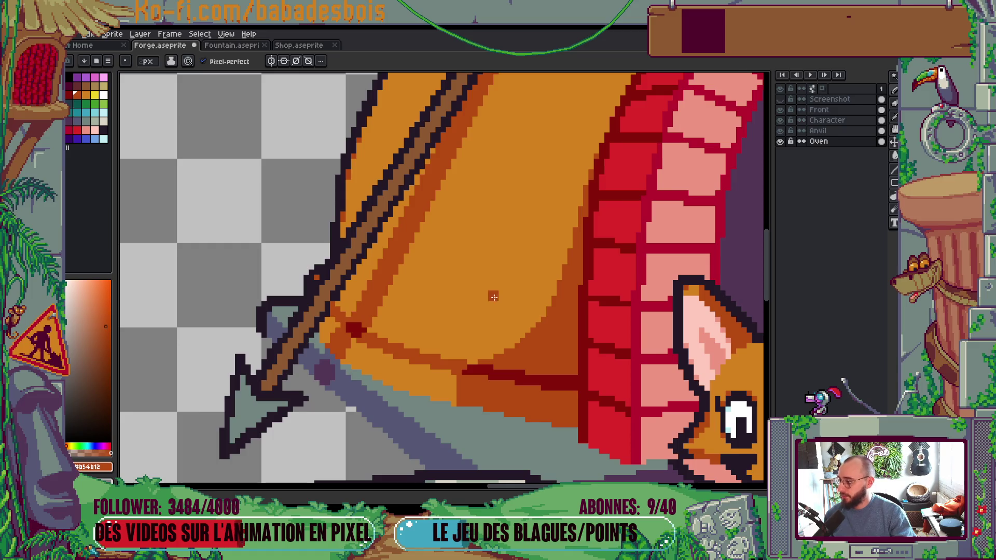
{"action": "scroll", "coordinate": [494, 294], "scroll_direction": "down", "scroll_amount": 3}
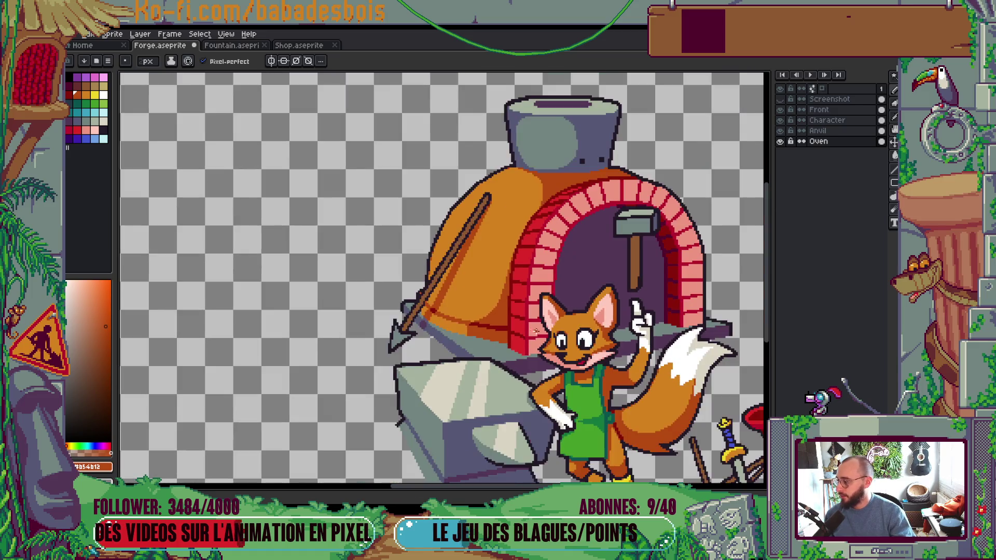
{"action": "mouse_move", "coordinate": [678, 456]}
{"action": "left_mouse_down"}
{"action": "mouse_move", "coordinate": [542, 347]}
{"action": "mouse_move", "coordinate": [612, 345]}
{"action": "left_mouse_up"}
{"action": "scroll", "coordinate": [620, 308], "scroll_direction": "down", "scroll_amount": 2}
{"action": "scroll", "coordinate": [620, 307], "scroll_direction": "up", "scroll_amount": 1}
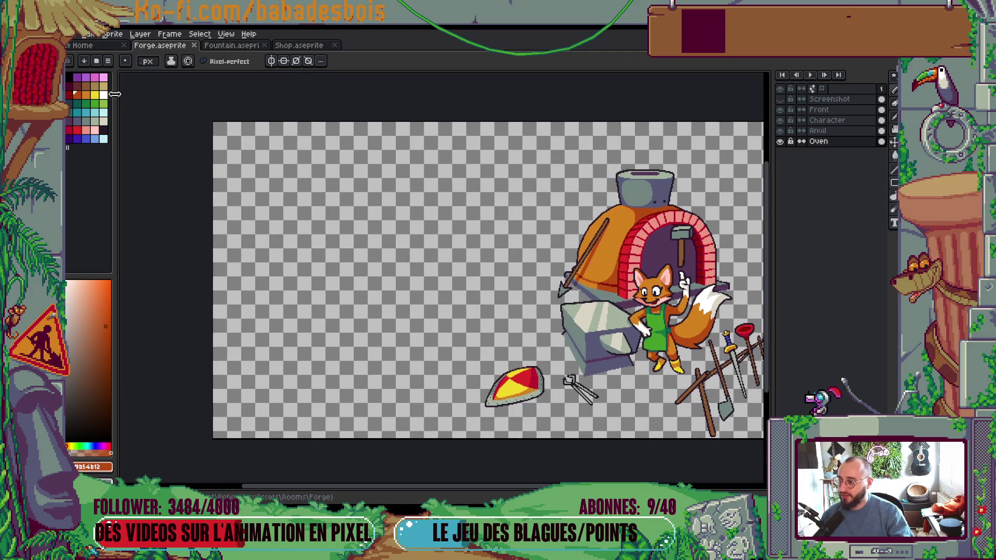
{"action": "mouse_move", "coordinate": [620, 308]}
{"action": "left_mouse_down"}
{"action": "mouse_move", "coordinate": [558, 267]}
{"action": "mouse_move", "coordinate": [561, 299]}
{"action": "left_mouse_up"}
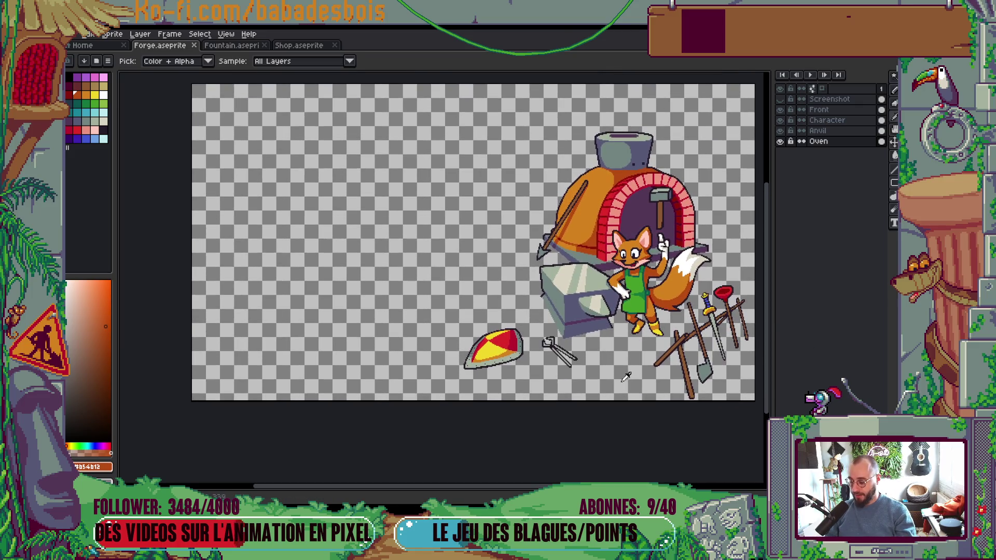
{"action": "key", "text": "alt+Tab"}
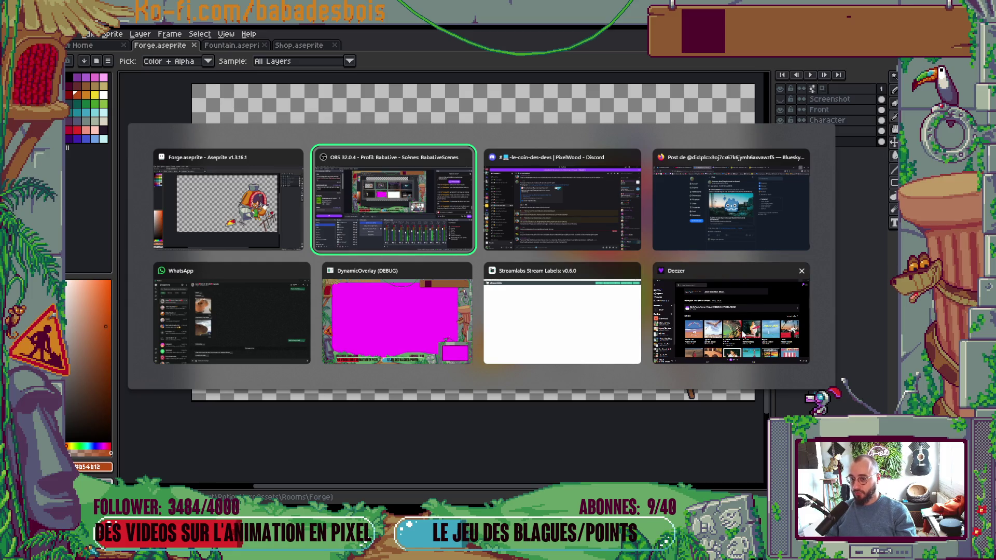
{"action": "left_click", "coordinate": [192, 234]}
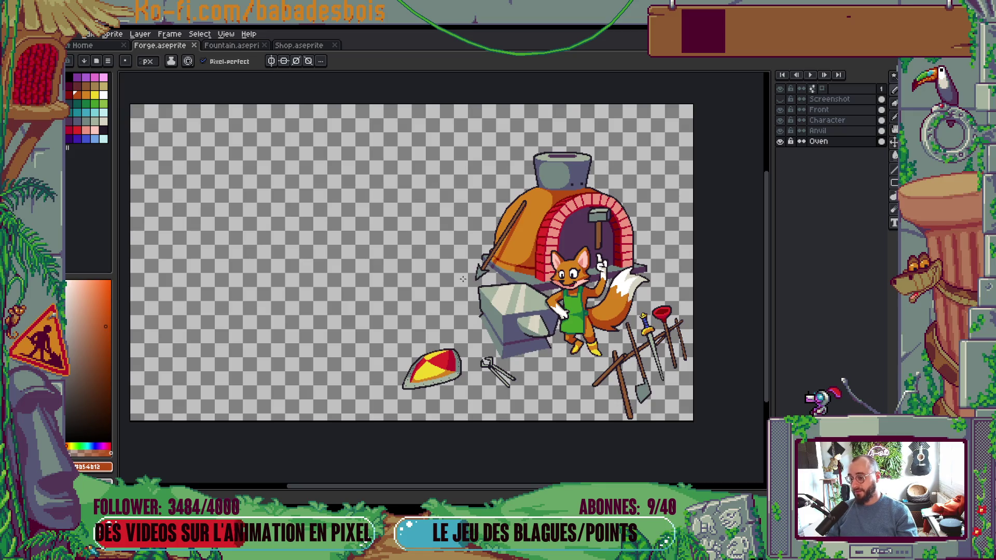
{"action": "scroll", "coordinate": [462, 279], "scroll_direction": "up", "scroll_amount": 3}
{"action": "scroll", "coordinate": [436, 362], "scroll_direction": "up", "scroll_amount": 2}
{"action": "key", "text": "alt"}
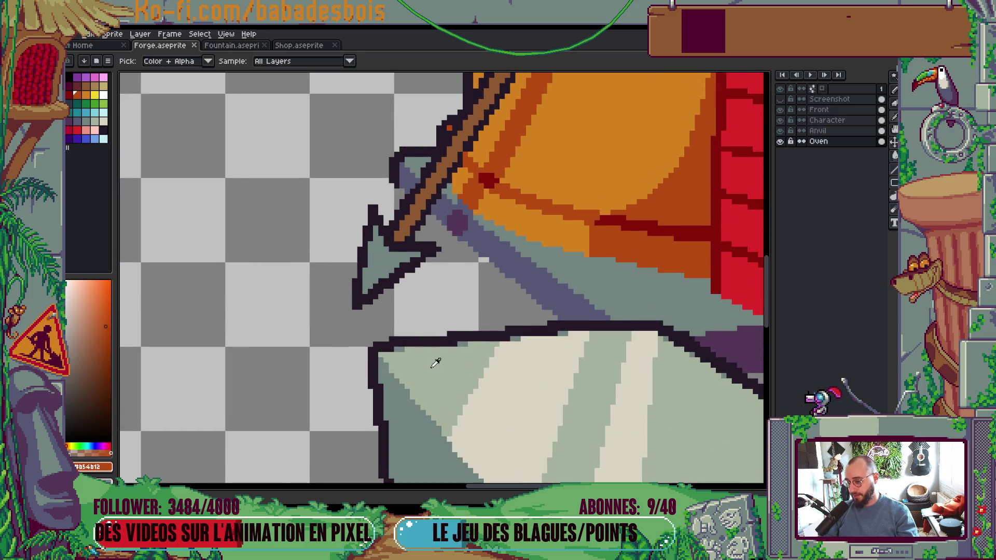
Step: Sample the anvil's light green and paint a highlight down the arrowhead's left edge
{"action": "left_click", "coordinate": [435, 362], "text": "alt"}
{"action": "scroll", "coordinate": [363, 254], "scroll_direction": "up", "scroll_amount": 3}
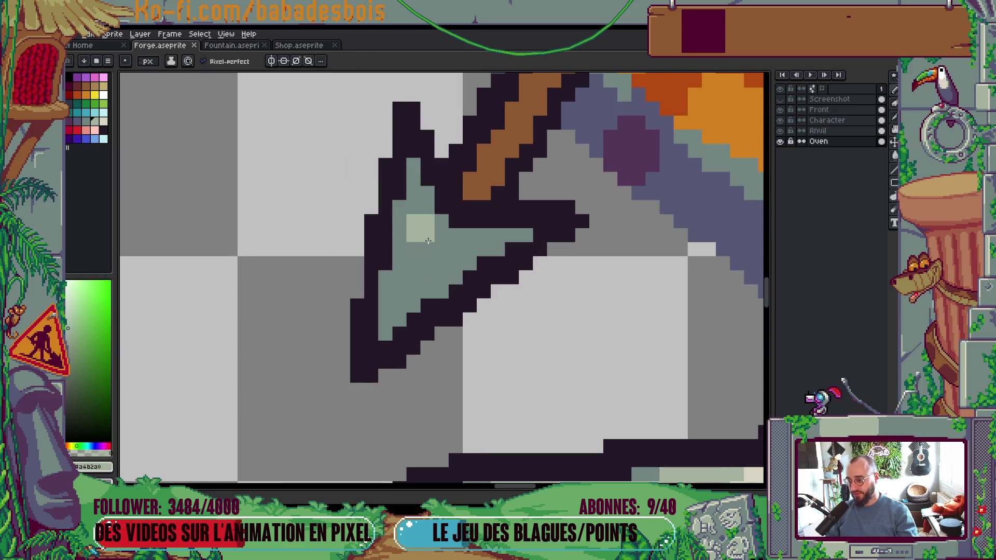
{"action": "left_click_drag", "start_coordinate": [438, 222], "coordinate": [386, 335]}
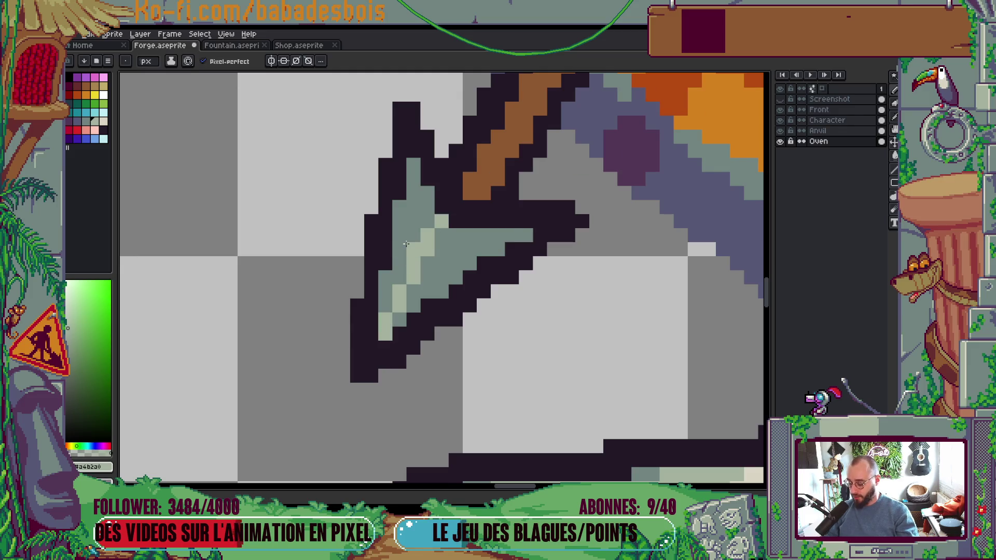
Step: Pick dark red from the palette and paint a shadow line along the spear shaft's lower edge
{"action": "key", "text": "g"}
{"action": "scroll", "coordinate": [467, 228], "scroll_direction": "down", "scroll_amount": 5}
{"action": "scroll", "coordinate": [495, 219], "scroll_direction": "up", "scroll_amount": 1}
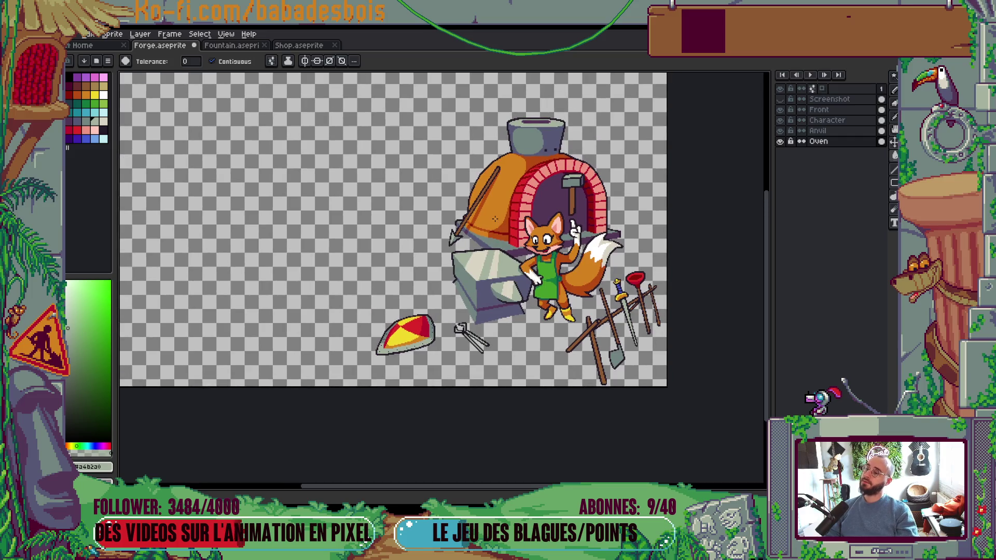
{"action": "scroll", "coordinate": [387, 306], "scroll_direction": "up", "scroll_amount": 4}
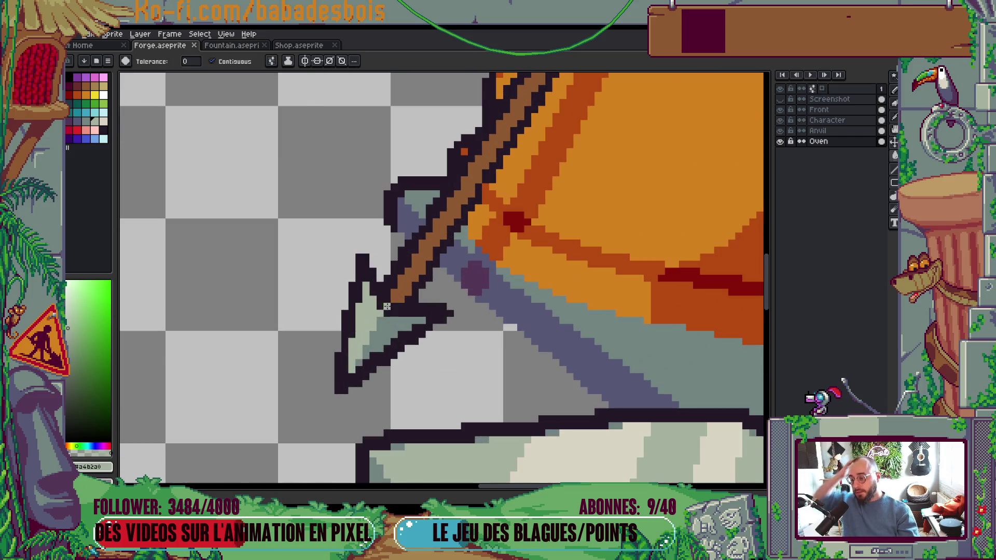
{"action": "left_click", "coordinate": [386, 307], "text": "alt"}
{"action": "scroll", "coordinate": [386, 284], "scroll_direction": "up", "scroll_amount": 1}
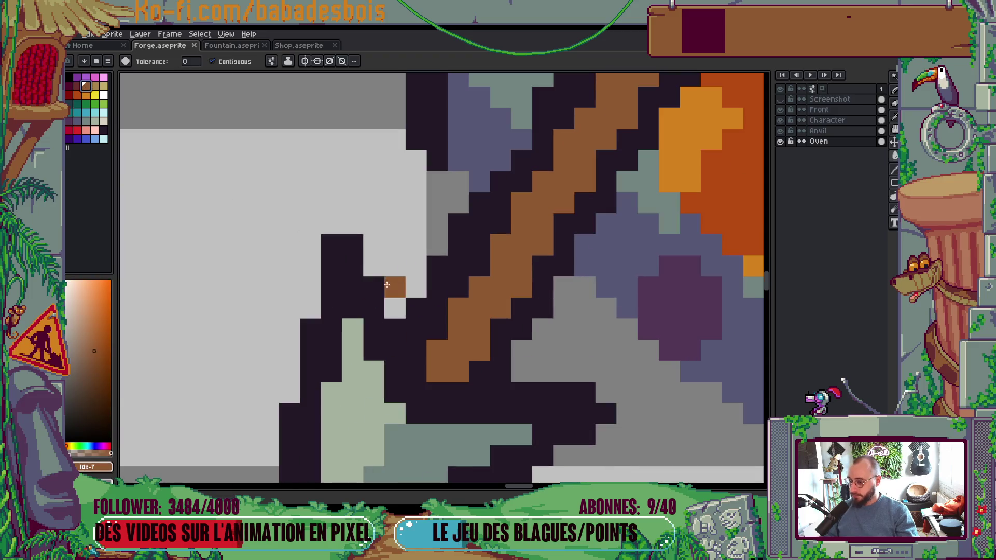
{"action": "left_click", "coordinate": [77, 86]}
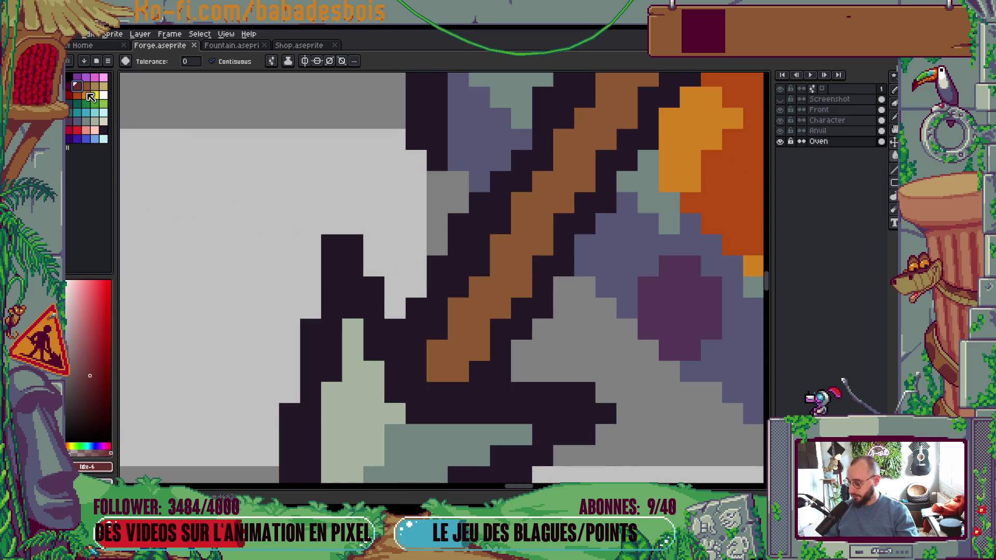
{"action": "key", "text": "b"}
{"action": "left_click", "coordinate": [437, 350]}
{"action": "mouse_move", "coordinate": [457, 366]}
{"action": "left_mouse_down"}
{"action": "mouse_move", "coordinate": [456, 353]}
{"action": "mouse_move", "coordinate": [500, 329]}
{"action": "mouse_move", "coordinate": [521, 286]}
{"action": "left_mouse_up"}
{"action": "scroll", "coordinate": [522, 287], "scroll_direction": "down", "scroll_amount": 5}
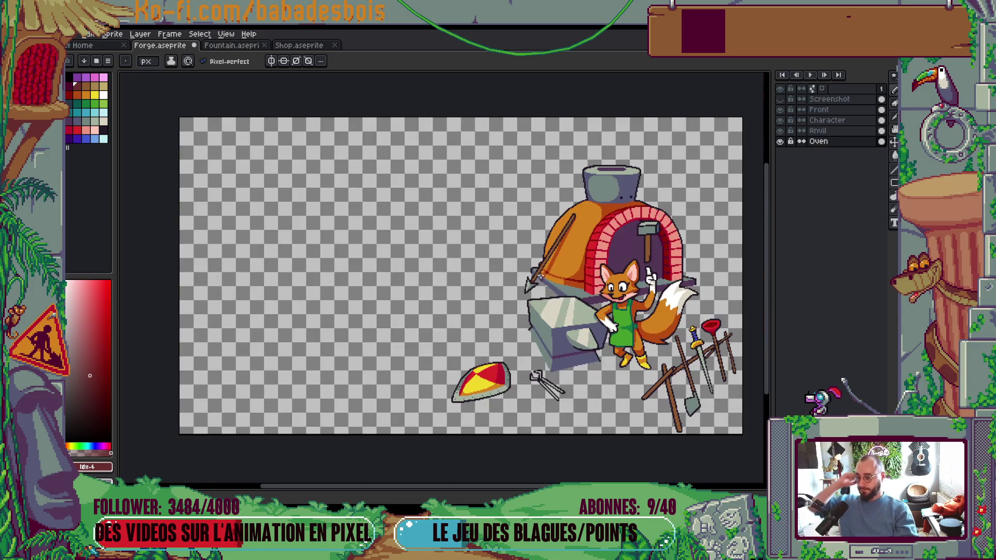
{"action": "left_click_drag", "start_coordinate": [700, 373], "coordinate": [570, 407]}
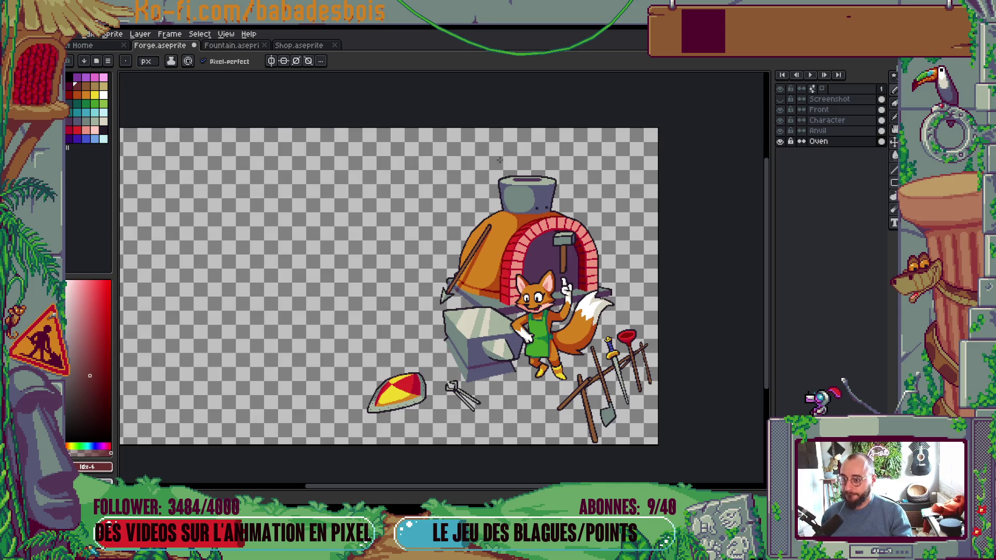
Step: Sample the pot's grey-green and paint a row of rim pixels across its top
{"action": "scroll", "coordinate": [499, 160], "scroll_direction": "up", "scroll_amount": 5}
{"action": "scroll", "coordinate": [445, 224], "scroll_direction": "up", "scroll_amount": 1}
{"action": "left_click", "coordinate": [484, 207], "text": "alt"}
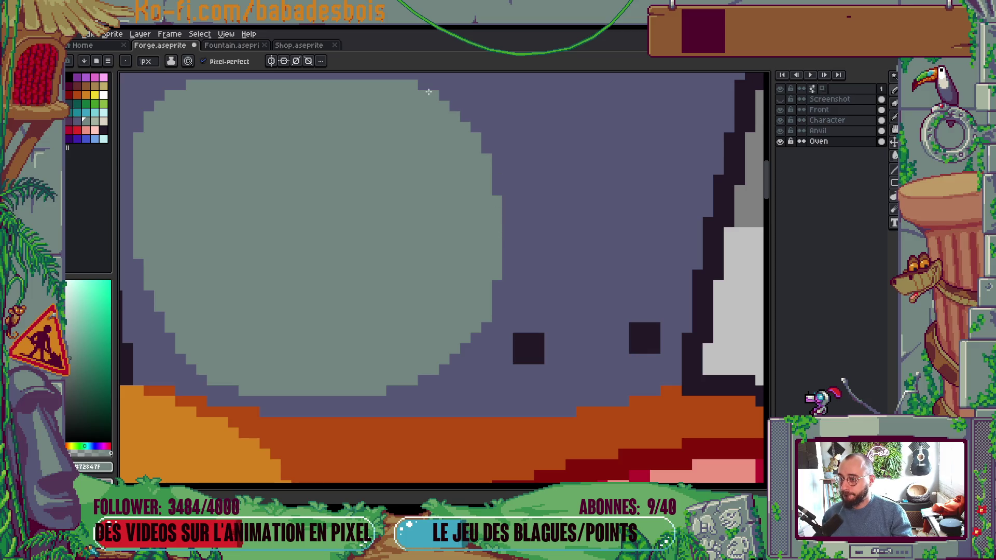
{"action": "scroll", "coordinate": [452, 148], "scroll_direction": "down", "scroll_amount": 2}
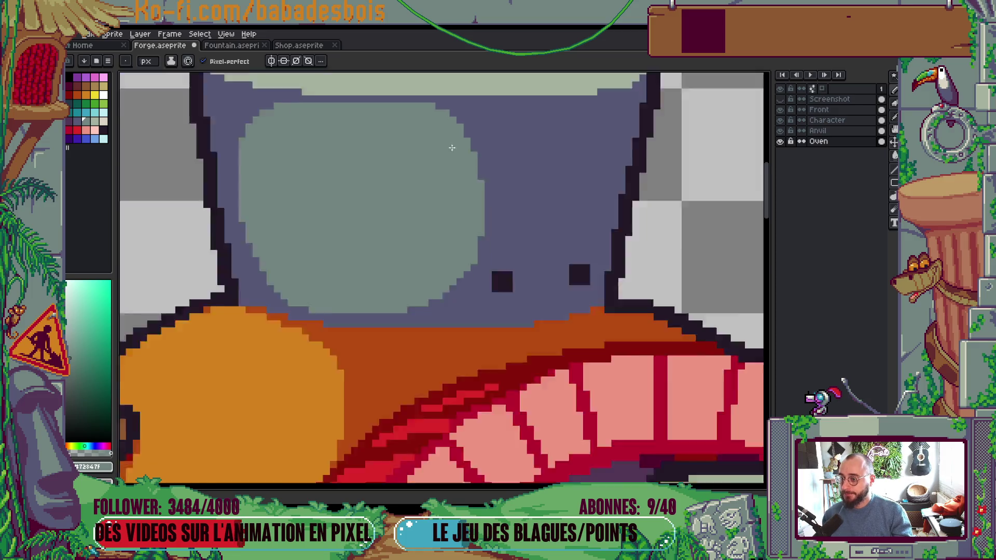
{"action": "scroll", "coordinate": [452, 148], "scroll_direction": "down", "scroll_amount": 4}
{"action": "scroll", "coordinate": [464, 171], "scroll_direction": "up", "scroll_amount": 5}
{"action": "left_click_drag", "start_coordinate": [496, 179], "coordinate": [401, 180]}
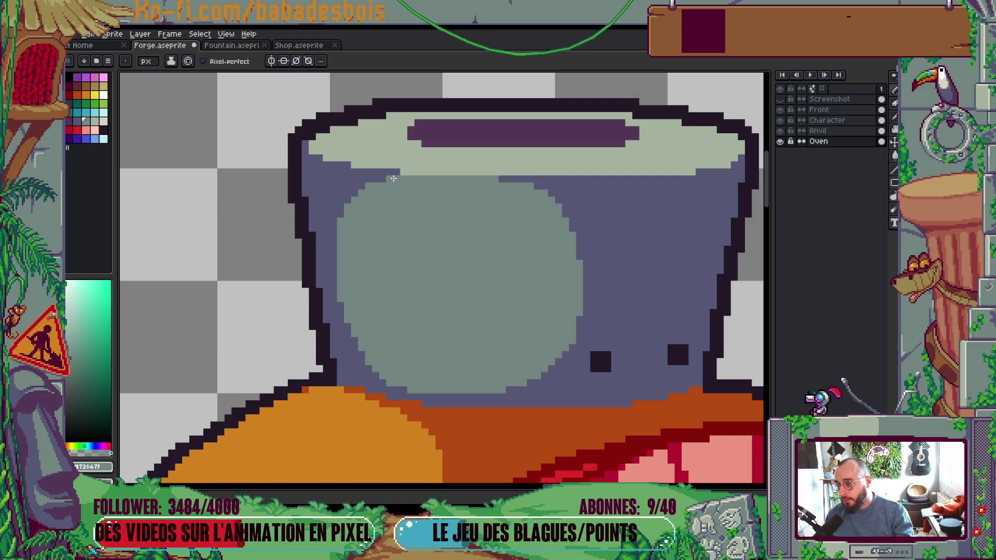
Step: Add light highlight pixels on the pot rim's left and right sides
{"action": "scroll", "coordinate": [411, 173], "scroll_direction": "down", "scroll_amount": 5}
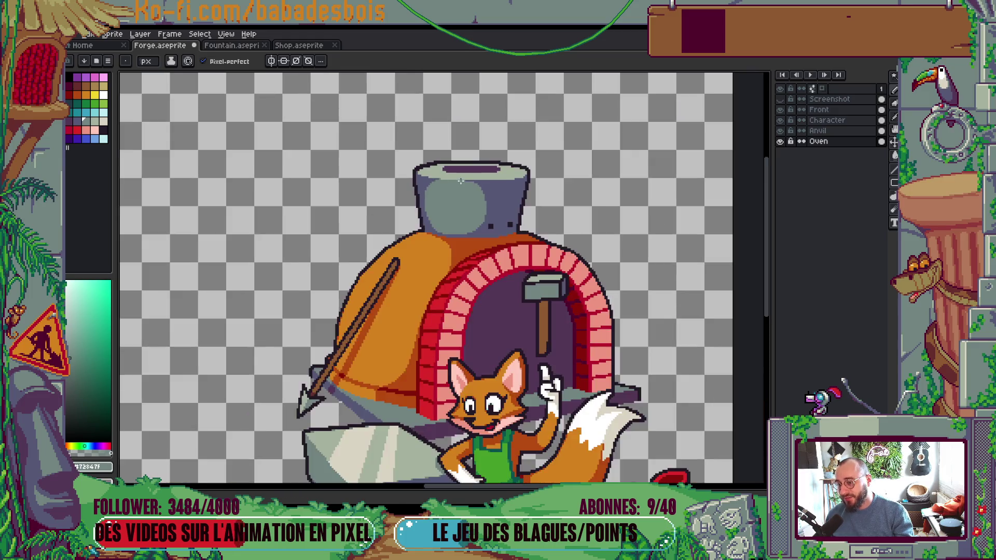
{"action": "scroll", "coordinate": [511, 177], "scroll_direction": "up", "scroll_amount": 5}
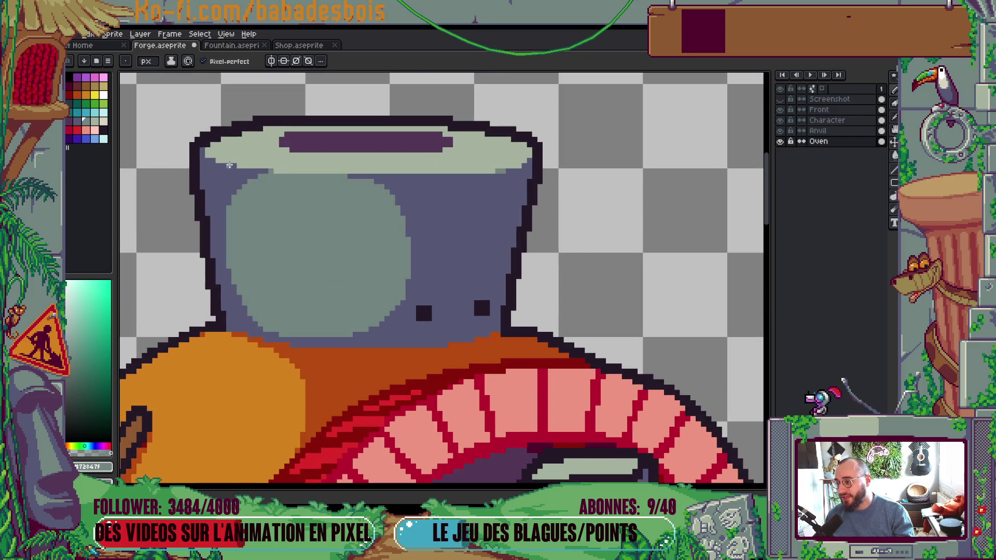
{"action": "scroll", "coordinate": [207, 155], "scroll_direction": "down", "scroll_amount": 5}
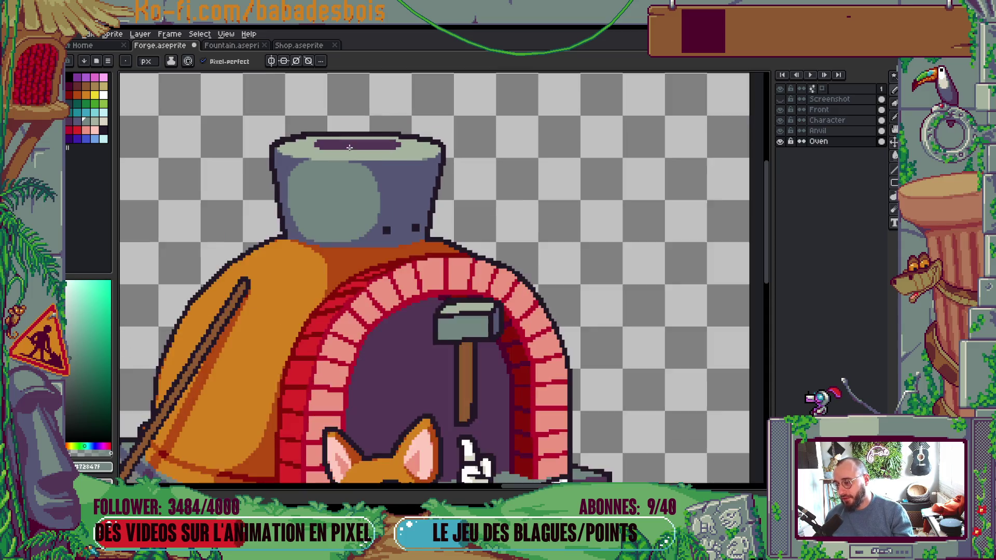
{"action": "scroll", "coordinate": [354, 146], "scroll_direction": "up", "scroll_amount": 5}
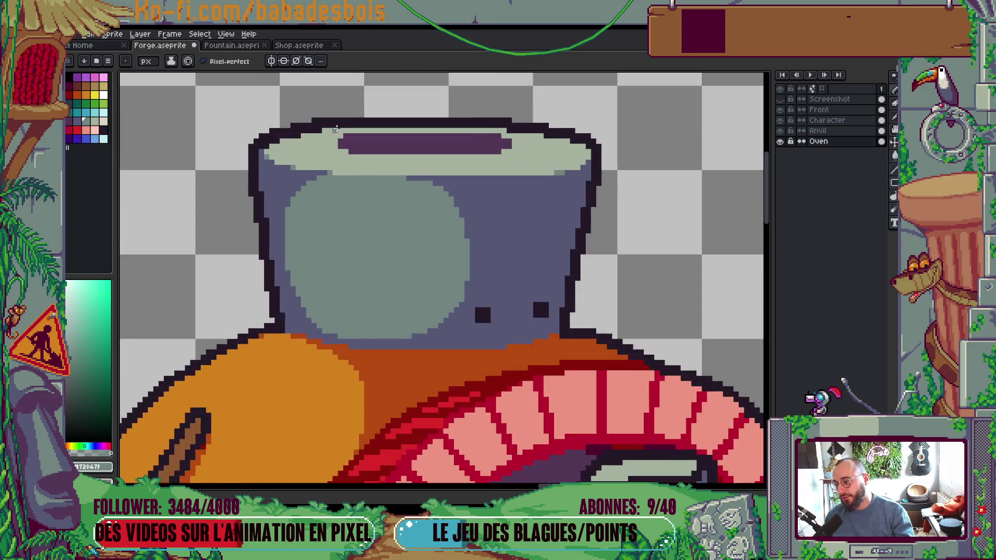
{"action": "scroll", "coordinate": [396, 229], "scroll_direction": "up", "scroll_amount": 2}
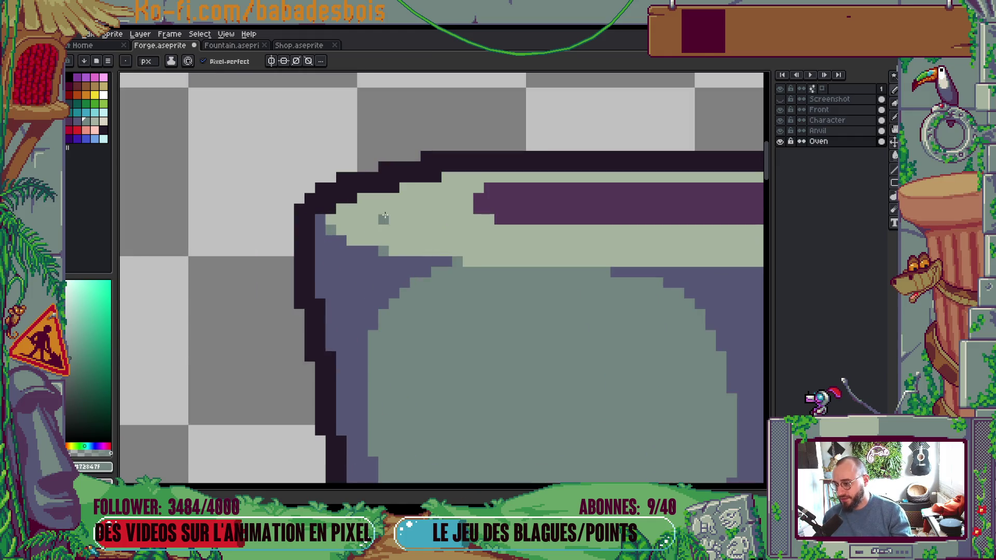
{"action": "left_click", "coordinate": [436, 177]}
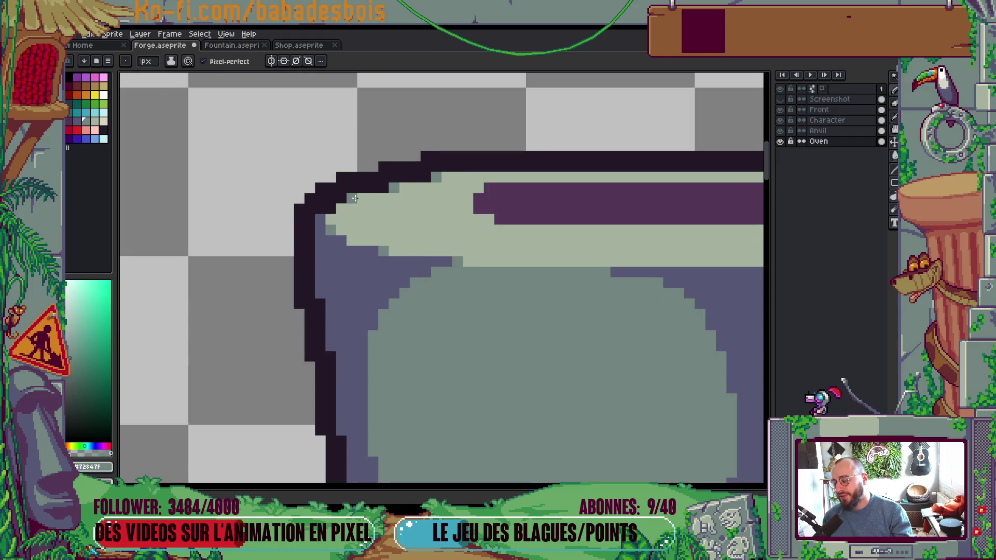
{"action": "scroll", "coordinate": [348, 201], "scroll_direction": "down", "scroll_amount": 2}
{"action": "scroll", "coordinate": [589, 222], "scroll_direction": "up", "scroll_amount": 1}
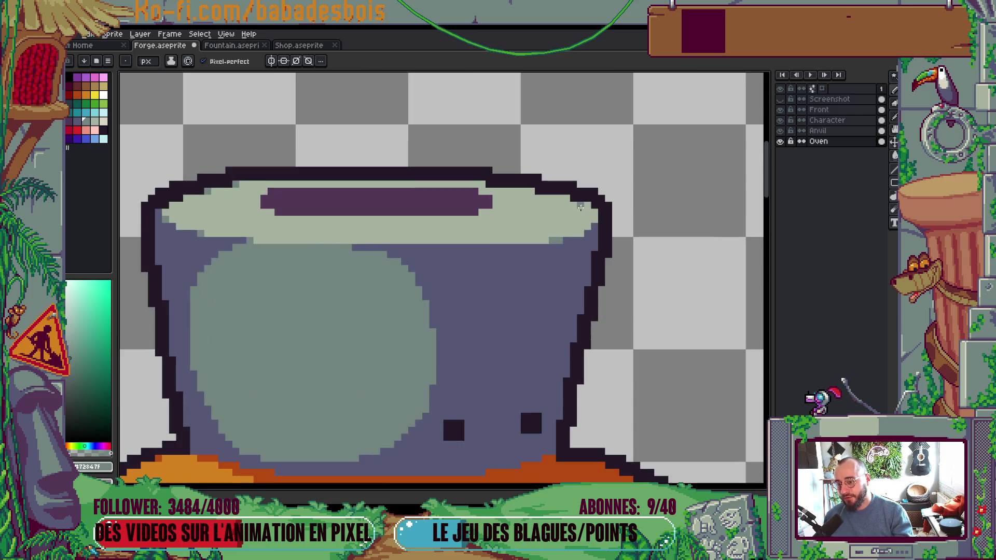
{"action": "left_click", "coordinate": [573, 198]}
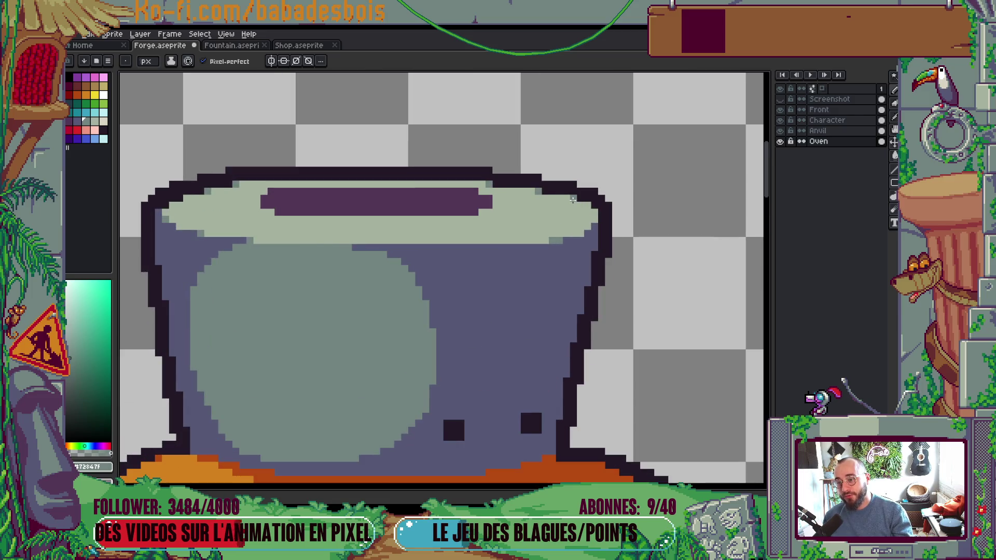
Step: Save the forge file and recentre the pot in the view
{"action": "scroll", "coordinate": [588, 228], "scroll_direction": "down", "scroll_amount": 1}
{"action": "scroll", "coordinate": [572, 237], "scroll_direction": "up", "scroll_amount": 2}
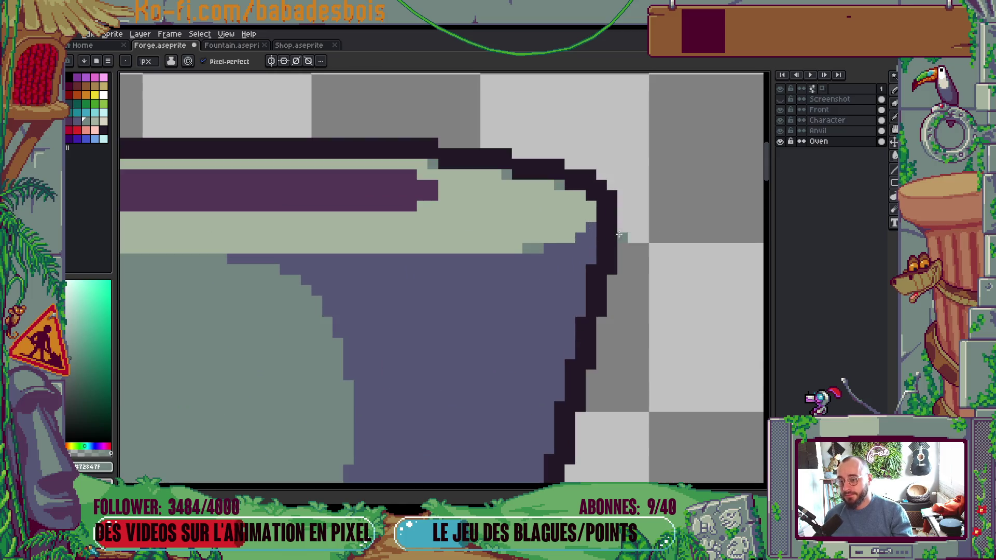
{"action": "scroll", "coordinate": [573, 237], "scroll_direction": "down", "scroll_amount": 3}
{"action": "scroll", "coordinate": [582, 251], "scroll_direction": "up", "scroll_amount": 2}
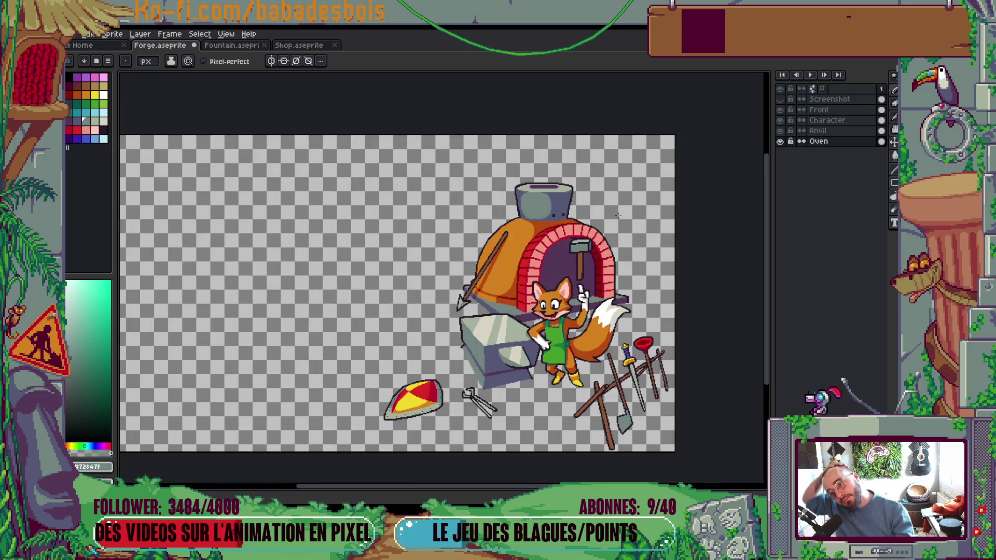
{"action": "scroll", "coordinate": [583, 251], "scroll_direction": "down", "scroll_amount": 1}
{"action": "scroll", "coordinate": [540, 223], "scroll_direction": "up", "scroll_amount": 4}
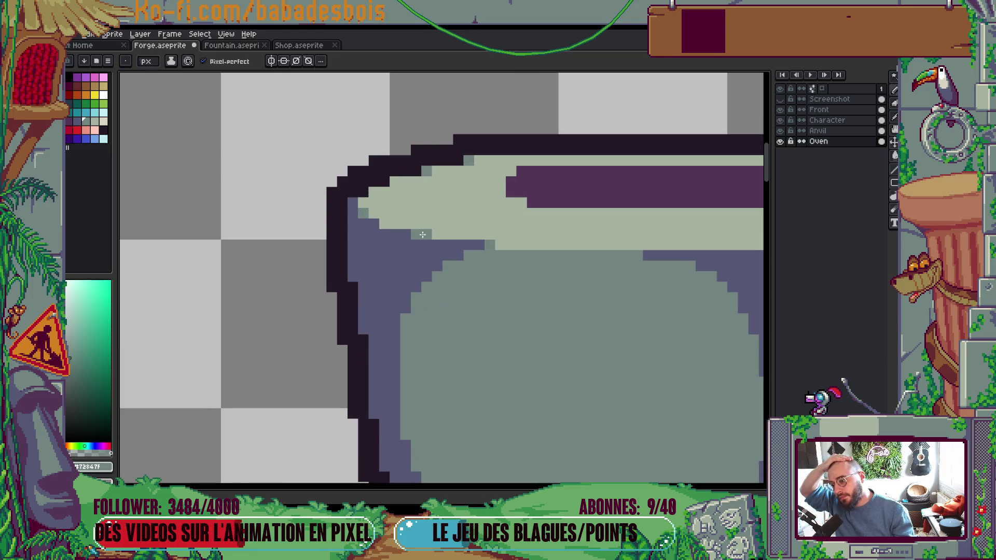
{"action": "scroll", "coordinate": [382, 220], "scroll_direction": "down", "scroll_amount": 4}
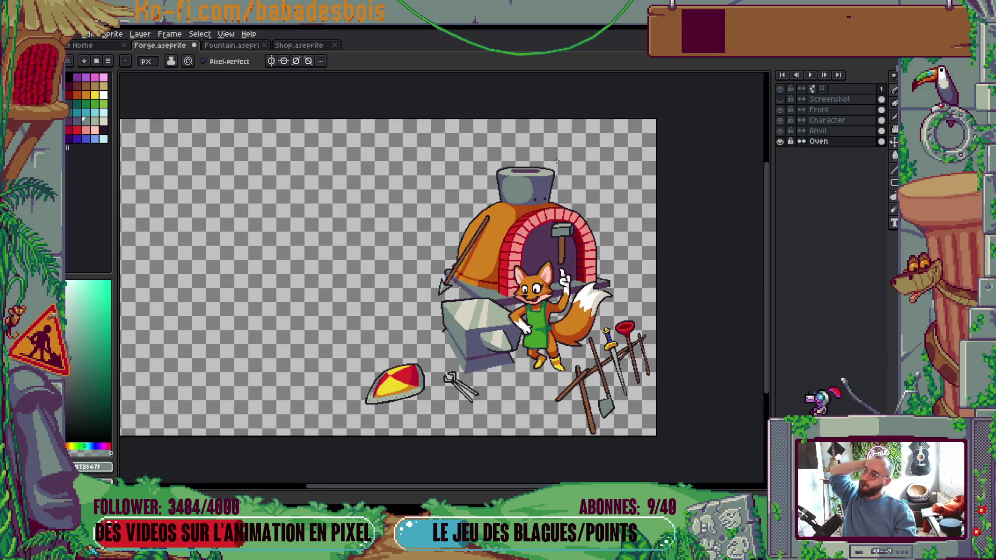
{"action": "scroll", "coordinate": [498, 177], "scroll_direction": "up", "scroll_amount": 4}
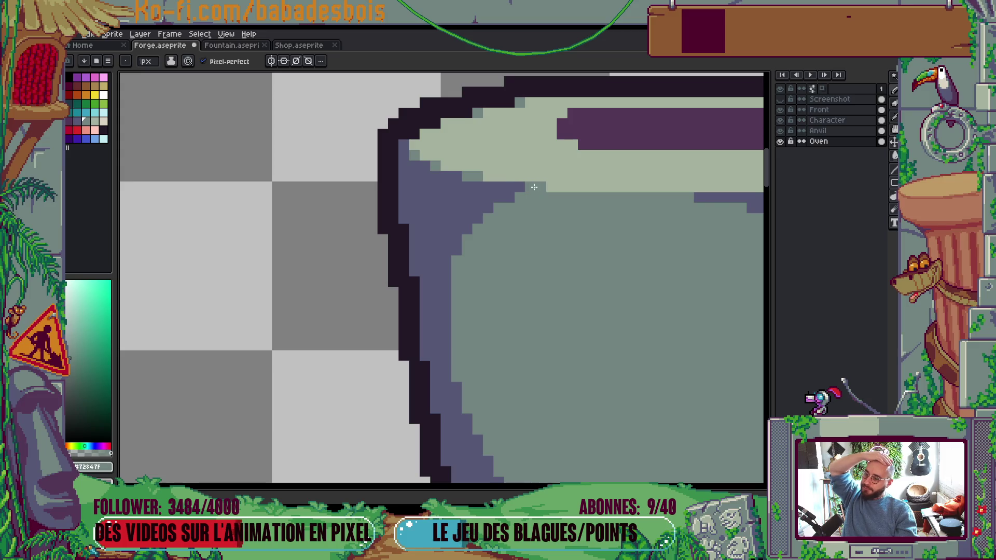
{"action": "scroll", "coordinate": [536, 296], "scroll_direction": "down", "scroll_amount": 3}
{"action": "key", "text": "ctrl+s"}
{"action": "left_click_drag", "start_coordinate": [559, 310], "coordinate": [493, 272]}
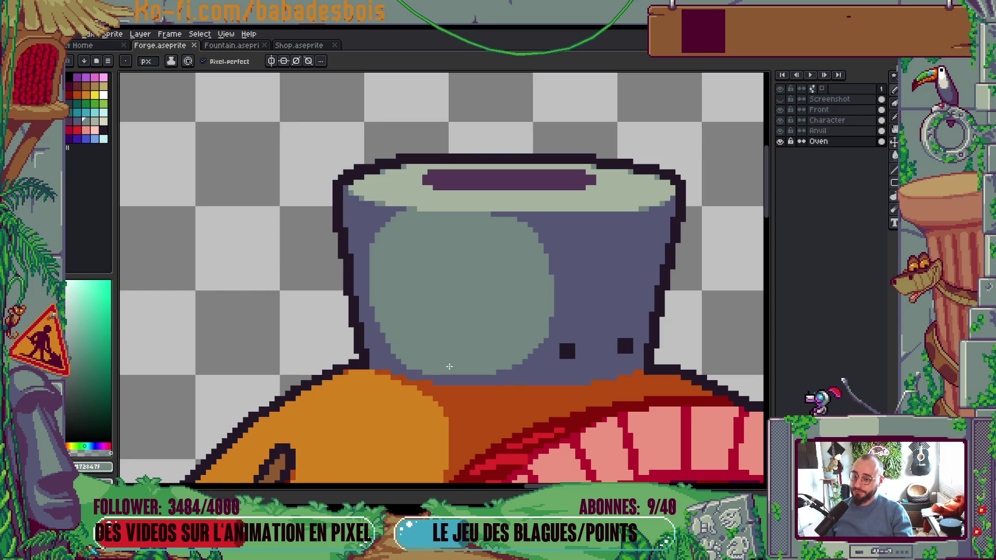
{"action": "scroll", "coordinate": [551, 267], "scroll_direction": "up", "scroll_amount": 1}
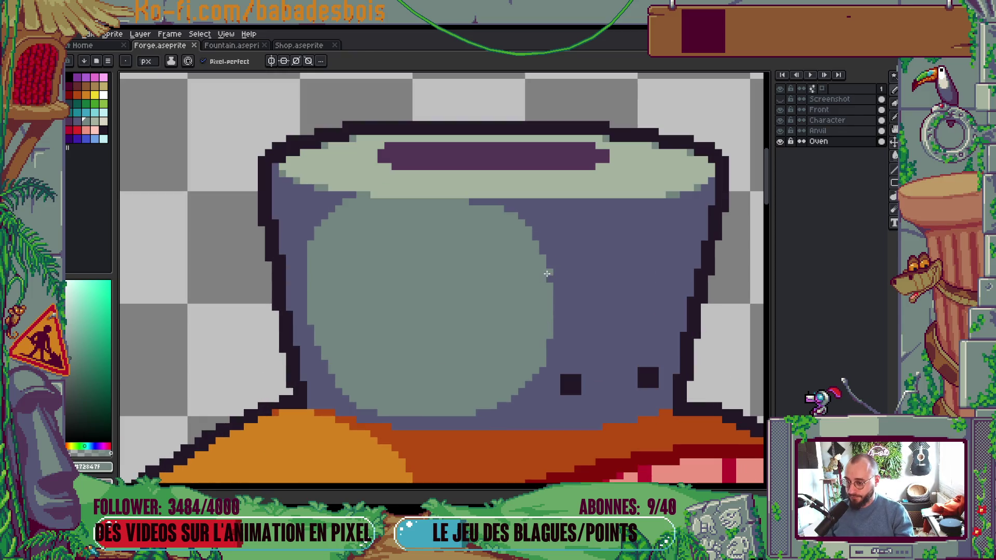
{"action": "scroll", "coordinate": [534, 244], "scroll_direction": "down", "scroll_amount": 6}
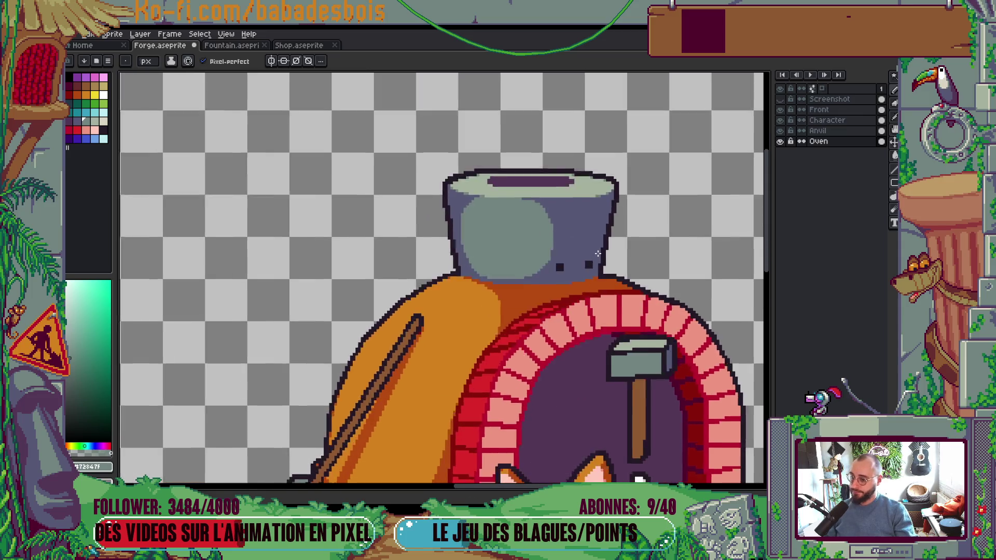
{"action": "scroll", "coordinate": [600, 248], "scroll_direction": "up", "scroll_amount": 5}
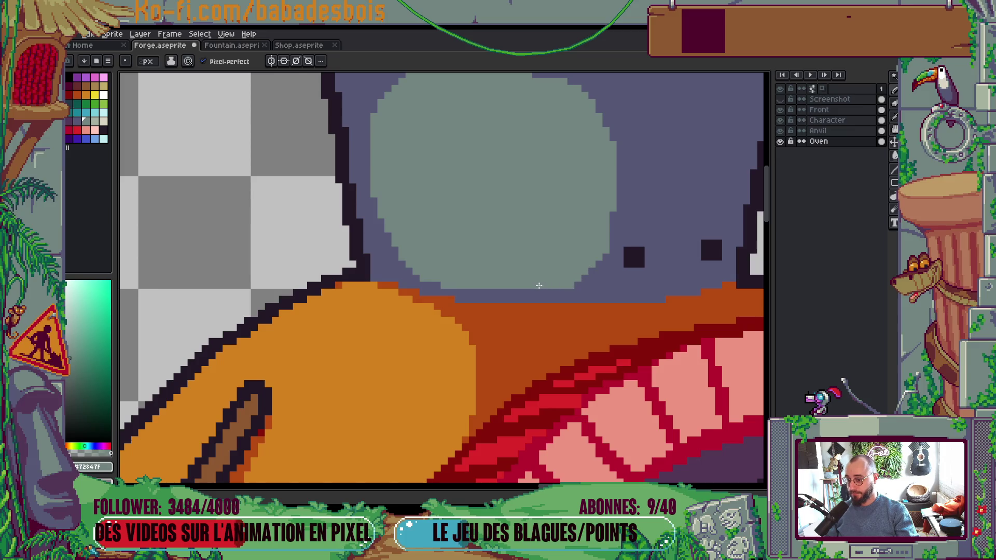
{"action": "scroll", "coordinate": [544, 296], "scroll_direction": "down", "scroll_amount": 5}
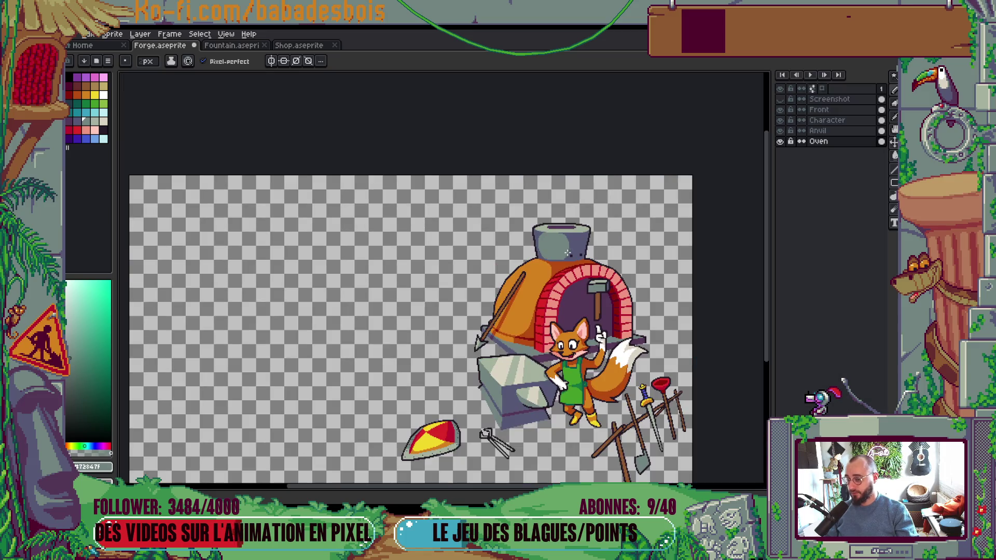
Step: Hide the Oven layer and delete the two stray pixel marks behind the chimney
{"action": "left_click", "coordinate": [780, 141]}
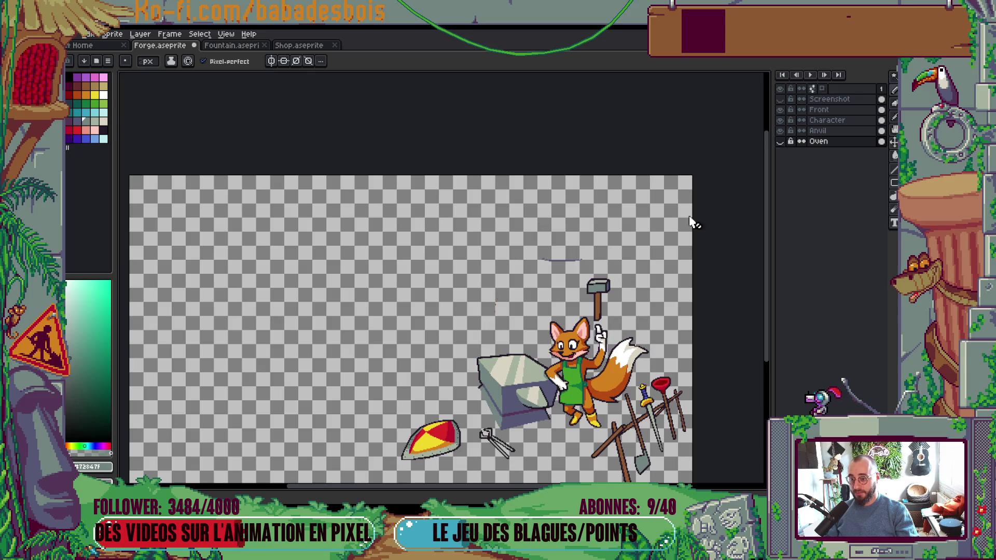
{"action": "key", "text": "Tab"}
{"action": "scroll", "coordinate": [568, 252], "scroll_direction": "up", "scroll_amount": 2}
{"action": "key", "text": "m"}
{"action": "left_click_drag", "start_coordinate": [472, 260], "coordinate": [578, 304]}
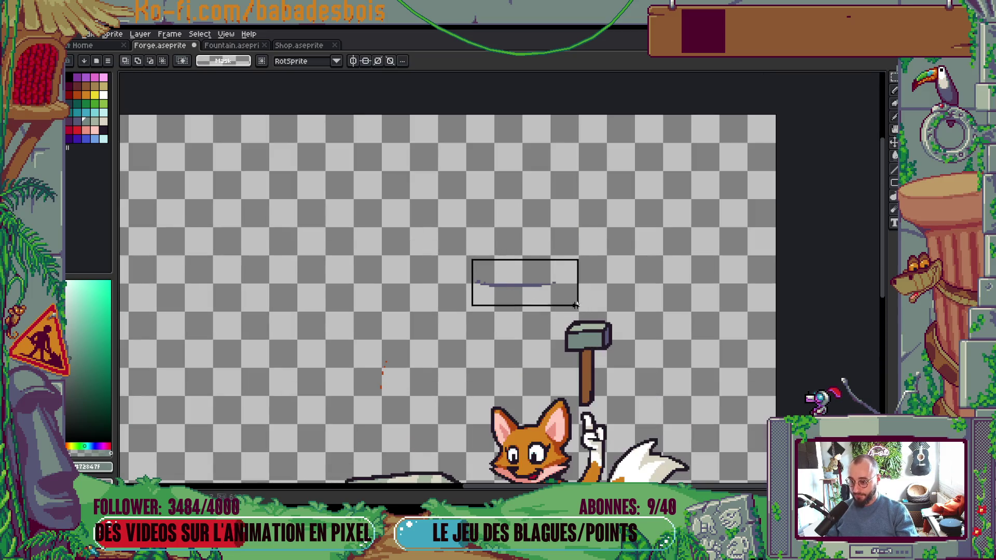
{"action": "left_click_drag", "start_coordinate": [347, 329], "coordinate": [409, 405], "text": "shift"}
{"action": "key", "text": "minus"}
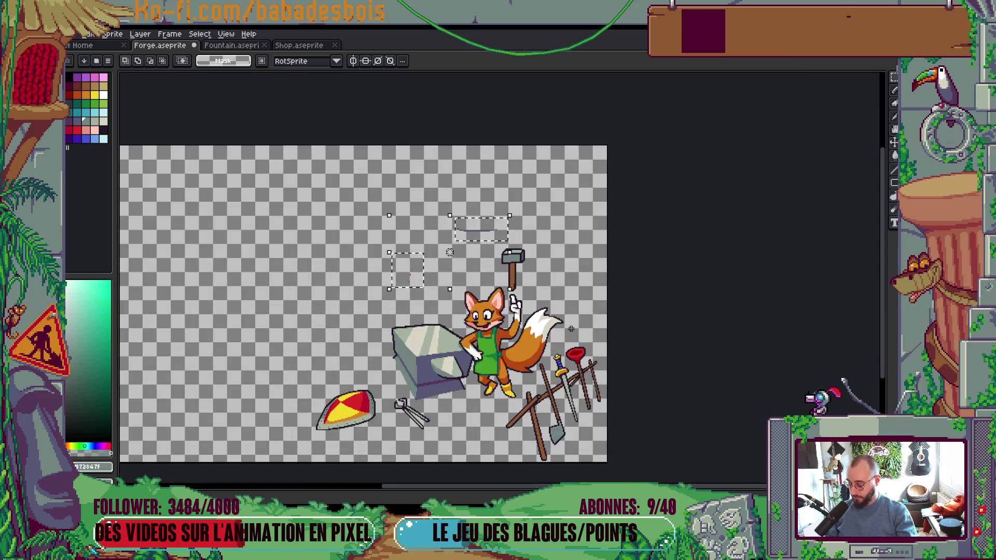
Step: Deselect, make the Oven layer visible again and save the forge file
{"action": "key", "text": "v"}
{"action": "key", "text": "b"}
{"action": "key", "text": "ctrl+d"}
{"action": "key", "text": "Tab"}
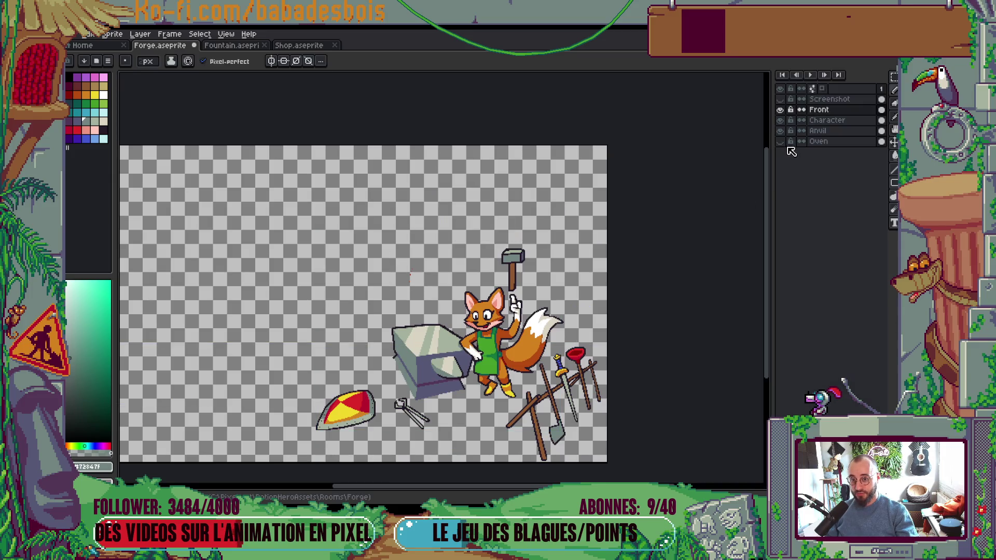
{"action": "left_click", "coordinate": [780, 141]}
{"action": "key", "text": "Tab"}
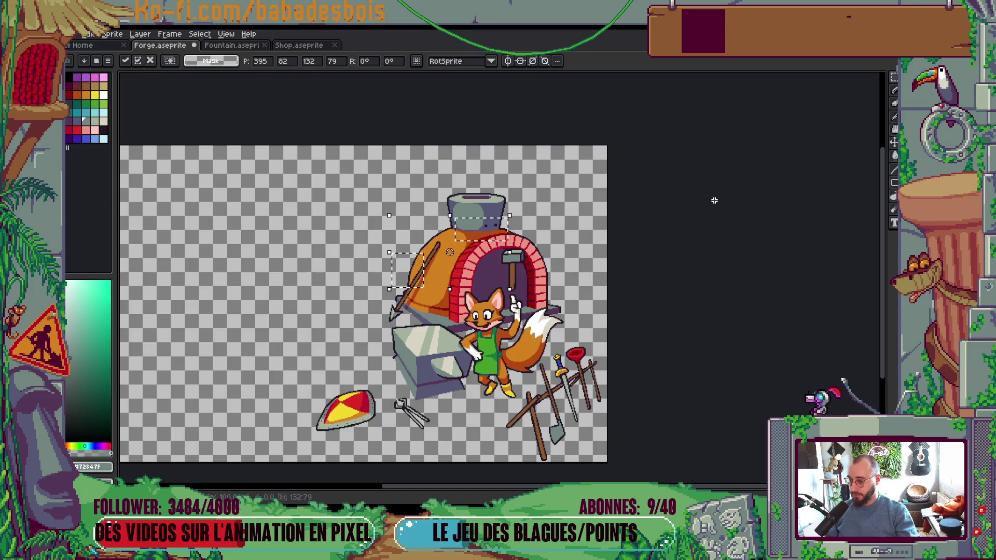
{"action": "key", "text": "ctrl+s"}
{"action": "scroll", "coordinate": [518, 228], "scroll_direction": "down", "scroll_amount": 1}
{"action": "scroll", "coordinate": [518, 228], "scroll_direction": "up", "scroll_amount": 1}
{"action": "scroll", "coordinate": [535, 210], "scroll_direction": "down", "scroll_amount": 1}
{"action": "scroll", "coordinate": [542, 203], "scroll_direction": "up", "scroll_amount": 1}
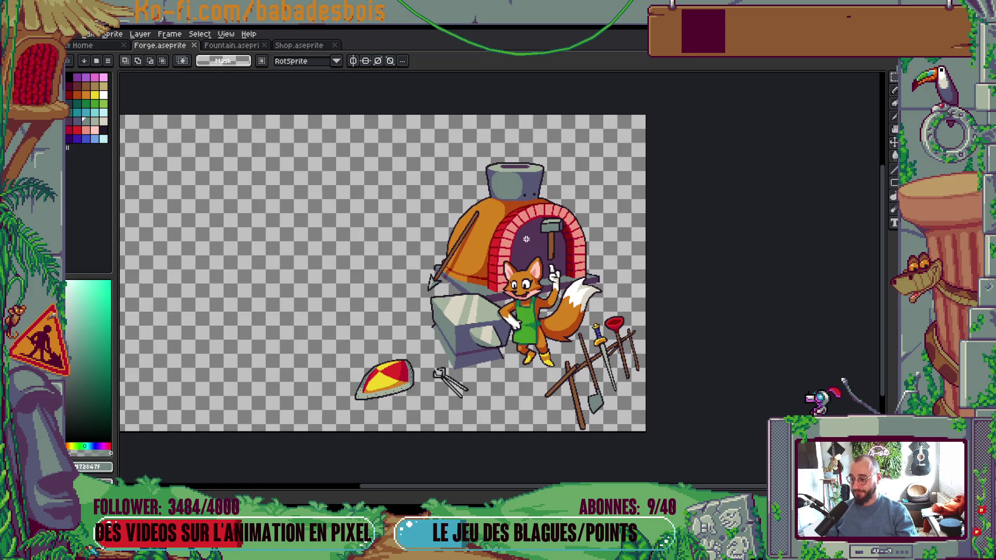
{"action": "left_click_drag", "start_coordinate": [526, 239], "coordinate": [553, 213]}
{"action": "scroll", "coordinate": [436, 359], "scroll_direction": "up", "scroll_amount": 5}
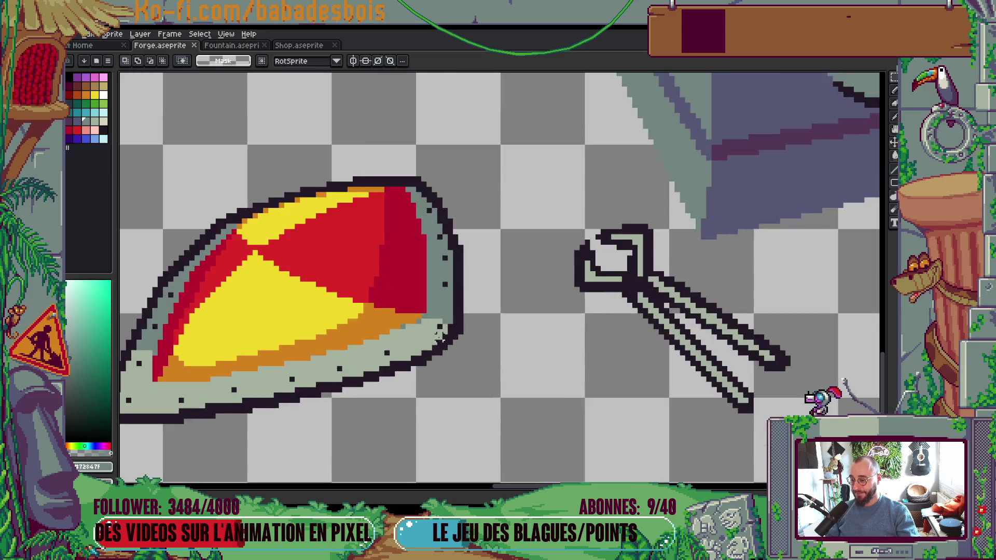
Step: Recolour the shield rim's light edge pixels teal and darken two other edge pixels
{"action": "key", "text": "b"}
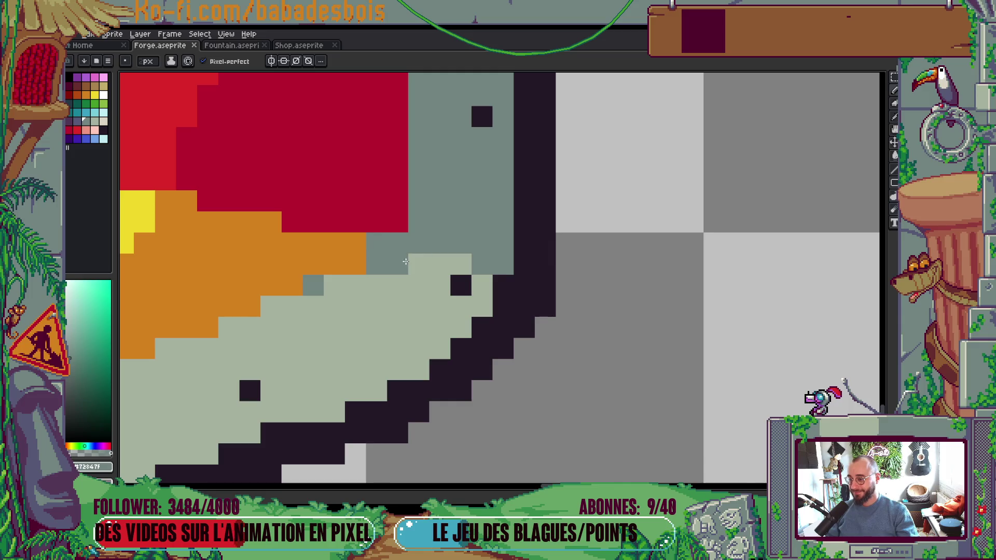
{"action": "mouse_move", "coordinate": [398, 264]}
{"action": "left_mouse_down"}
{"action": "mouse_move", "coordinate": [441, 264]}
{"action": "mouse_move", "coordinate": [481, 286]}
{"action": "left_mouse_up"}
{"action": "left_click", "coordinate": [482, 306]}
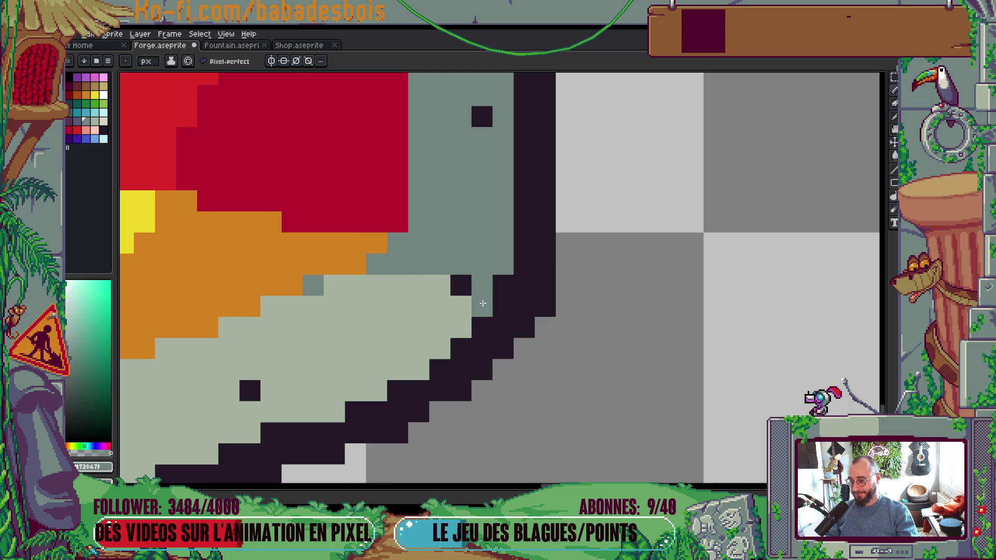
{"action": "left_click", "coordinate": [440, 285]}
{"action": "scroll", "coordinate": [440, 270], "scroll_direction": "down", "scroll_amount": 5}
{"action": "scroll", "coordinate": [440, 257], "scroll_direction": "down", "scroll_amount": 4}
{"action": "scroll", "coordinate": [453, 284], "scroll_direction": "up", "scroll_amount": 3}
Step: Save the forge file and shift the scene lower in view
{"action": "key", "text": "ctrl+s"}
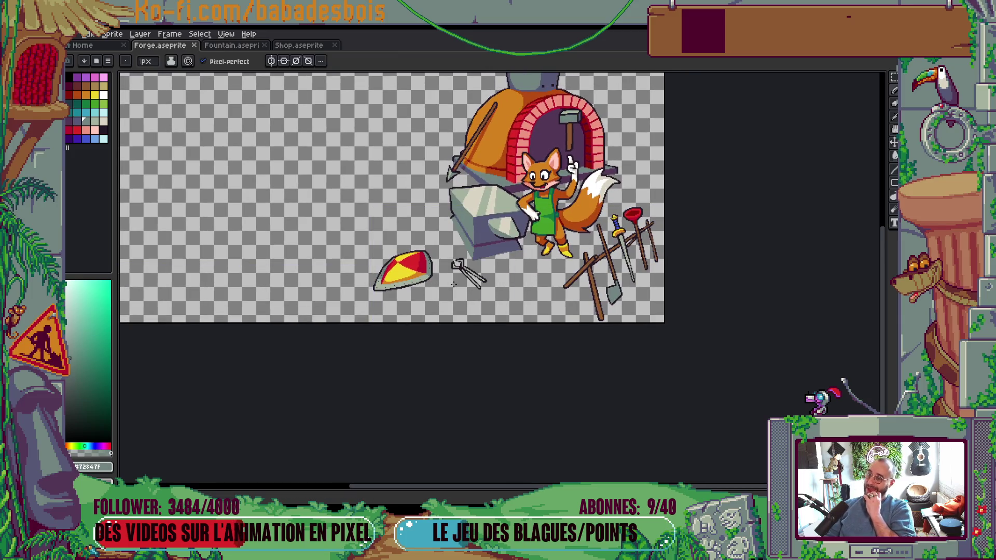
{"action": "left_click_drag", "start_coordinate": [481, 220], "coordinate": [480, 265]}
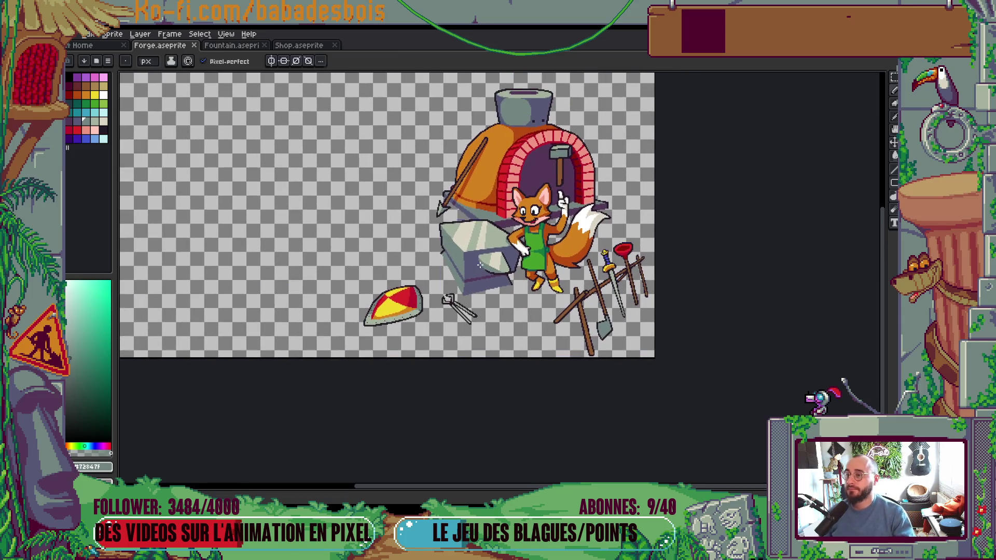
{"action": "left_click_drag", "start_coordinate": [548, 161], "coordinate": [543, 180]}
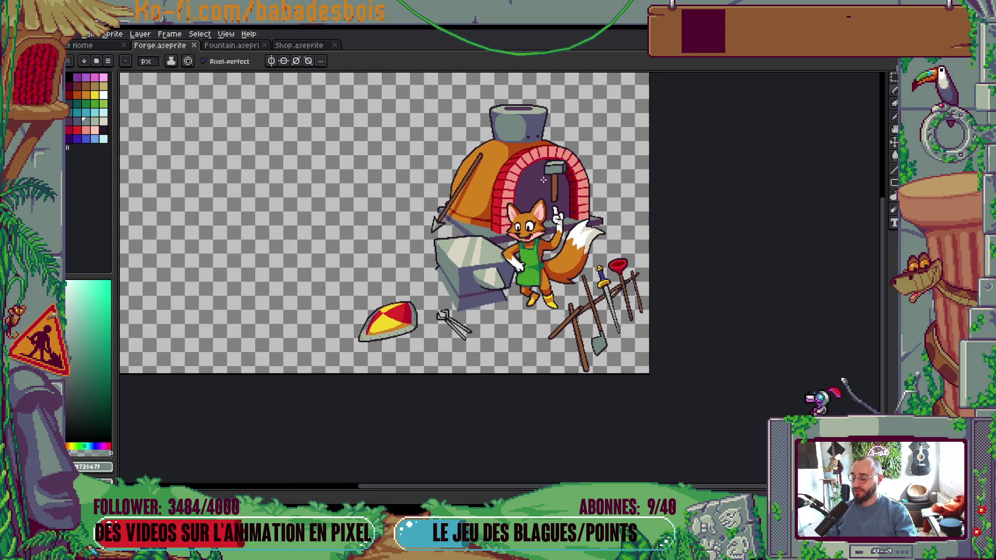
{"action": "scroll", "coordinate": [488, 105], "scroll_direction": "up", "scroll_amount": 5}
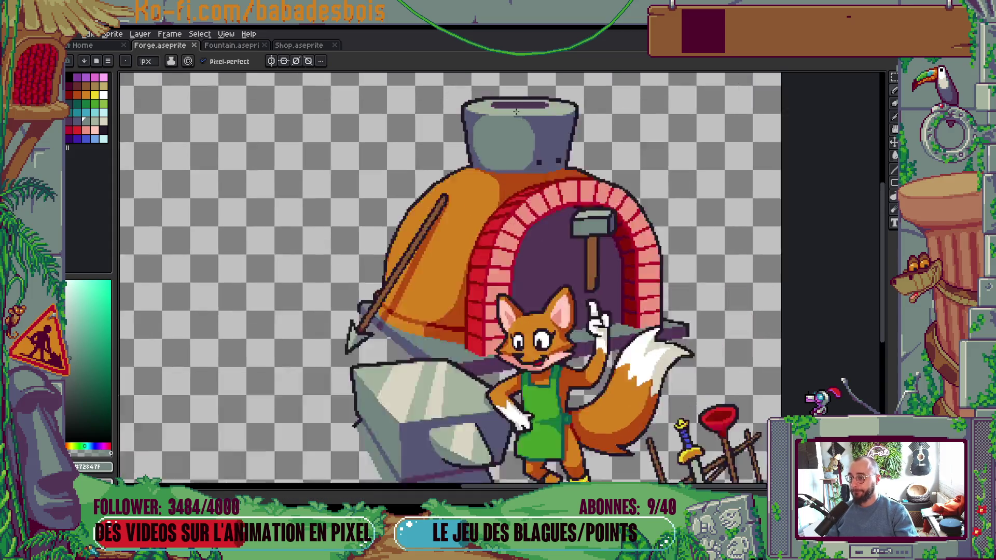
{"action": "scroll", "coordinate": [460, 108], "scroll_direction": "down", "scroll_amount": 1}
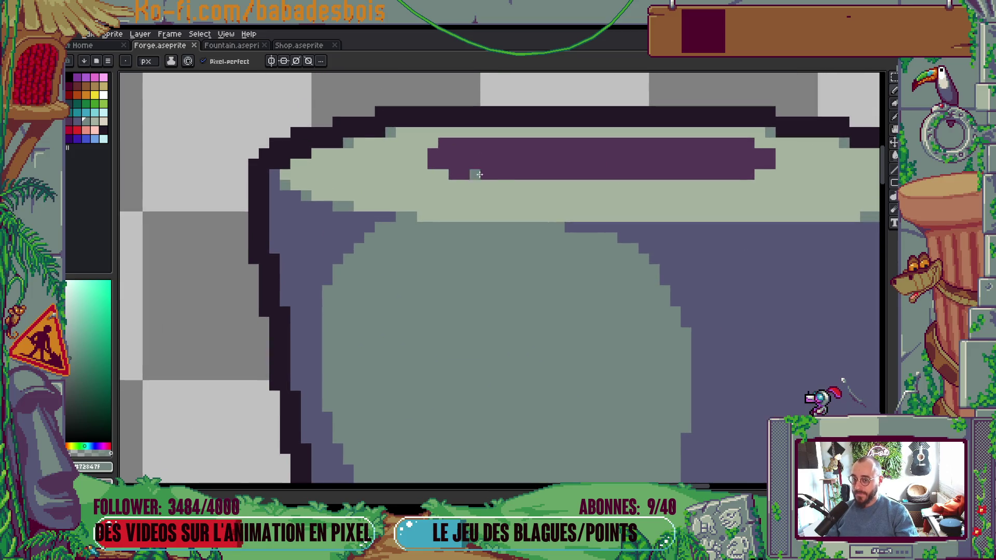
Step: Add a light-green pixel to the chimney rim and touch up the opening's end pixels
{"action": "scroll", "coordinate": [651, 205], "scroll_direction": "up", "scroll_amount": 1}
{"action": "key", "text": "alt"}
{"action": "left_click", "coordinate": [726, 218]}
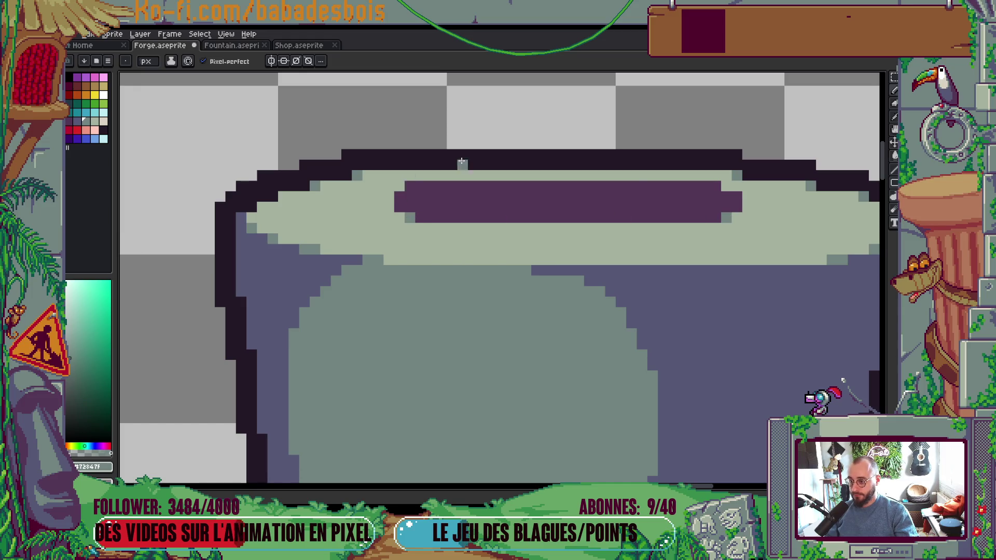
{"action": "scroll", "coordinate": [461, 160], "scroll_direction": "down", "scroll_amount": 5}
{"action": "scroll", "coordinate": [477, 130], "scroll_direction": "up", "scroll_amount": 5}
{"action": "left_click", "coordinate": [472, 129]}
{"action": "right_click", "coordinate": [493, 139]}
{"action": "right_click", "coordinate": [493, 150]}
Step: Pan and zoom out until the whole forge scene is visible
{"action": "key", "text": "ctrl"}
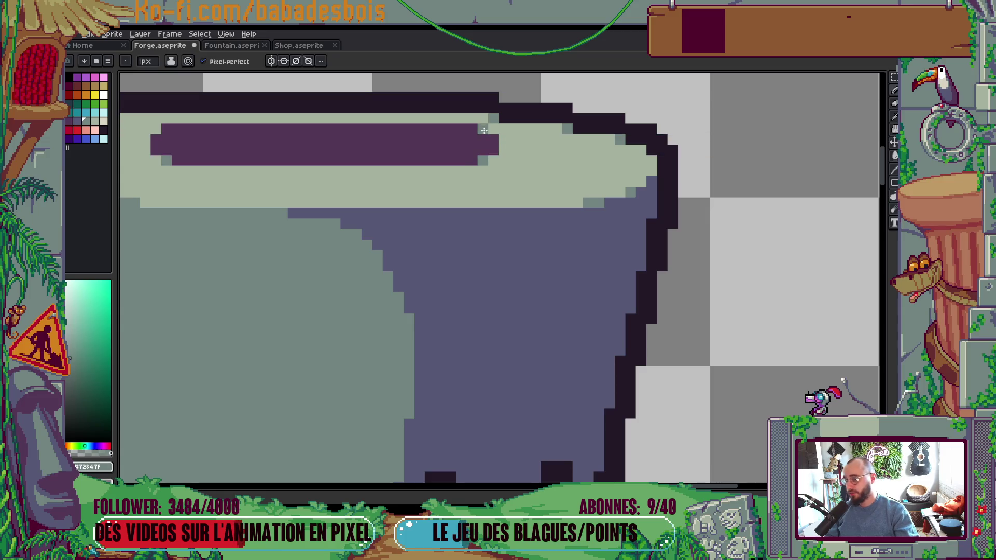
{"action": "left_click_drag", "start_coordinate": [389, 151], "coordinate": [750, 185]}
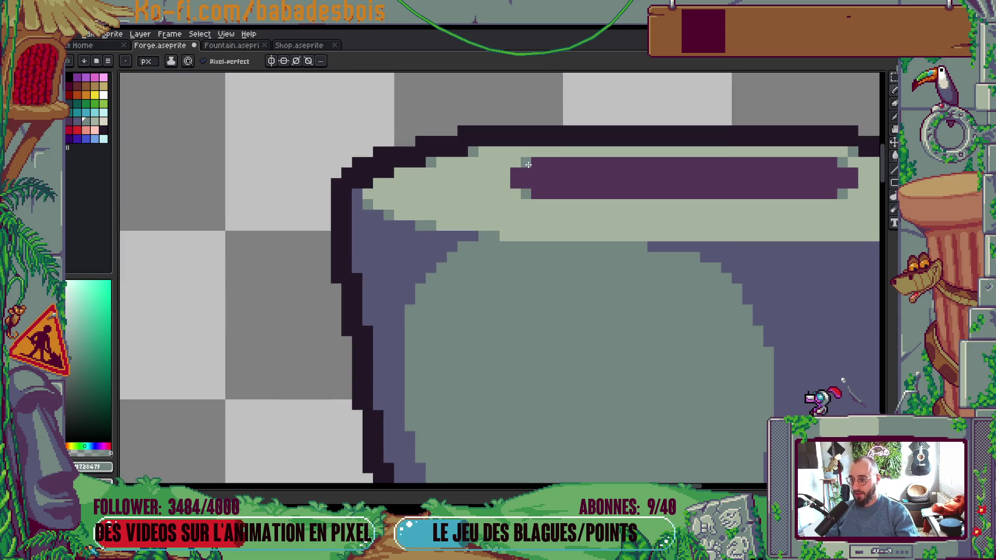
{"action": "scroll", "coordinate": [536, 164], "scroll_direction": "down", "scroll_amount": 5}
{"action": "left_click_drag", "start_coordinate": [669, 146], "coordinate": [638, 187]}
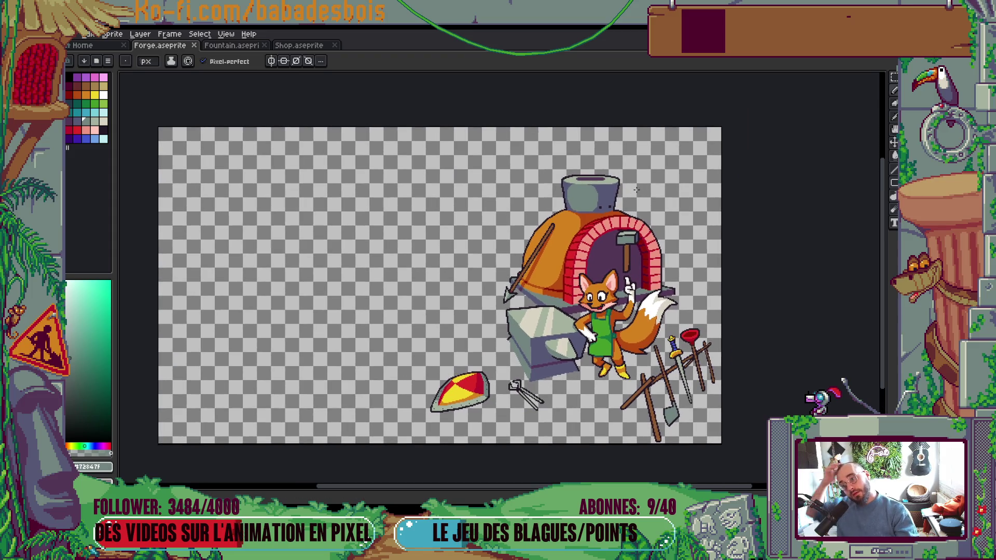
{"action": "scroll", "coordinate": [570, 187], "scroll_direction": "up", "scroll_amount": 4}
Step: Eyedrop the chimney's grey-green and repaint its stepped purple edge pixels with it
{"action": "scroll", "coordinate": [560, 216], "scroll_direction": "up", "scroll_amount": 1}
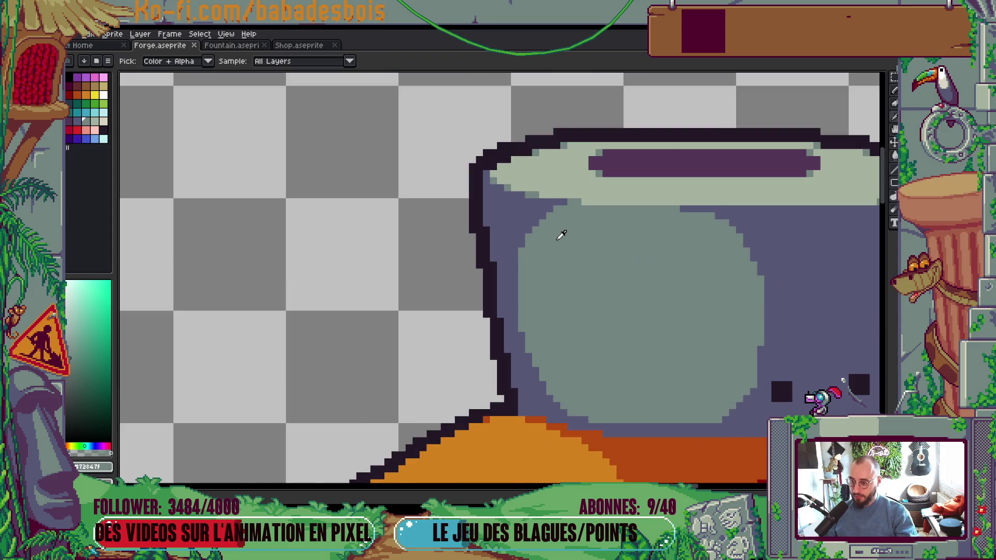
{"action": "scroll", "coordinate": [558, 229], "scroll_direction": "up", "scroll_amount": 1}
{"action": "left_click", "coordinate": [514, 225]}
{"action": "mouse_move", "coordinate": [547, 208]}
{"action": "left_mouse_down"}
{"action": "mouse_move", "coordinate": [536, 208]}
{"action": "mouse_move", "coordinate": [557, 198]}
{"action": "left_mouse_up"}
{"action": "left_click", "coordinate": [515, 250]}
{"action": "left_click", "coordinate": [515, 239]}
Step: Fill the small notch on the chimney's bottom edge with grey-green
{"action": "scroll", "coordinate": [526, 250], "scroll_direction": "down", "scroll_amount": 5}
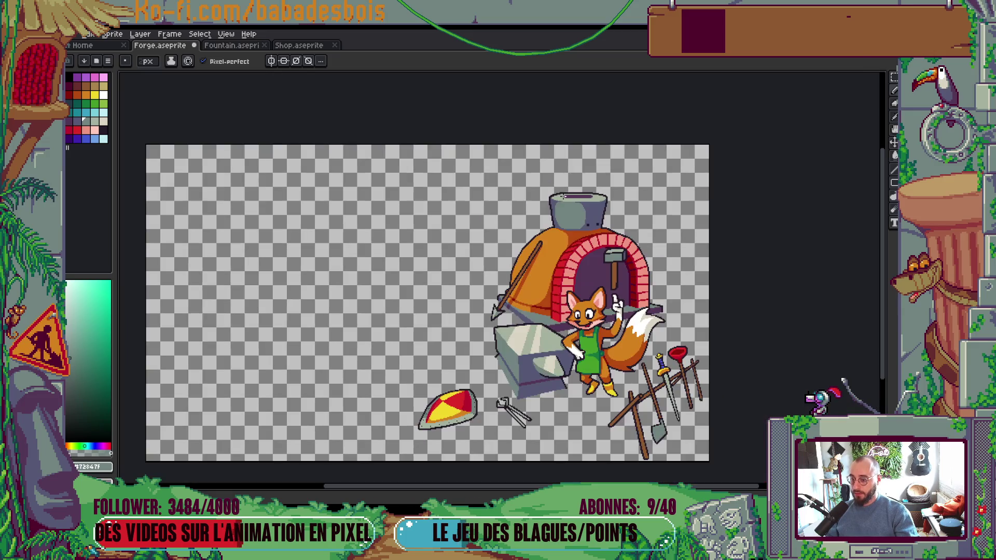
{"action": "scroll", "coordinate": [582, 181], "scroll_direction": "down", "scroll_amount": 1}
{"action": "scroll", "coordinate": [571, 228], "scroll_direction": "up", "scroll_amount": 5}
{"action": "left_click_drag", "start_coordinate": [558, 230], "coordinate": [569, 231]}
{"action": "scroll", "coordinate": [571, 234], "scroll_direction": "down", "scroll_amount": 5}
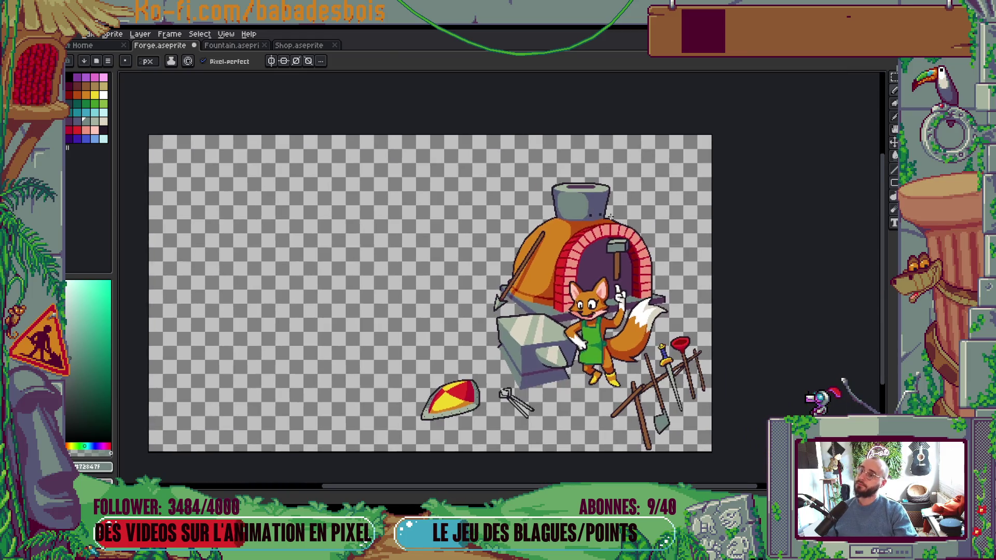
{"action": "scroll", "coordinate": [535, 406], "scroll_direction": "up", "scroll_amount": 3}
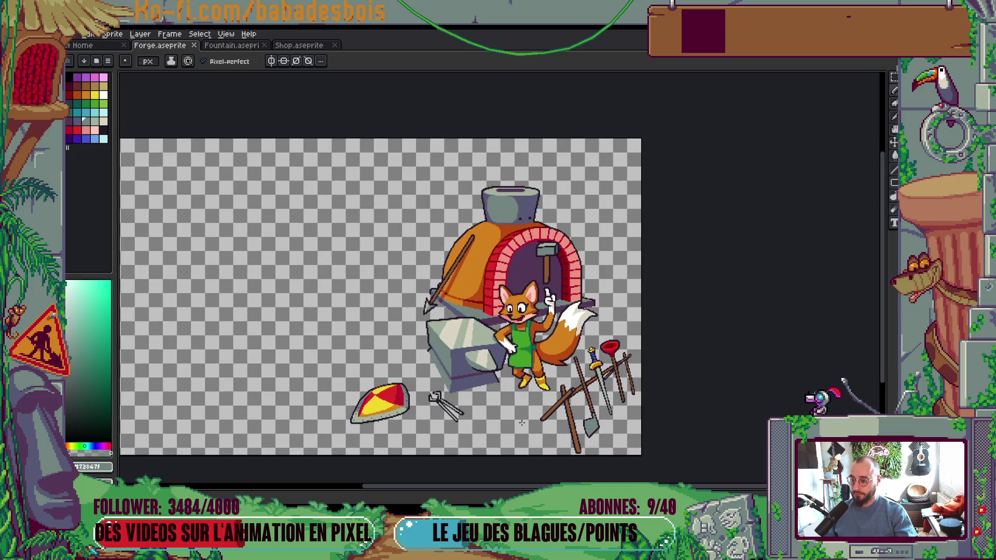
{"action": "left_click_drag", "start_coordinate": [563, 421], "coordinate": [574, 398]}
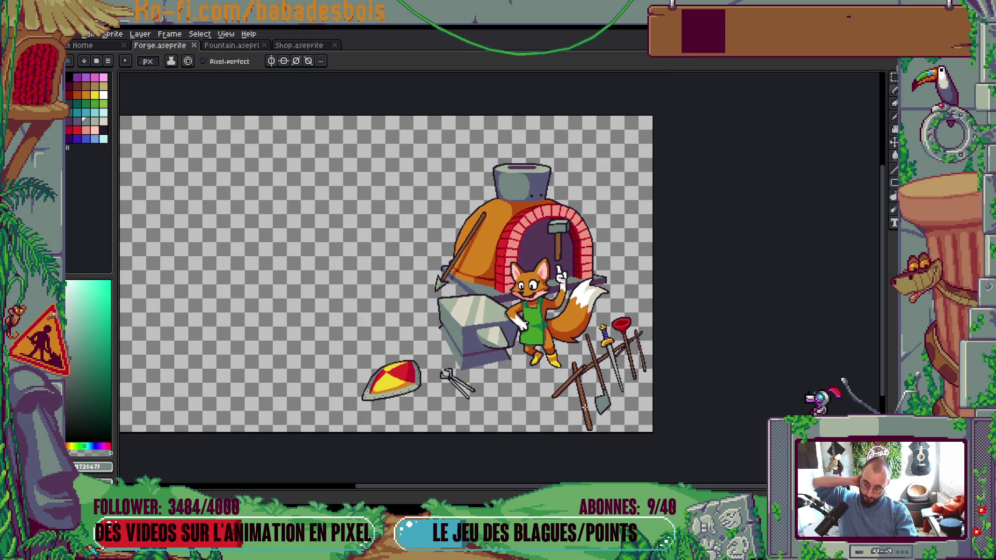
{"action": "scroll", "coordinate": [586, 407], "scroll_direction": "up", "scroll_amount": 4}
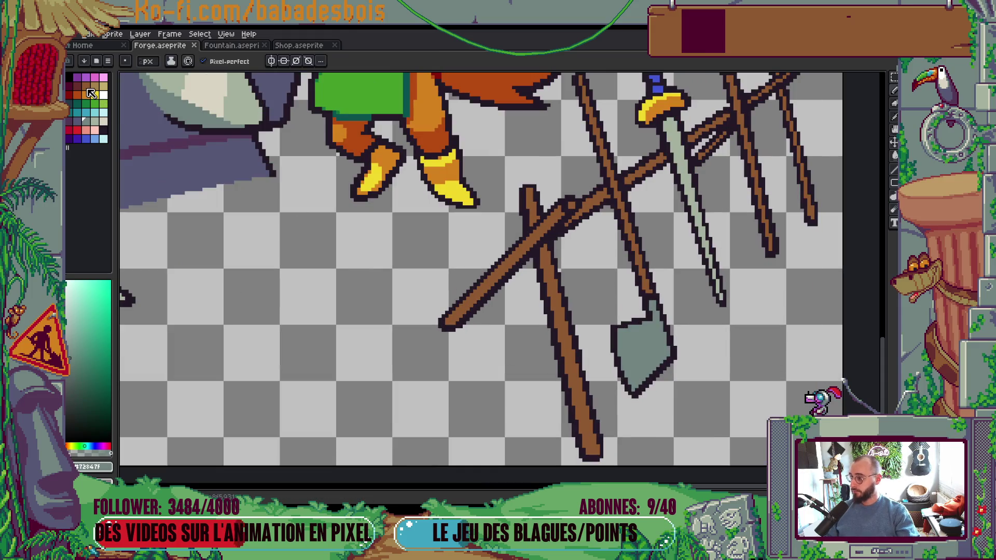
Step: With dark brown and Shading ink, darken the tool handles where they cross
{"action": "left_click", "coordinate": [78, 86]}
{"action": "left_click", "coordinate": [171, 61]}
{"action": "left_click", "coordinate": [197, 117]}
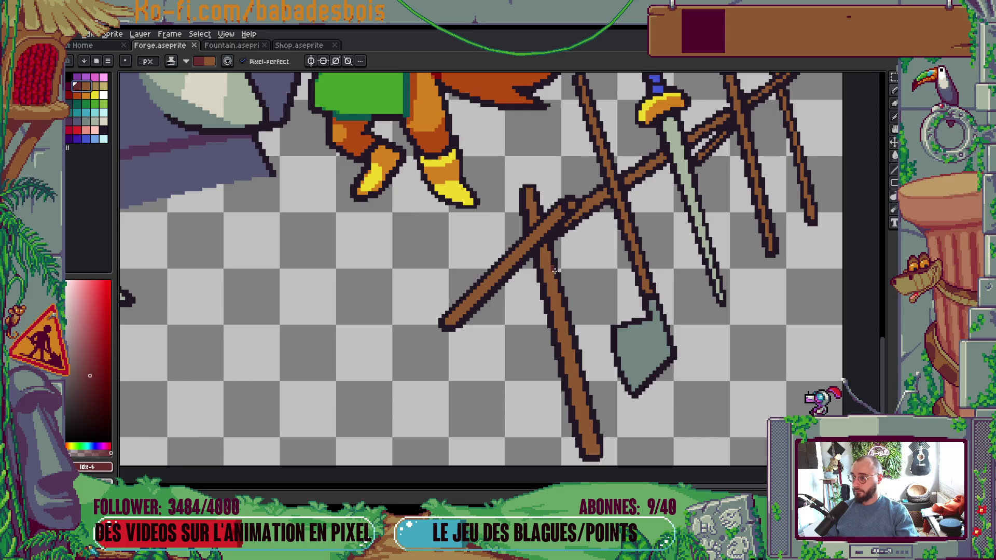
{"action": "left_click", "coordinate": [546, 253]}
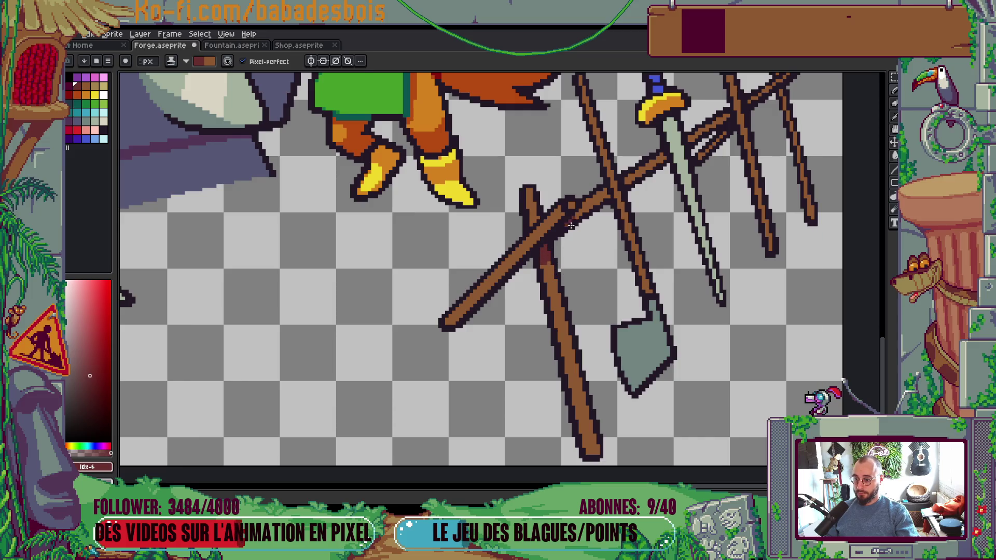
{"action": "scroll", "coordinate": [587, 234], "scroll_direction": "down", "scroll_amount": 5}
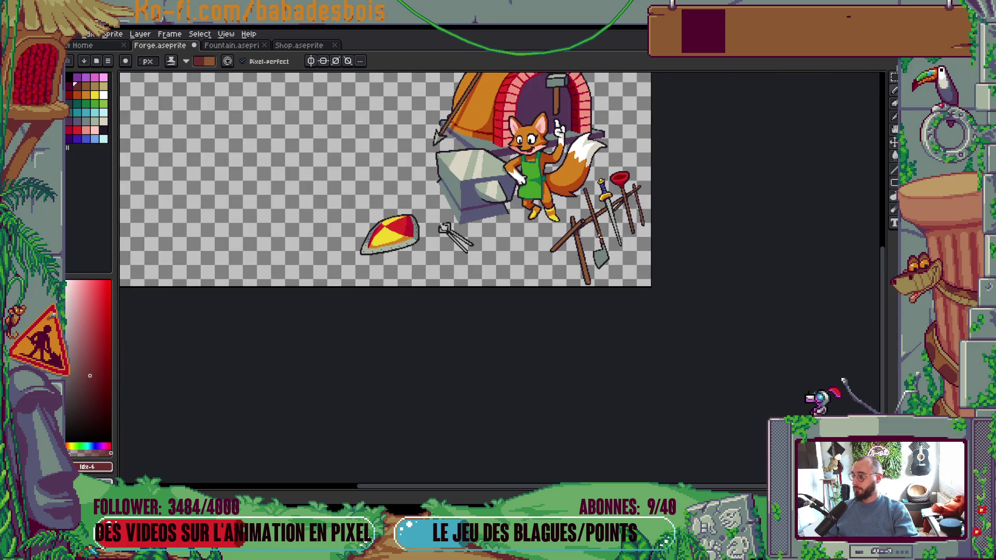
{"action": "scroll", "coordinate": [578, 226], "scroll_direction": "up", "scroll_amount": 5}
{"action": "left_click", "coordinate": [568, 213]}
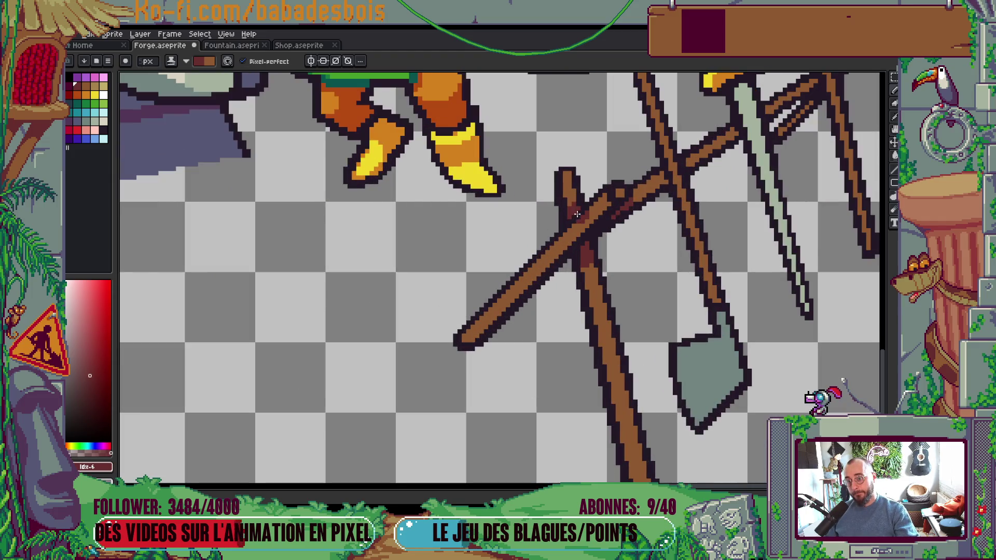
Step: Shrink the brush and zoom and pan around to review the shaded handle crossings
{"action": "key", "text": "minus"}
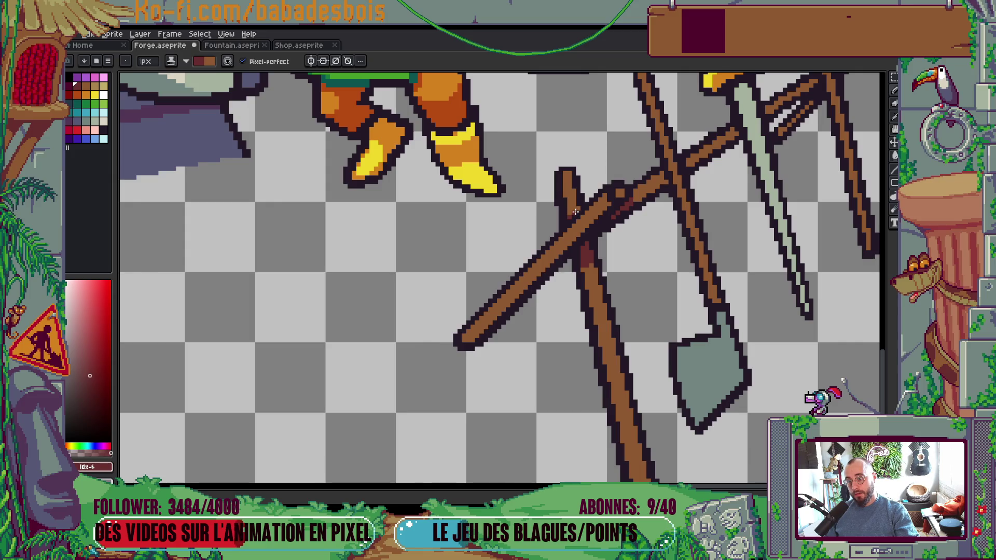
{"action": "scroll", "coordinate": [571, 211], "scroll_direction": "down", "scroll_amount": 5}
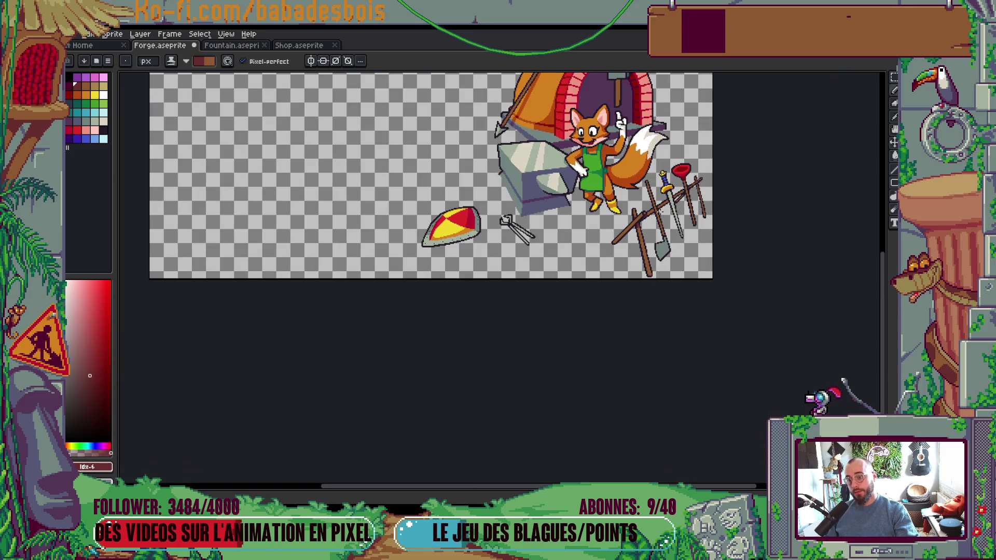
{"action": "scroll", "coordinate": [678, 191], "scroll_direction": "up", "scroll_amount": 3}
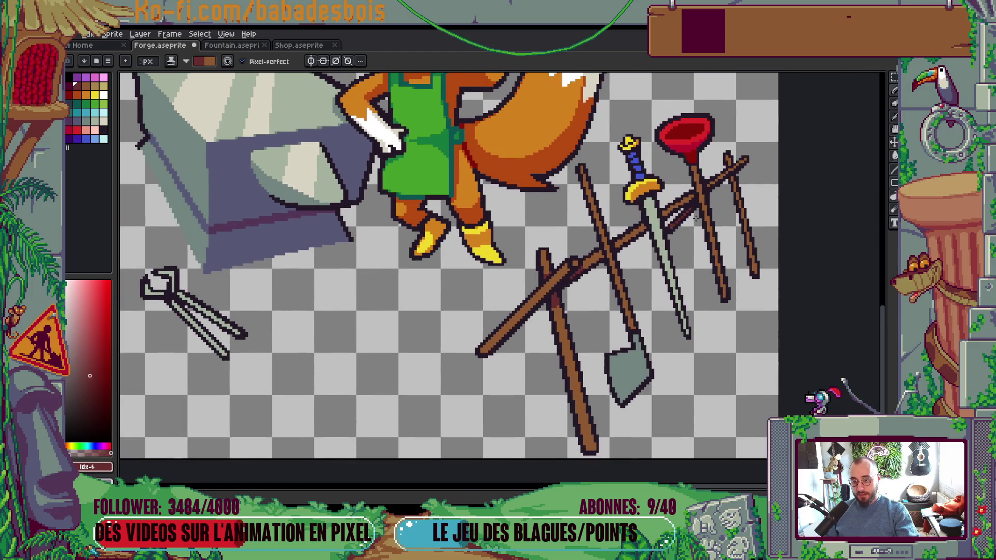
{"action": "scroll", "coordinate": [697, 219], "scroll_direction": "down", "scroll_amount": 4}
{"action": "scroll", "coordinate": [692, 250], "scroll_direction": "up", "scroll_amount": 2}
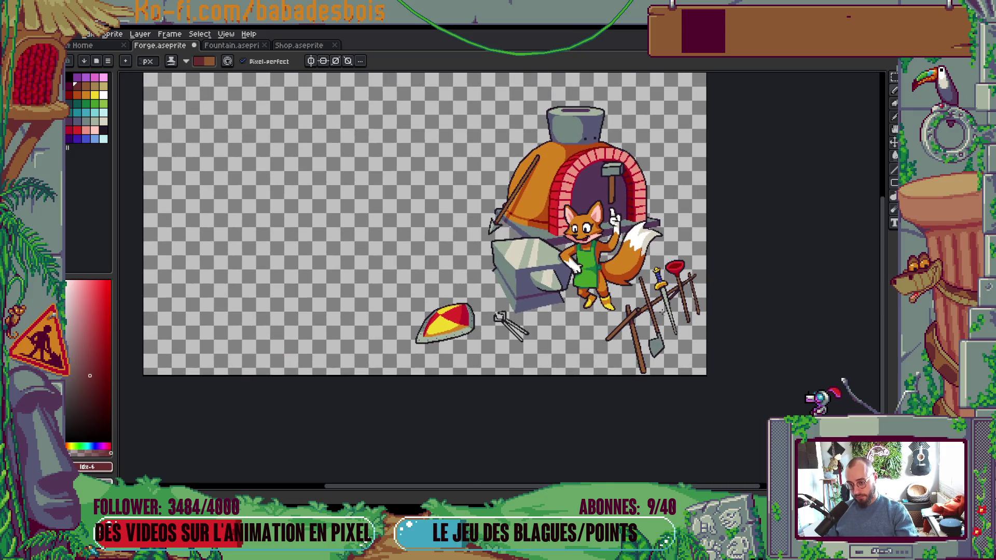
{"action": "scroll", "coordinate": [662, 310], "scroll_direction": "up", "scroll_amount": 3}
{"action": "scroll", "coordinate": [643, 317], "scroll_direction": "down", "scroll_amount": 2}
{"action": "scroll", "coordinate": [653, 321], "scroll_direction": "up", "scroll_amount": 1}
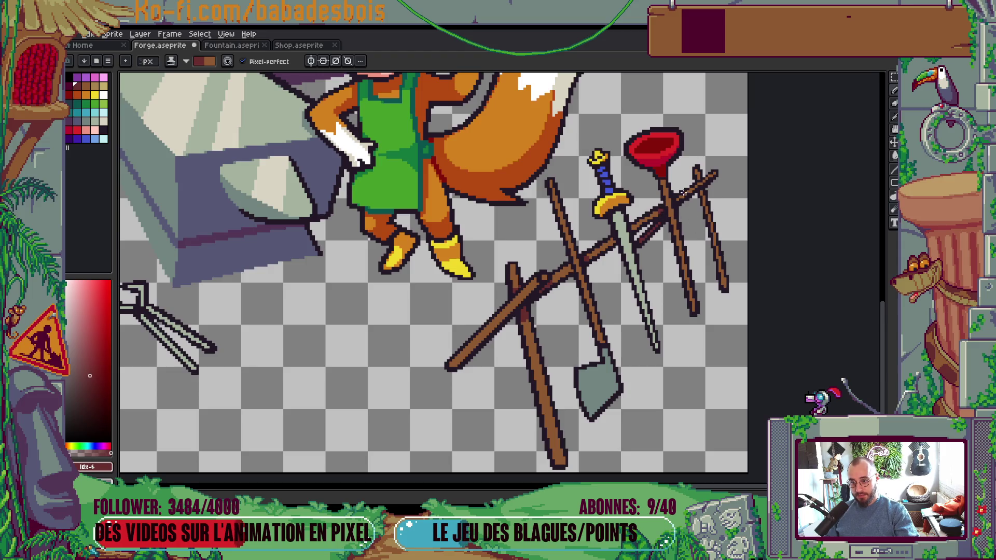
{"action": "scroll", "coordinate": [679, 202], "scroll_direction": "down", "scroll_amount": 4}
{"action": "scroll", "coordinate": [678, 197], "scroll_direction": "up", "scroll_amount": 5}
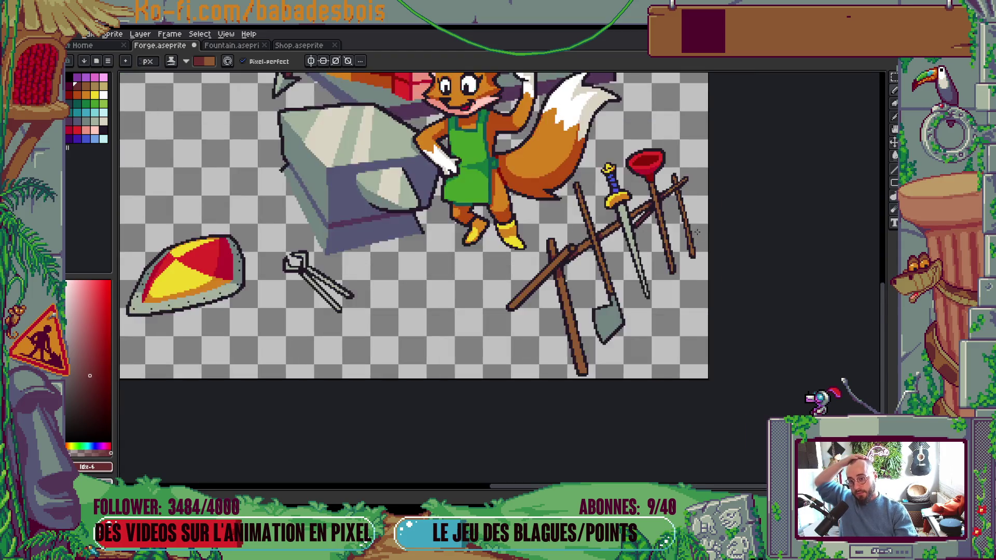
{"action": "scroll", "coordinate": [675, 184], "scroll_direction": "down", "scroll_amount": 4}
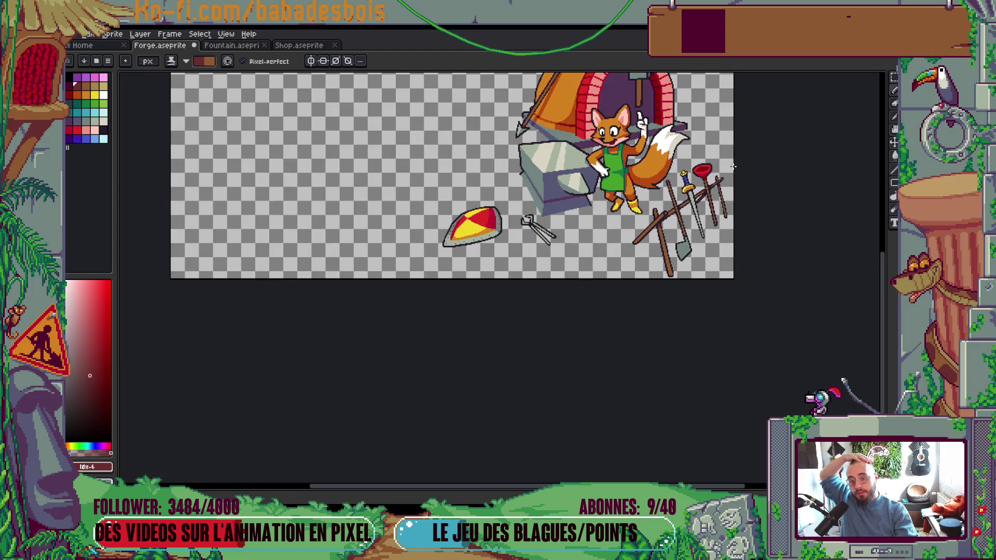
{"action": "scroll", "coordinate": [729, 323], "scroll_direction": "up", "scroll_amount": 3}
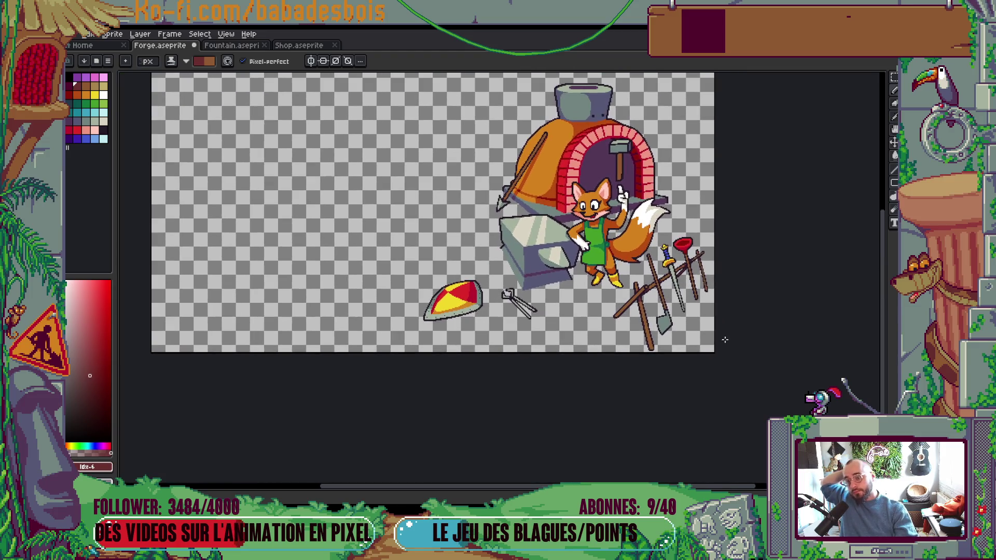
{"action": "left_click_drag", "start_coordinate": [730, 375], "coordinate": [656, 389]}
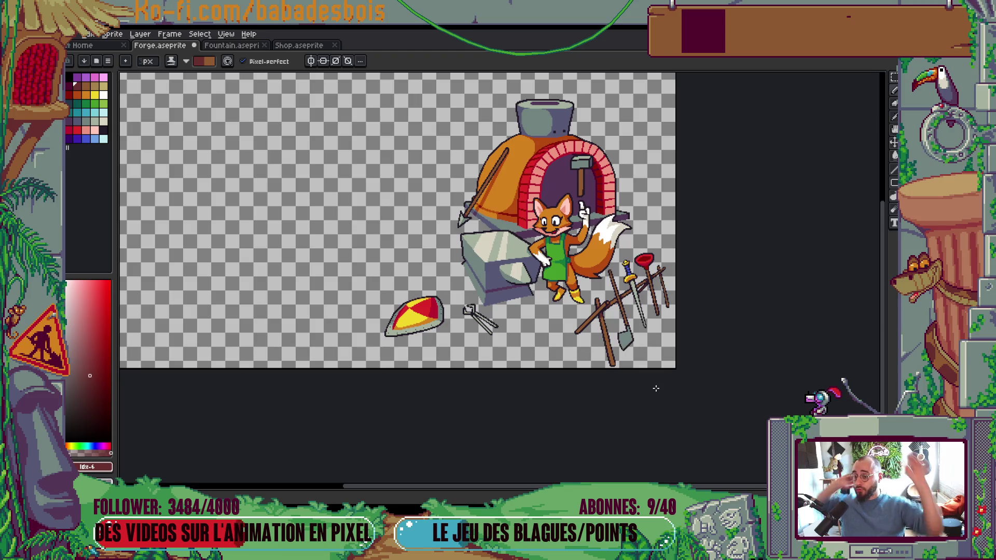
{"action": "key", "text": "v"}
{"action": "left_click_drag", "start_coordinate": [655, 387], "coordinate": [642, 419]}
{"action": "key", "text": "b"}
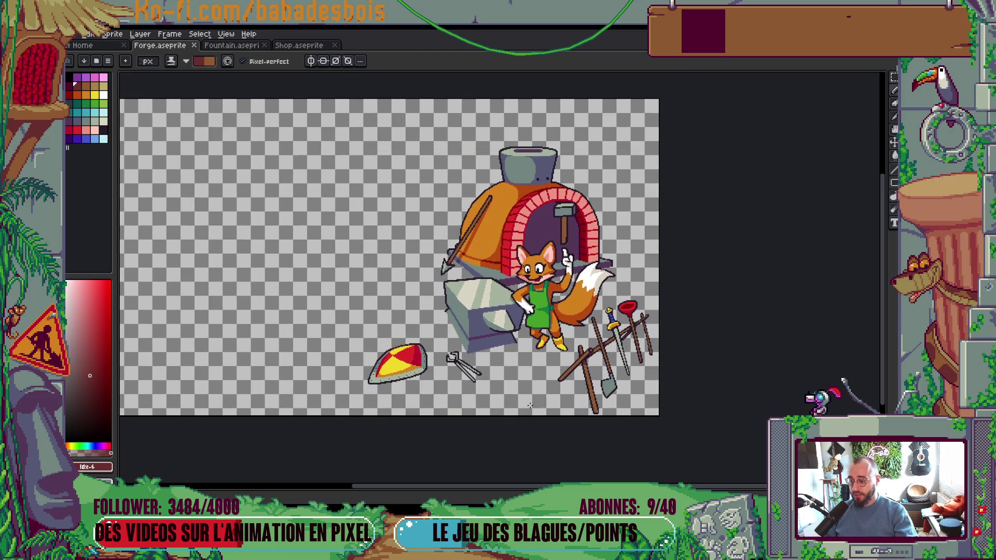
{"action": "scroll", "coordinate": [416, 356], "scroll_direction": "up", "scroll_amount": 5}
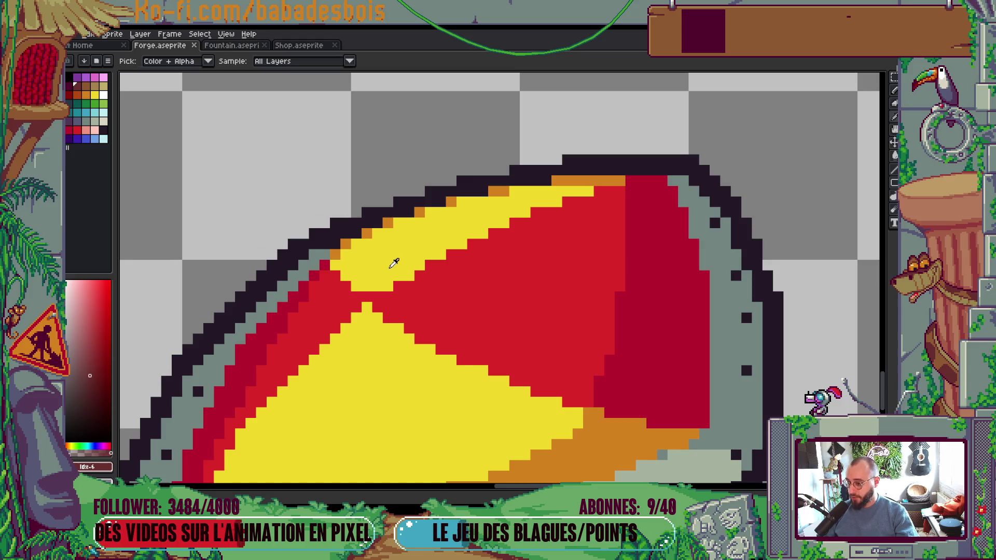
Step: Eyedrop the shield's yellow and bucket-fill a pixel at the stick crossing
{"action": "left_click", "coordinate": [375, 274], "text": "alt"}
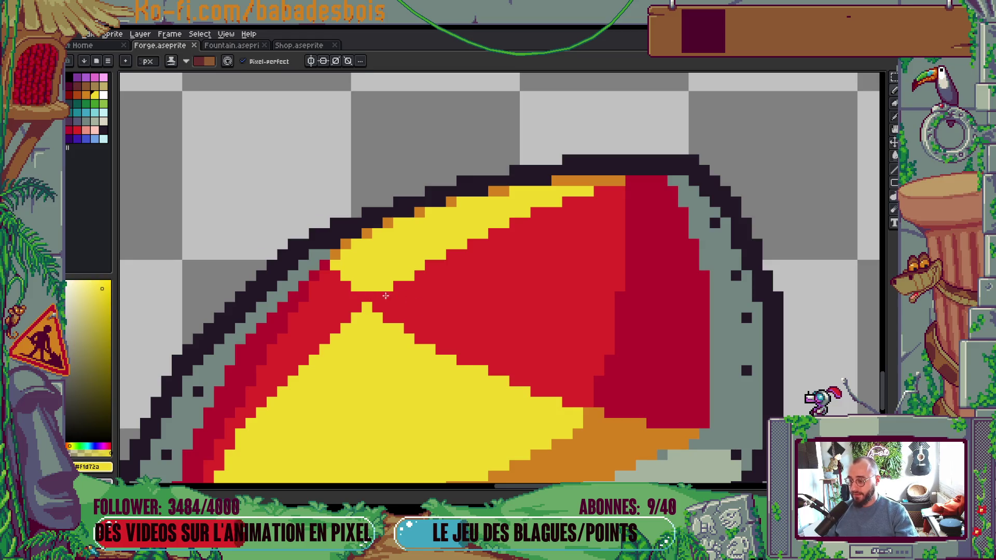
{"action": "scroll", "coordinate": [381, 294], "scroll_direction": "down", "scroll_amount": 6}
{"action": "scroll", "coordinate": [367, 314], "scroll_direction": "up", "scroll_amount": 3}
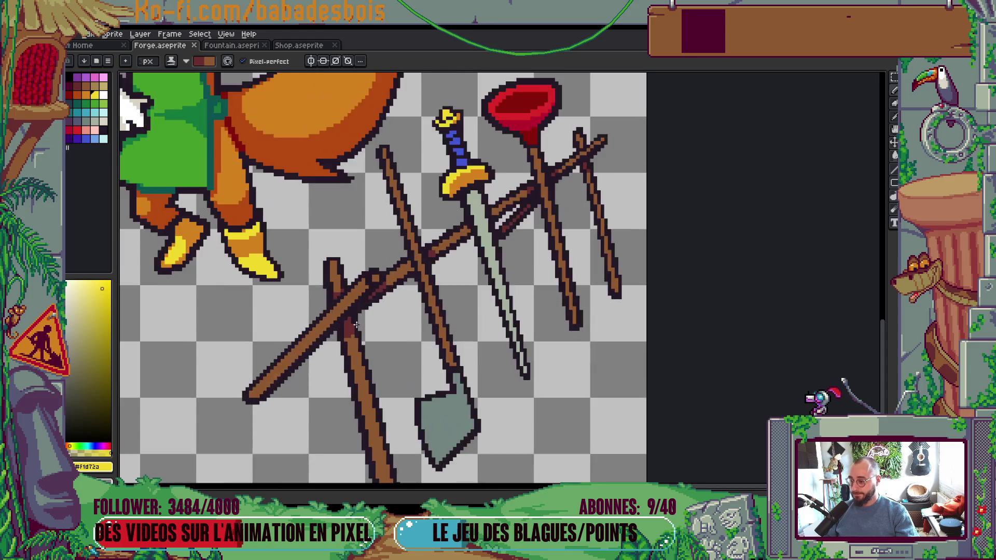
{"action": "scroll", "coordinate": [378, 290], "scroll_direction": "up", "scroll_amount": 1}
{"action": "key", "text": "g"}
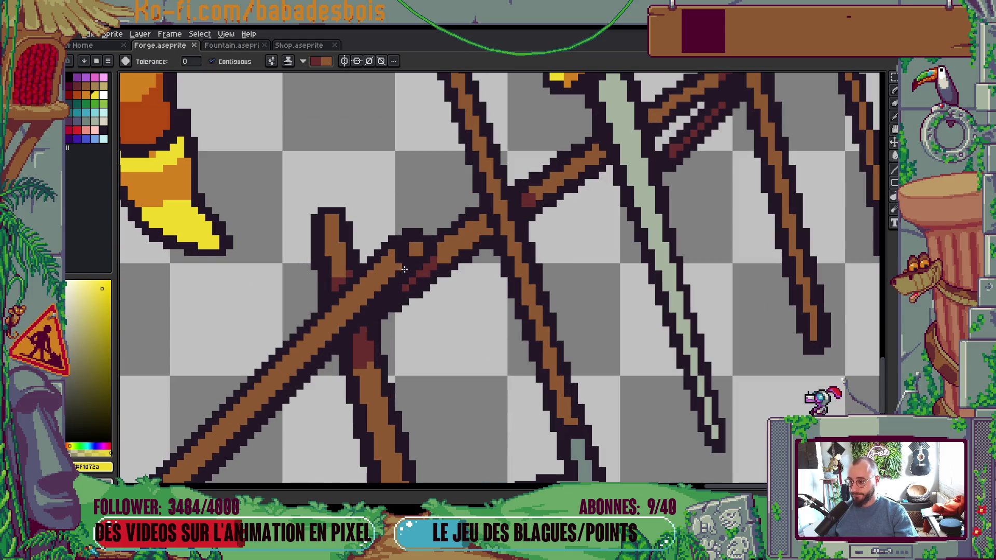
{"action": "left_click", "coordinate": [420, 250]}
{"action": "scroll", "coordinate": [420, 250], "scroll_direction": "down", "scroll_amount": 3}
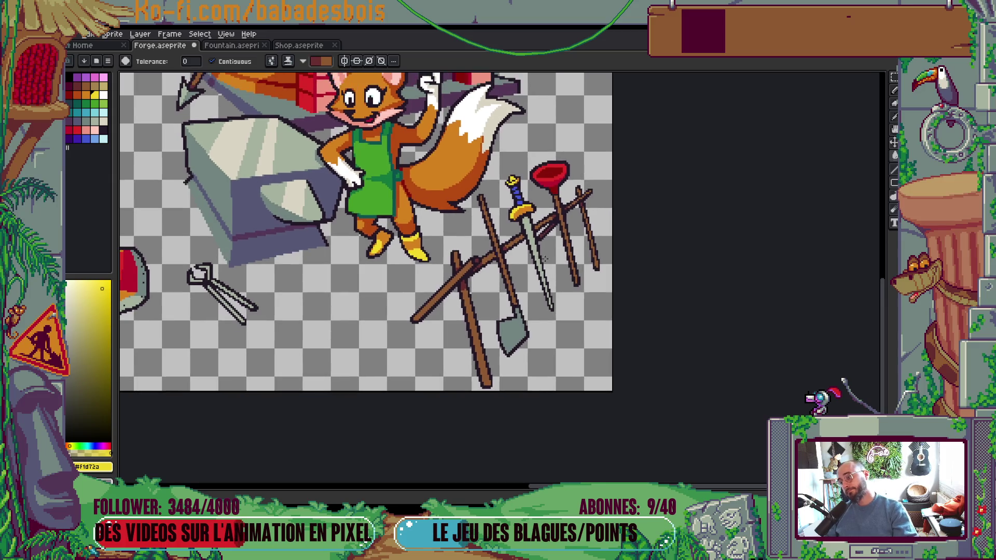
{"action": "scroll", "coordinate": [595, 193], "scroll_direction": "up", "scroll_amount": 3}
Step: Add a pixel at the stick's tip with the Pencil and save the forge file
{"action": "key", "text": "b"}
{"action": "left_click", "coordinate": [573, 181]}
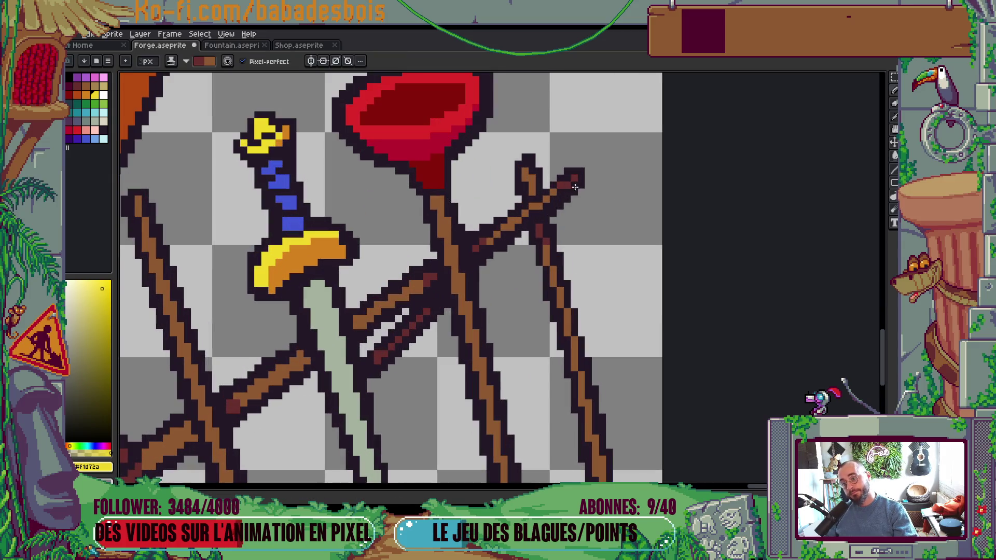
{"action": "scroll", "coordinate": [597, 234], "scroll_direction": "down", "scroll_amount": 5}
{"action": "scroll", "coordinate": [630, 281], "scroll_direction": "up", "scroll_amount": 1}
{"action": "key", "text": "ctrl+s"}
Step: Eyedrop the sword blade's grey-green and select the grey-green palette swatch
{"action": "scroll", "coordinate": [586, 309], "scroll_direction": "up", "scroll_amount": 5}
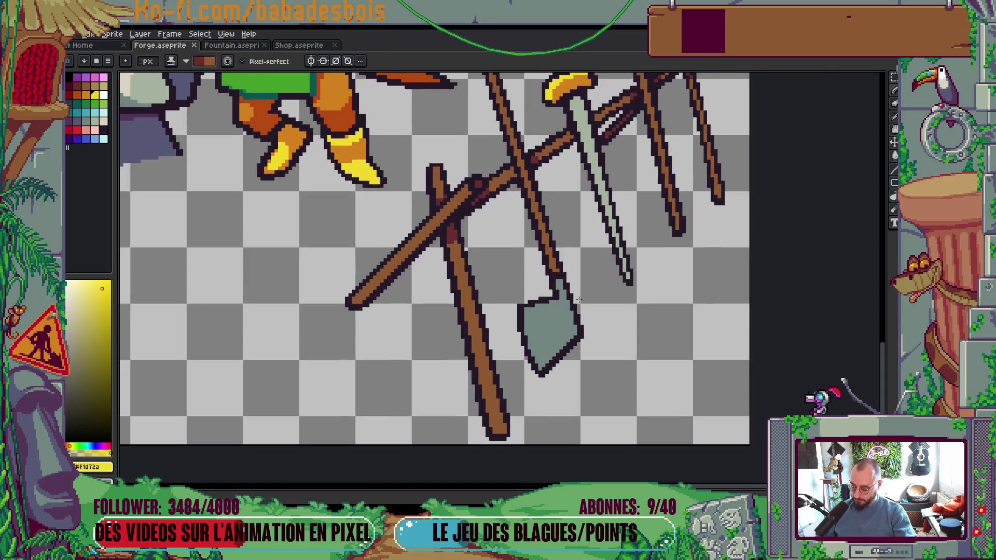
{"action": "key", "text": "i"}
{"action": "left_click", "coordinate": [618, 129]}
{"action": "key", "text": "b"}
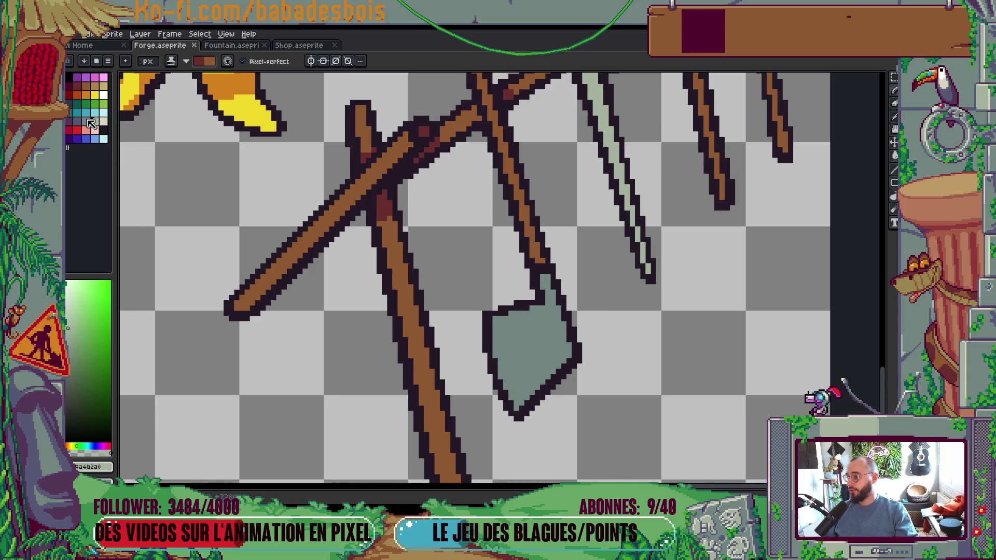
{"action": "left_click", "coordinate": [94, 126]}
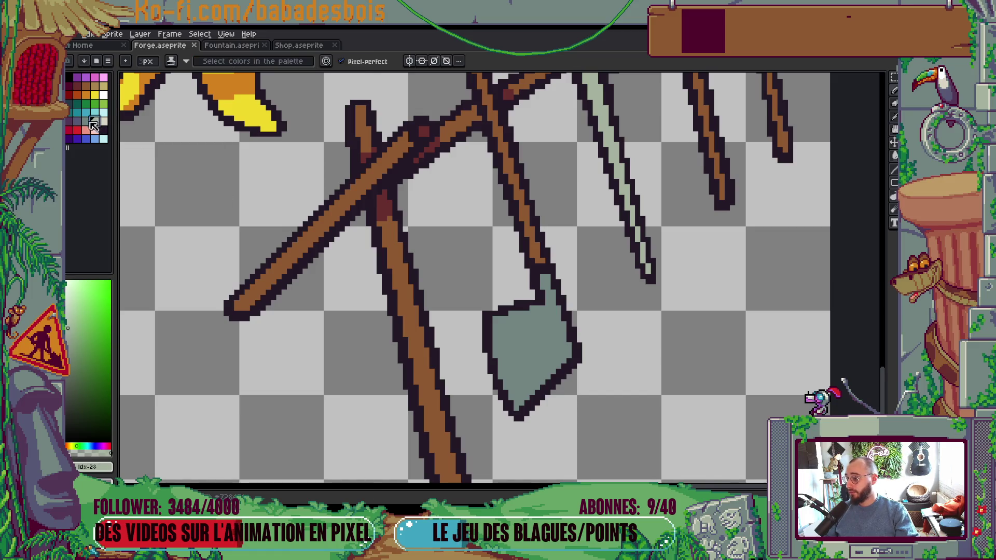
Step: Draw a pale grey-green highlight down the blade's left edge, then select brown from the palette
{"action": "scroll", "coordinate": [503, 338], "scroll_direction": "up", "scroll_amount": 1}
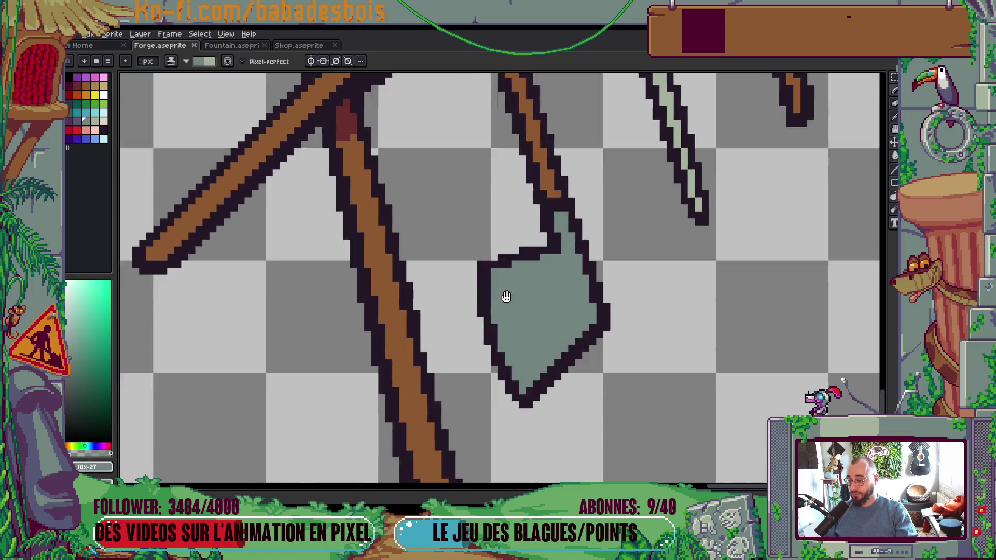
{"action": "scroll", "coordinate": [505, 296], "scroll_direction": "down", "scroll_amount": 2}
{"action": "mouse_move", "coordinate": [491, 210]}
{"action": "left_mouse_down"}
{"action": "mouse_move", "coordinate": [504, 307]}
{"action": "mouse_move", "coordinate": [524, 337]}
{"action": "left_mouse_up"}
{"action": "scroll", "coordinate": [556, 308], "scroll_direction": "down", "scroll_amount": 2}
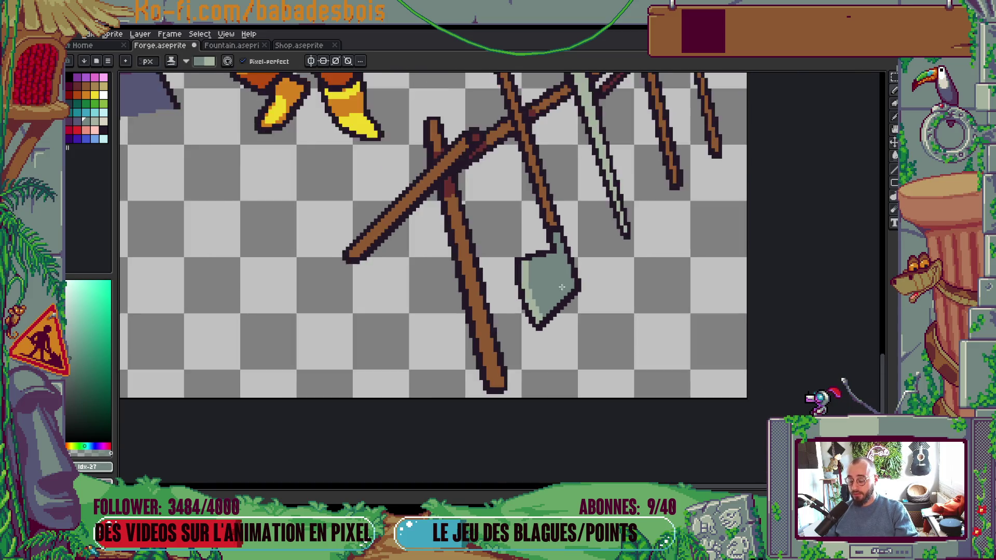
{"action": "scroll", "coordinate": [562, 287], "scroll_direction": "down", "scroll_amount": 4}
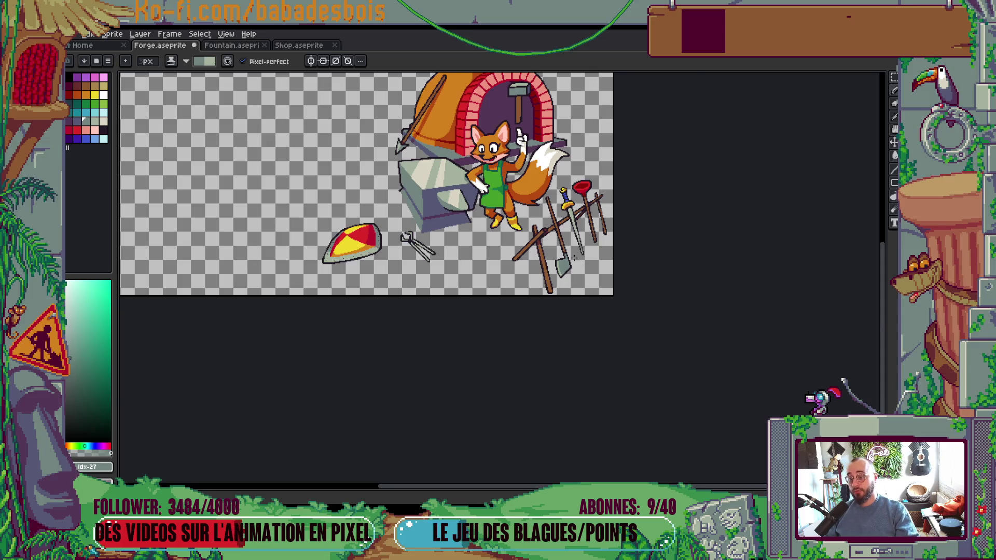
{"action": "scroll", "coordinate": [574, 257], "scroll_direction": "up", "scroll_amount": 4}
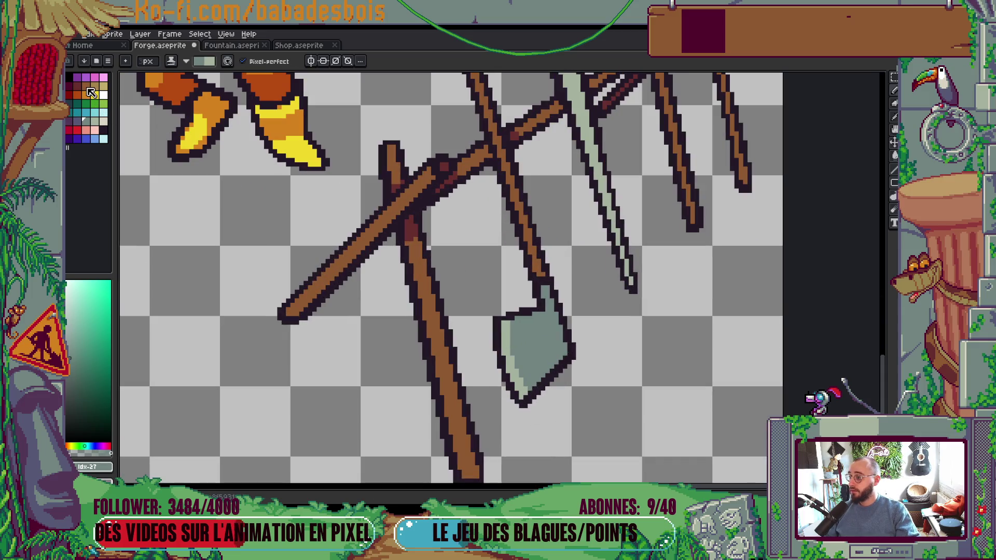
{"action": "left_click", "coordinate": [82, 86]}
Step: Paint brown pixels along the axe handle
{"action": "left_click_drag", "start_coordinate": [537, 278], "coordinate": [552, 275]}
{"action": "scroll", "coordinate": [534, 274], "scroll_direction": "down", "scroll_amount": 5}
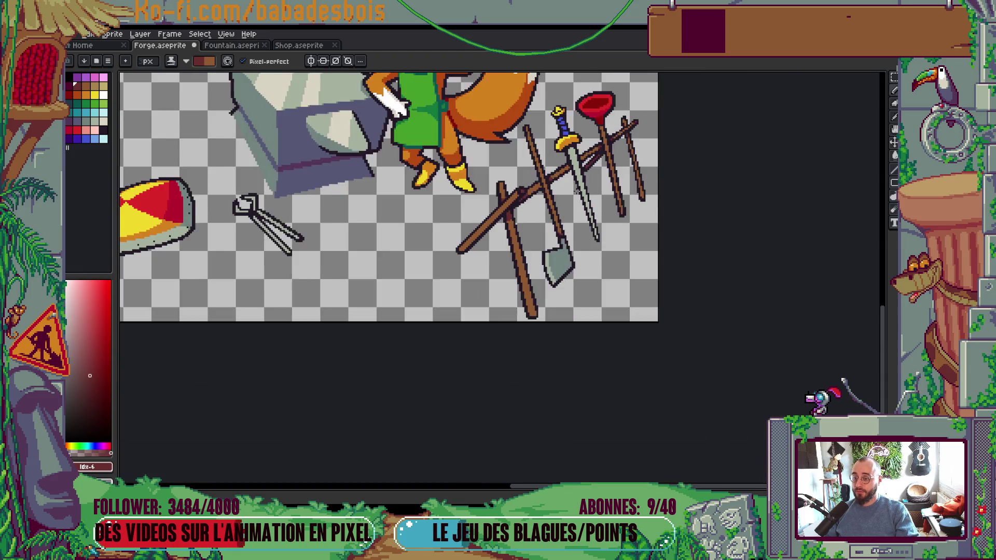
{"action": "scroll", "coordinate": [573, 185], "scroll_direction": "up", "scroll_amount": 5}
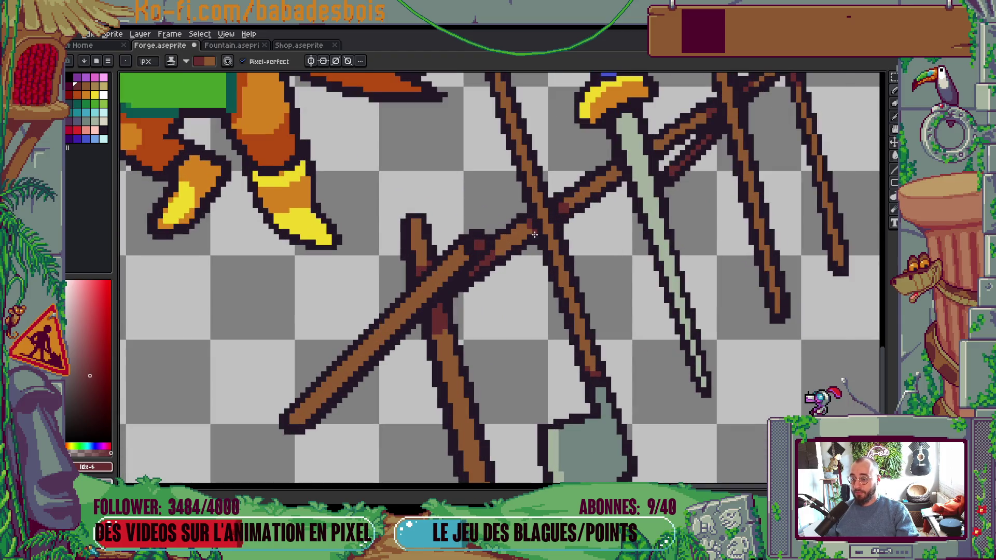
{"action": "scroll", "coordinate": [530, 232], "scroll_direction": "down", "scroll_amount": 4}
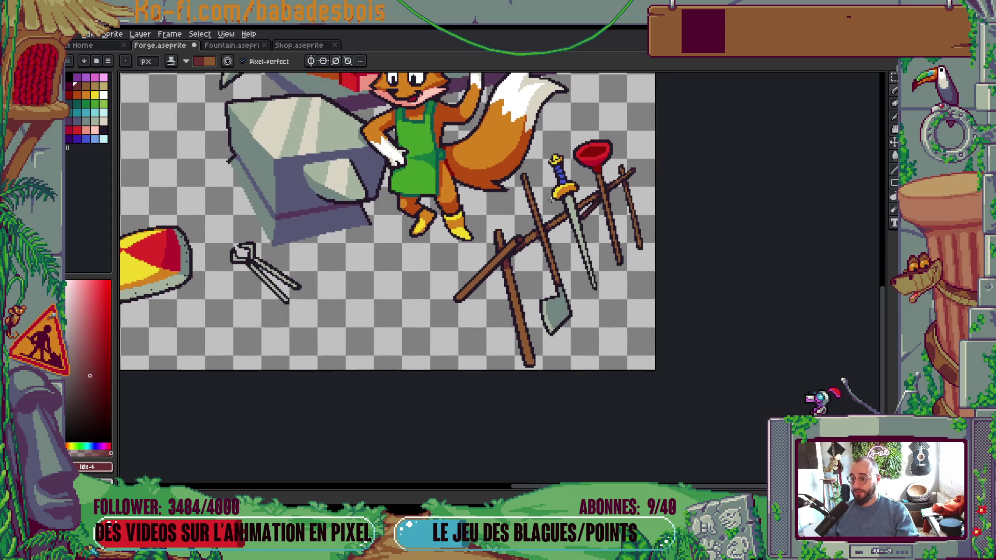
{"action": "scroll", "coordinate": [576, 205], "scroll_direction": "up", "scroll_amount": 4}
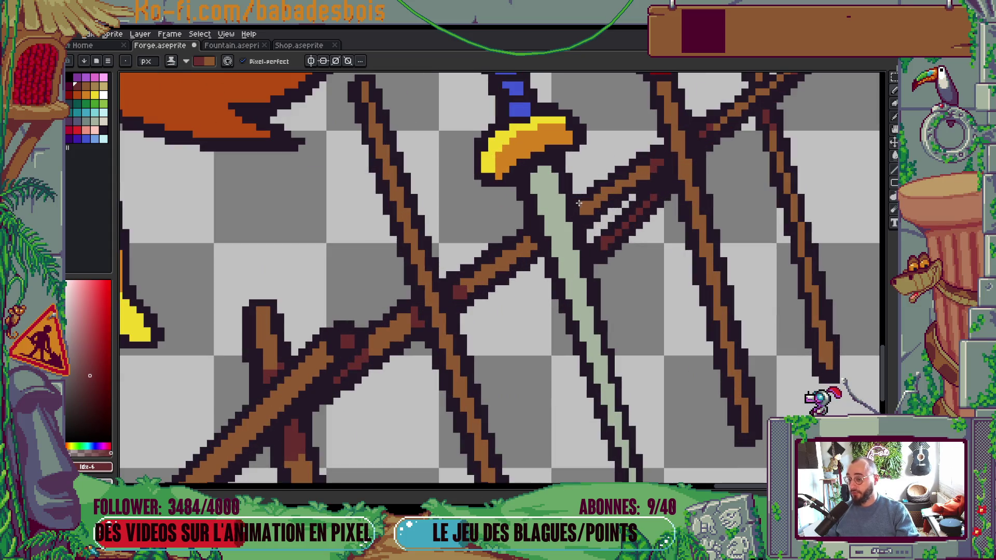
Step: Add a dark red pixel at the tip of a wooden stick
{"action": "left_click", "coordinate": [527, 240]}
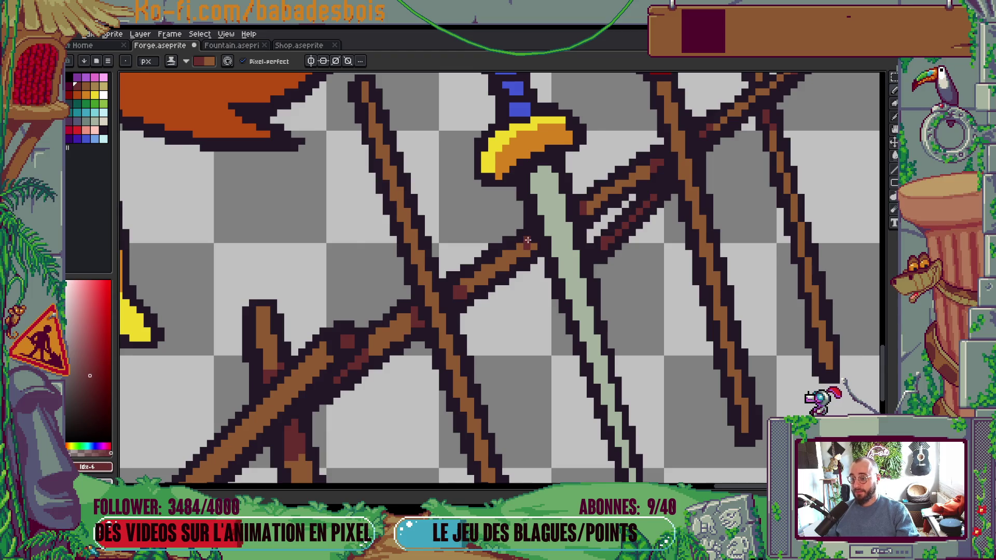
{"action": "scroll", "coordinate": [522, 245], "scroll_direction": "down", "scroll_amount": 5}
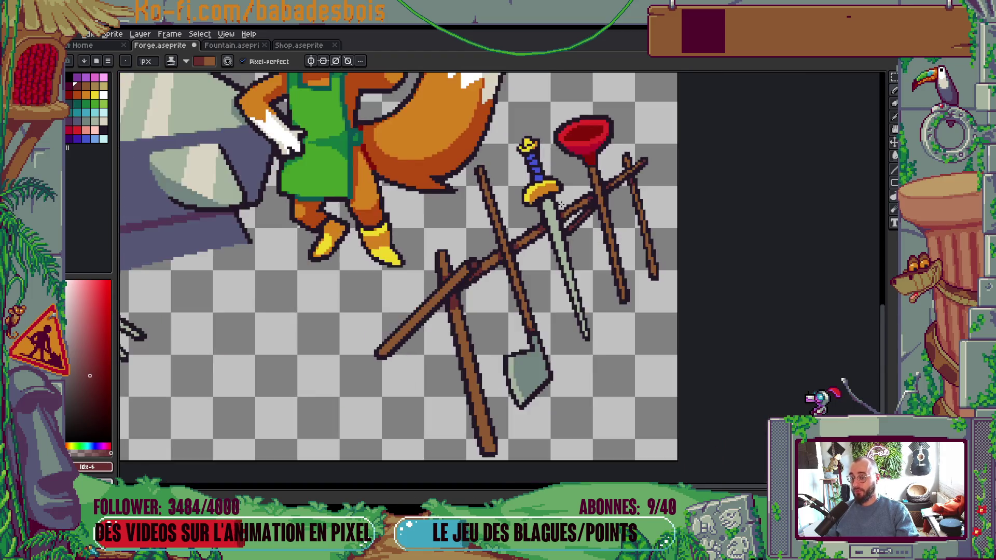
{"action": "key", "text": "ctrl"}
{"action": "scroll", "coordinate": [589, 239], "scroll_direction": "up", "scroll_amount": 4}
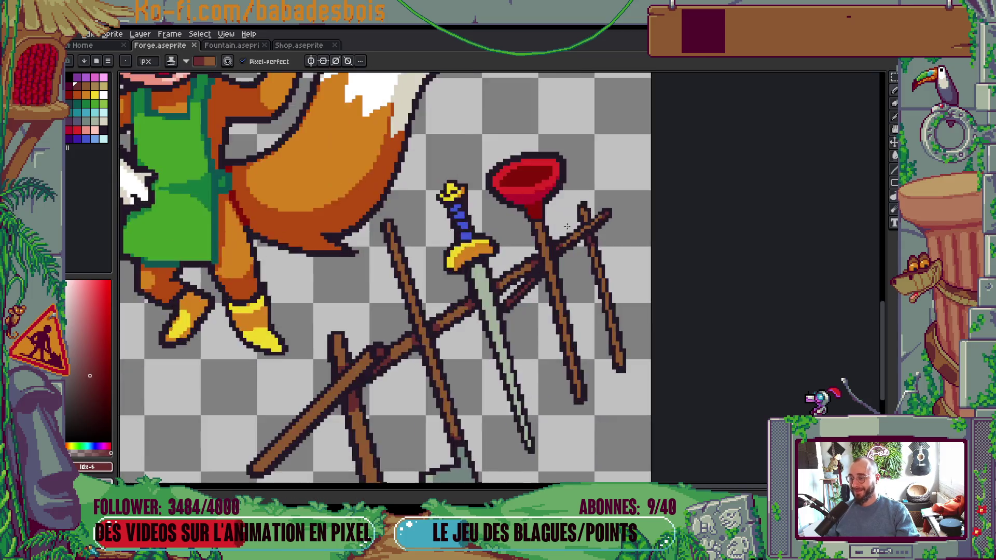
{"action": "scroll", "coordinate": [537, 210], "scroll_direction": "up", "scroll_amount": 2}
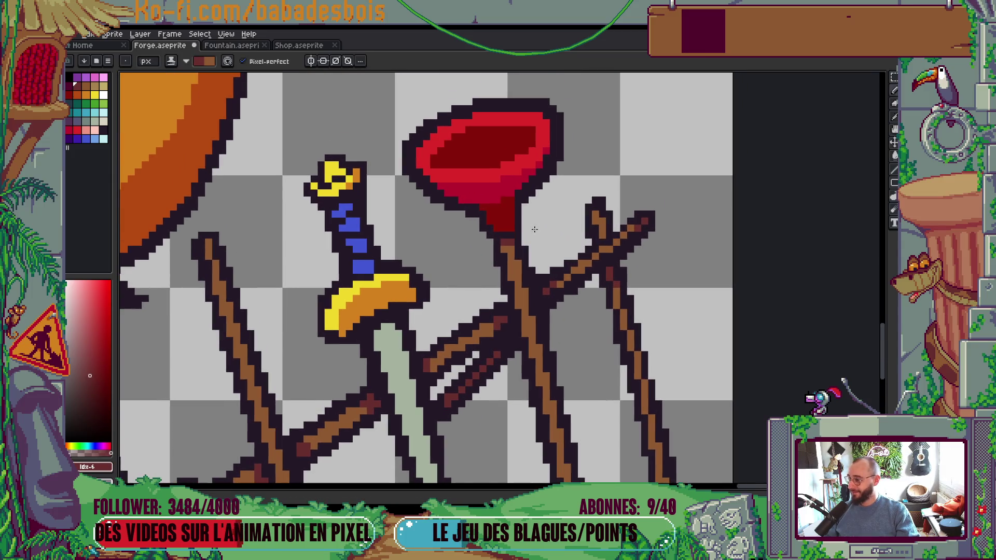
Step: Eyedrop the dark outline colour and paint it over the red stick-tip pixels
{"action": "left_click", "coordinate": [501, 236], "text": "alt"}
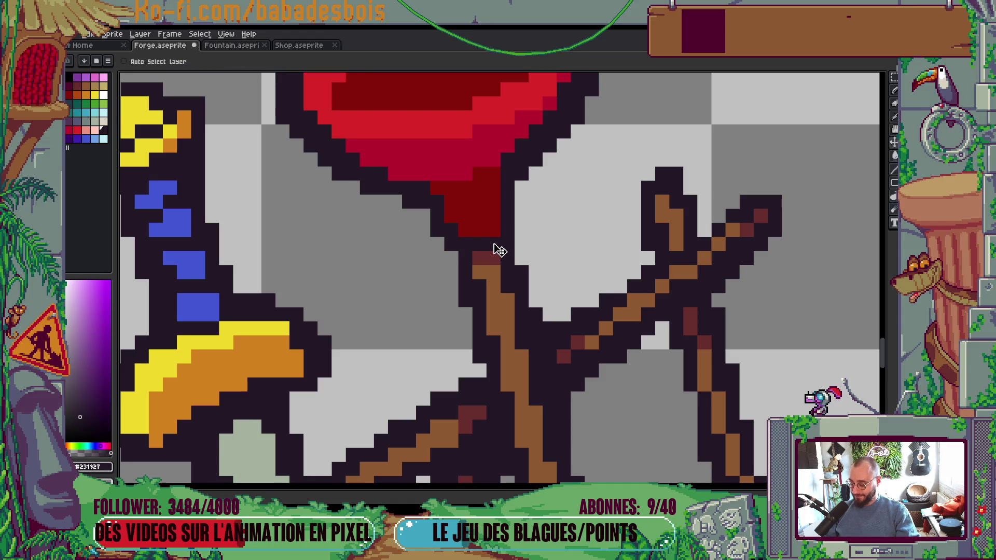
{"action": "key", "text": "ctrl"}
{"action": "left_click", "coordinate": [171, 61]}
{"action": "left_click", "coordinate": [187, 76]}
{"action": "left_click_drag", "start_coordinate": [468, 240], "coordinate": [480, 233]}
{"action": "scroll", "coordinate": [510, 195], "scroll_direction": "down", "scroll_amount": 1}
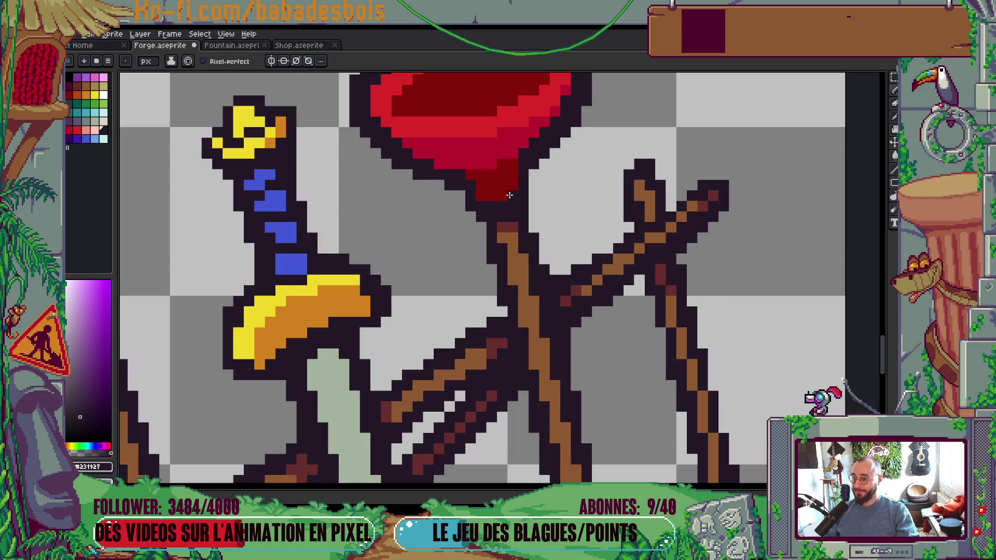
{"action": "scroll", "coordinate": [510, 195], "scroll_direction": "down", "scroll_amount": 5}
{"action": "scroll", "coordinate": [545, 167], "scroll_direction": "up", "scroll_amount": 2}
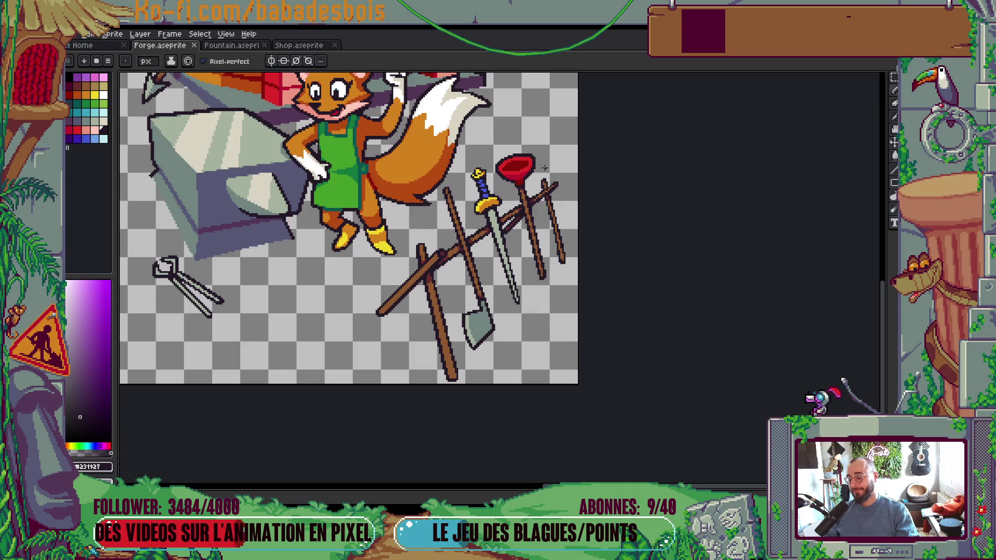
{"action": "scroll", "coordinate": [544, 167], "scroll_direction": "down", "scroll_amount": 1}
{"action": "scroll", "coordinate": [567, 196], "scroll_direction": "up", "scroll_amount": 1}
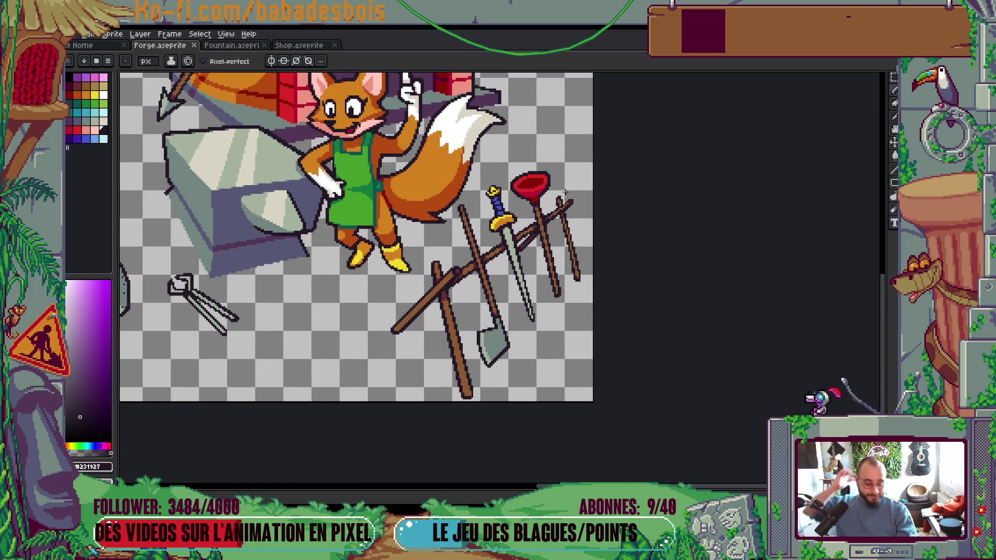
{"action": "scroll", "coordinate": [533, 325], "scroll_direction": "down", "scroll_amount": 3}
{"action": "scroll", "coordinate": [565, 292], "scroll_direction": "up", "scroll_amount": 1}
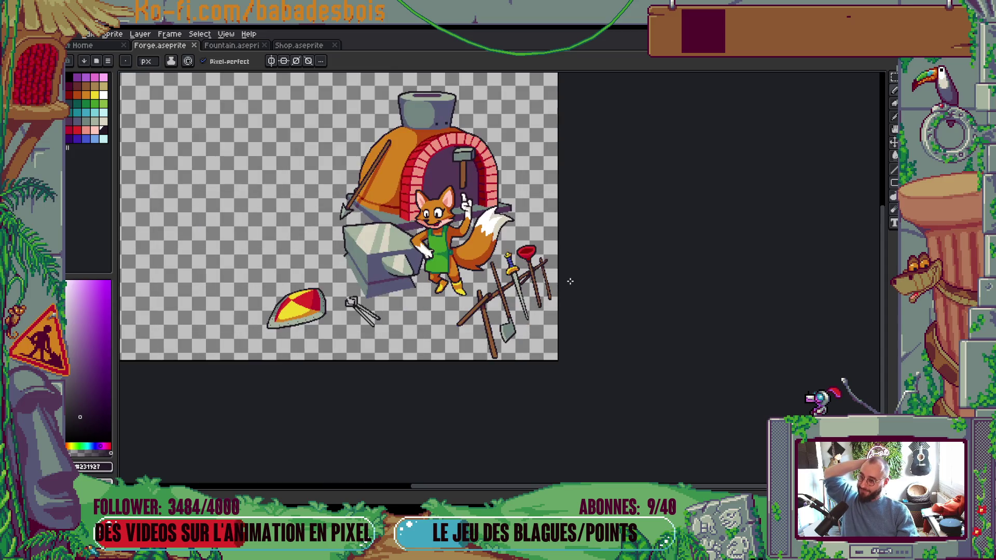
{"action": "scroll", "coordinate": [566, 277], "scroll_direction": "up", "scroll_amount": 4}
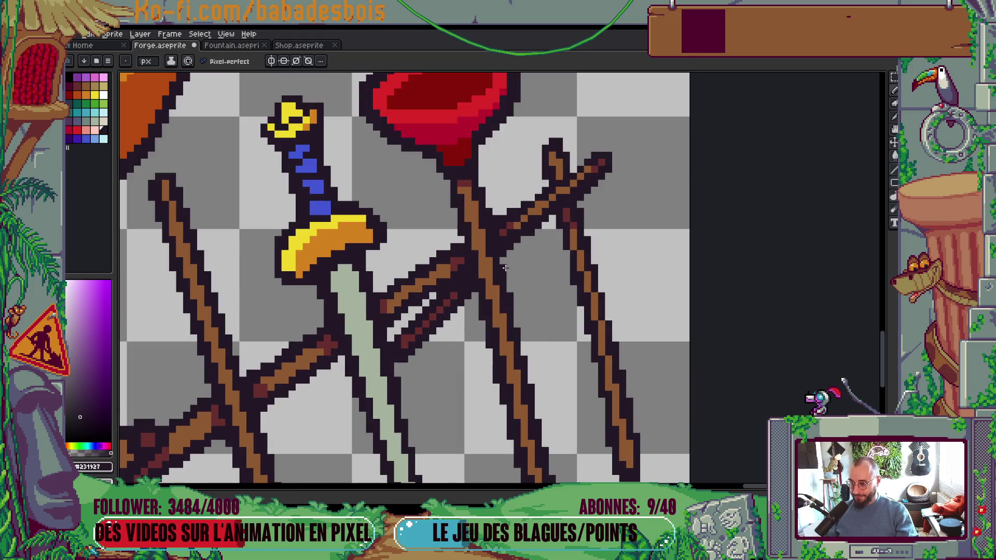
{"action": "scroll", "coordinate": [527, 266], "scroll_direction": "down", "scroll_amount": 2}
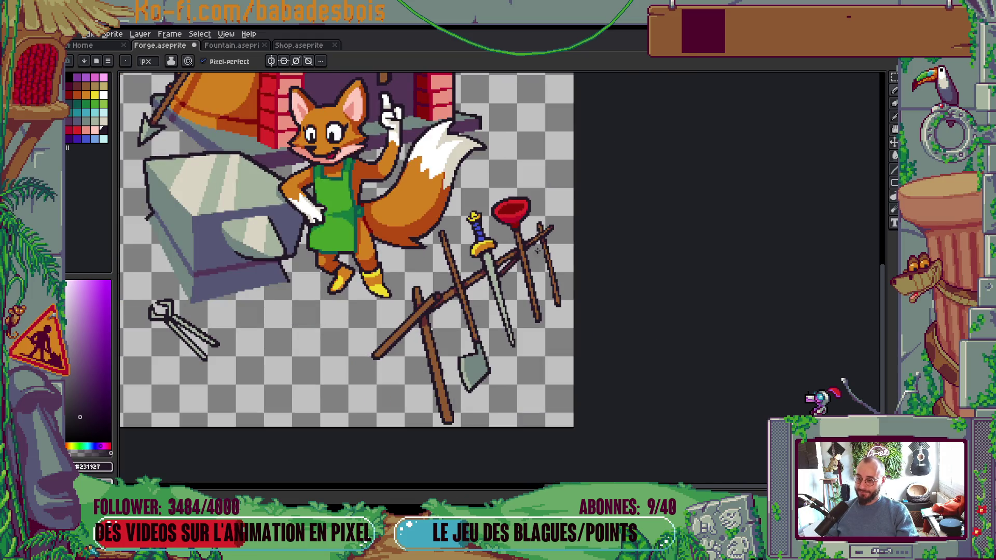
{"action": "scroll", "coordinate": [569, 280], "scroll_direction": "down", "scroll_amount": 1}
{"action": "scroll", "coordinate": [569, 280], "scroll_direction": "up", "scroll_amount": 1}
{"action": "scroll", "coordinate": [490, 365], "scroll_direction": "up", "scroll_amount": 5}
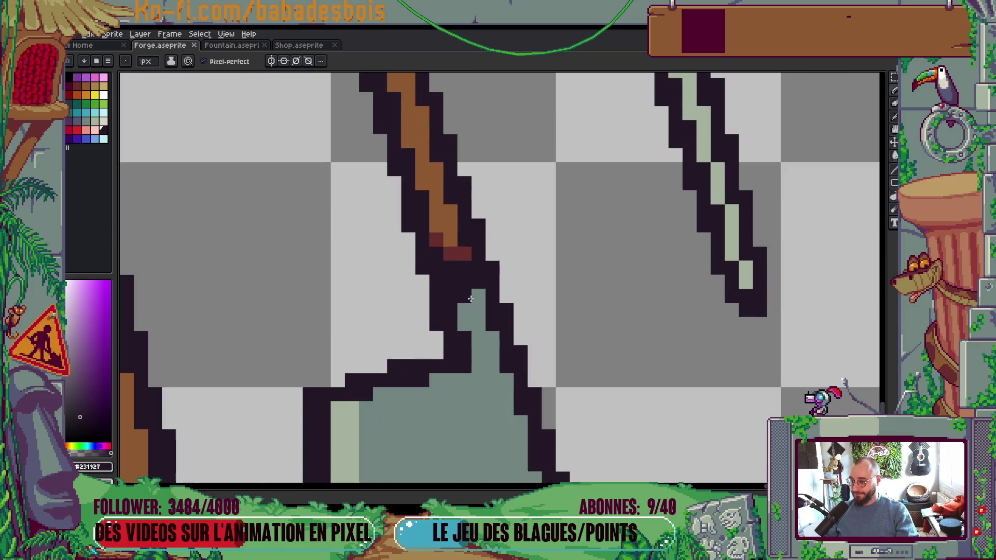
Step: Add a dark red pixel near the handle end and recolour the stick-top pixel with sampled brown
{"action": "left_click", "coordinate": [465, 291]}
{"action": "key", "text": "i"}
{"action": "scroll", "coordinate": [467, 314], "scroll_direction": "down", "scroll_amount": 4}
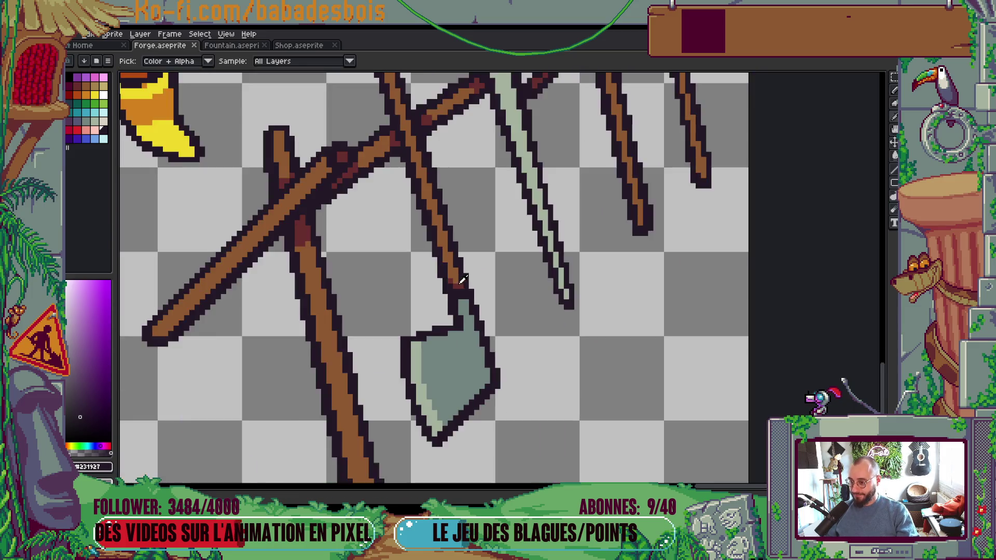
{"action": "scroll", "coordinate": [415, 130], "scroll_direction": "up", "scroll_amount": 3}
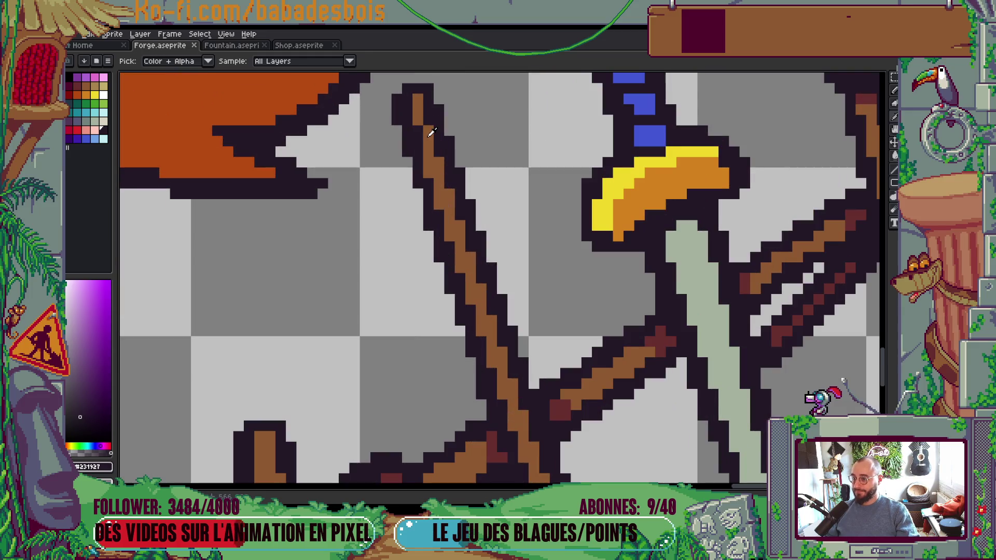
{"action": "left_click", "coordinate": [429, 131]}
{"action": "key", "text": "b"}
{"action": "left_click", "coordinate": [425, 124]}
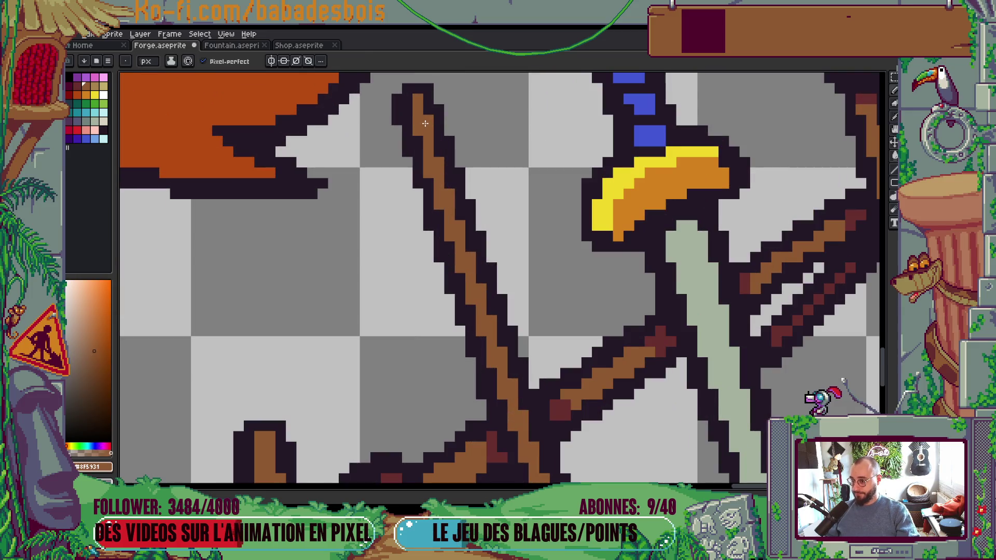
{"action": "scroll", "coordinate": [425, 124], "scroll_direction": "down", "scroll_amount": 5}
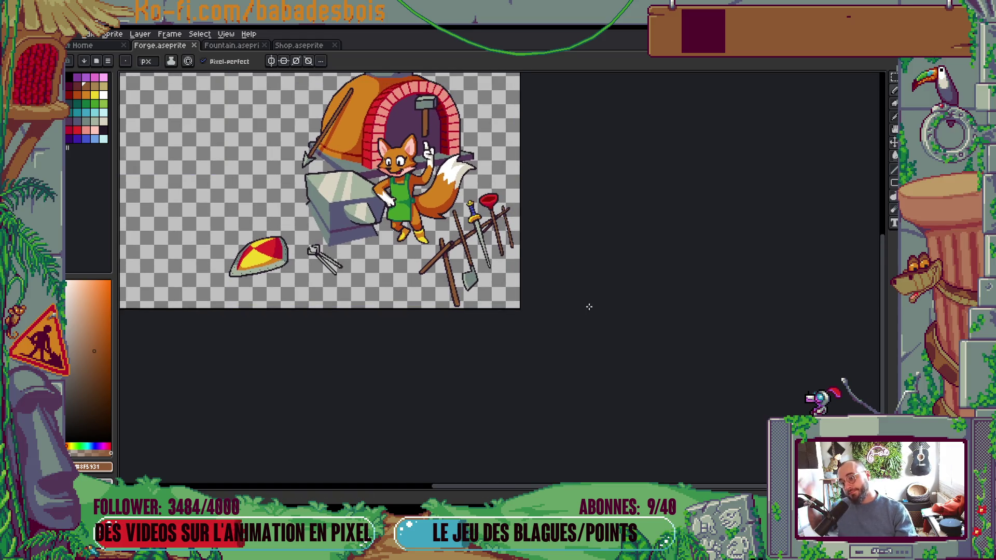
{"action": "scroll", "coordinate": [469, 314], "scroll_direction": "up", "scroll_amount": 3}
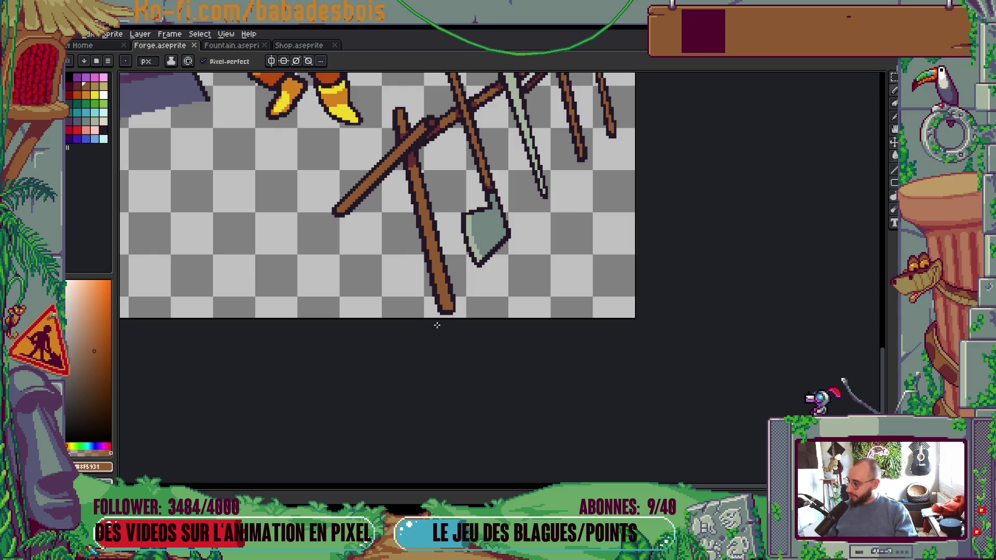
Step: Reshape the axe handle's bottom end and erase stray pixels around it
{"action": "scroll", "coordinate": [430, 320], "scroll_direction": "up", "scroll_amount": 2}
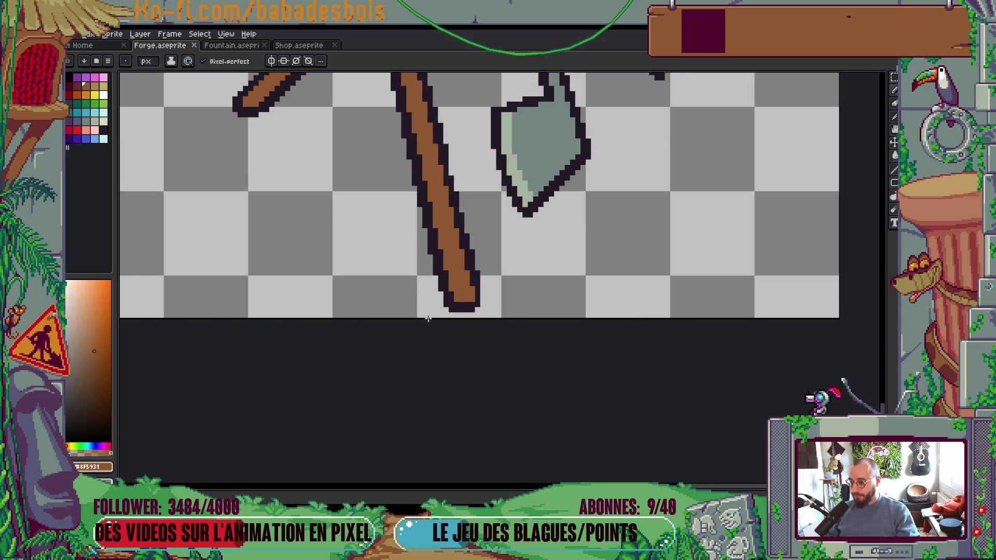
{"action": "scroll", "coordinate": [467, 310], "scroll_direction": "up", "scroll_amount": 2}
{"action": "left_click", "coordinate": [446, 298]}
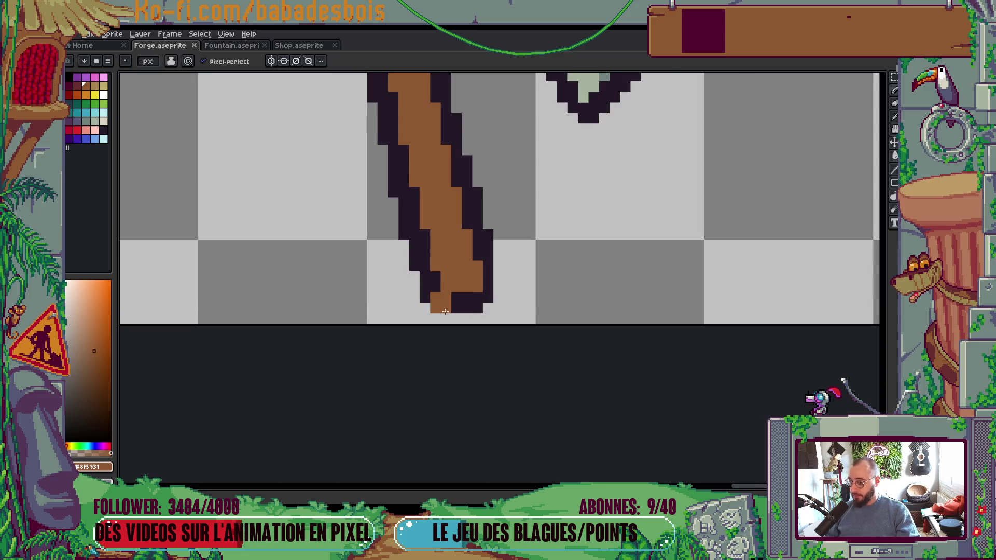
{"action": "left_click", "coordinate": [473, 302]}
{"action": "left_click", "coordinate": [420, 301]}
{"action": "left_click", "coordinate": [493, 292]}
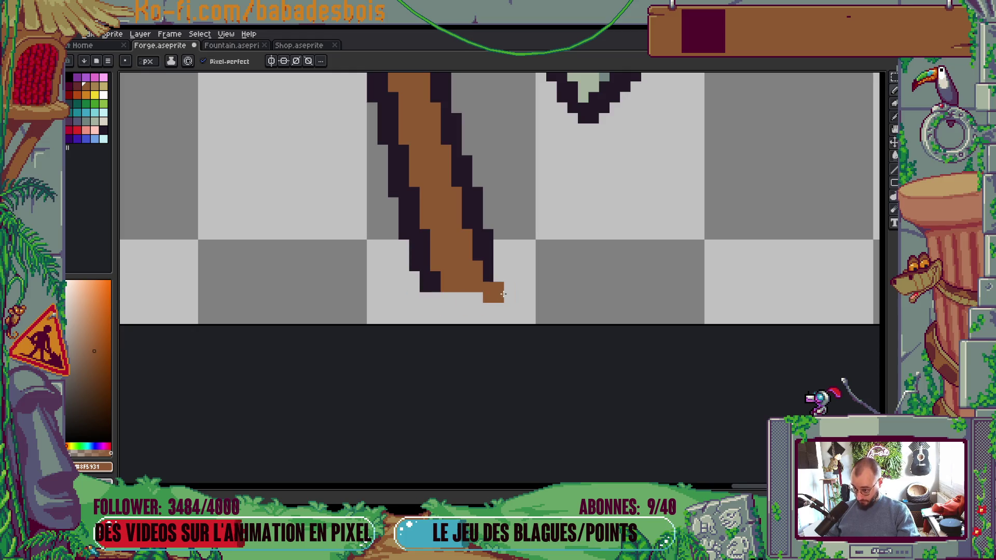
{"action": "scroll", "coordinate": [558, 258], "scroll_direction": "down", "scroll_amount": 5}
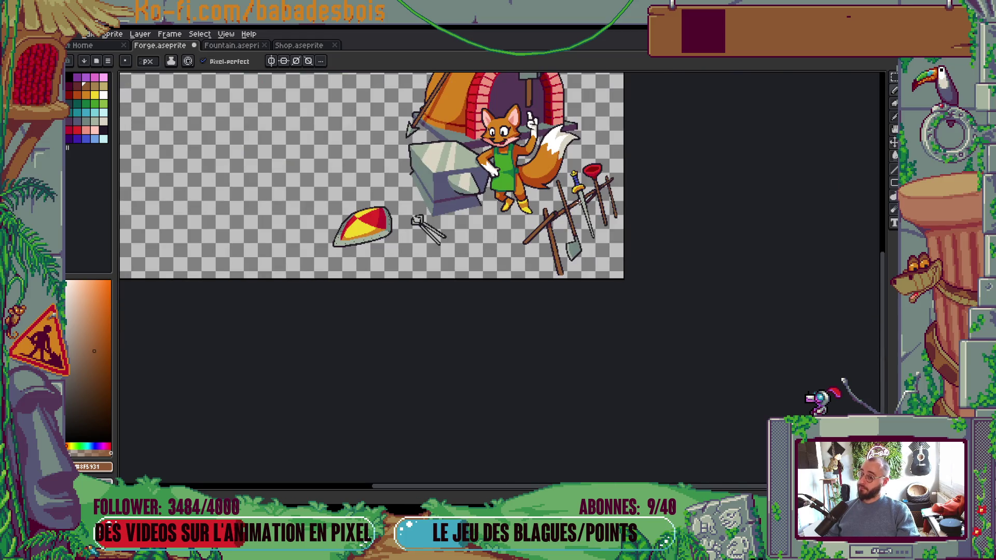
{"action": "scroll", "coordinate": [551, 244], "scroll_direction": "up", "scroll_amount": 5}
Step: Add a brown pixel at the end of the stick
{"action": "left_click", "coordinate": [427, 239]}
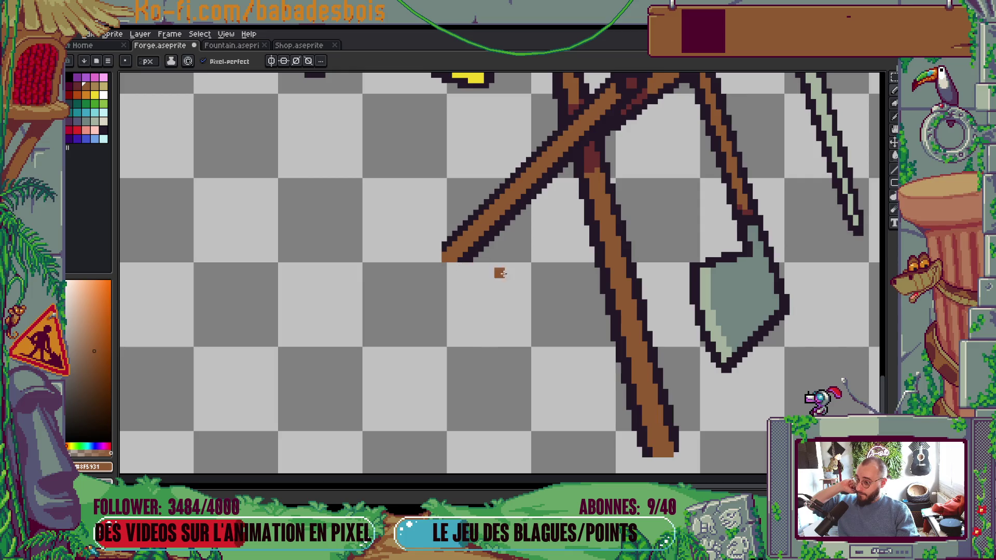
{"action": "scroll", "coordinate": [550, 278], "scroll_direction": "up", "scroll_amount": 3}
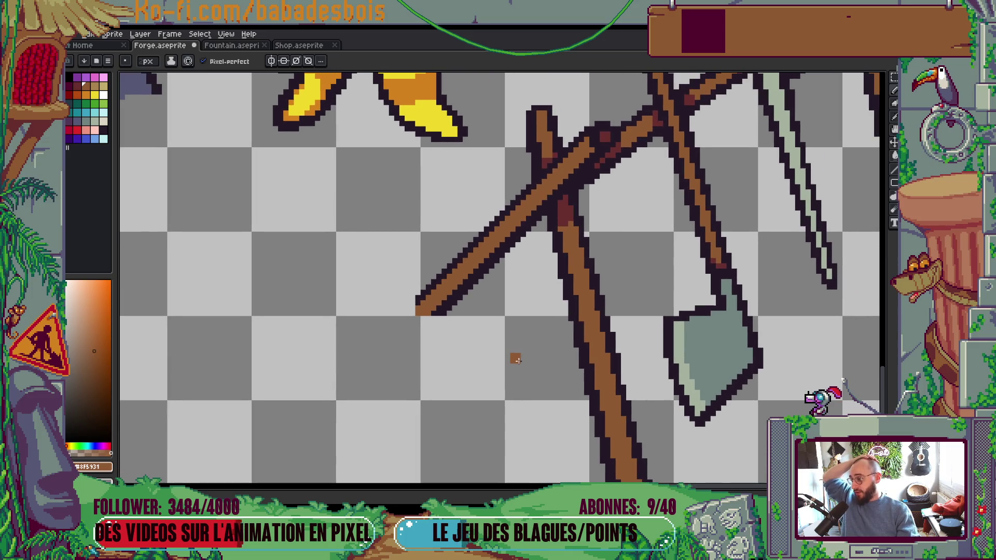
{"action": "scroll", "coordinate": [519, 353], "scroll_direction": "down", "scroll_amount": 2}
{"action": "scroll", "coordinate": [576, 351], "scroll_direction": "up", "scroll_amount": 3}
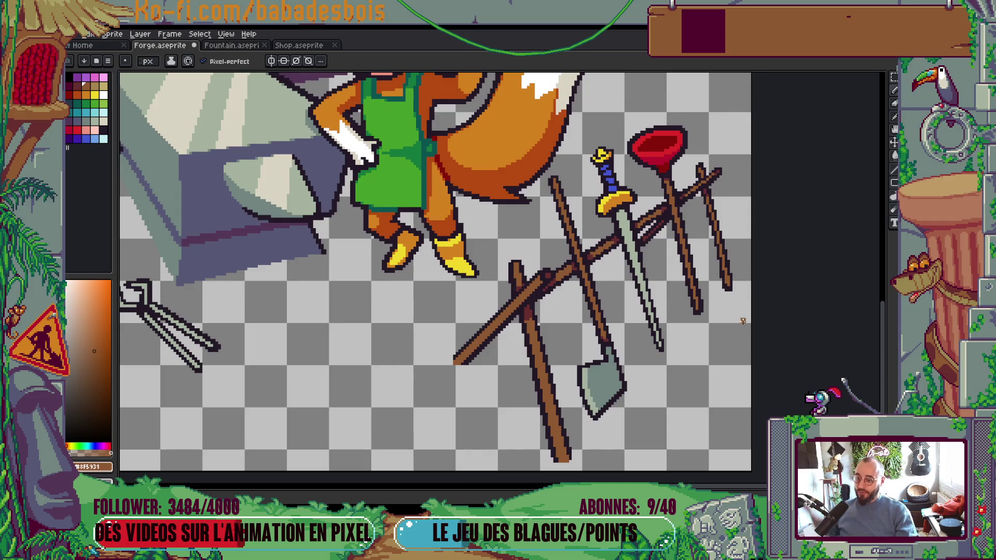
{"action": "scroll", "coordinate": [752, 301], "scroll_direction": "down", "scroll_amount": 3}
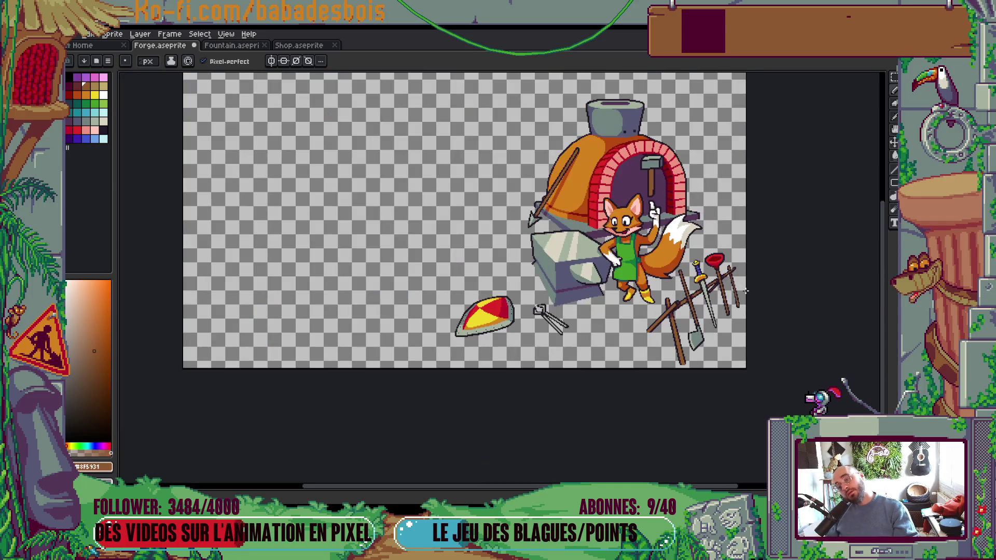
{"action": "scroll", "coordinate": [747, 297], "scroll_direction": "up", "scroll_amount": 5}
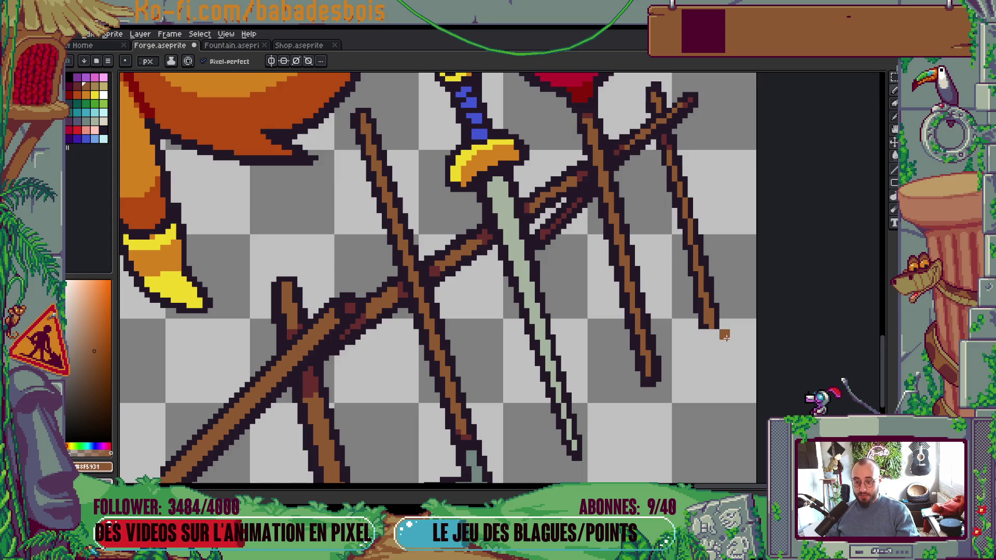
{"action": "scroll", "coordinate": [721, 328], "scroll_direction": "up", "scroll_amount": 1}
{"action": "scroll", "coordinate": [720, 328], "scroll_direction": "down", "scroll_amount": 1}
{"action": "scroll", "coordinate": [694, 319], "scroll_direction": "down", "scroll_amount": 6}
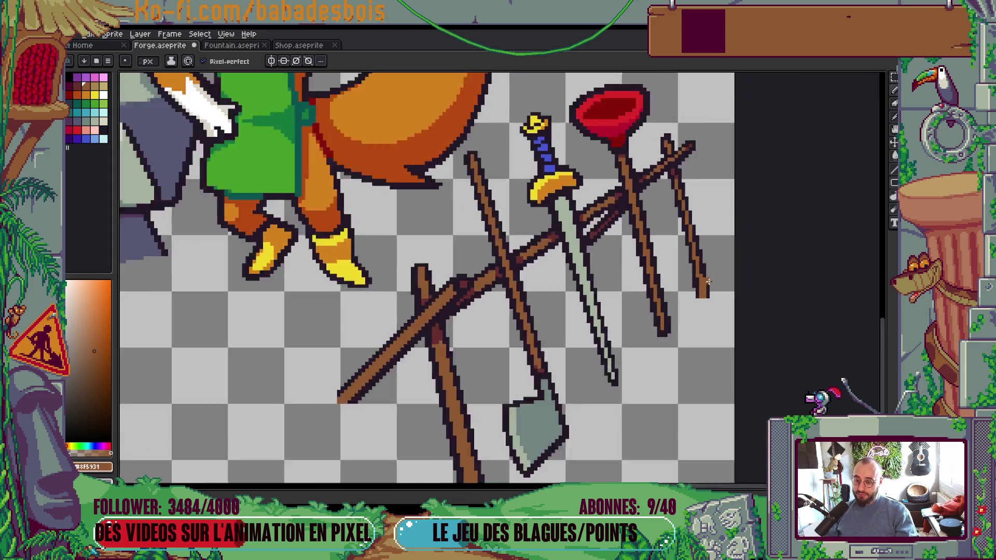
{"action": "scroll", "coordinate": [675, 244], "scroll_direction": "up", "scroll_amount": 5}
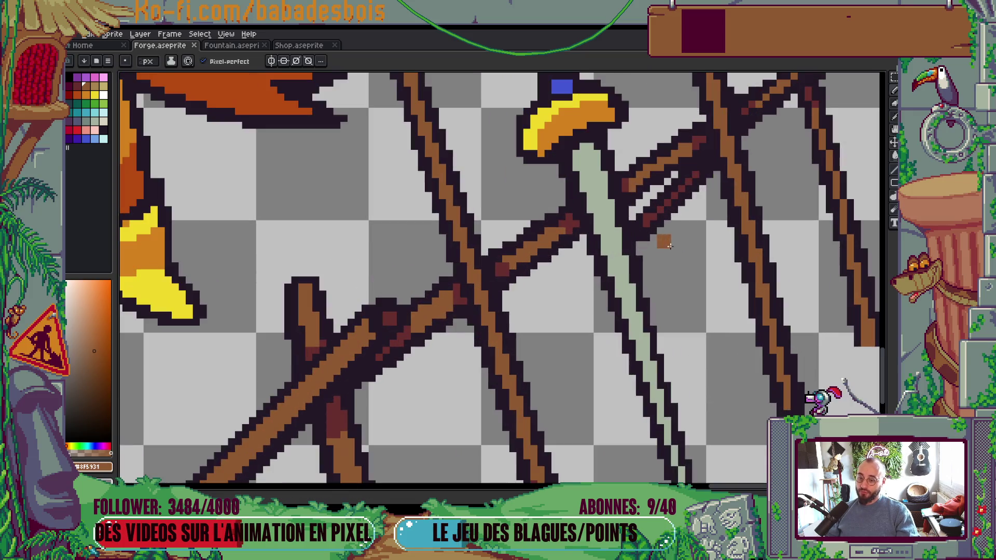
Step: Redraw the rack bar's lower tip and add a dark outline pixel picked from the drawing
{"action": "left_click", "coordinate": [646, 236]}
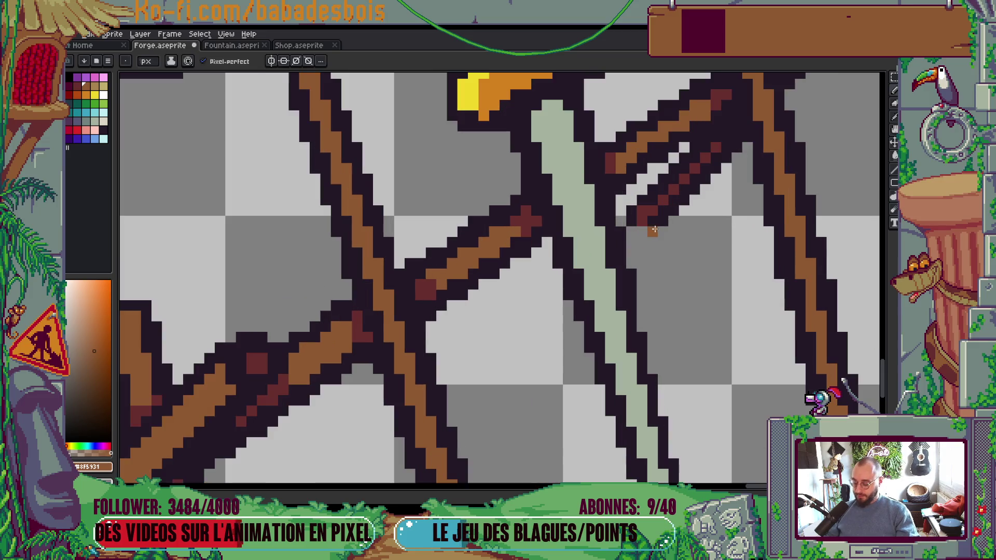
{"action": "scroll", "coordinate": [655, 218], "scroll_direction": "up", "scroll_amount": 1}
{"action": "key", "text": "alt"}
{"action": "left_click", "coordinate": [658, 216], "text": "alt"}
{"action": "scroll", "coordinate": [721, 263], "scroll_direction": "down", "scroll_amount": 4}
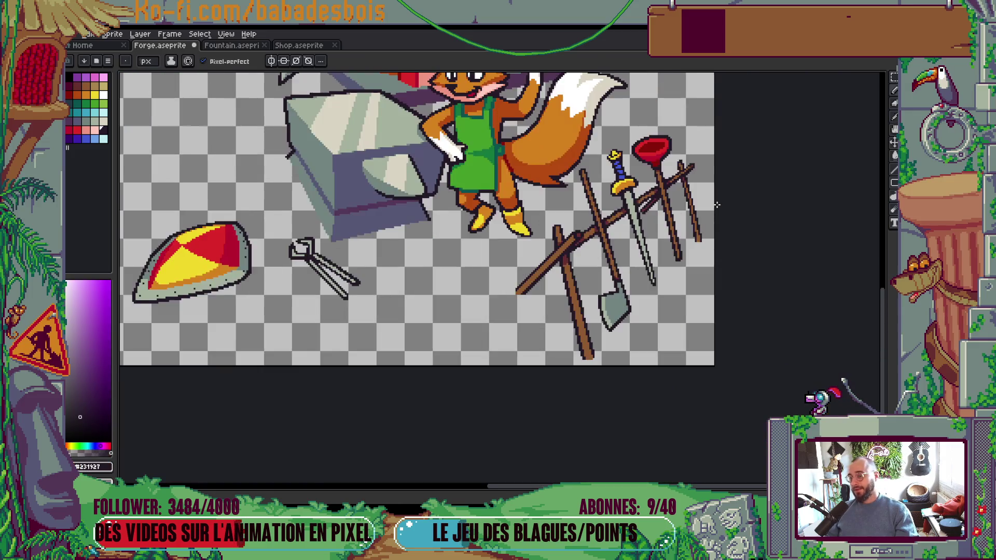
{"action": "scroll", "coordinate": [701, 301], "scroll_direction": "up", "scroll_amount": 1}
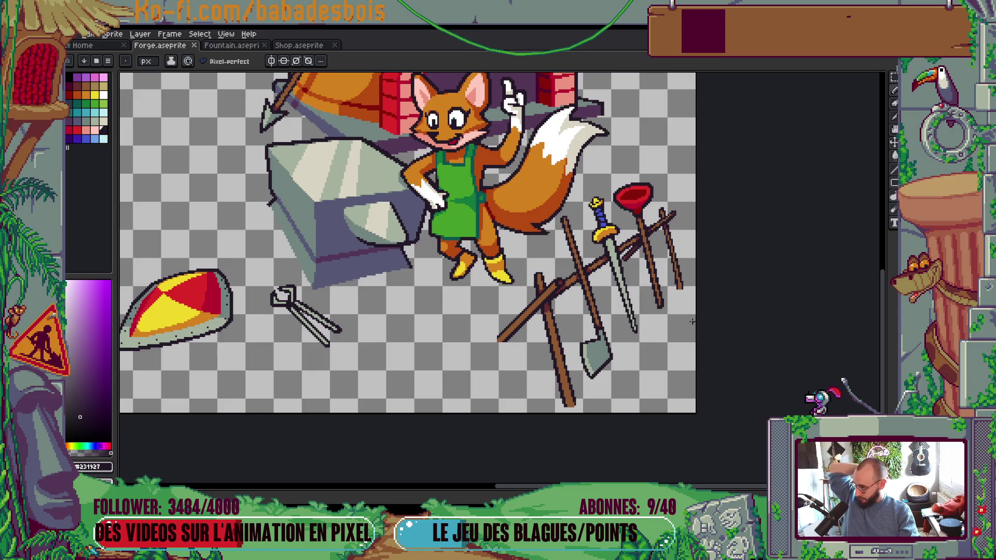
{"action": "scroll", "coordinate": [692, 322], "scroll_direction": "down", "scroll_amount": 2}
{"action": "mouse_move", "coordinate": [692, 321]}
{"action": "left_mouse_down"}
{"action": "mouse_move", "coordinate": [687, 291]}
{"action": "mouse_move", "coordinate": [689, 305]}
{"action": "left_mouse_up"}
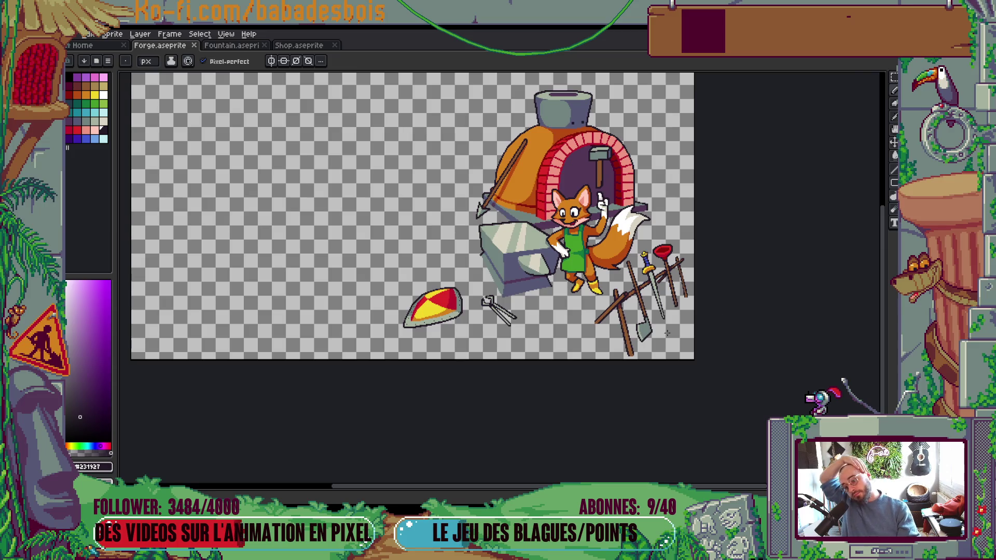
{"action": "scroll", "coordinate": [668, 333], "scroll_direction": "up", "scroll_amount": 5}
{"action": "left_click", "coordinate": [519, 312]}
{"action": "scroll", "coordinate": [573, 287], "scroll_direction": "down", "scroll_amount": 5}
{"action": "left_click_drag", "start_coordinate": [574, 287], "coordinate": [649, 354]}
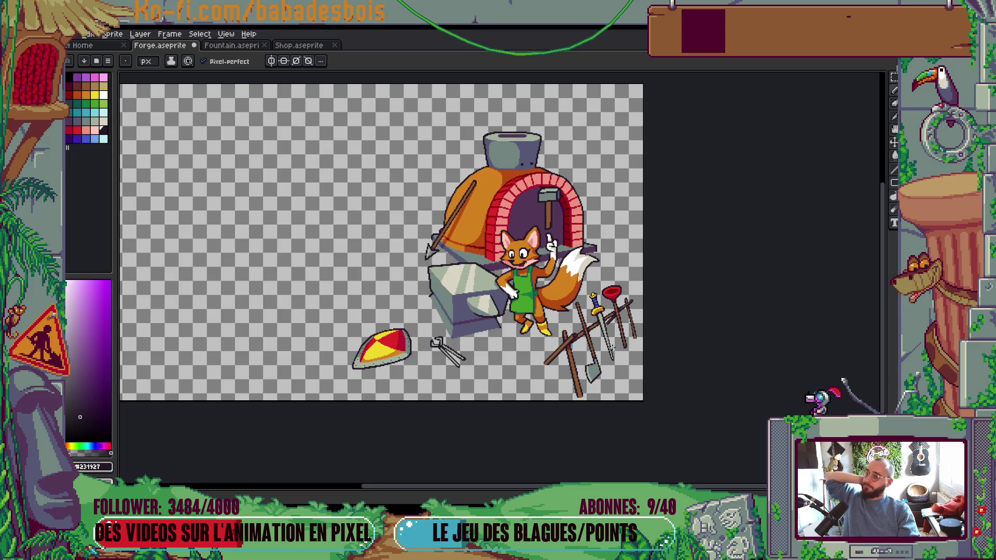
{"action": "scroll", "coordinate": [577, 283], "scroll_direction": "up", "scroll_amount": 7}
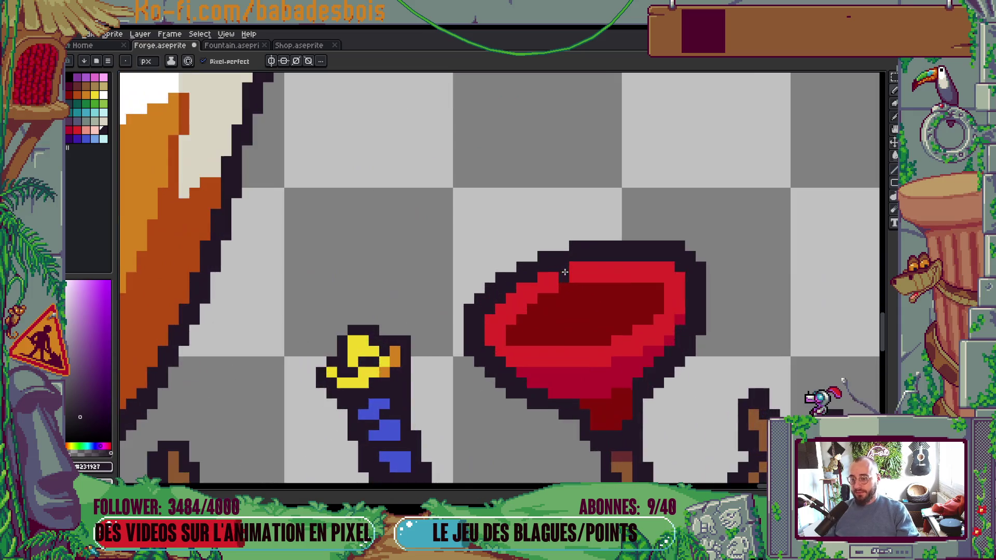
Step: Repaint the plunger's upper-left rim pixels with its dark red
{"action": "left_click", "coordinate": [584, 303], "text": "alt"}
{"action": "left_click", "coordinate": [565, 258]}
{"action": "left_click_drag", "start_coordinate": [522, 273], "coordinate": [518, 280]}
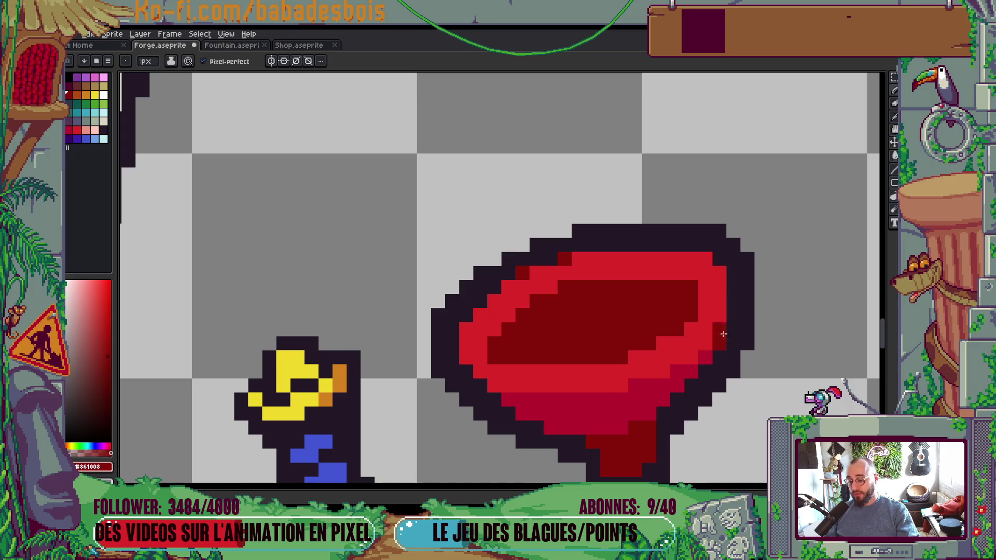
{"action": "scroll", "coordinate": [721, 330], "scroll_direction": "down", "scroll_amount": 5}
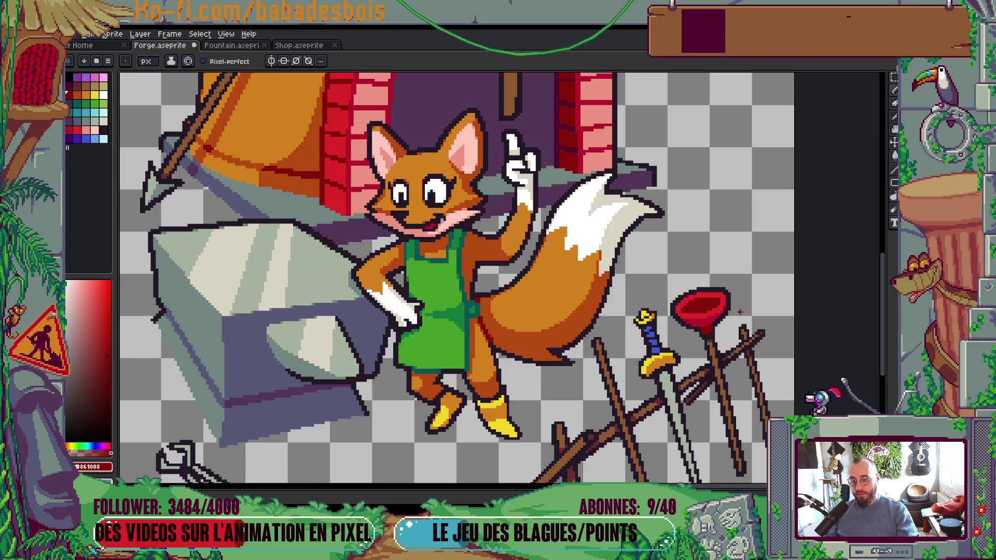
{"action": "scroll", "coordinate": [740, 312], "scroll_direction": "down", "scroll_amount": 3}
{"action": "scroll", "coordinate": [740, 312], "scroll_direction": "up", "scroll_amount": 5}
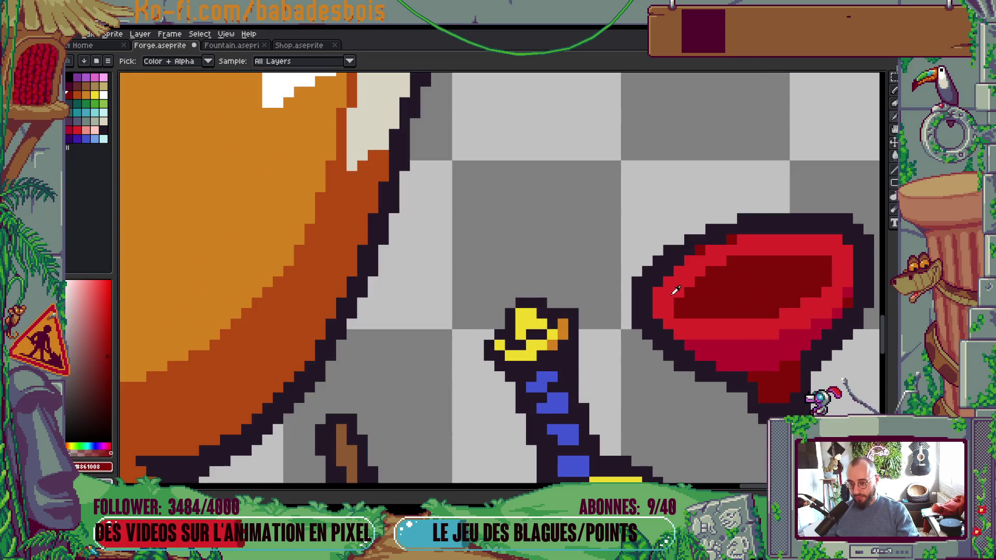
Step: Pick a mid red from the plunger and dot four pixels across the cup's dark interior
{"action": "left_click", "coordinate": [672, 298], "text": "alt"}
{"action": "scroll", "coordinate": [717, 304], "scroll_direction": "down", "scroll_amount": 5}
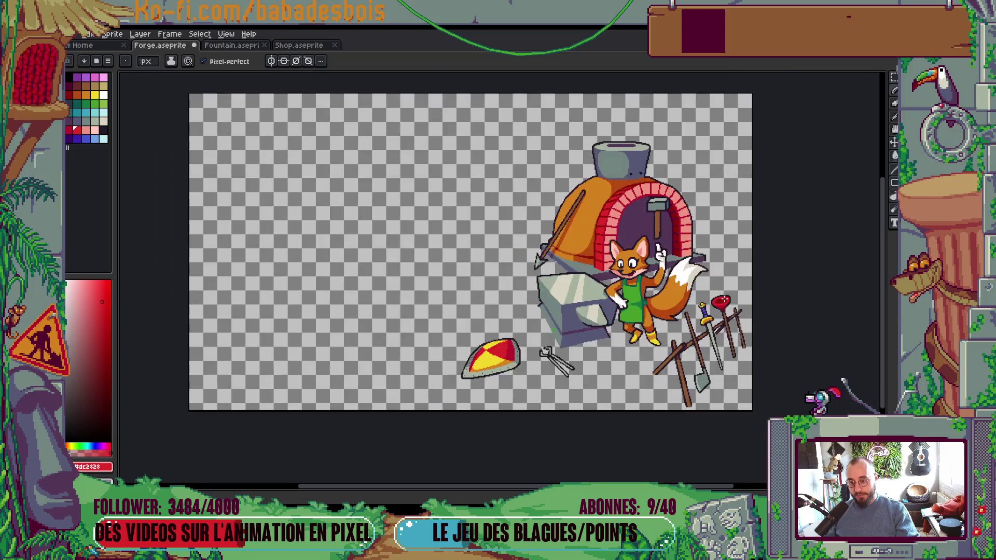
{"action": "scroll", "coordinate": [743, 303], "scroll_direction": "up", "scroll_amount": 5}
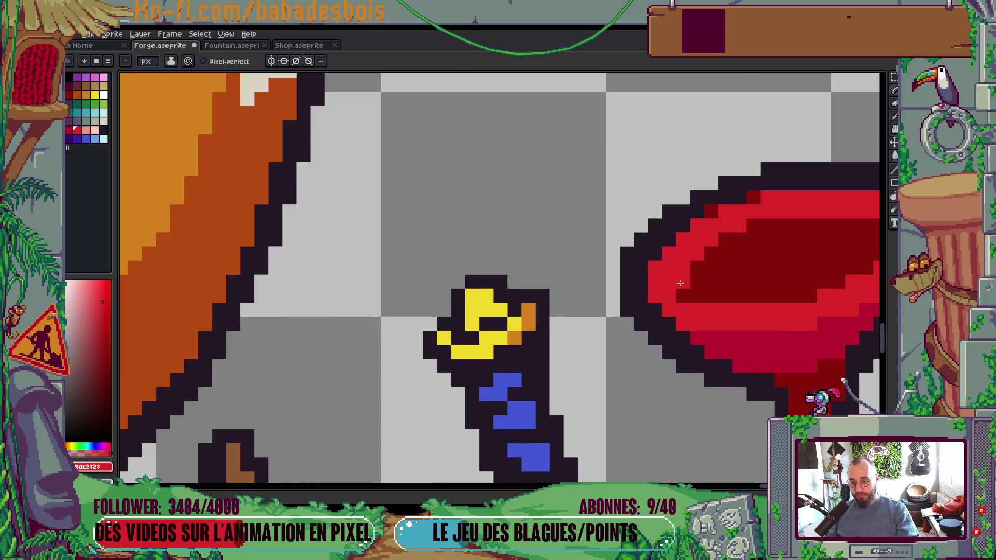
{"action": "left_click", "coordinate": [696, 271], "text": "alt"}
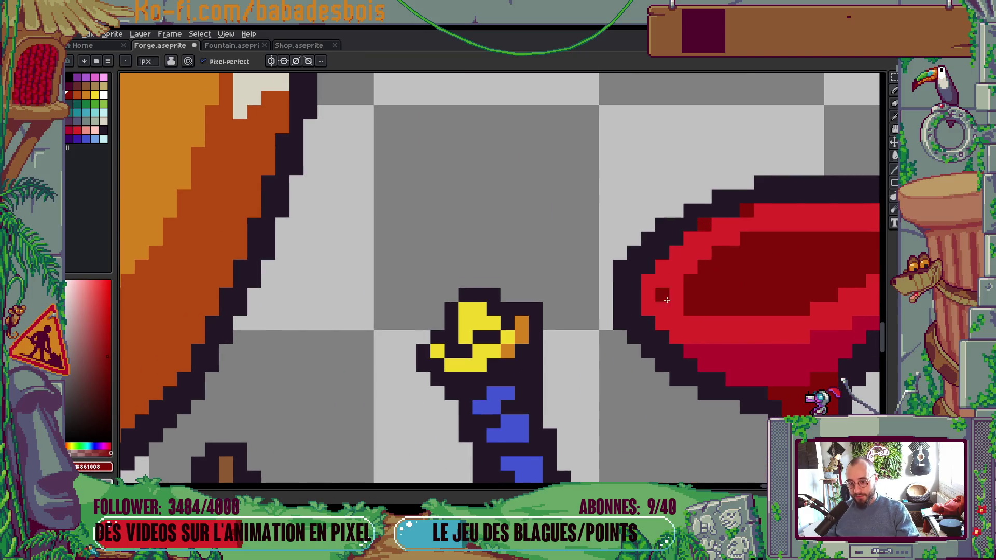
{"action": "left_click_drag", "start_coordinate": [717, 267], "coordinate": [609, 291]}
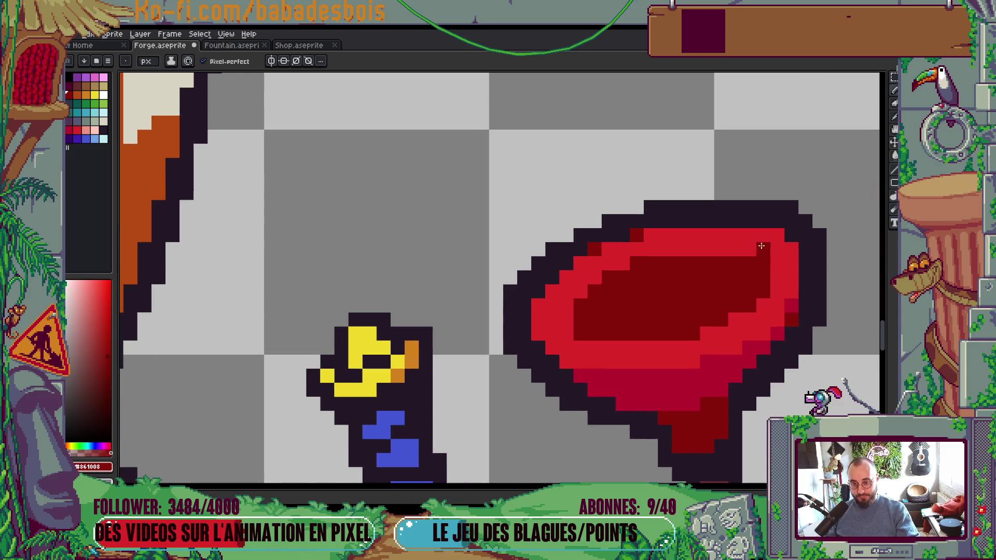
{"action": "scroll", "coordinate": [802, 253], "scroll_direction": "down", "scroll_amount": 3}
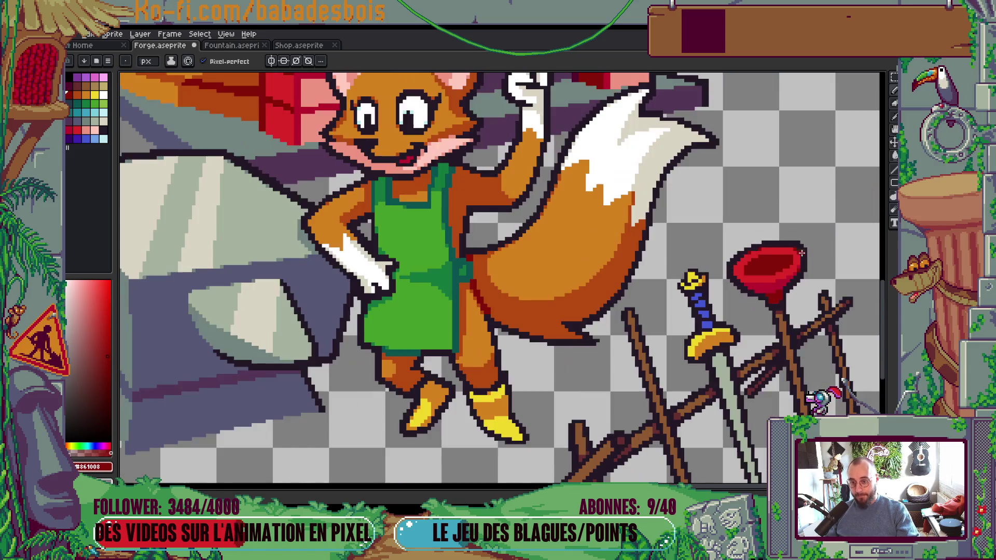
{"action": "scroll", "coordinate": [802, 247], "scroll_direction": "up", "scroll_amount": 3}
{"action": "left_click", "coordinate": [732, 250], "text": "alt"}
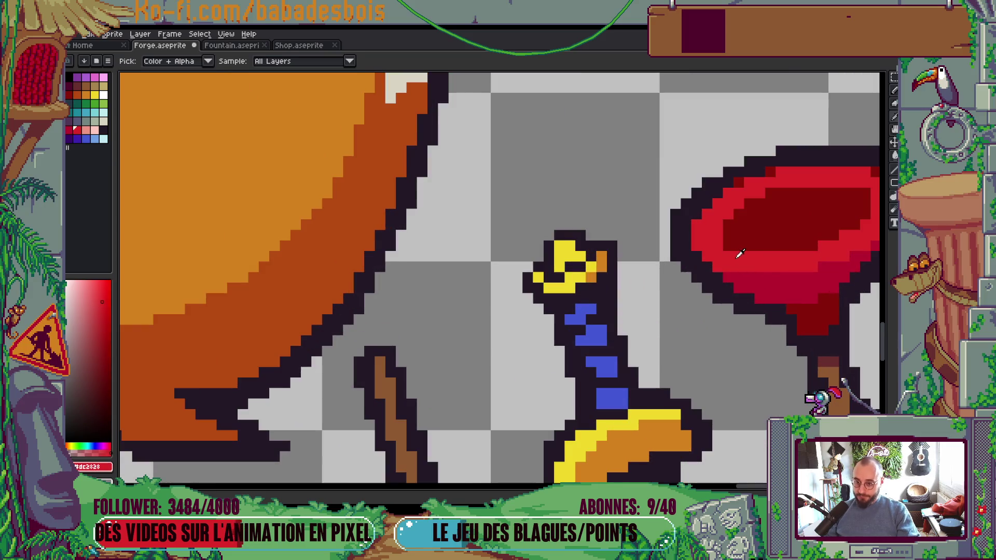
{"action": "scroll", "coordinate": [724, 247], "scroll_direction": "down", "scroll_amount": 5}
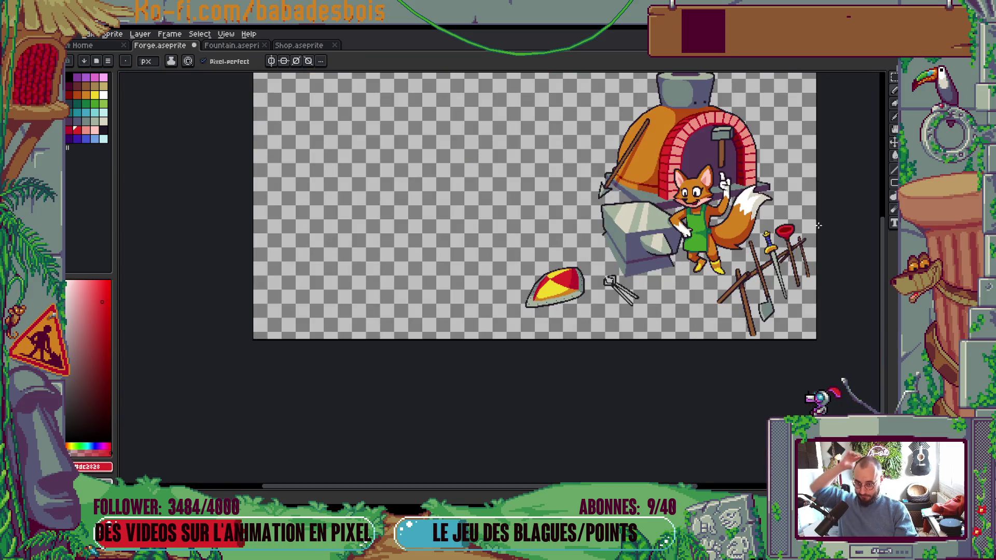
{"action": "scroll", "coordinate": [820, 236], "scroll_direction": "up", "scroll_amount": 6}
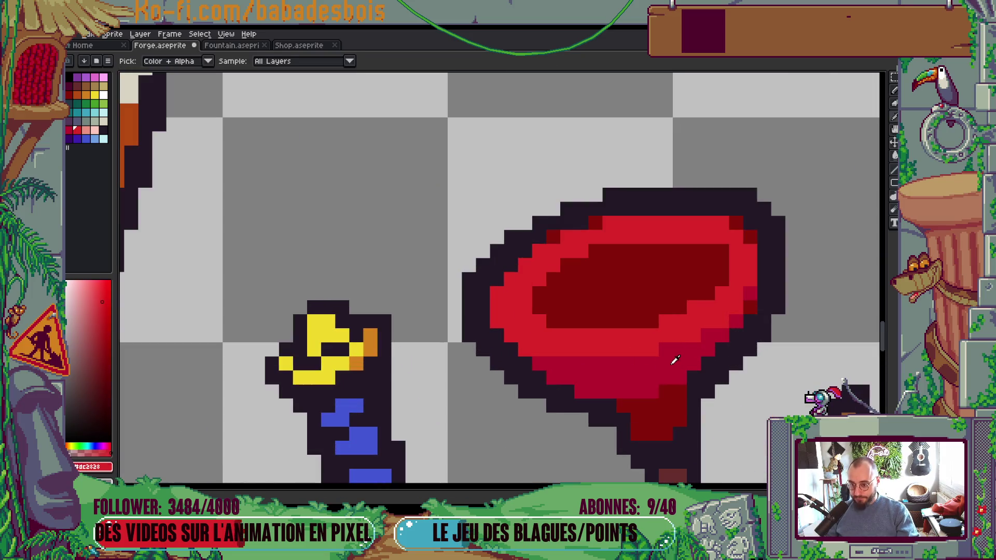
{"action": "left_click", "coordinate": [674, 360], "text": "alt"}
{"action": "left_click", "coordinate": [652, 322]}
{"action": "left_click", "coordinate": [680, 307]}
{"action": "left_click", "coordinate": [707, 293]}
{"action": "left_click", "coordinate": [595, 252]}
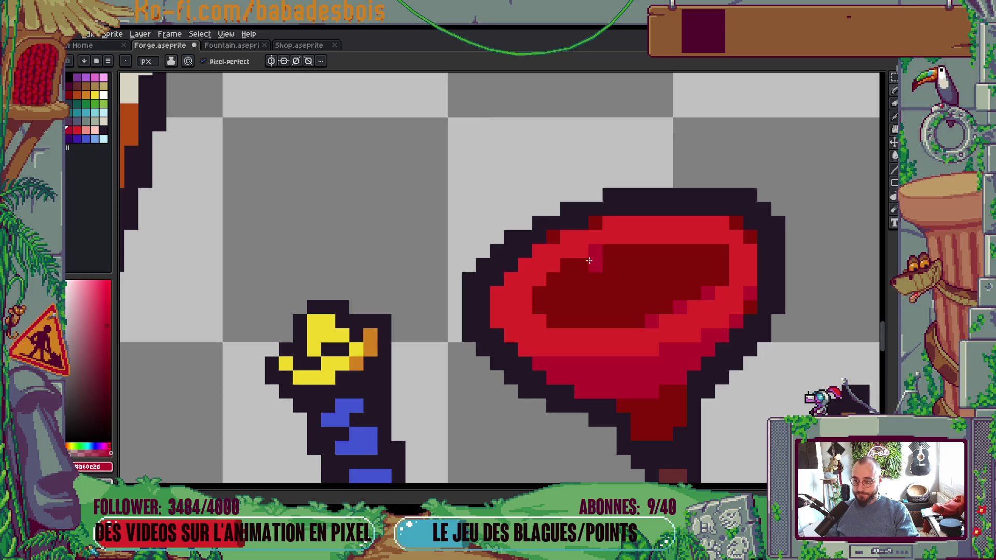
{"action": "scroll", "coordinate": [623, 253], "scroll_direction": "down", "scroll_amount": 6}
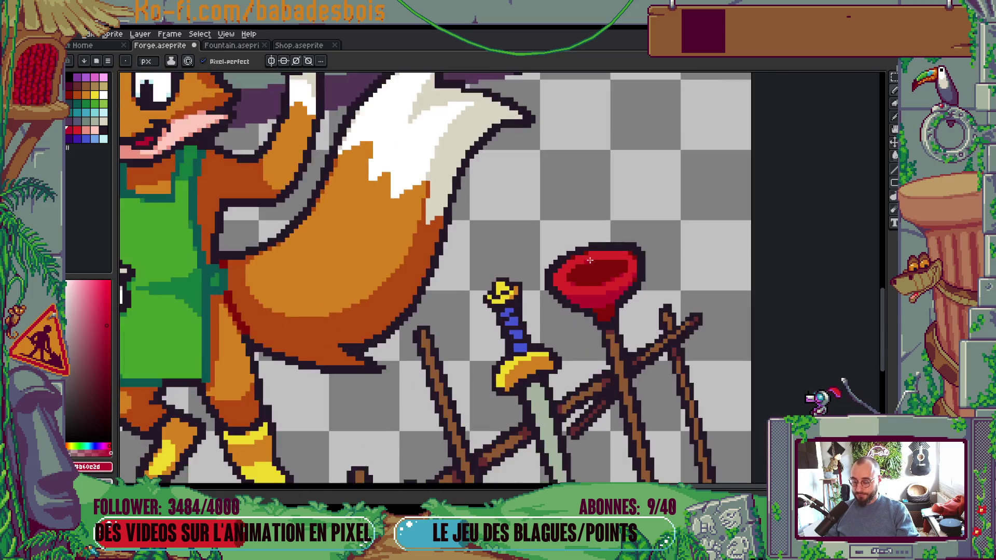
{"action": "scroll", "coordinate": [643, 255], "scroll_direction": "up", "scroll_amount": 5}
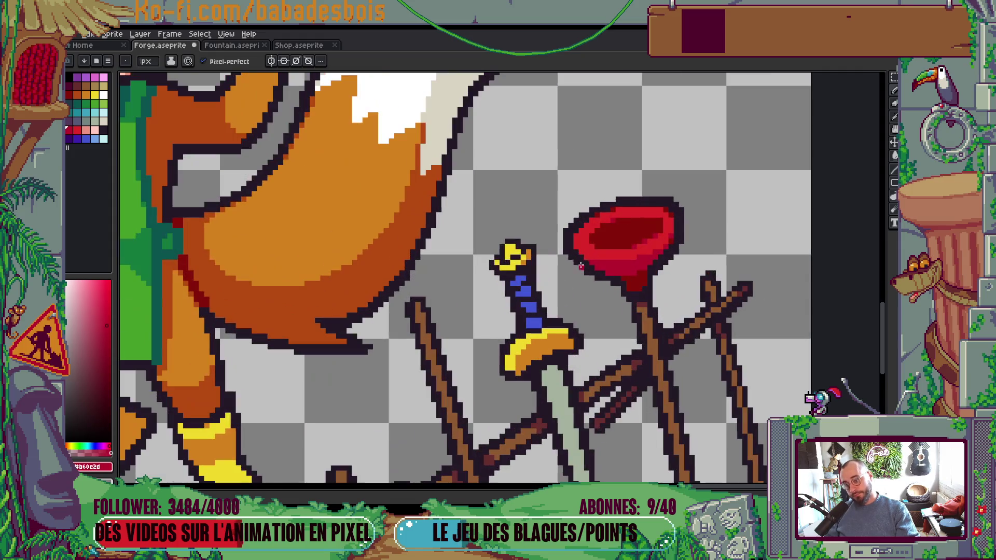
{"action": "scroll", "coordinate": [672, 251], "scroll_direction": "down", "scroll_amount": 5}
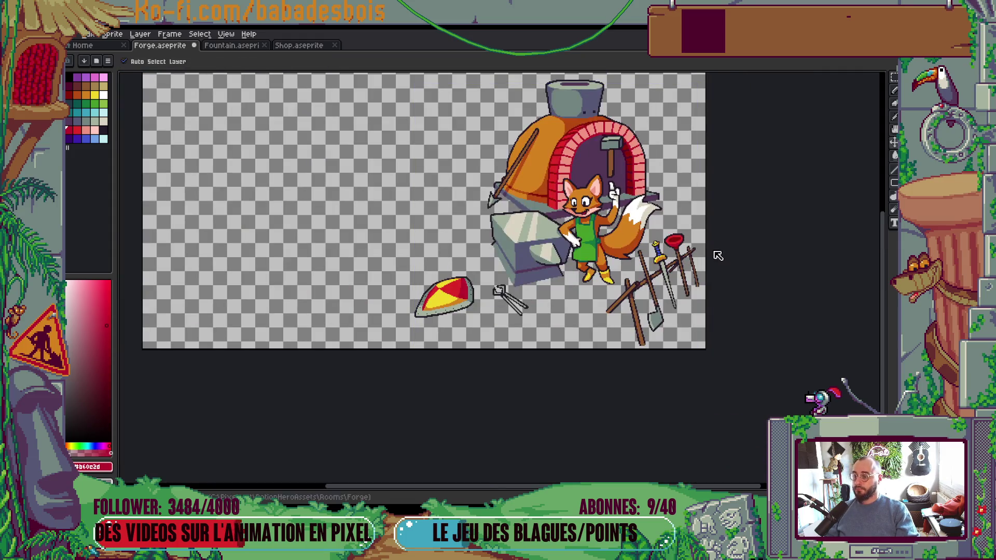
{"action": "scroll", "coordinate": [716, 257], "scroll_direction": "up", "scroll_amount": 5}
{"action": "scroll", "coordinate": [657, 237], "scroll_direction": "up", "scroll_amount": 1}
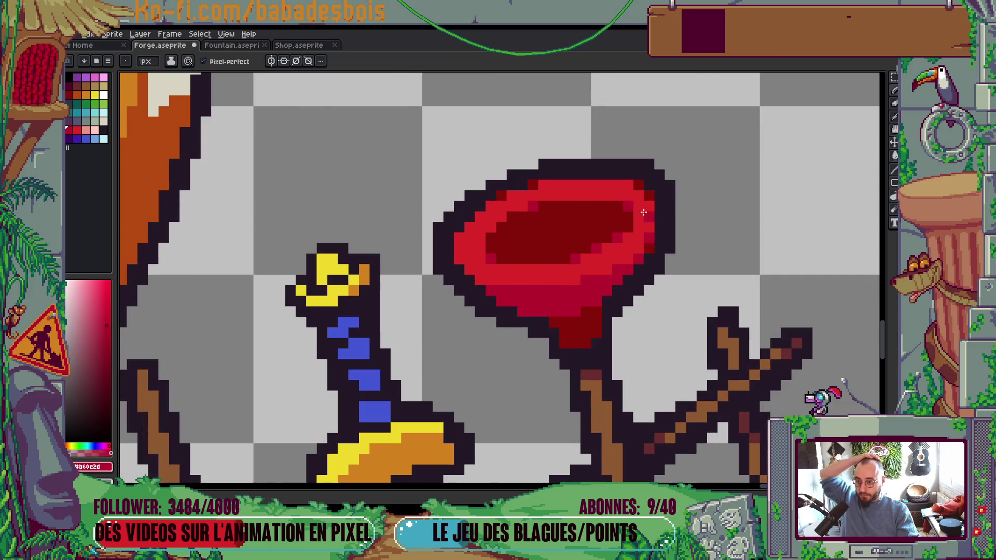
{"action": "scroll", "coordinate": [645, 205], "scroll_direction": "down", "scroll_amount": 5}
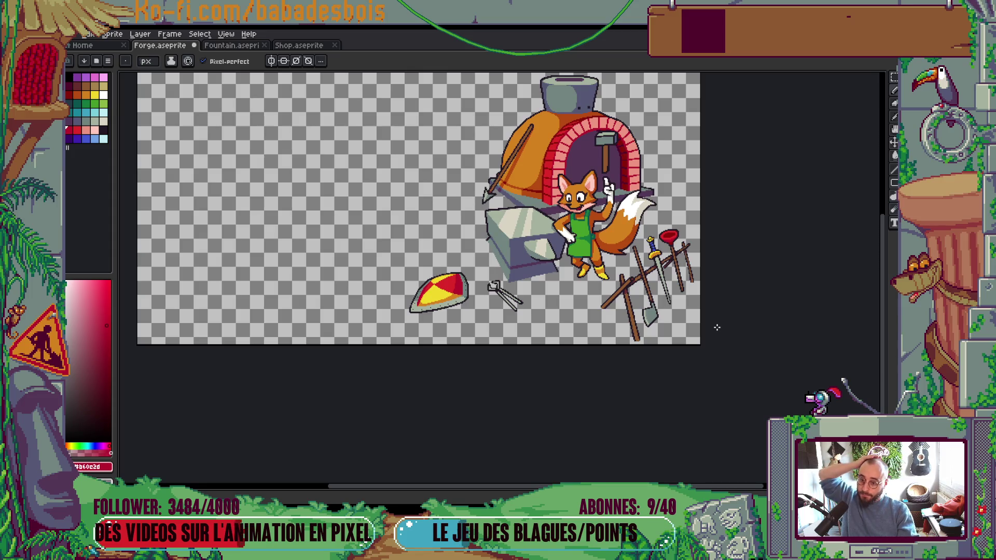
{"action": "scroll", "coordinate": [651, 244], "scroll_direction": "up", "scroll_amount": 6}
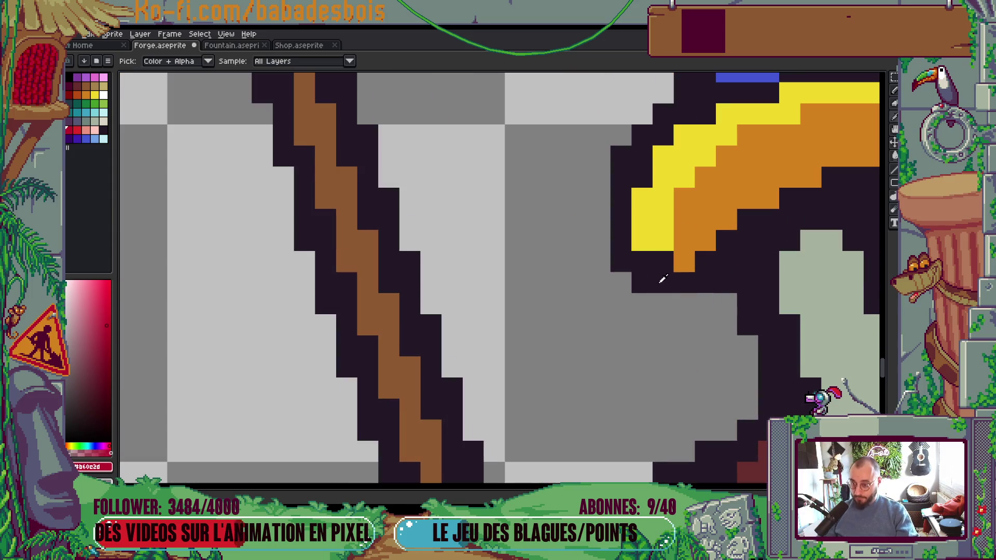
Step: Paint two pommel pixels dark, repaint the dark pommel pixels yellow, and save
{"action": "scroll", "coordinate": [679, 262], "scroll_direction": "down", "scroll_amount": 6}
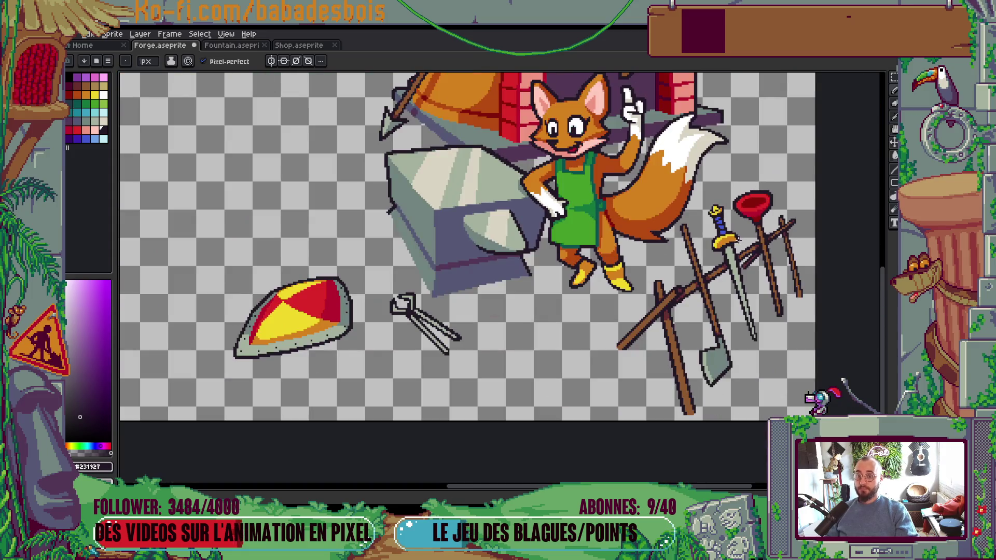
{"action": "scroll", "coordinate": [757, 257], "scroll_direction": "down", "scroll_amount": 3}
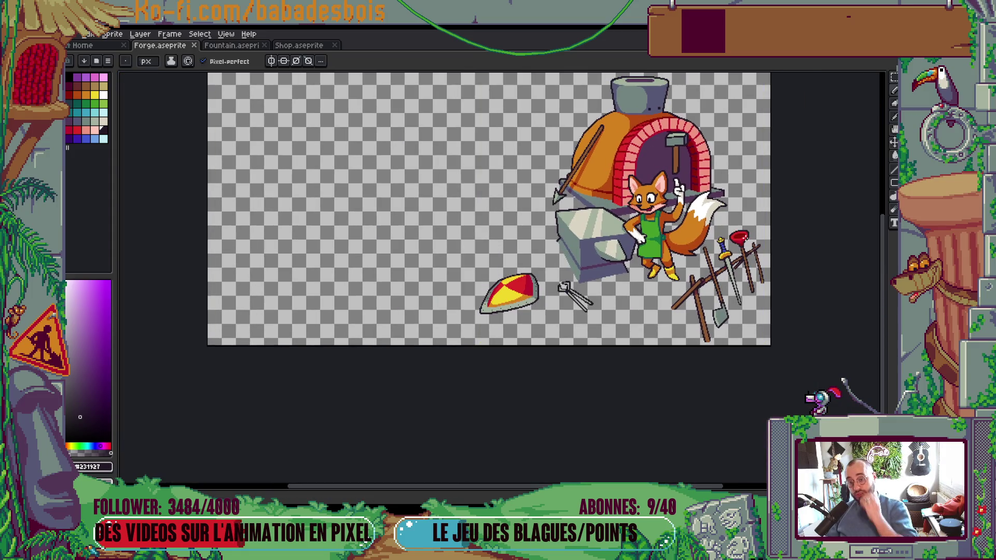
{"action": "scroll", "coordinate": [723, 223], "scroll_direction": "up", "scroll_amount": 5}
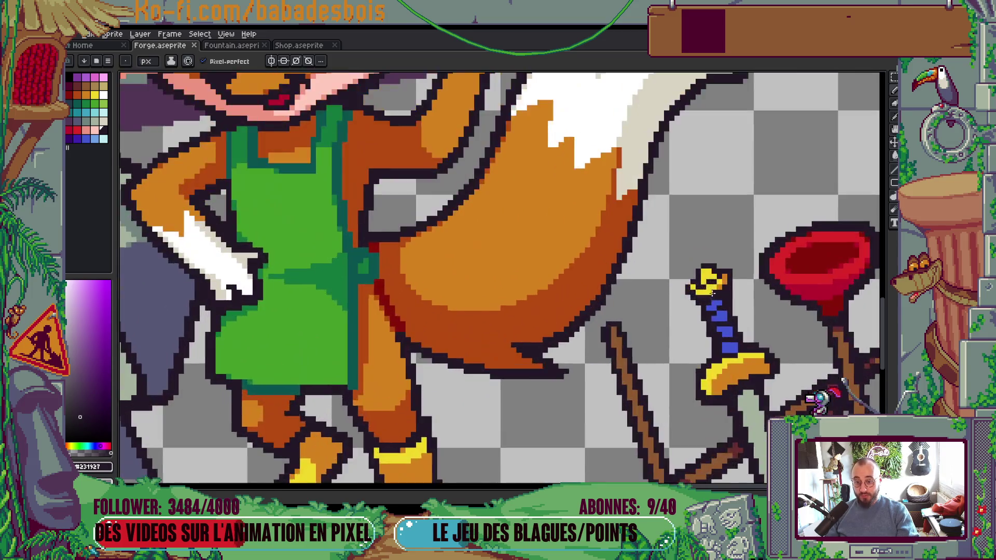
{"action": "key", "text": "i"}
{"action": "key", "text": "b"}
{"action": "left_click", "coordinate": [682, 275]}
{"action": "left_click", "coordinate": [710, 261]}
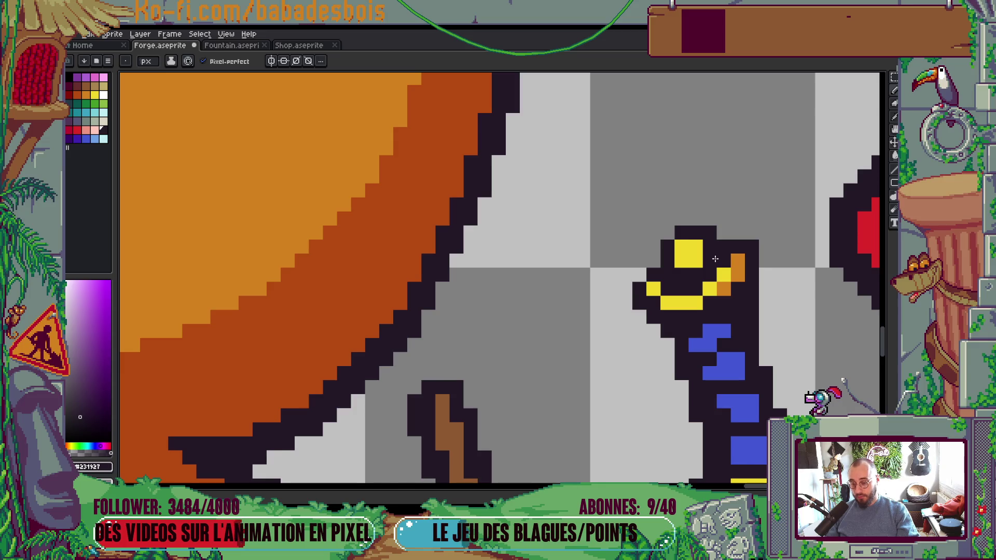
{"action": "left_click", "coordinate": [674, 285], "text": "alt"}
{"action": "left_click_drag", "start_coordinate": [674, 285], "coordinate": [739, 260]}
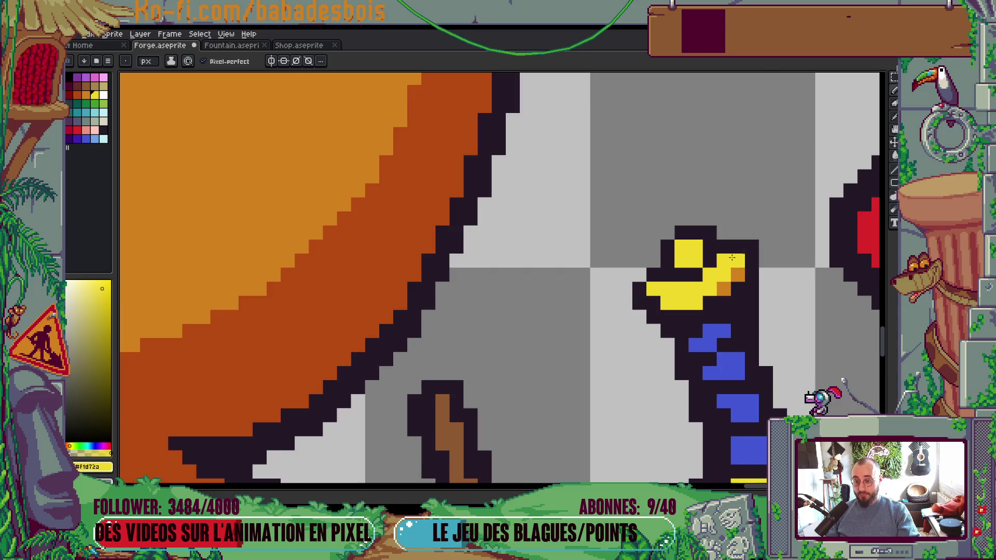
{"action": "scroll", "coordinate": [726, 267], "scroll_direction": "down", "scroll_amount": 5}
{"action": "key", "text": "ctrl+s"}
Step: Shade three yellow pommel pixels orange and save the forge file again
{"action": "scroll", "coordinate": [742, 244], "scroll_direction": "up", "scroll_amount": 3}
{"action": "scroll", "coordinate": [742, 244], "scroll_direction": "up", "scroll_amount": 3}
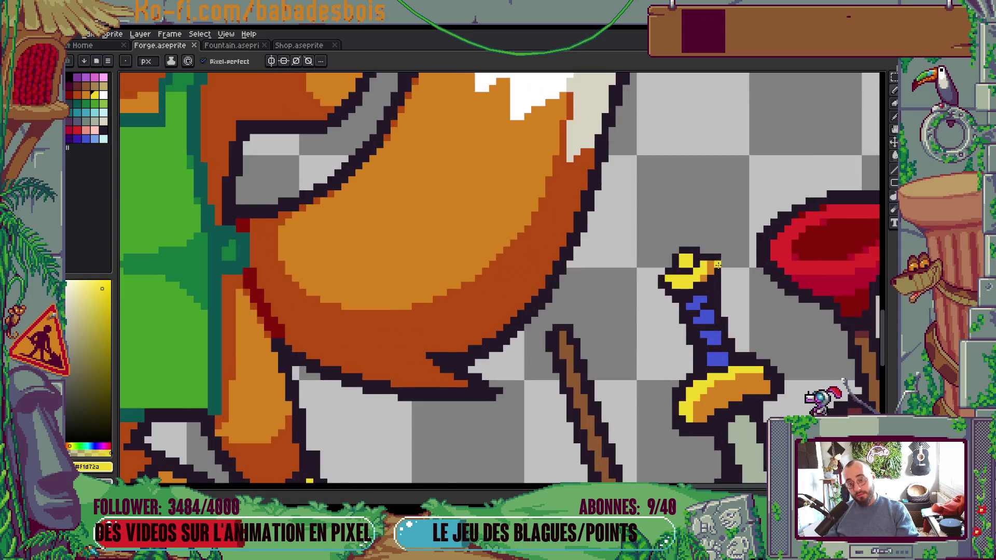
{"action": "left_click", "coordinate": [640, 296], "text": "alt"}
{"action": "left_click", "coordinate": [623, 285]}
{"action": "left_click", "coordinate": [664, 257]}
{"action": "left_click", "coordinate": [665, 242]}
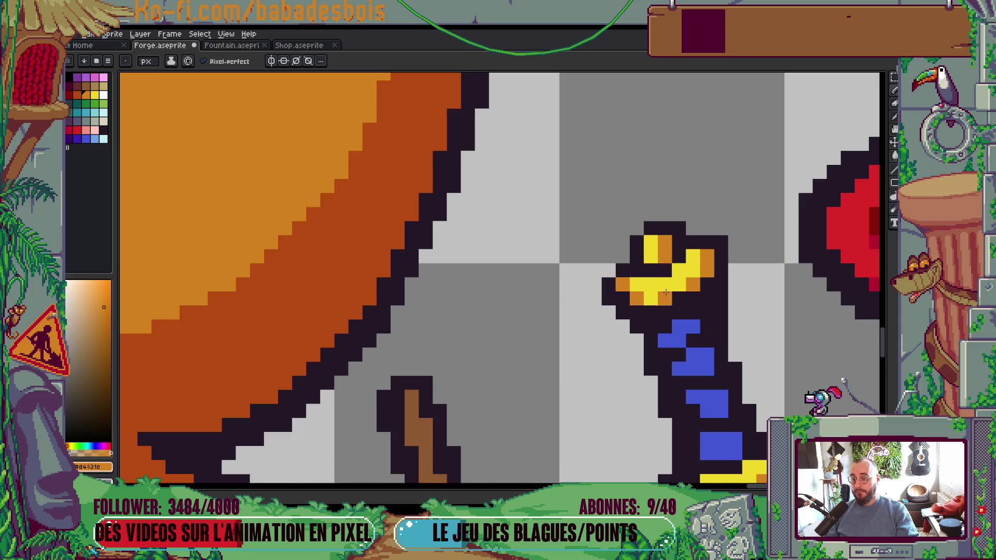
{"action": "scroll", "coordinate": [665, 298], "scroll_direction": "down", "scroll_amount": 4}
{"action": "scroll", "coordinate": [664, 298], "scroll_direction": "down", "scroll_amount": 2}
{"action": "scroll", "coordinate": [664, 298], "scroll_direction": "up", "scroll_amount": 1}
{"action": "key", "text": "ctrl+s"}
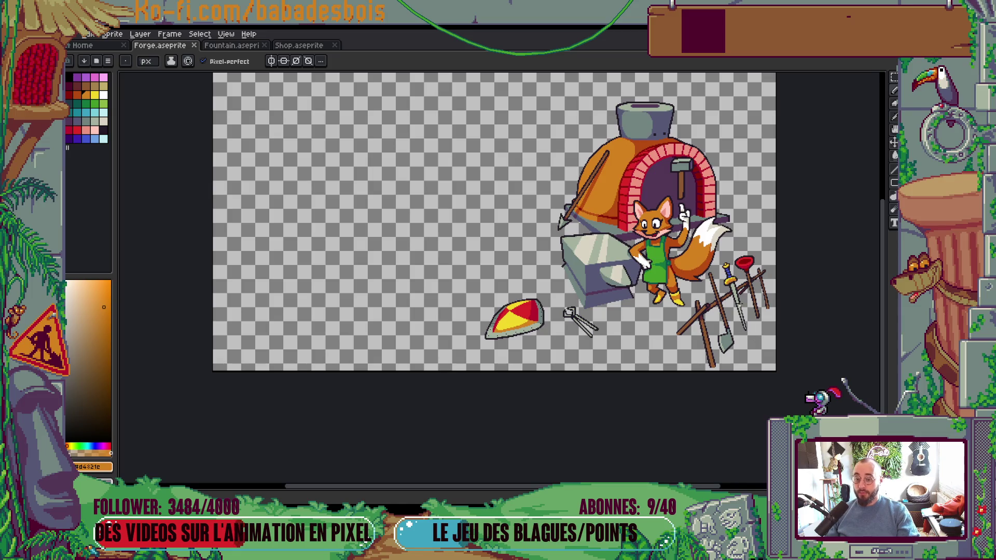
{"action": "scroll", "coordinate": [735, 304], "scroll_direction": "up", "scroll_amount": 6}
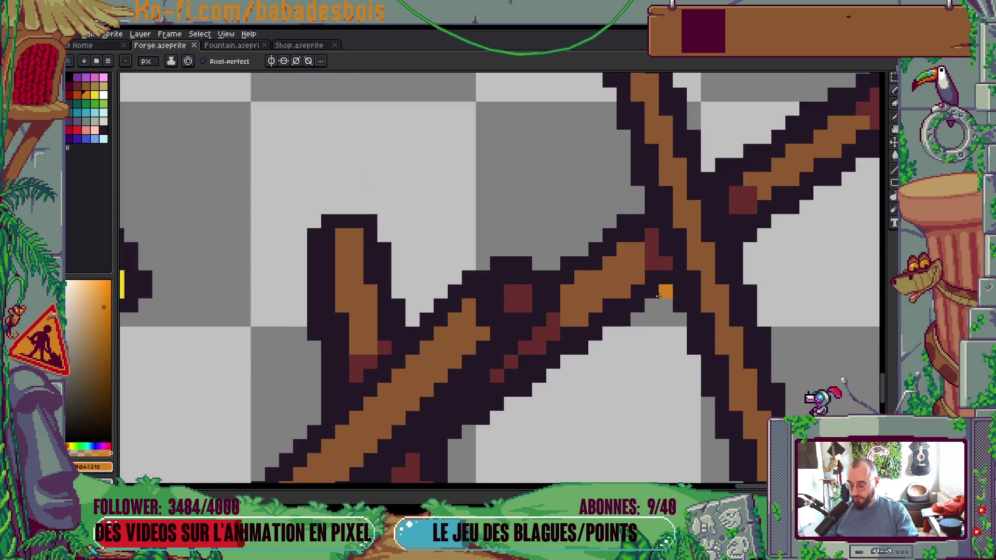
Step: Dot three dark-red shading pixels along the crossed shaft
{"action": "left_click", "coordinate": [659, 257], "text": "alt"}
{"action": "left_click", "coordinate": [582, 278]}
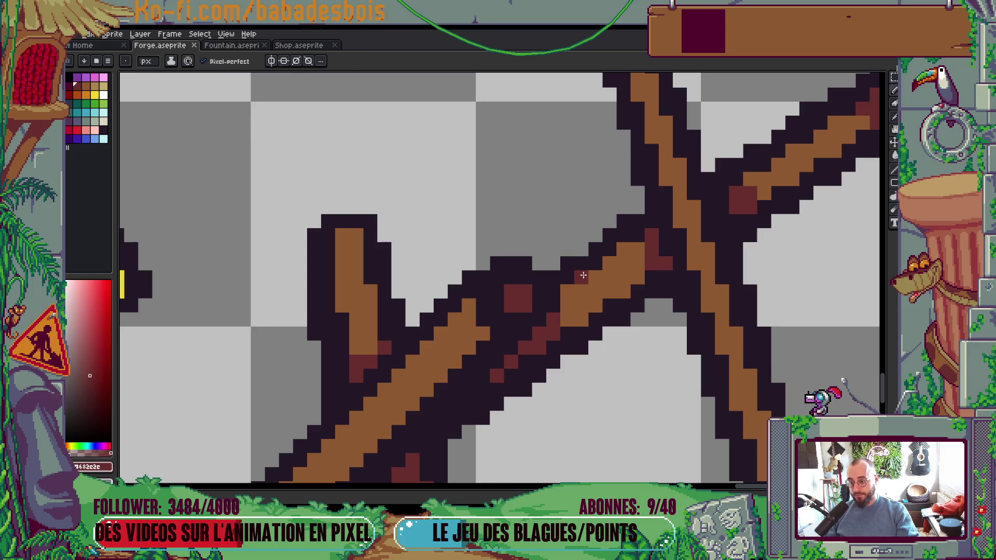
{"action": "left_click", "coordinate": [567, 305]}
{"action": "left_click", "coordinate": [568, 291]}
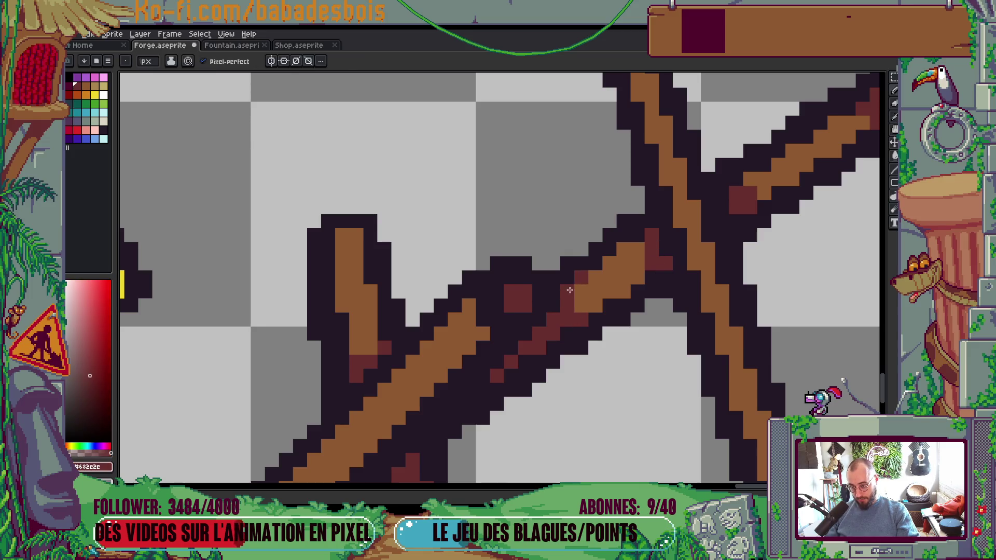
{"action": "scroll", "coordinate": [634, 264], "scroll_direction": "down", "scroll_amount": 5}
{"action": "scroll", "coordinate": [623, 281], "scroll_direction": "up", "scroll_amount": 5}
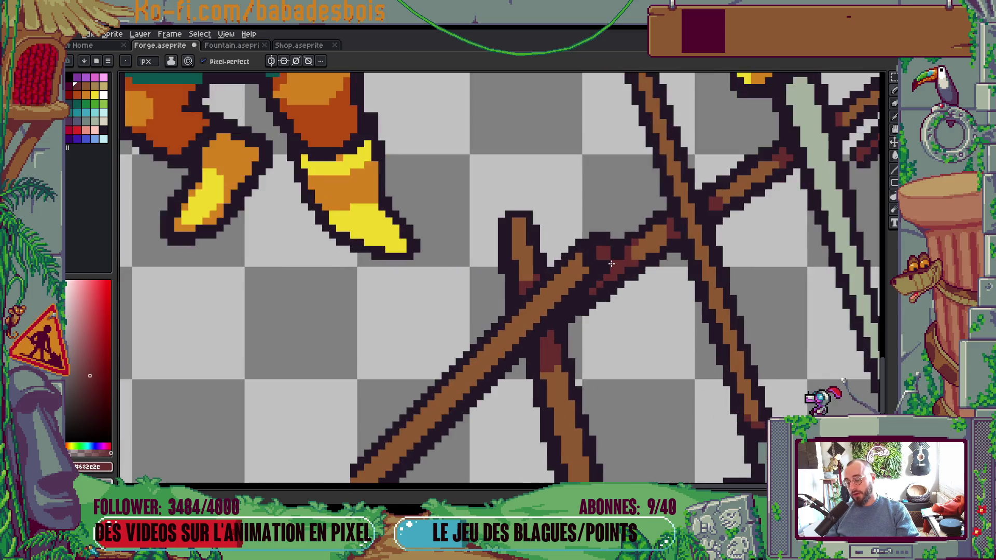
{"action": "scroll", "coordinate": [585, 215], "scroll_direction": "up", "scroll_amount": 2}
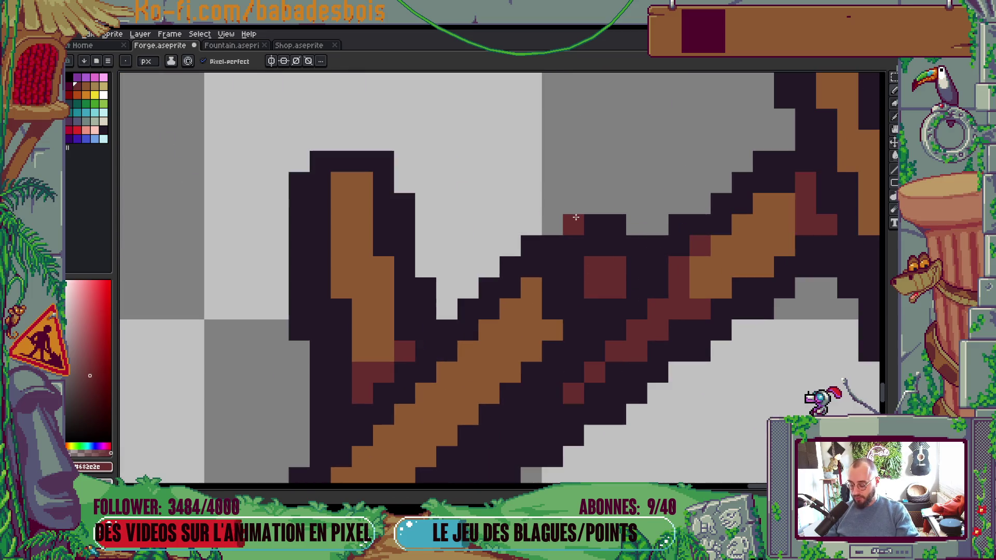
Step: Fix the shaft's outline pixels in dark and turn a grey shaft pixel dark red
{"action": "key", "text": "m"}
{"action": "mouse_move", "coordinate": [573, 218]}
{"action": "left_mouse_down"}
{"action": "mouse_move", "coordinate": [648, 278]}
{"action": "mouse_move", "coordinate": [667, 312]}
{"action": "mouse_move", "coordinate": [625, 289]}
{"action": "mouse_move", "coordinate": [659, 246]}
{"action": "mouse_move", "coordinate": [662, 268]}
{"action": "left_mouse_up"}
{"action": "key", "text": "ctrl+d"}
{"action": "left_click", "coordinate": [679, 241], "text": "alt"}
{"action": "key", "text": "b"}
{"action": "left_click", "coordinate": [679, 309]}
{"action": "left_click", "coordinate": [675, 283], "text": "alt"}
{"action": "left_click", "coordinate": [660, 306]}
{"action": "scroll", "coordinate": [686, 278], "scroll_direction": "down", "scroll_amount": 3}
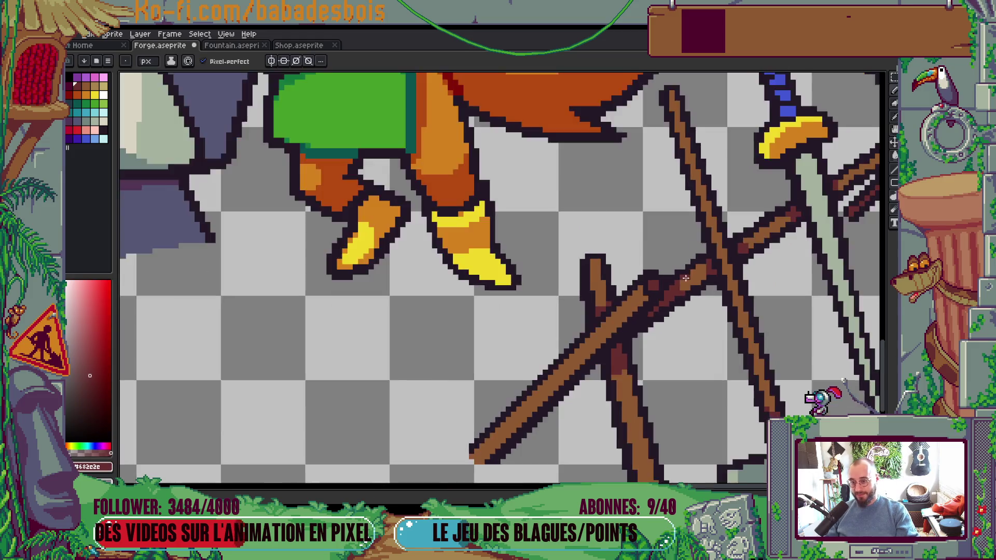
{"action": "scroll", "coordinate": [686, 279], "scroll_direction": "down", "scroll_amount": 3}
{"action": "scroll", "coordinate": [686, 278], "scroll_direction": "up", "scroll_amount": 1}
{"action": "scroll", "coordinate": [729, 279], "scroll_direction": "down", "scroll_amount": 2}
{"action": "scroll", "coordinate": [729, 278], "scroll_direction": "up", "scroll_amount": 3}
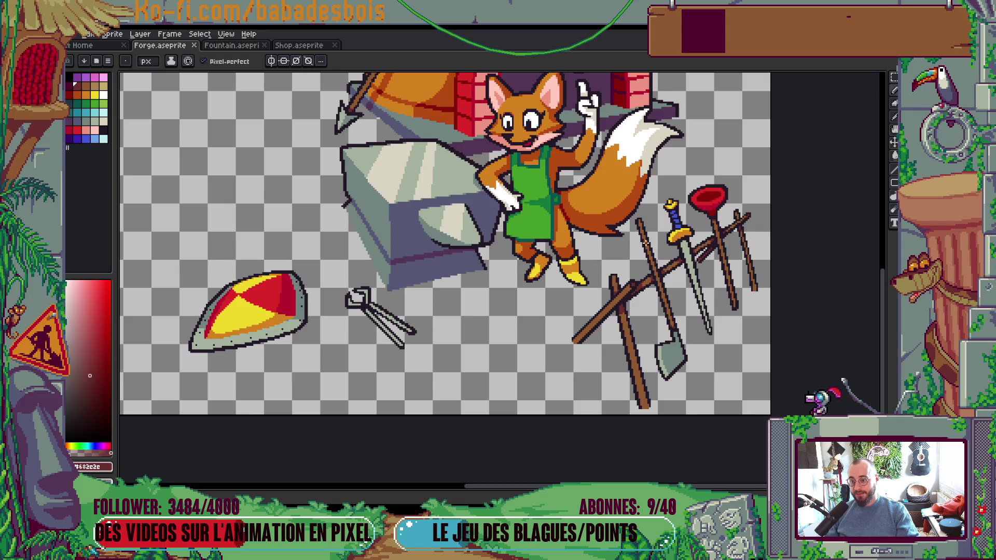
{"action": "scroll", "coordinate": [633, 294], "scroll_direction": "up", "scroll_amount": 2}
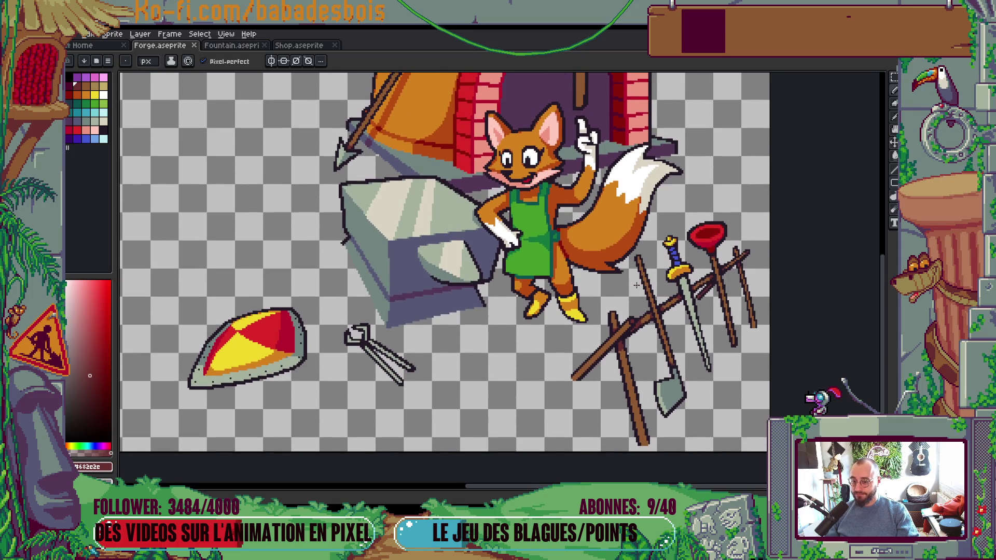
{"action": "scroll", "coordinate": [718, 354], "scroll_direction": "down", "scroll_amount": 1}
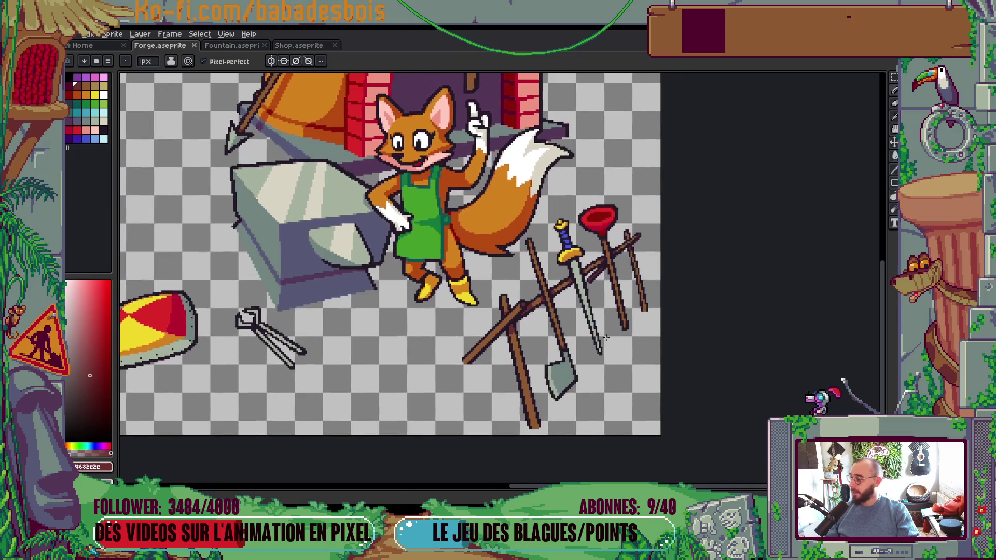
{"action": "scroll", "coordinate": [606, 337], "scroll_direction": "up", "scroll_amount": 3}
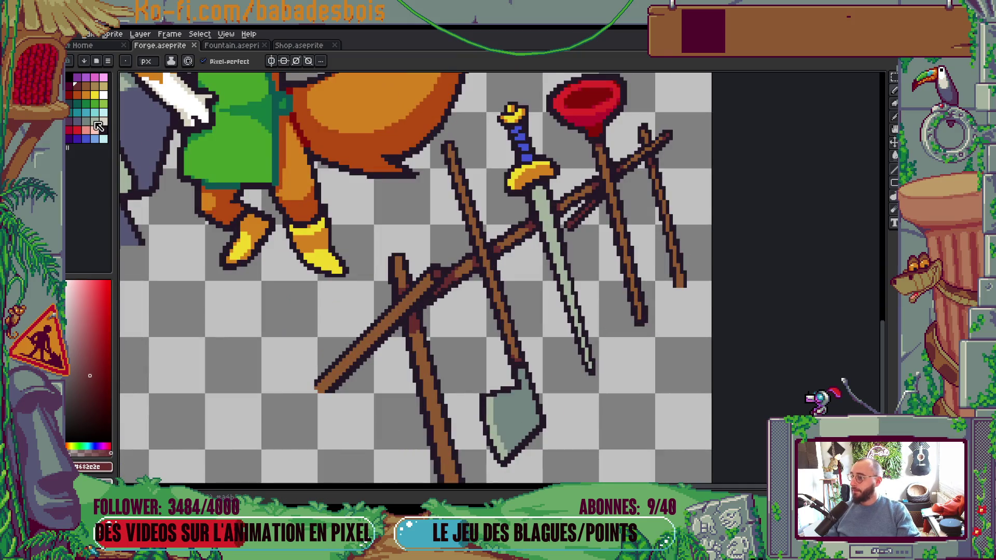
Step: Draw a darker grey-green palette shade down the sword blade's left edge
{"action": "left_click", "coordinate": [95, 121]}
{"action": "scroll", "coordinate": [552, 211], "scroll_direction": "up", "scroll_amount": 1}
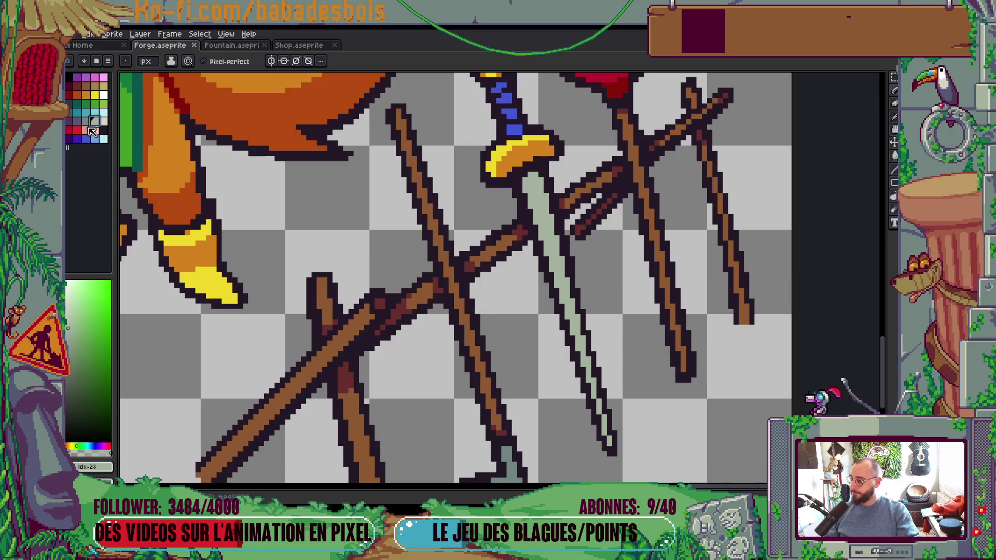
{"action": "left_click", "coordinate": [86, 121]}
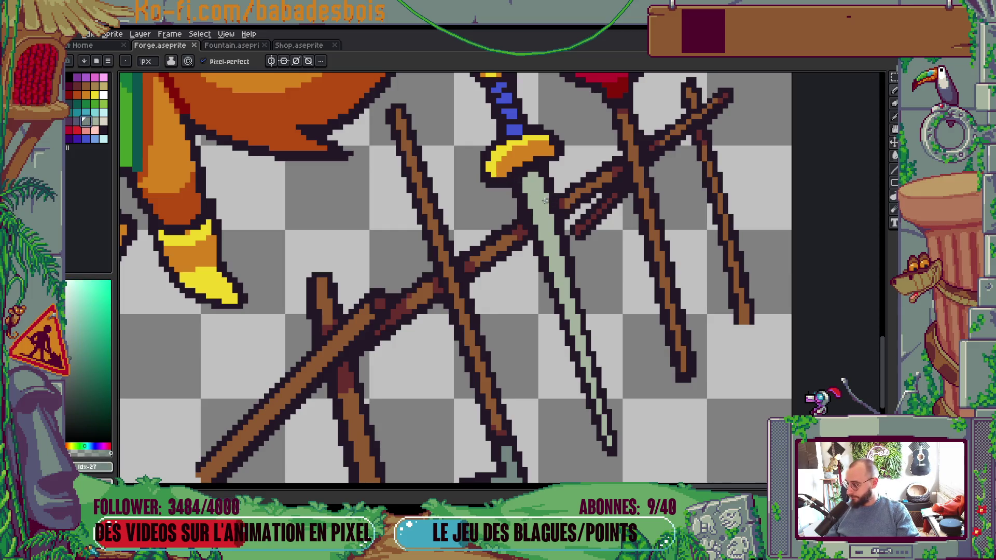
{"action": "left_click_drag", "start_coordinate": [528, 179], "coordinate": [606, 441]}
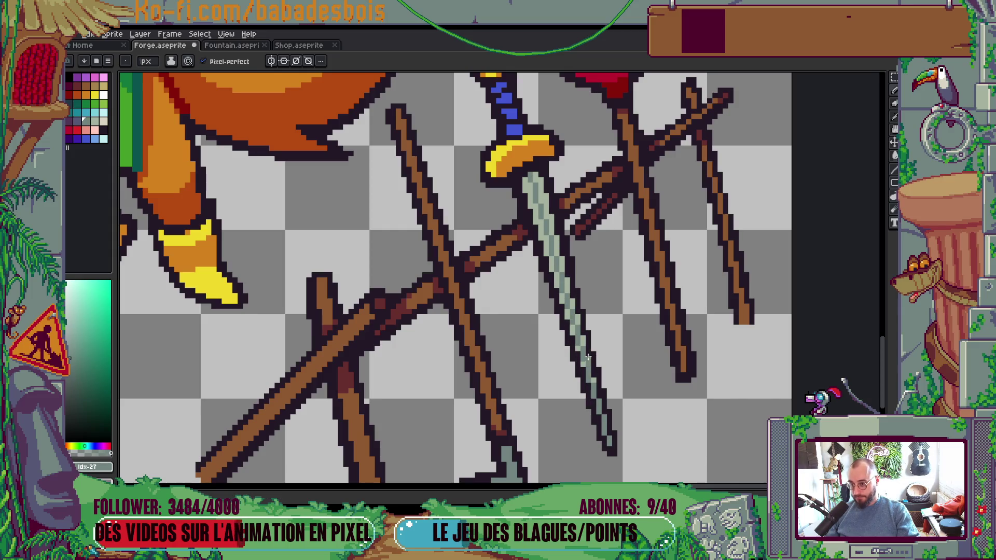
Step: Paint Bucket fill the upper blade with the darker grey-green, then return to the Pencil
{"action": "key", "text": "g"}
{"action": "left_click", "coordinate": [552, 227]}
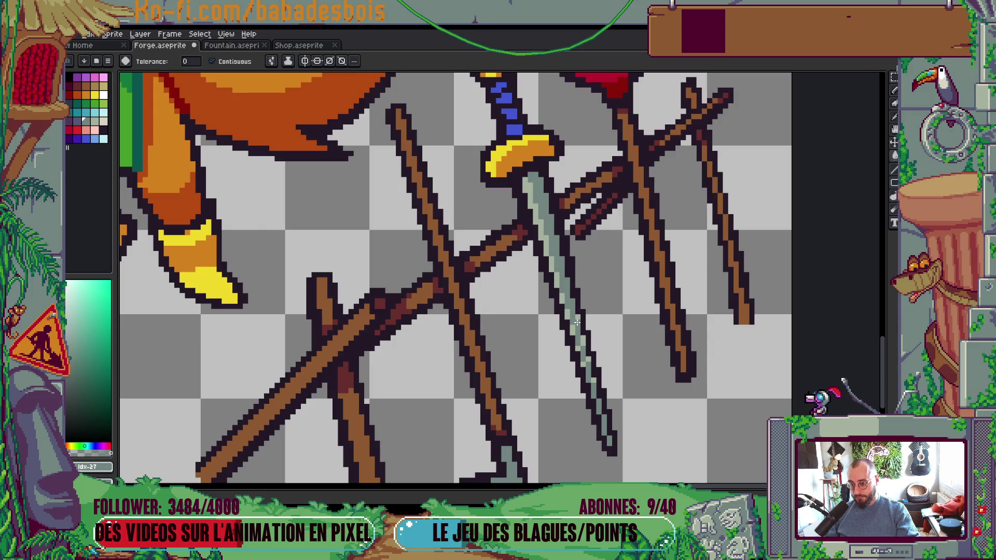
{"action": "key", "text": "v"}
{"action": "scroll", "coordinate": [586, 358], "scroll_direction": "down", "scroll_amount": 4}
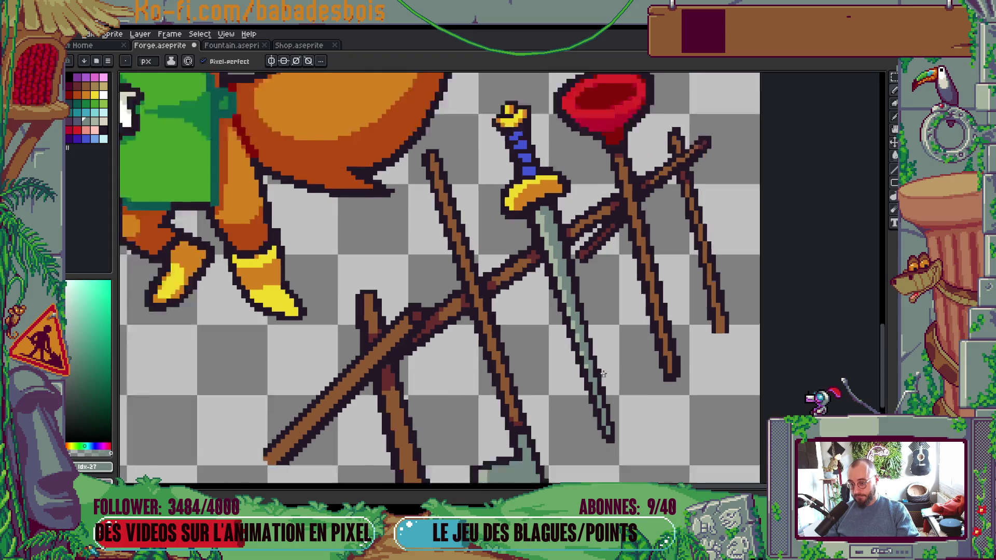
{"action": "key", "text": "b"}
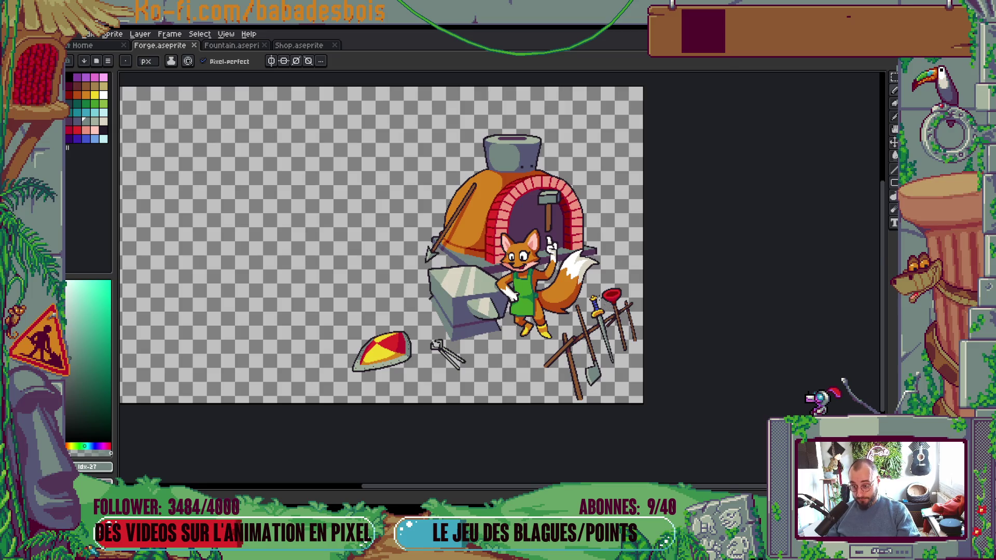
Step: Add dark outline pixels below and to the right of the sword hilt
{"action": "scroll", "coordinate": [592, 303], "scroll_direction": "up", "scroll_amount": 8}
{"action": "key", "text": "i"}
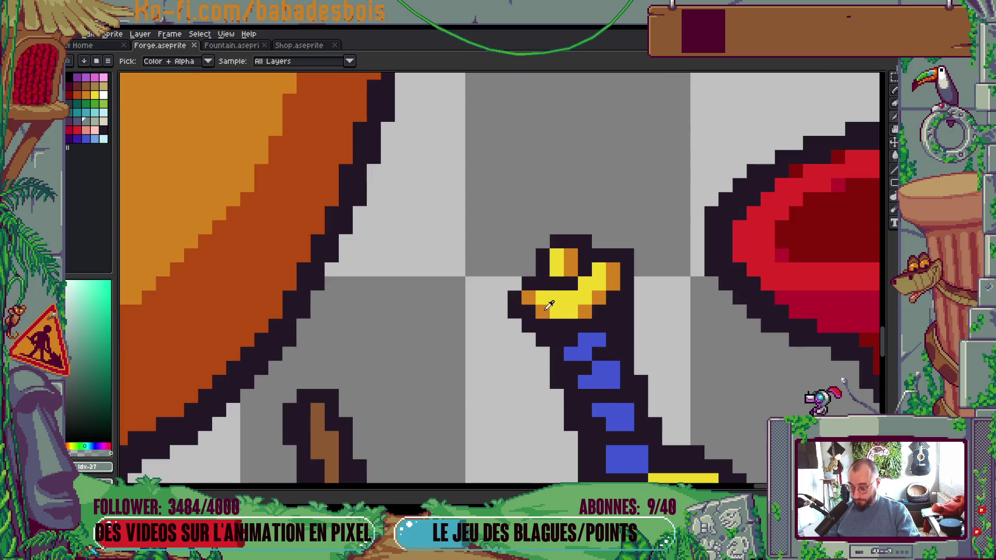
{"action": "left_click", "coordinate": [540, 321], "text": "alt"}
{"action": "left_click_drag", "start_coordinate": [515, 325], "coordinate": [532, 336]}
{"action": "left_click", "coordinate": [639, 281]}
{"action": "scroll", "coordinate": [636, 283], "scroll_direction": "down", "scroll_amount": 4}
{"action": "scroll", "coordinate": [633, 337], "scroll_direction": "up", "scroll_amount": 4}
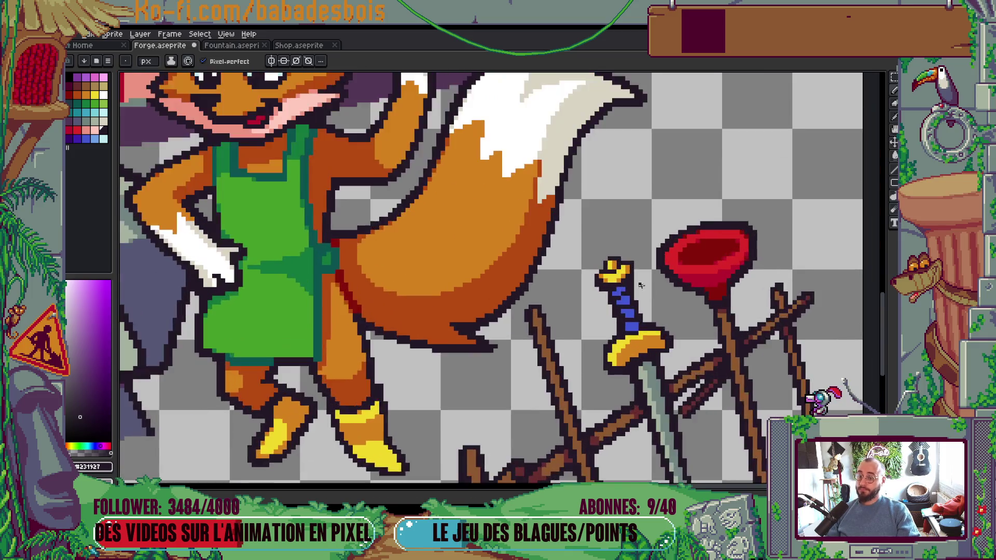
{"action": "scroll", "coordinate": [632, 338], "scroll_direction": "down", "scroll_amount": 4}
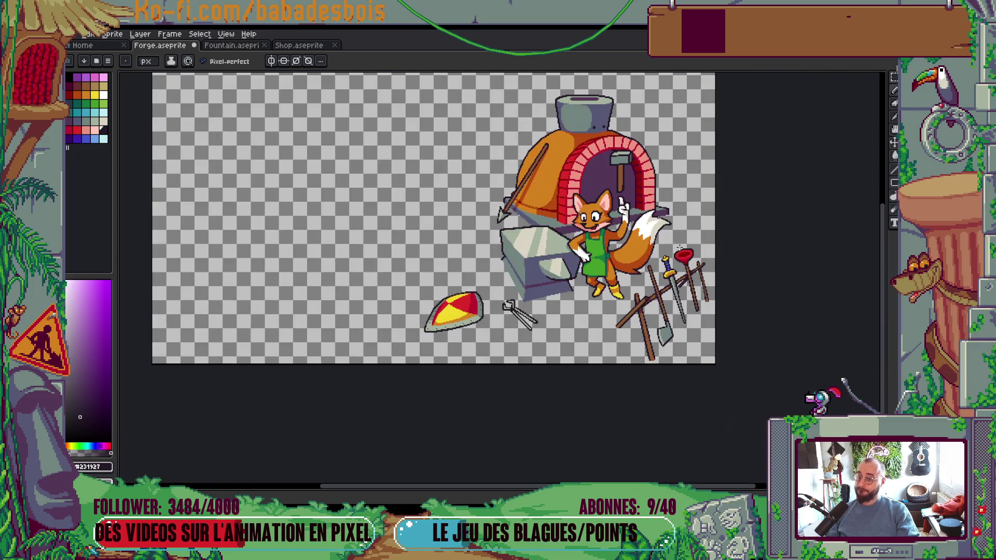
{"action": "scroll", "coordinate": [680, 249], "scroll_direction": "up", "scroll_amount": 4}
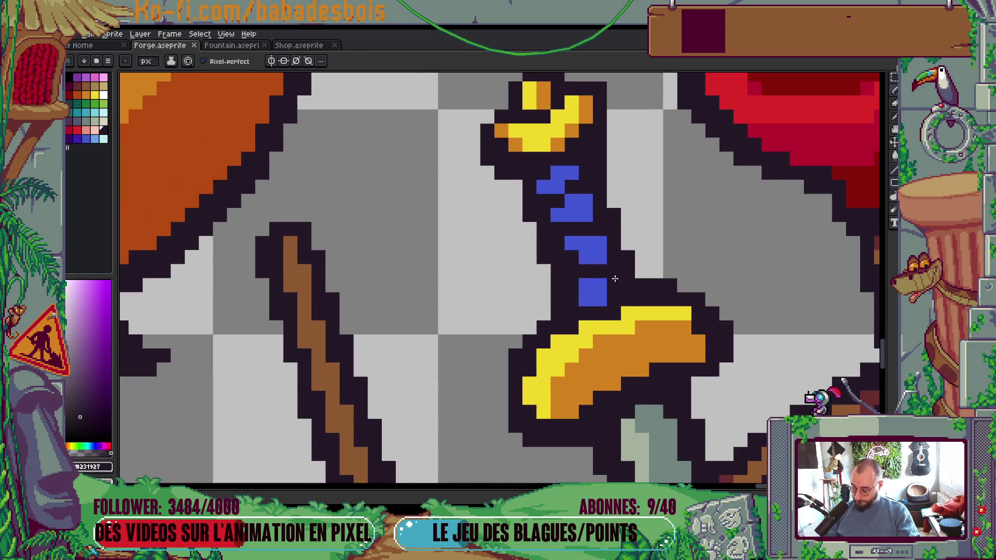
Step: Sample the sword grip's blue and paint a pixel with it
{"action": "left_click", "coordinate": [591, 281], "text": "alt"}
{"action": "left_click", "coordinate": [570, 252]}
{"action": "scroll", "coordinate": [569, 209], "scroll_direction": "down", "scroll_amount": 4}
{"action": "right_click", "coordinate": [458, 235]}
{"action": "left_click", "coordinate": [467, 240]}
{"action": "scroll", "coordinate": [593, 235], "scroll_direction": "down", "scroll_amount": 1}
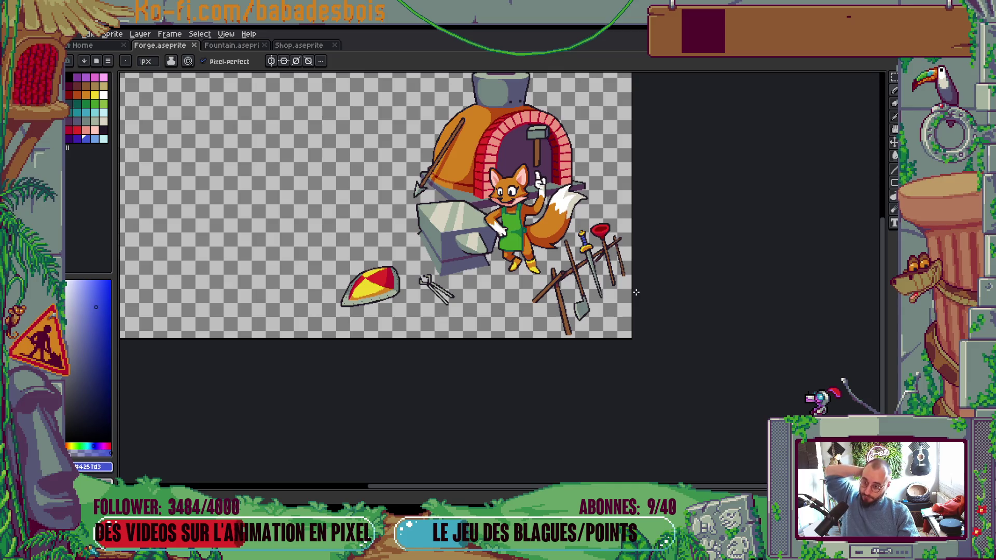
Step: Shade two bands across the sword grip with the darker blue
{"action": "mouse_move", "coordinate": [636, 293]}
{"action": "left_mouse_down"}
{"action": "mouse_move", "coordinate": [616, 343]}
{"action": "mouse_move", "coordinate": [630, 388]}
{"action": "left_mouse_up"}
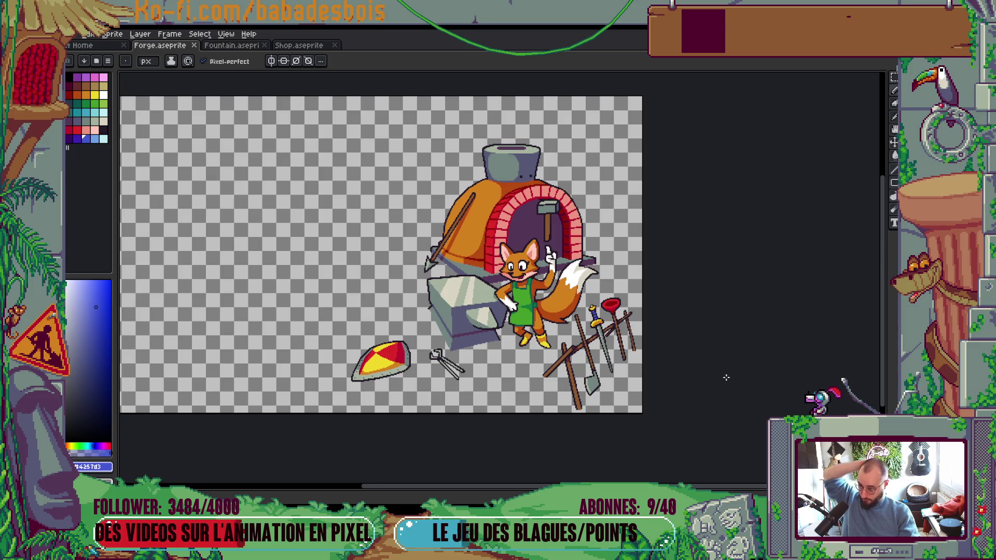
{"action": "left_click_drag", "start_coordinate": [718, 390], "coordinate": [719, 405]}
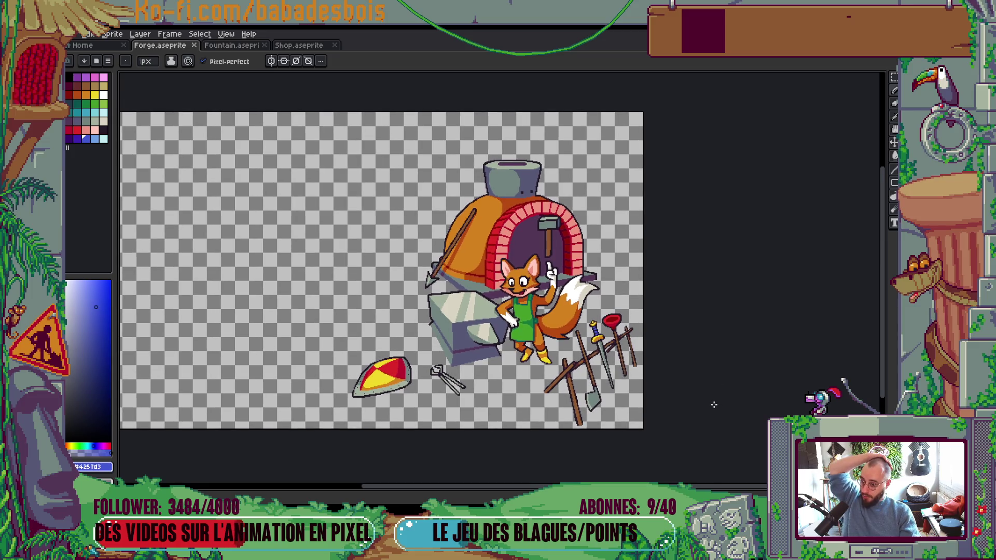
{"action": "scroll", "coordinate": [648, 349], "scroll_direction": "up", "scroll_amount": 3}
{"action": "scroll", "coordinate": [421, 320], "scroll_direction": "up", "scroll_amount": 2}
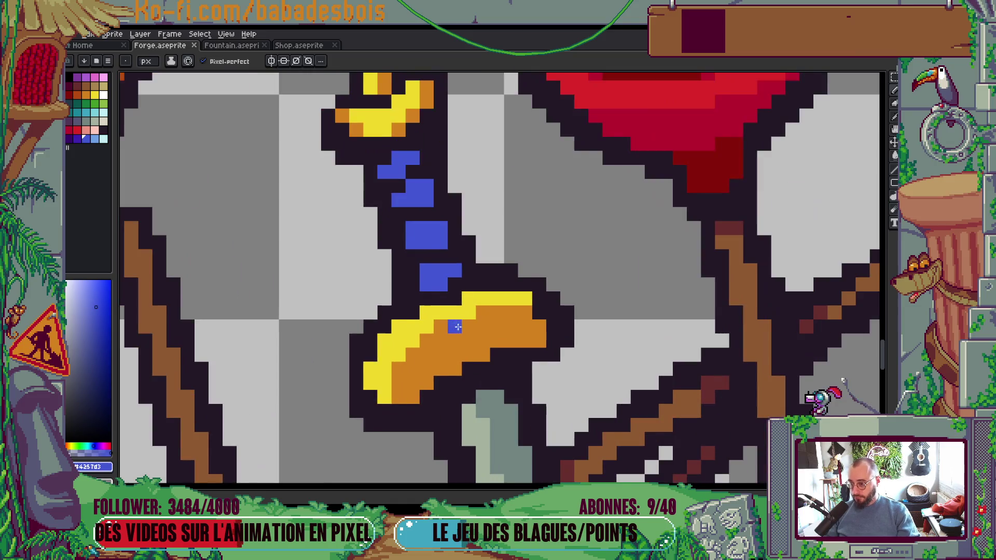
{"action": "scroll", "coordinate": [457, 327], "scroll_direction": "down", "scroll_amount": 3}
{"action": "scroll", "coordinate": [472, 306], "scroll_direction": "up", "scroll_amount": 1}
{"action": "scroll", "coordinate": [472, 305], "scroll_direction": "up", "scroll_amount": 1}
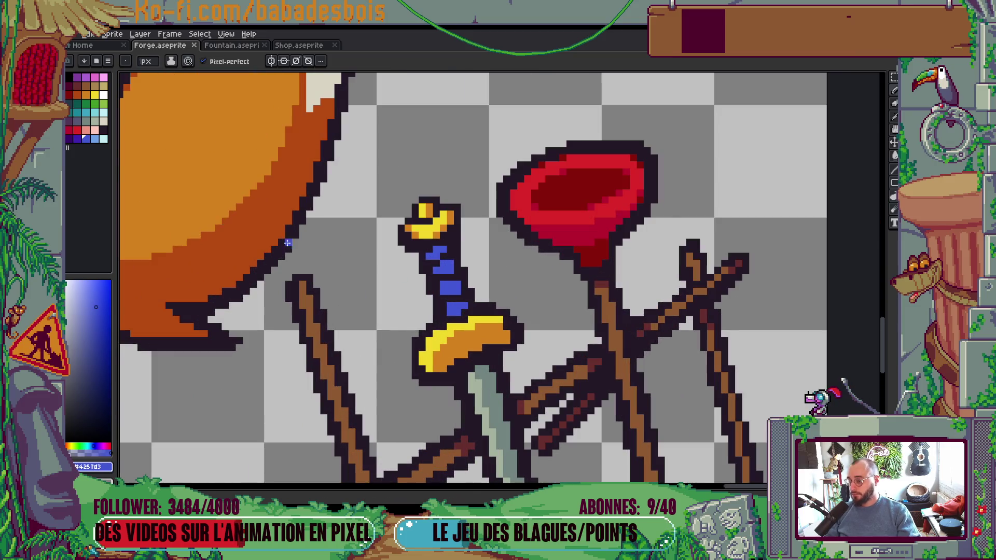
{"action": "key", "text": "bracketleft"}
{"action": "scroll", "coordinate": [484, 324], "scroll_direction": "up", "scroll_amount": 2}
{"action": "left_click", "coordinate": [483, 325]}
{"action": "left_click_drag", "start_coordinate": [483, 325], "coordinate": [515, 329]}
{"action": "mouse_move", "coordinate": [500, 287]}
{"action": "left_mouse_down"}
{"action": "mouse_move", "coordinate": [467, 289]}
{"action": "mouse_move", "coordinate": [444, 260]}
{"action": "mouse_move", "coordinate": [487, 245]}
{"action": "left_mouse_up"}
{"action": "left_click", "coordinate": [458, 287]}
Step: Darken a strip running up the sword grip
{"action": "scroll", "coordinate": [465, 255], "scroll_direction": "down", "scroll_amount": 6}
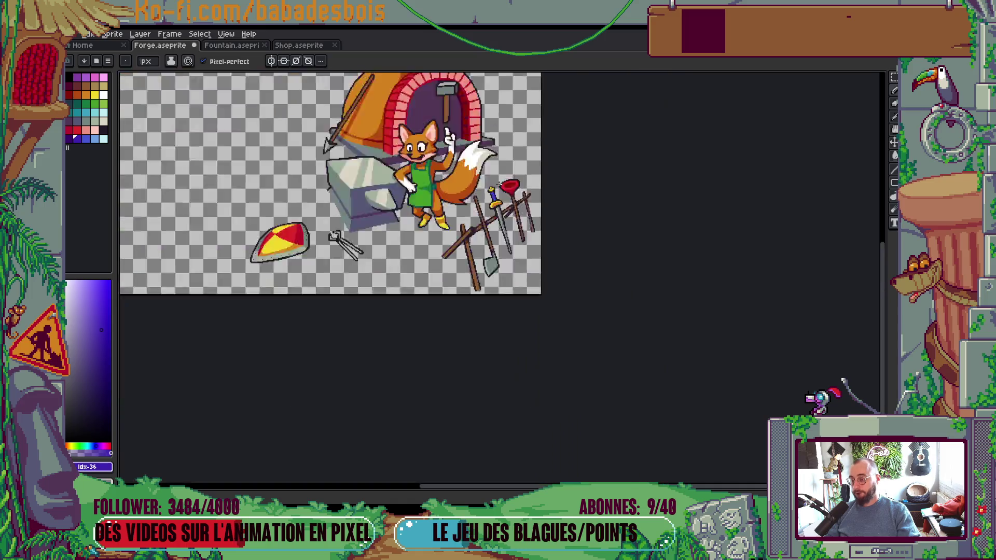
{"action": "scroll", "coordinate": [519, 244], "scroll_direction": "up", "scroll_amount": 3}
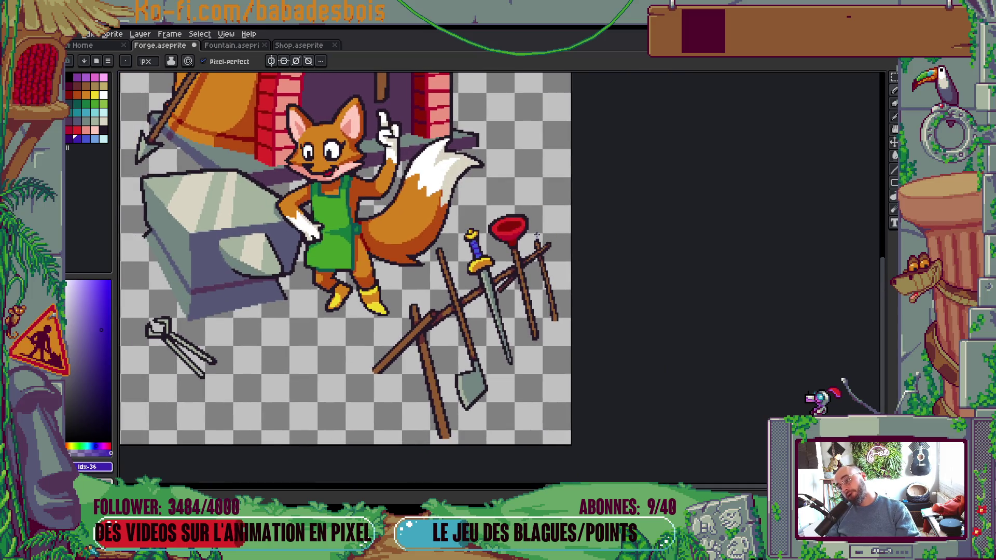
{"action": "scroll", "coordinate": [468, 256], "scroll_direction": "up", "scroll_amount": 3}
{"action": "scroll", "coordinate": [479, 252], "scroll_direction": "down", "scroll_amount": 3}
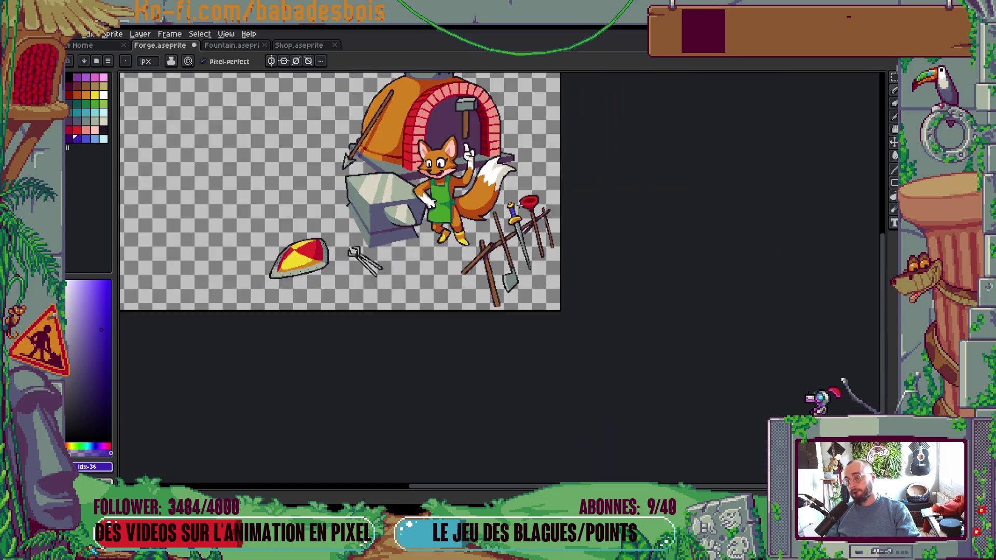
{"action": "scroll", "coordinate": [513, 210], "scroll_direction": "up", "scroll_amount": 5}
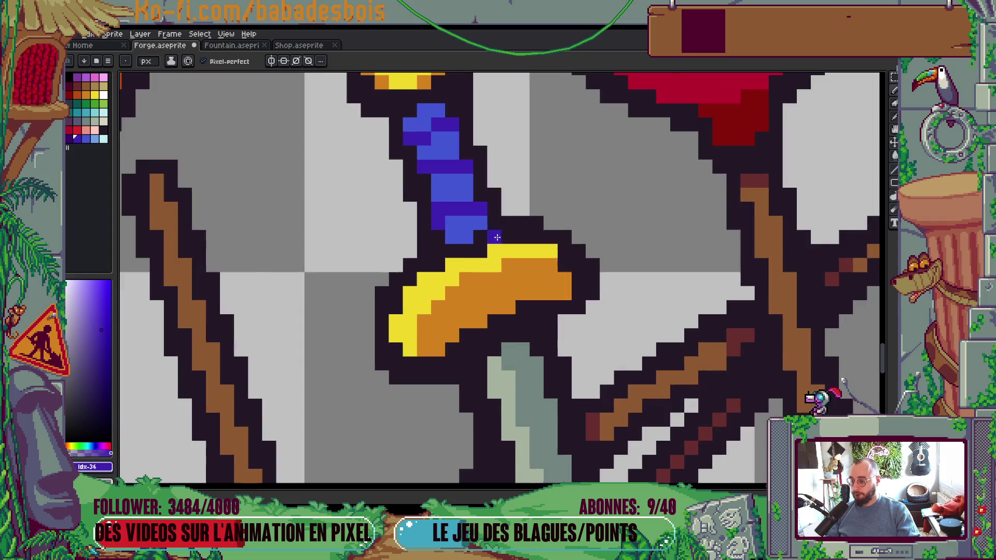
{"action": "left_click_drag", "start_coordinate": [466, 189], "coordinate": [442, 115]}
{"action": "scroll", "coordinate": [516, 126], "scroll_direction": "down", "scroll_amount": 5}
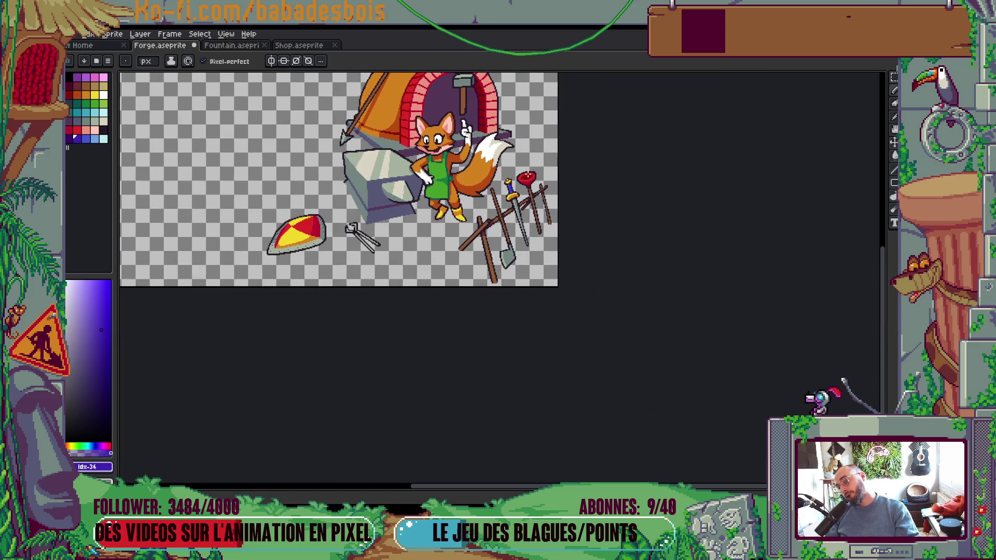
{"action": "scroll", "coordinate": [511, 189], "scroll_direction": "up", "scroll_amount": 5}
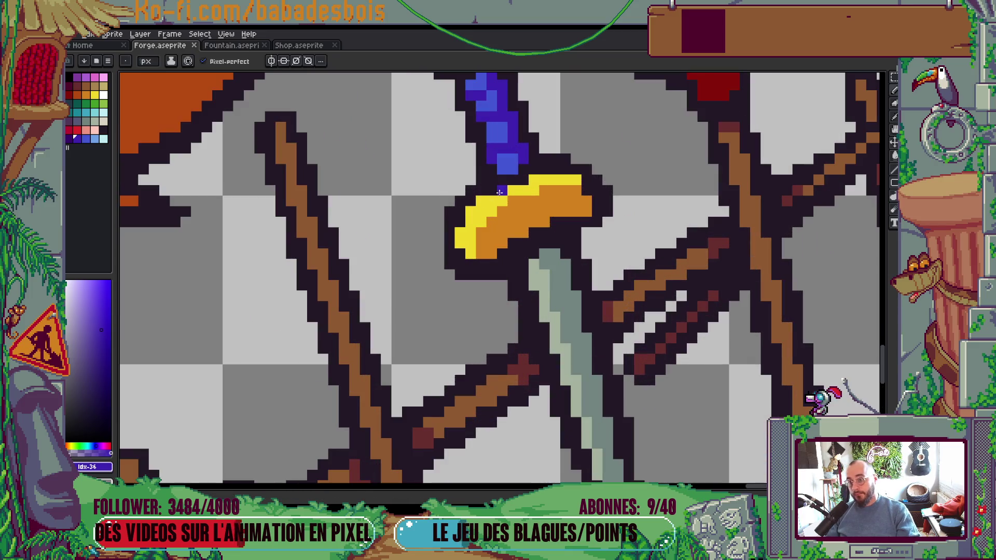
Step: Paint a purple pixel on the hilt and repaint another hilt pixel in the guard's orange
{"action": "mouse_move", "coordinate": [535, 180]}
{"action": "left_mouse_down"}
{"action": "mouse_move", "coordinate": [549, 219]}
{"action": "mouse_move", "coordinate": [498, 208]}
{"action": "left_mouse_up"}
{"action": "scroll", "coordinate": [549, 219], "scroll_direction": "up", "scroll_amount": 1}
{"action": "left_click", "coordinate": [515, 220]}
{"action": "scroll", "coordinate": [543, 179], "scroll_direction": "down", "scroll_amount": 5}
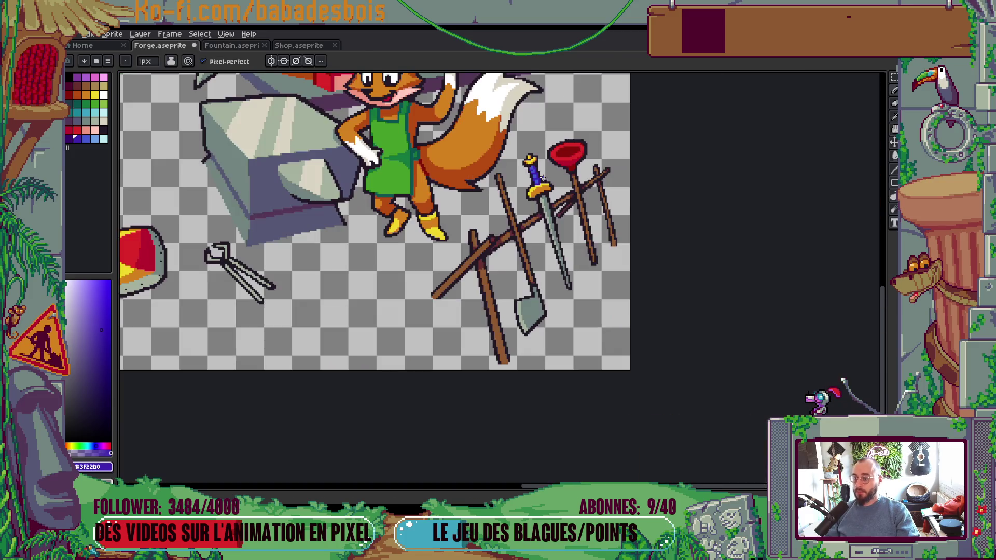
{"action": "scroll", "coordinate": [549, 171], "scroll_direction": "down", "scroll_amount": 1}
{"action": "scroll", "coordinate": [534, 223], "scroll_direction": "up", "scroll_amount": 2}
{"action": "scroll", "coordinate": [533, 239], "scroll_direction": "up", "scroll_amount": 4}
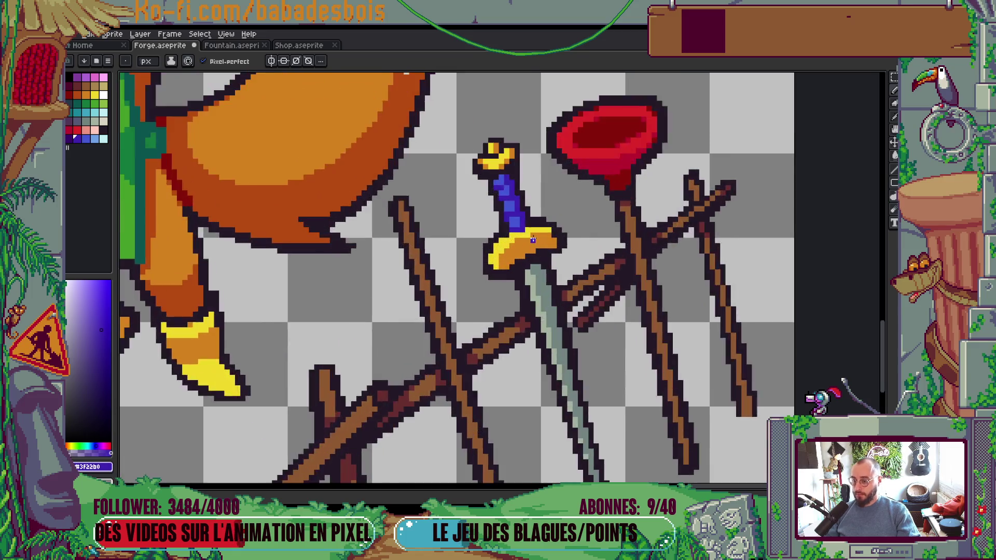
{"action": "left_click", "coordinate": [545, 234], "text": "alt"}
{"action": "left_click", "coordinate": [511, 223]}
{"action": "scroll", "coordinate": [511, 223], "scroll_direction": "down", "scroll_amount": 4}
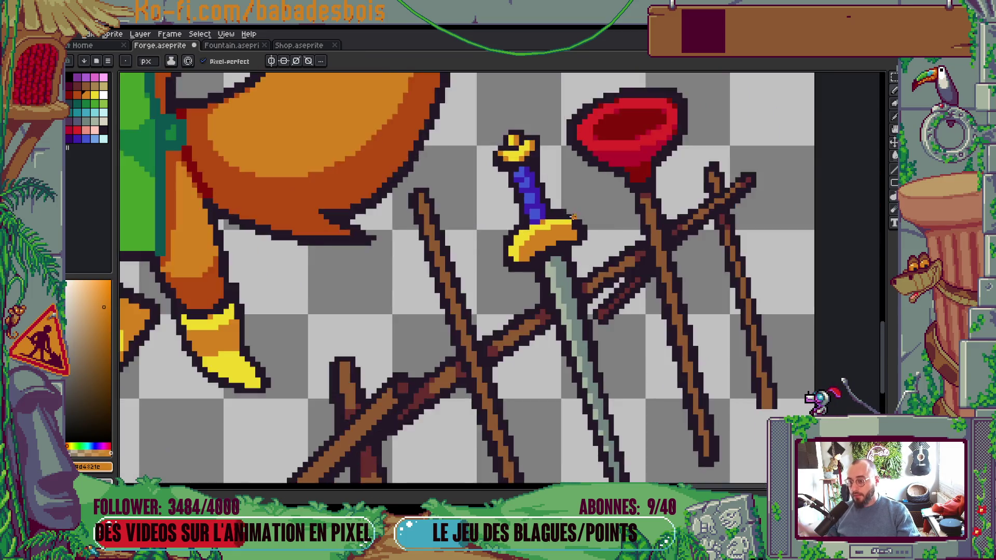
{"action": "left_click_drag", "start_coordinate": [600, 220], "coordinate": [597, 232]}
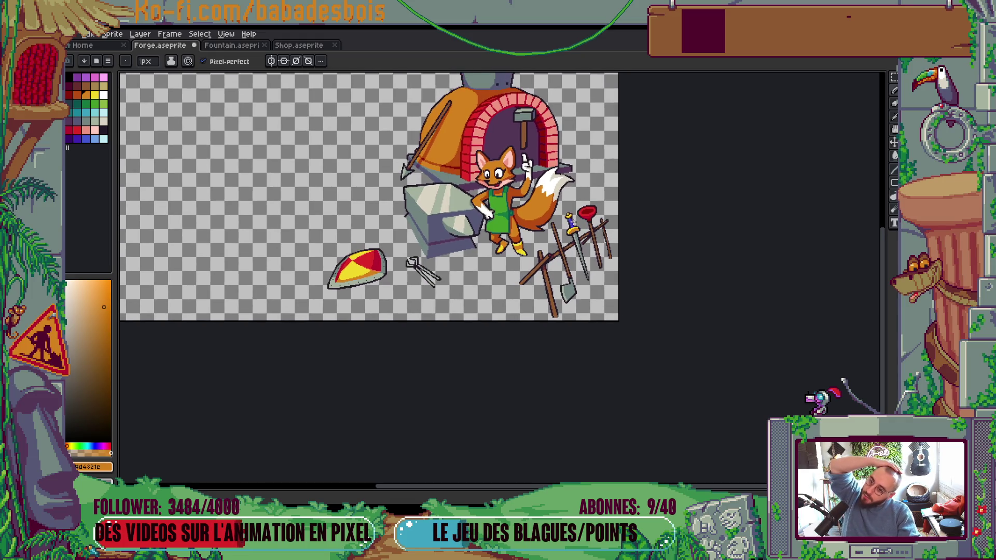
{"action": "scroll", "coordinate": [571, 234], "scroll_direction": "up", "scroll_amount": 5}
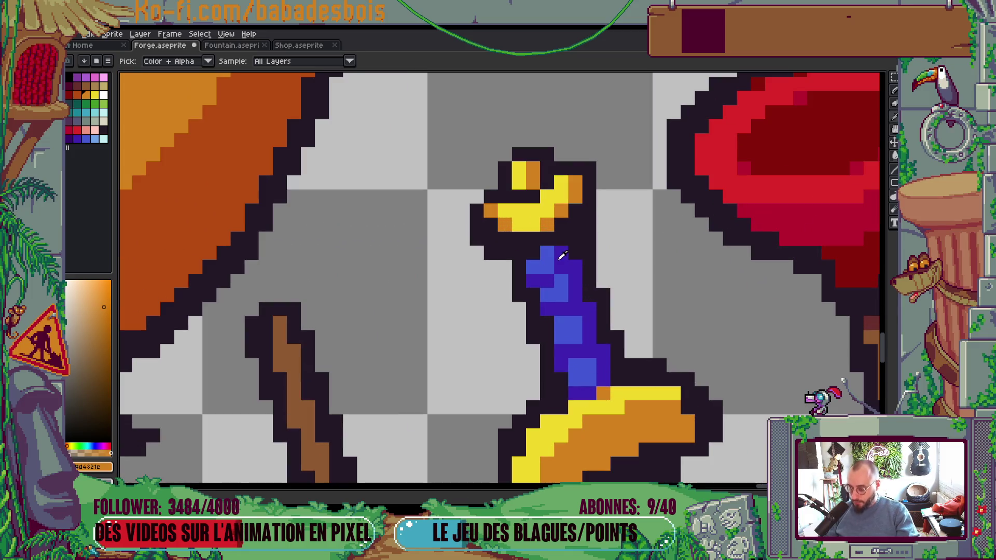
Step: Recolour grip pixels in blue and purple and extend the grip up one pixel
{"action": "left_click", "coordinate": [542, 255], "text": "alt"}
{"action": "left_click", "coordinate": [541, 253]}
{"action": "left_click", "coordinate": [575, 240]}
{"action": "left_click_drag", "start_coordinate": [575, 252], "coordinate": [565, 239]}
{"action": "scroll", "coordinate": [563, 238], "scroll_direction": "down", "scroll_amount": 5}
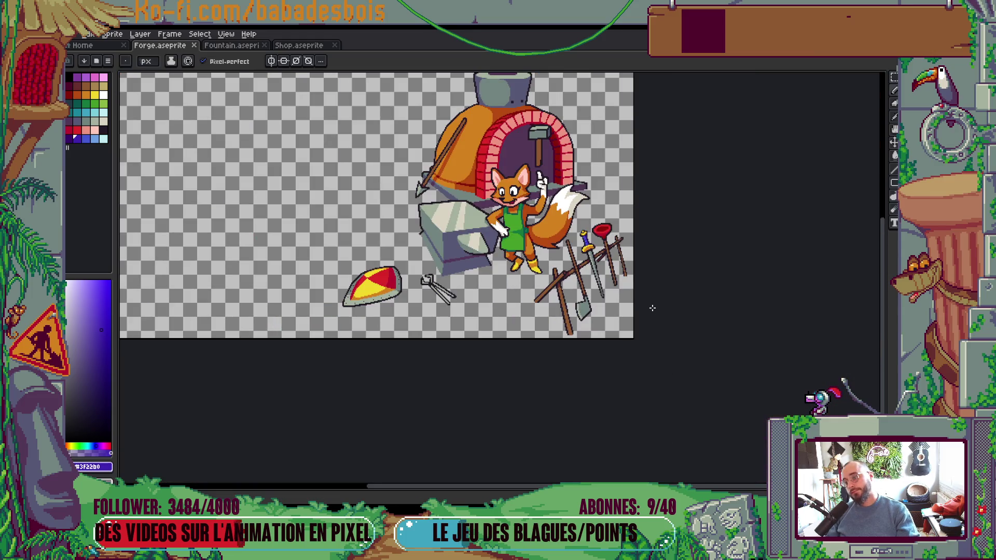
{"action": "left_click_drag", "start_coordinate": [649, 307], "coordinate": [715, 382]}
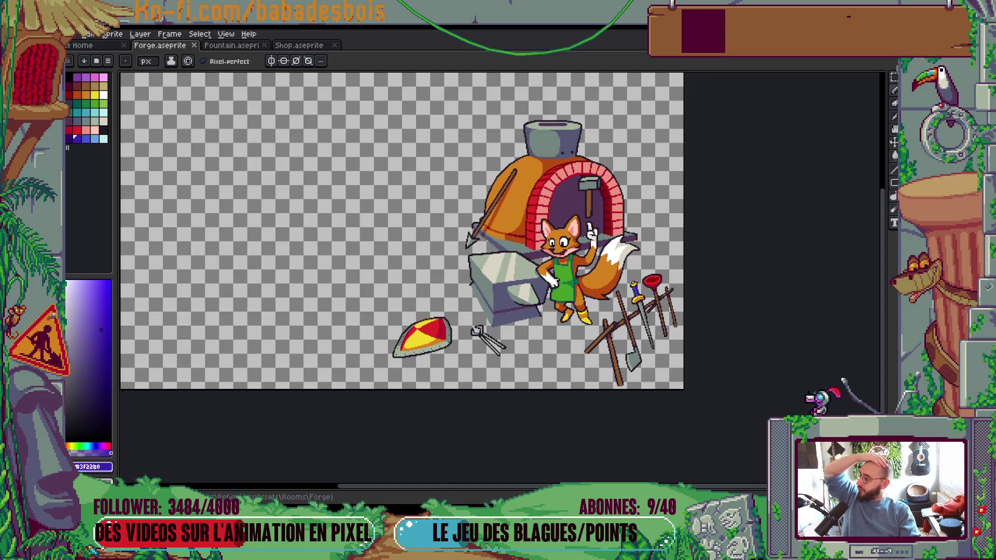
Step: Select the hammer head and handle inside the oven arch with the Rectangular Marquee
{"action": "left_click_drag", "start_coordinate": [622, 332], "coordinate": [630, 364]}
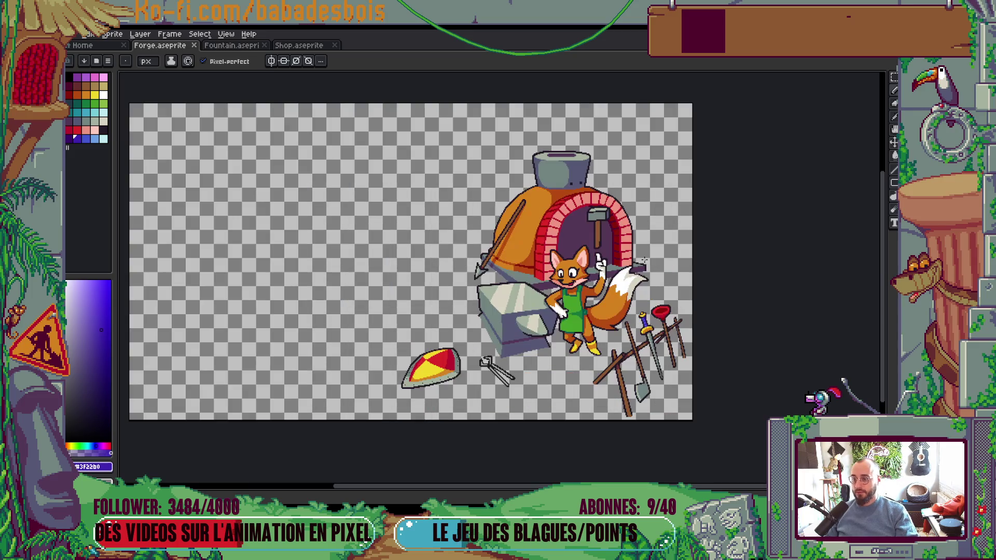
{"action": "right_click", "coordinate": [449, 232]}
{"action": "key", "text": "Escape"}
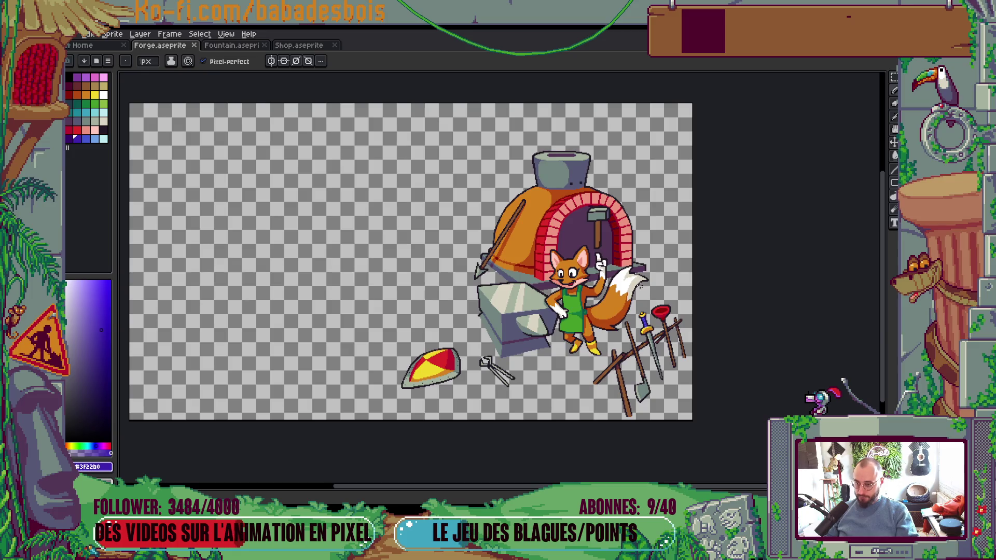
{"action": "key", "text": "m"}
{"action": "scroll", "coordinate": [601, 220], "scroll_direction": "up", "scroll_amount": 2}
{"action": "mouse_move", "coordinate": [548, 157]}
{"action": "left_mouse_down"}
{"action": "mouse_move", "coordinate": [613, 221]}
{"action": "mouse_move", "coordinate": [683, 247]}
{"action": "left_mouse_up"}
{"action": "left_click_drag", "start_coordinate": [574, 213], "coordinate": [623, 307]}
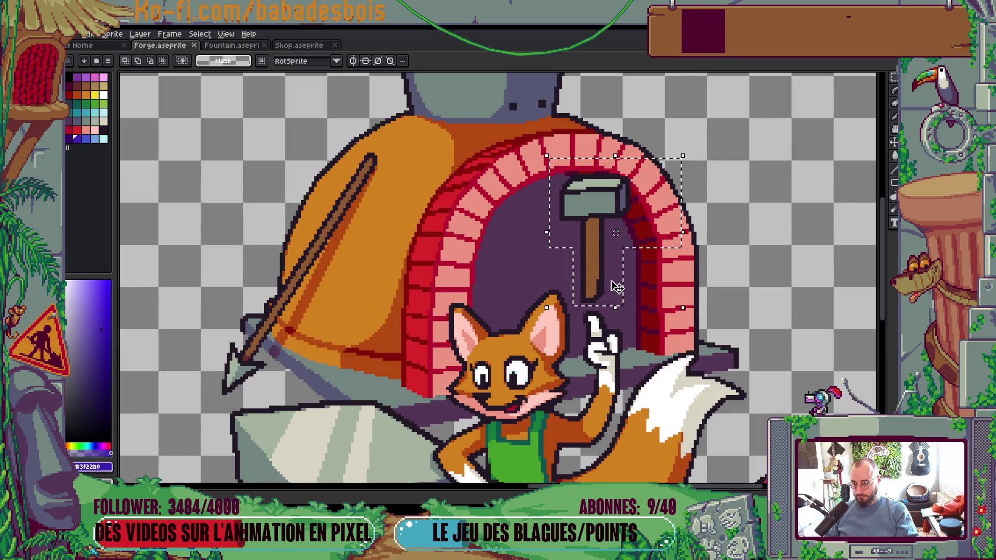
Step: Lower the selected hammer about two pixels, commit it and deselect
{"action": "key", "text": "Down"}
{"action": "left_click_drag", "start_coordinate": [602, 268], "coordinate": [605, 277]}
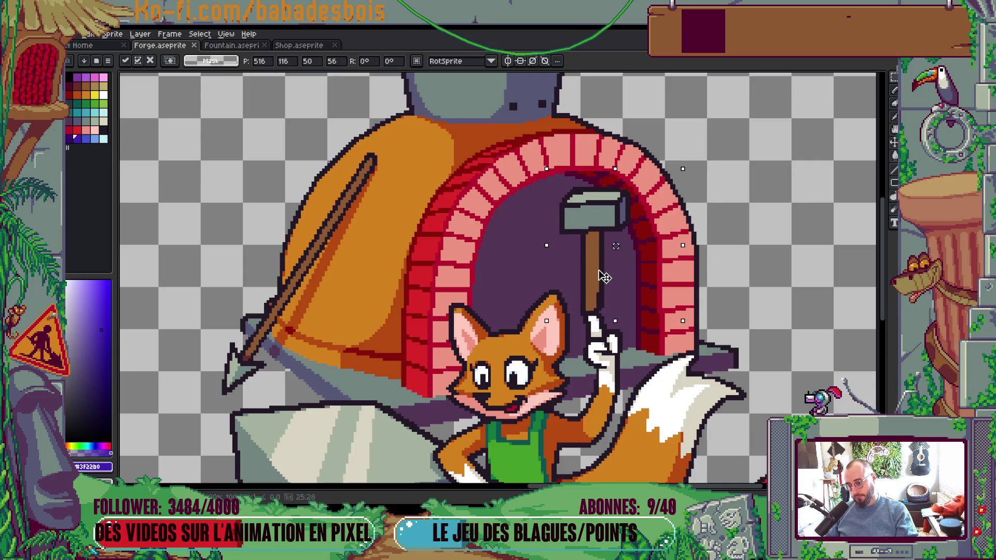
{"action": "scroll", "coordinate": [604, 277], "scroll_direction": "up", "scroll_amount": 3}
{"action": "key", "text": "b"}
{"action": "key", "text": "ctrl+d"}
{"action": "scroll", "coordinate": [653, 262], "scroll_direction": "down", "scroll_amount": 5}
{"action": "scroll", "coordinate": [653, 262], "scroll_direction": "up", "scroll_amount": 1}
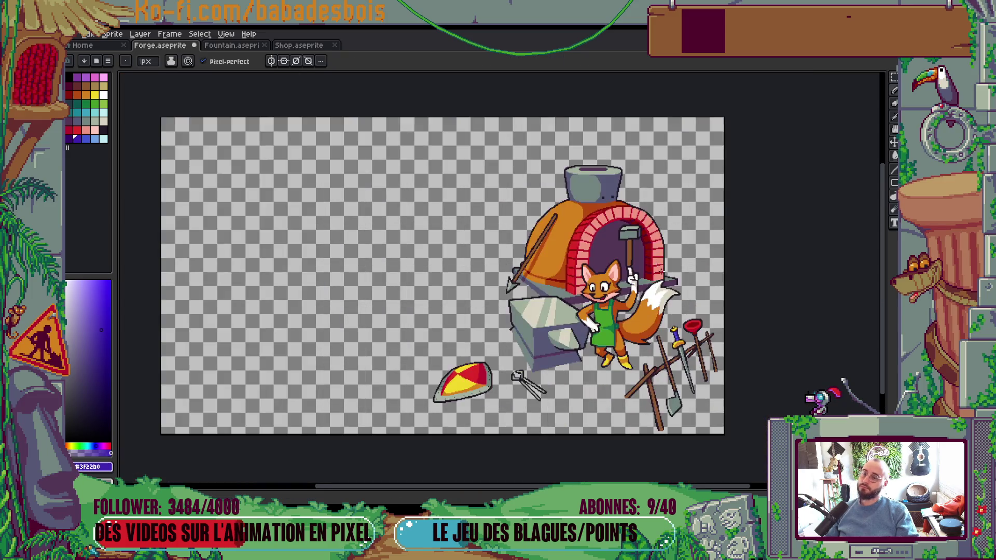
{"action": "left_click_drag", "start_coordinate": [662, 271], "coordinate": [667, 247]}
{"action": "mouse_move", "coordinate": [732, 327]}
{"action": "left_mouse_down"}
{"action": "mouse_move", "coordinate": [724, 323]}
{"action": "mouse_move", "coordinate": [714, 341]}
{"action": "mouse_move", "coordinate": [696, 445]}
{"action": "left_mouse_up"}
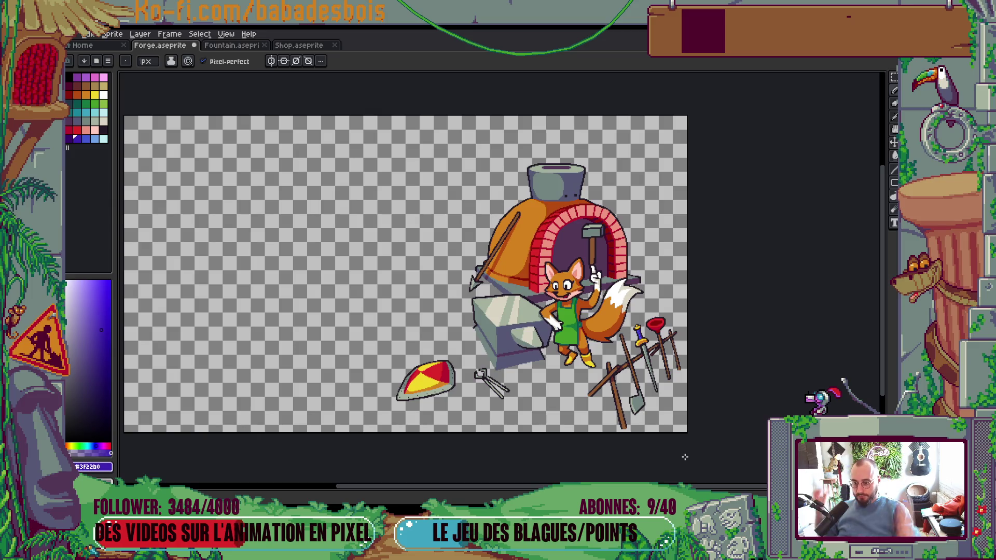
Step: Extend the grey-green sword blade up to the guard and fill more below it
{"action": "scroll", "coordinate": [630, 382], "scroll_direction": "up", "scroll_amount": 5}
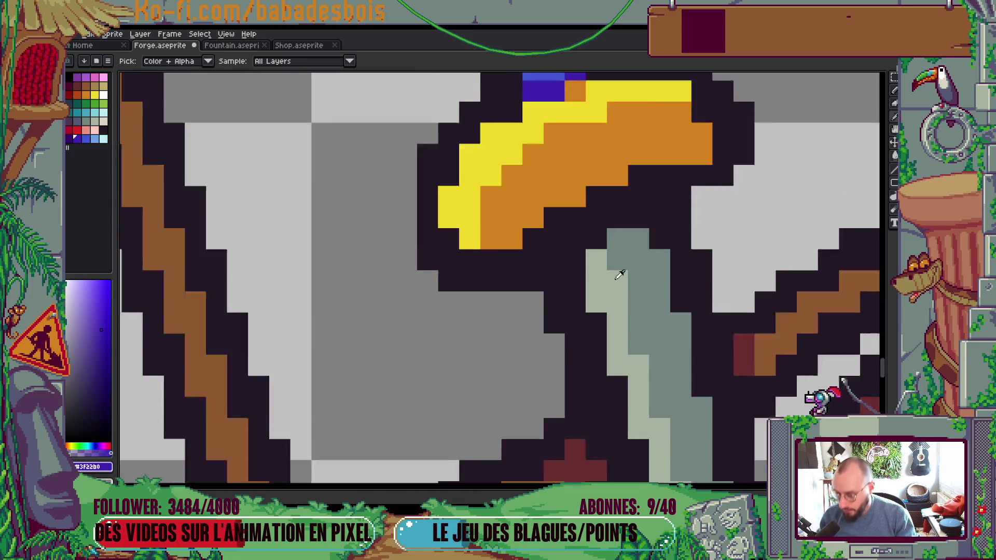
{"action": "scroll", "coordinate": [620, 275], "scroll_direction": "up", "scroll_amount": 1}
{"action": "left_click", "coordinate": [629, 221], "text": "alt"}
{"action": "mouse_move", "coordinate": [650, 193]}
{"action": "left_mouse_down"}
{"action": "mouse_move", "coordinate": [647, 138]}
{"action": "mouse_move", "coordinate": [617, 169]}
{"action": "mouse_move", "coordinate": [599, 172]}
{"action": "mouse_move", "coordinate": [604, 211]}
{"action": "left_mouse_up"}
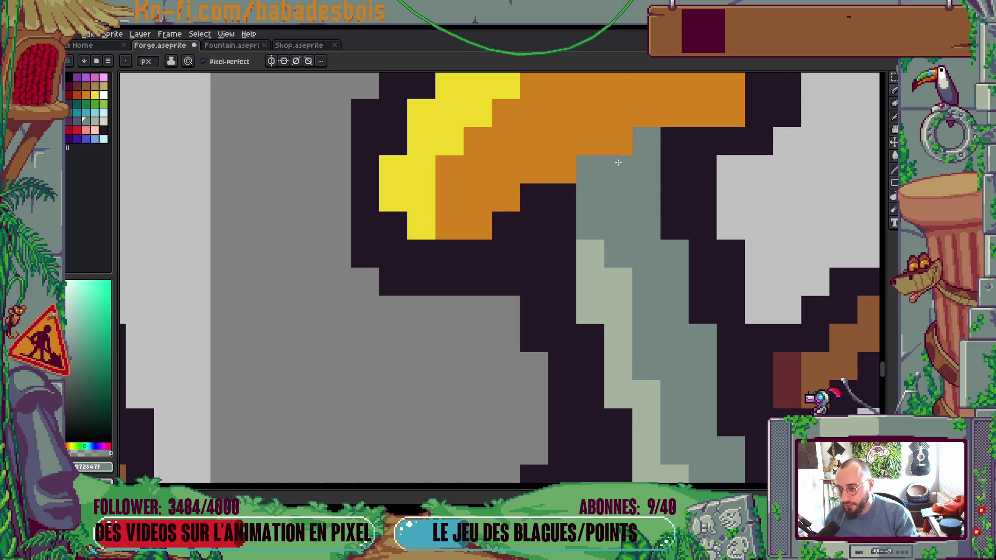
{"action": "left_click_drag", "start_coordinate": [628, 178], "coordinate": [626, 226]}
Step: Widen the sword blade on its left side in grey-green
{"action": "left_click", "coordinate": [695, 210], "text": "alt"}
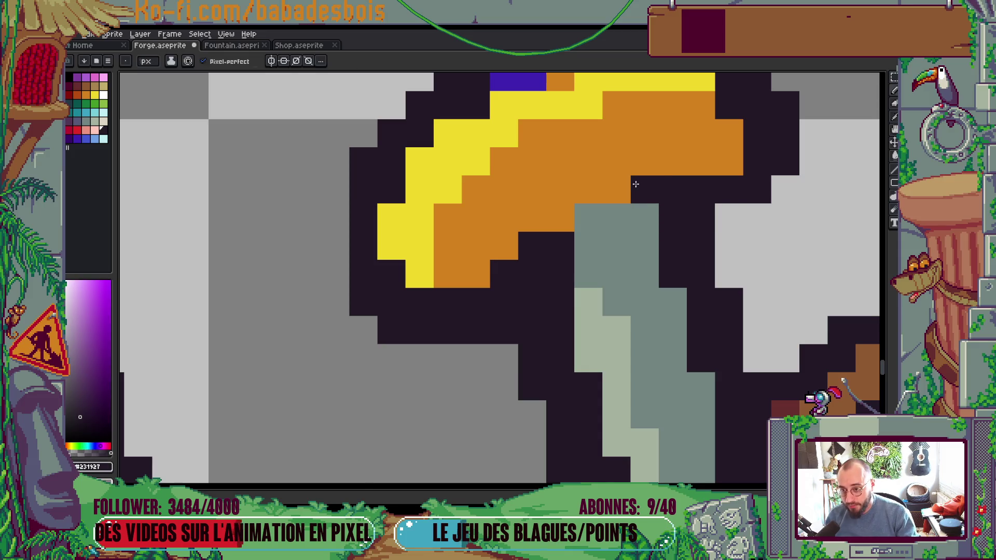
{"action": "scroll", "coordinate": [696, 210], "scroll_direction": "down", "scroll_amount": 8}
{"action": "scroll", "coordinate": [646, 209], "scroll_direction": "up", "scroll_amount": 3}
{"action": "scroll", "coordinate": [645, 209], "scroll_direction": "up", "scroll_amount": 2}
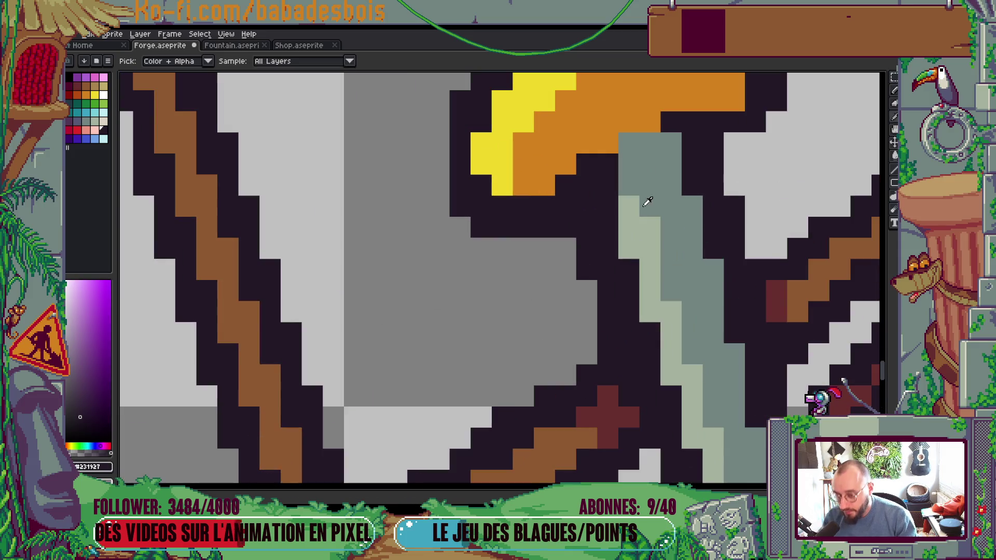
{"action": "left_click", "coordinate": [639, 182], "text": "alt"}
{"action": "left_click_drag", "start_coordinate": [609, 188], "coordinate": [607, 161]}
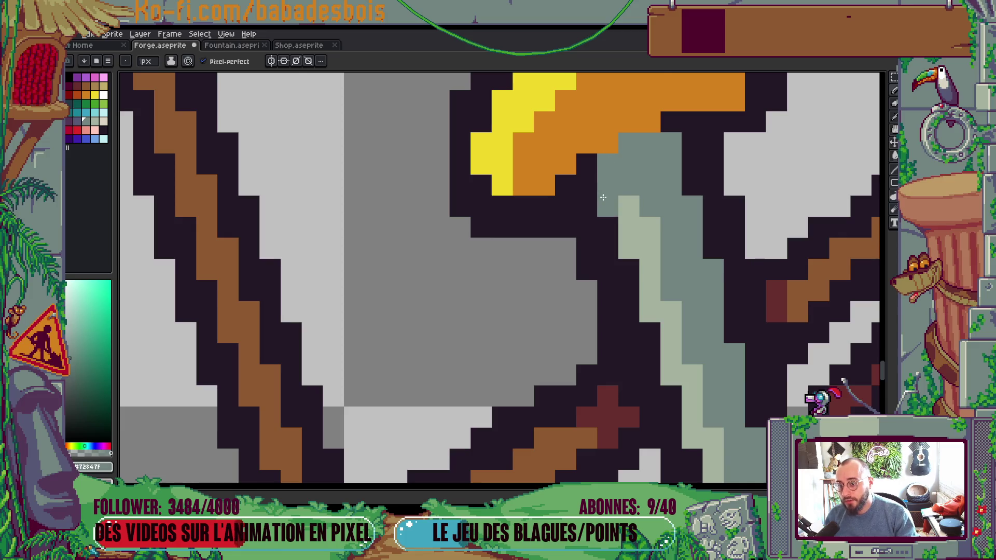
{"action": "scroll", "coordinate": [675, 140], "scroll_direction": "down", "scroll_amount": 5}
{"action": "scroll", "coordinate": [654, 184], "scroll_direction": "up", "scroll_amount": 5}
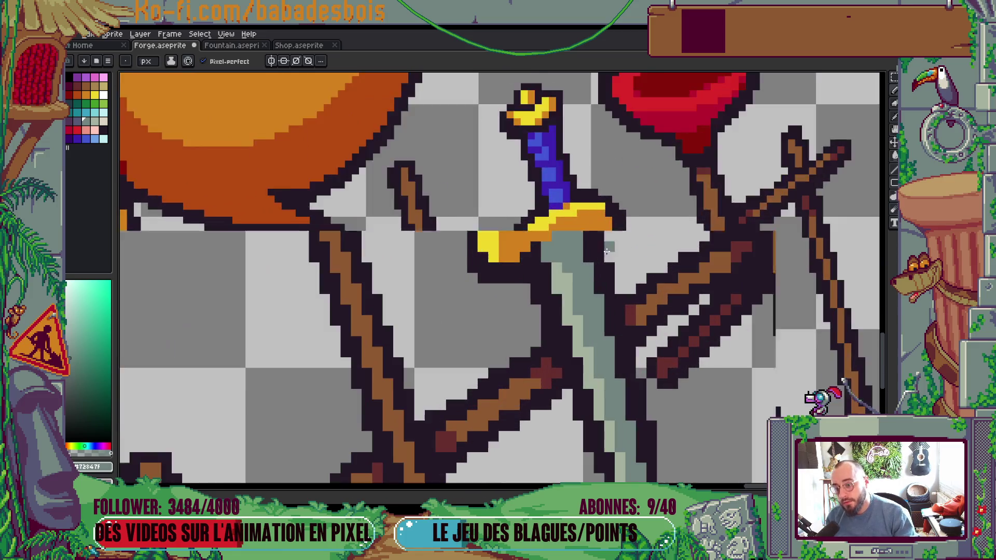
{"action": "scroll", "coordinate": [588, 217], "scroll_direction": "down", "scroll_amount": 5}
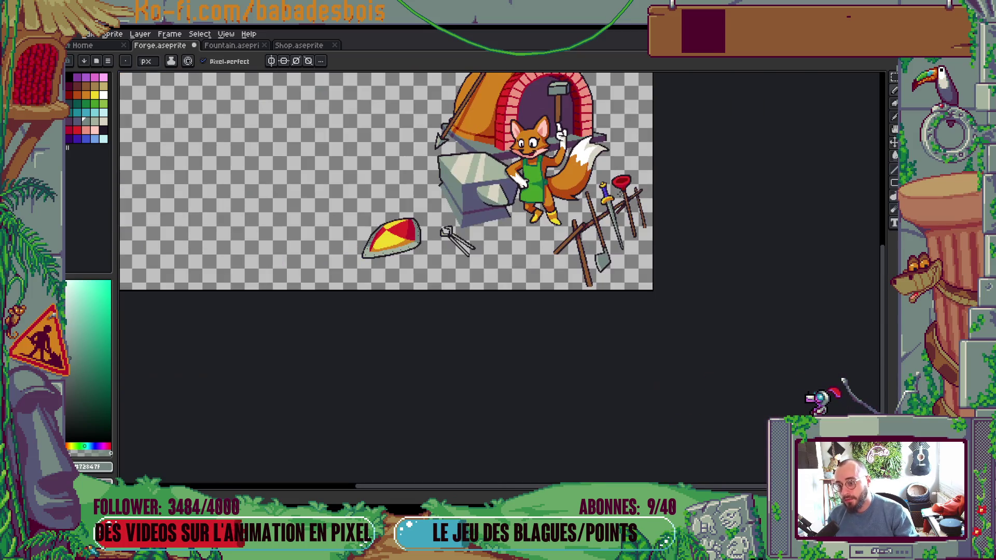
{"action": "scroll", "coordinate": [604, 194], "scroll_direction": "up", "scroll_amount": 6}
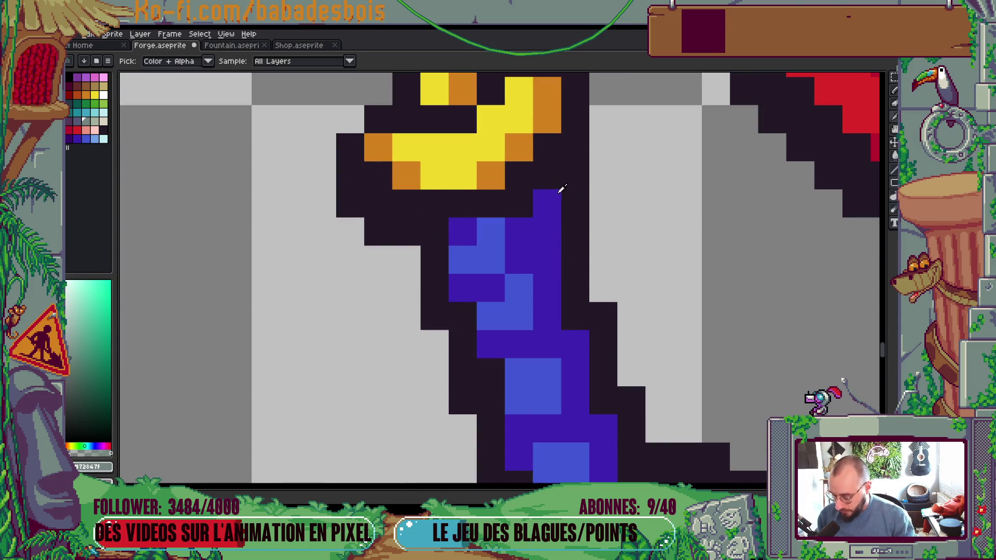
Step: Fill the gap under the hilt with dark blue and darken the strip right of the blade
{"action": "left_click", "coordinate": [528, 226], "text": "alt"}
{"action": "mouse_move", "coordinate": [528, 225]}
{"action": "left_mouse_down"}
{"action": "mouse_move", "coordinate": [463, 211]}
{"action": "mouse_move", "coordinate": [546, 159]}
{"action": "mouse_move", "coordinate": [584, 200]}
{"action": "mouse_move", "coordinate": [554, 218]}
{"action": "left_mouse_up"}
{"action": "left_click", "coordinate": [570, 181], "text": "alt"}
Step: Sample the blade's grey-green #72847F as the foreground colour
{"action": "scroll", "coordinate": [553, 218], "scroll_direction": "down", "scroll_amount": 4}
{"action": "scroll", "coordinate": [566, 217], "scroll_direction": "up", "scroll_amount": 3}
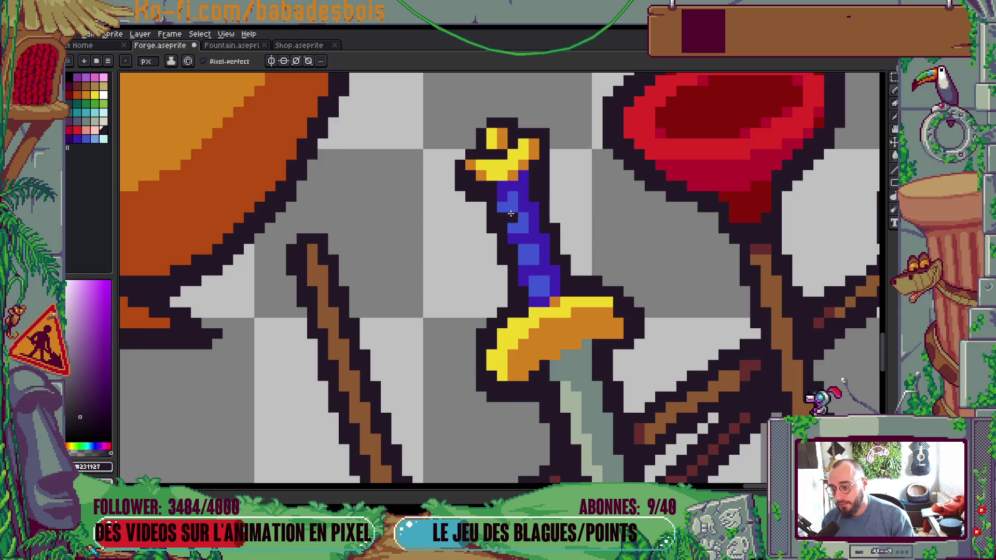
{"action": "scroll", "coordinate": [503, 218], "scroll_direction": "down", "scroll_amount": 4}
{"action": "scroll", "coordinate": [538, 193], "scroll_direction": "up", "scroll_amount": 2}
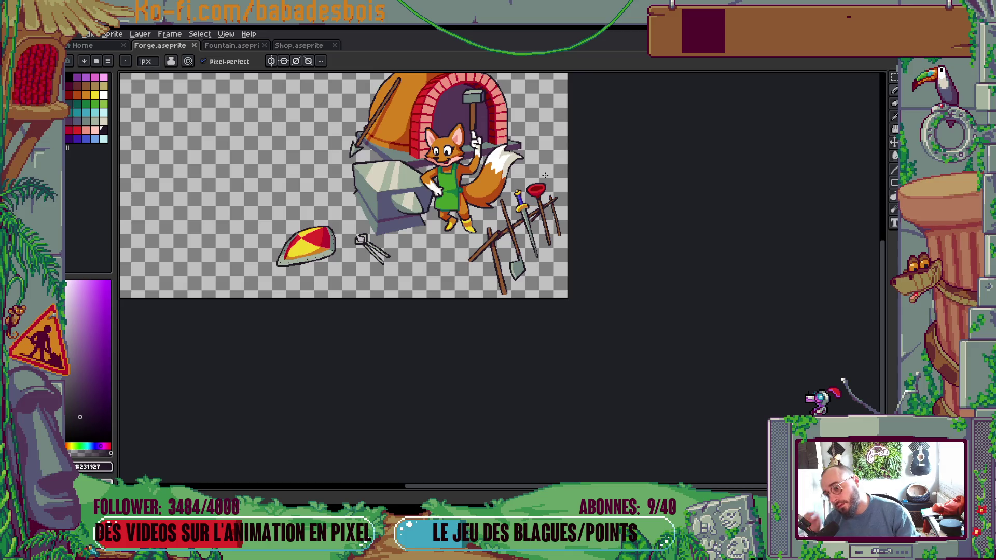
{"action": "scroll", "coordinate": [545, 174], "scroll_direction": "up", "scroll_amount": 5}
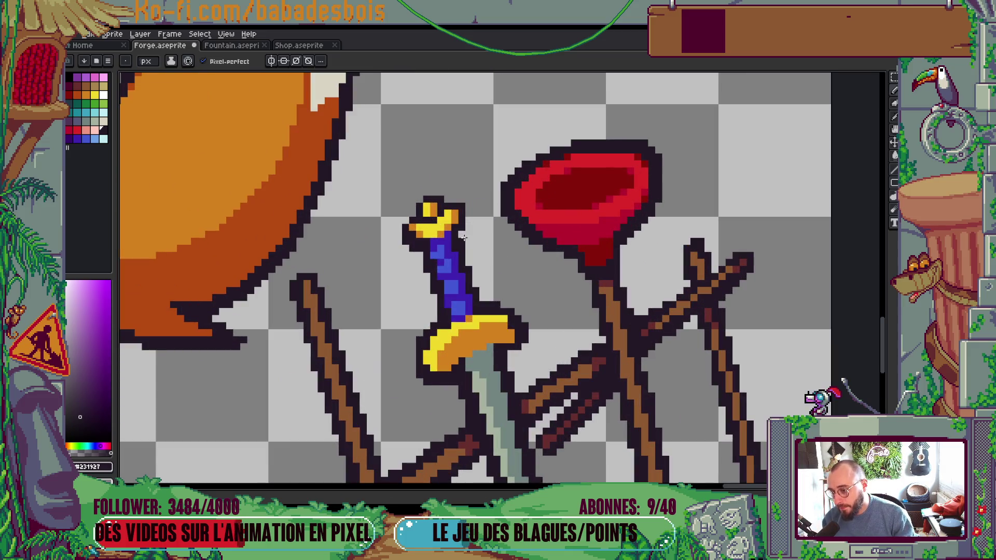
{"action": "scroll", "coordinate": [457, 206], "scroll_direction": "down", "scroll_amount": 3}
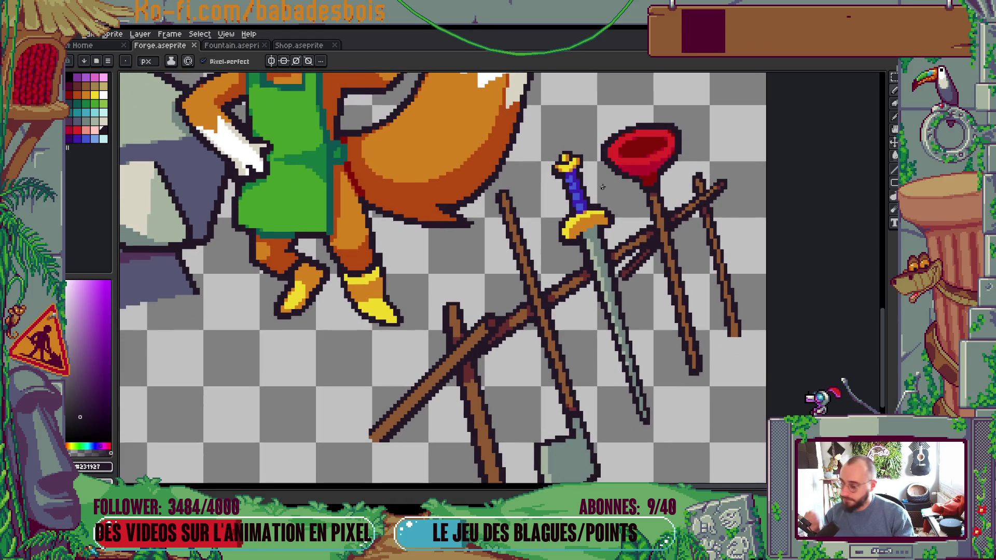
{"action": "scroll", "coordinate": [603, 186], "scroll_direction": "down", "scroll_amount": 2}
{"action": "scroll", "coordinate": [620, 231], "scroll_direction": "up", "scroll_amount": 3}
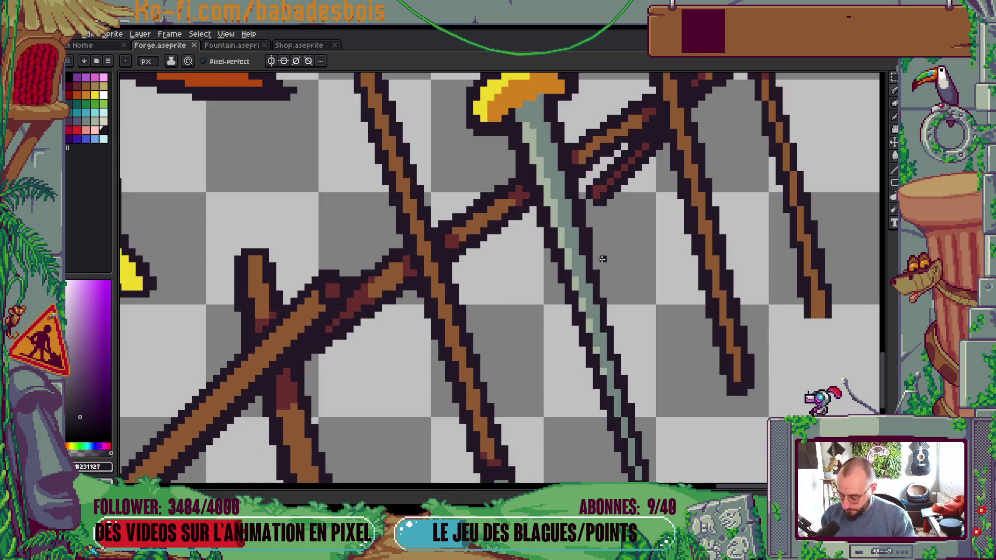
{"action": "left_click", "coordinate": [583, 257], "text": "alt"}
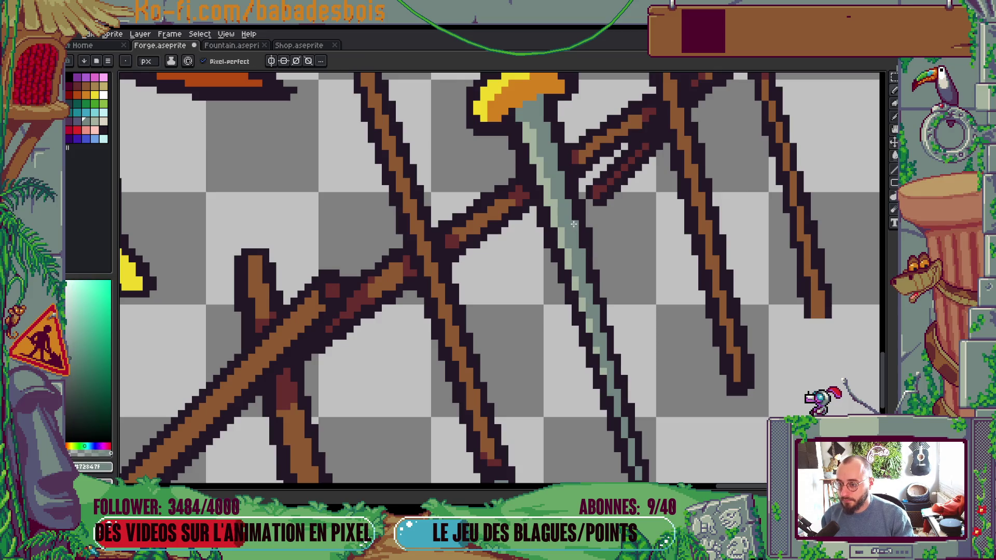
{"action": "scroll", "coordinate": [560, 169], "scroll_direction": "down", "scroll_amount": 4}
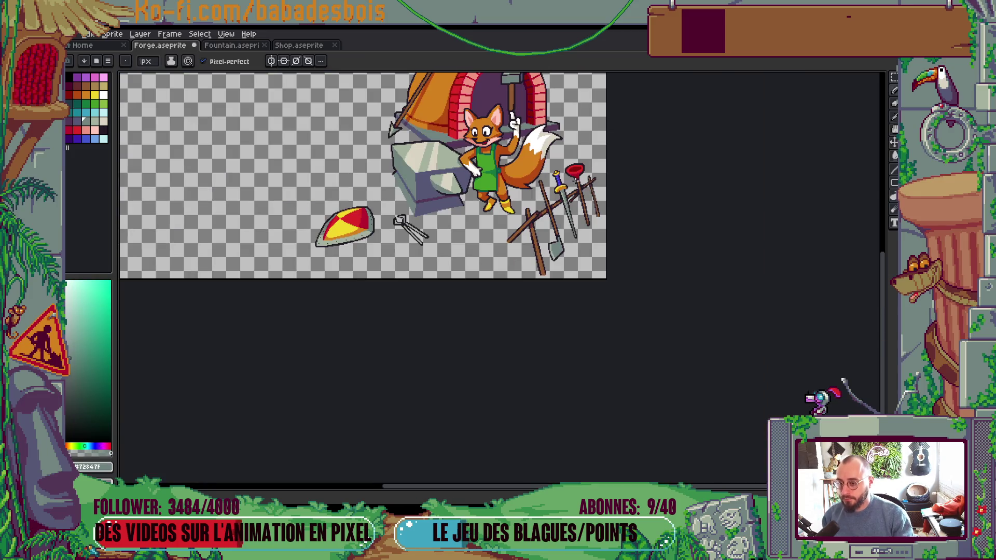
Step: Paint a highlight in the lighter blade grey down the centre of the sword blade
{"action": "scroll", "coordinate": [581, 201], "scroll_direction": "up", "scroll_amount": 4}
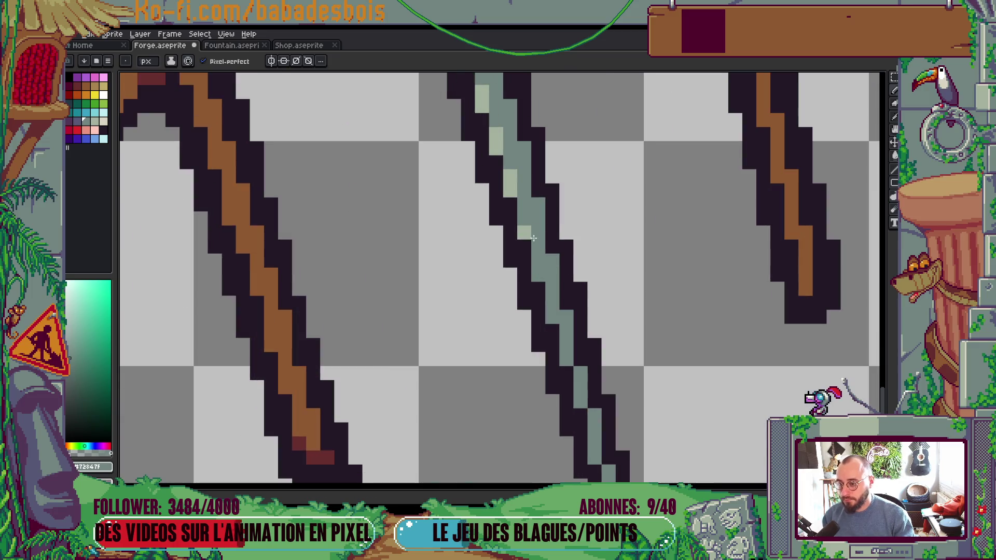
{"action": "scroll", "coordinate": [533, 208], "scroll_direction": "down", "scroll_amount": 5}
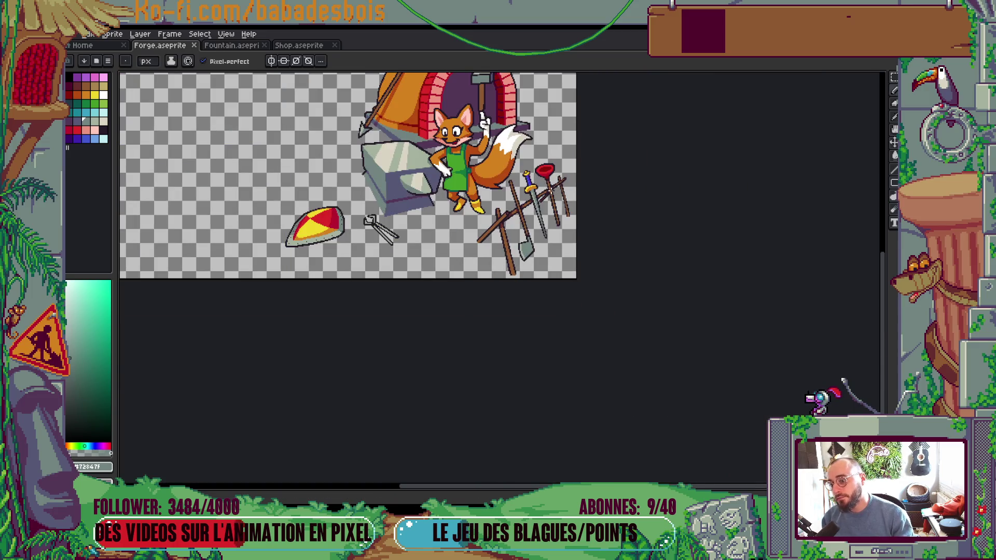
{"action": "scroll", "coordinate": [550, 191], "scroll_direction": "up", "scroll_amount": 5}
{"action": "left_click", "coordinate": [473, 227], "text": "alt"}
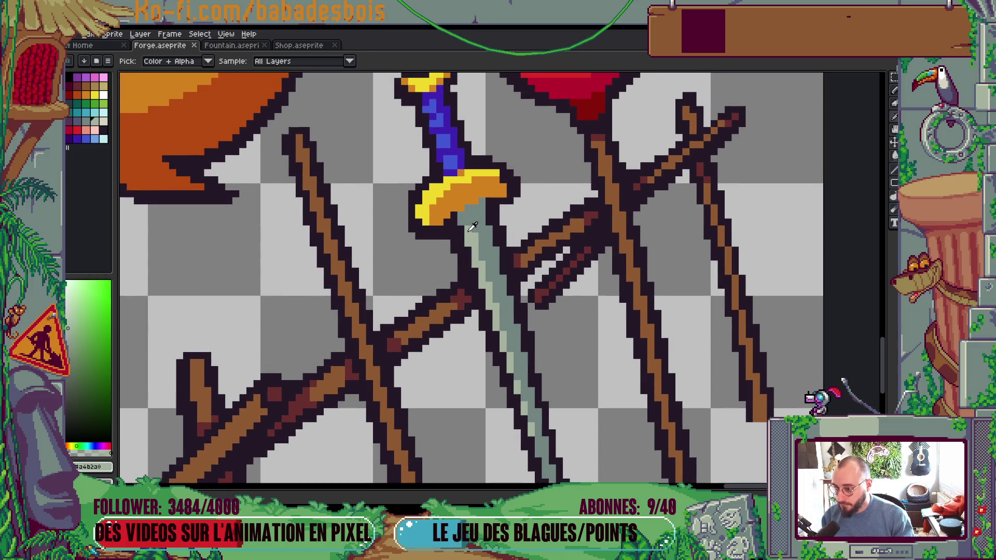
{"action": "scroll", "coordinate": [469, 227], "scroll_direction": "down", "scroll_amount": 5}
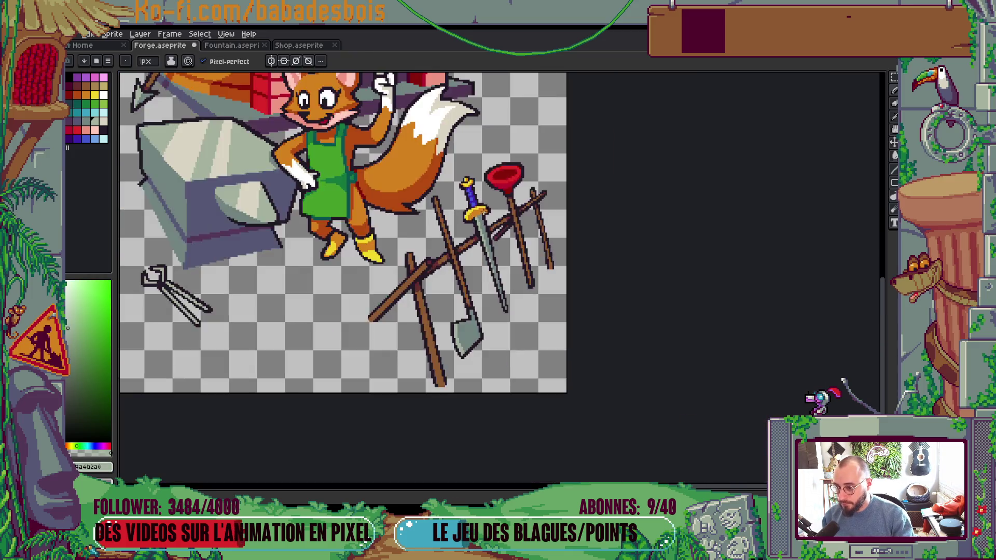
{"action": "scroll", "coordinate": [502, 216], "scroll_direction": "up", "scroll_amount": 1}
{"action": "key", "text": "ctrl"}
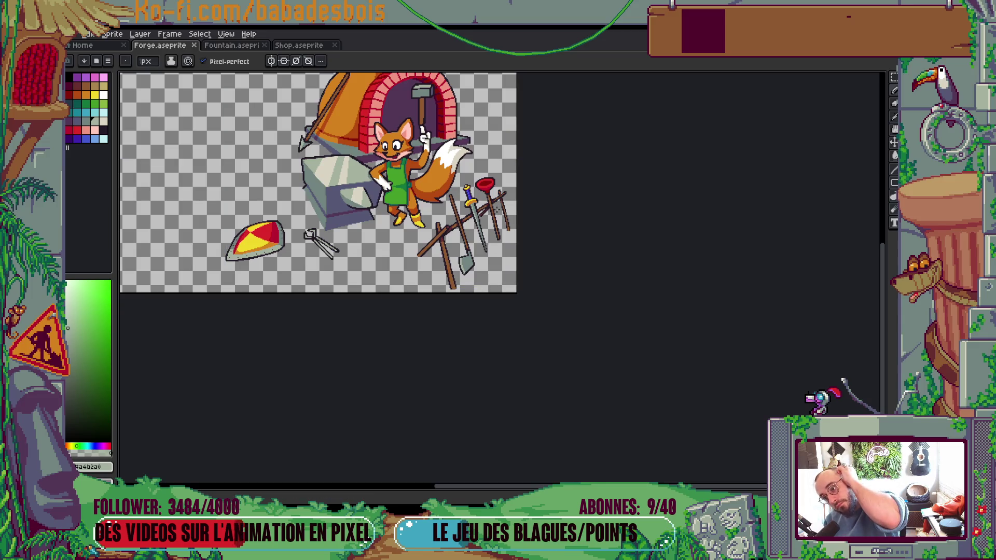
{"action": "scroll", "coordinate": [492, 213], "scroll_direction": "up", "scroll_amount": 6}
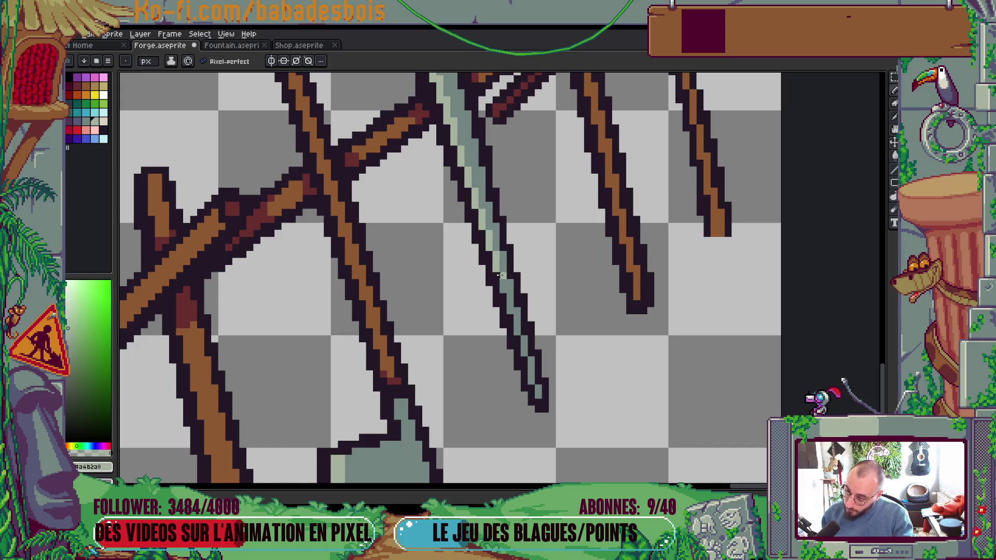
{"action": "scroll", "coordinate": [516, 298], "scroll_direction": "down", "scroll_amount": 5}
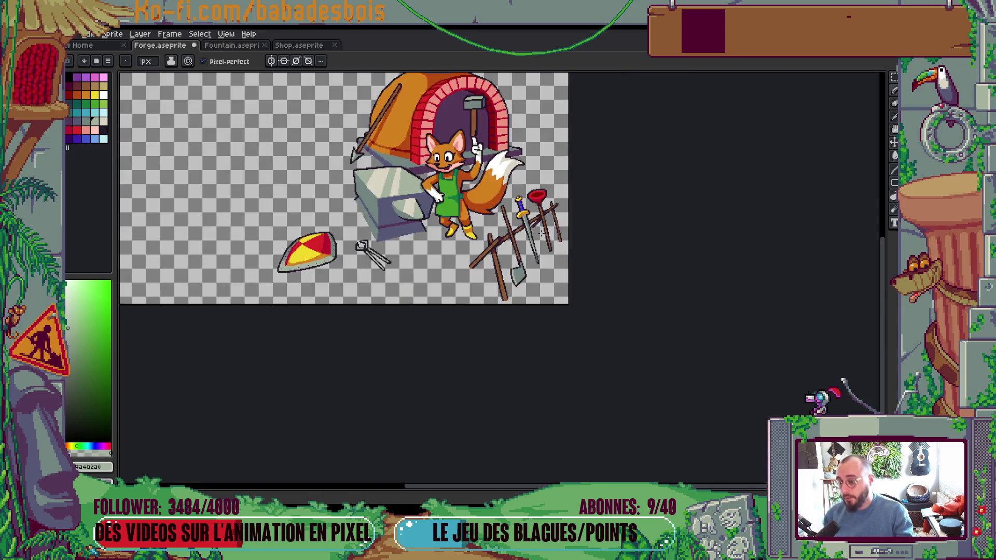
{"action": "scroll", "coordinate": [516, 236], "scroll_direction": "up", "scroll_amount": 6}
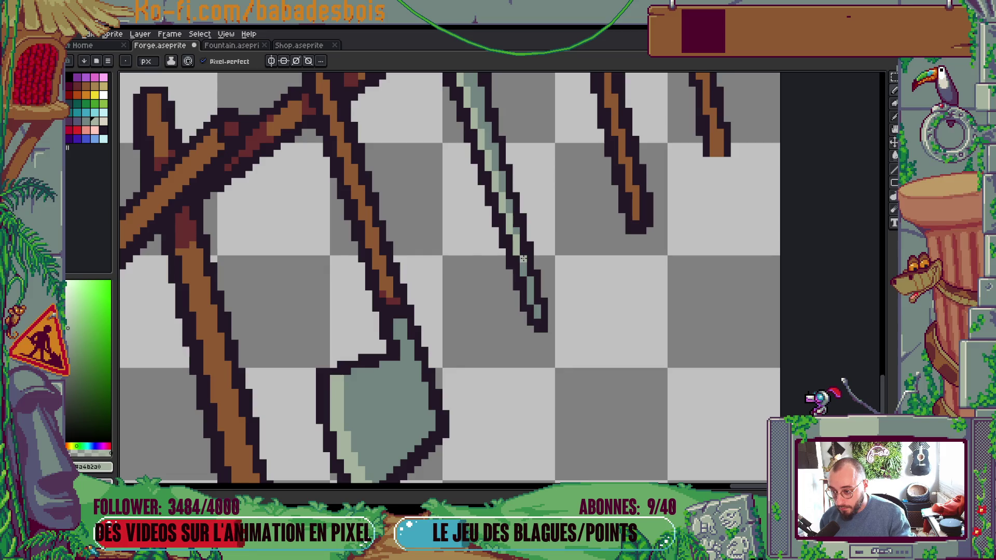
{"action": "left_click_drag", "start_coordinate": [524, 258], "coordinate": [524, 277]}
Step: Shade under the sword guard in dark blue-grey, undo the extra row and restore grey-green pixels
{"action": "scroll", "coordinate": [530, 281], "scroll_direction": "down", "scroll_amount": 3}
{"action": "scroll", "coordinate": [570, 191], "scroll_direction": "up", "scroll_amount": 1}
{"action": "scroll", "coordinate": [571, 192], "scroll_direction": "down", "scroll_amount": 2}
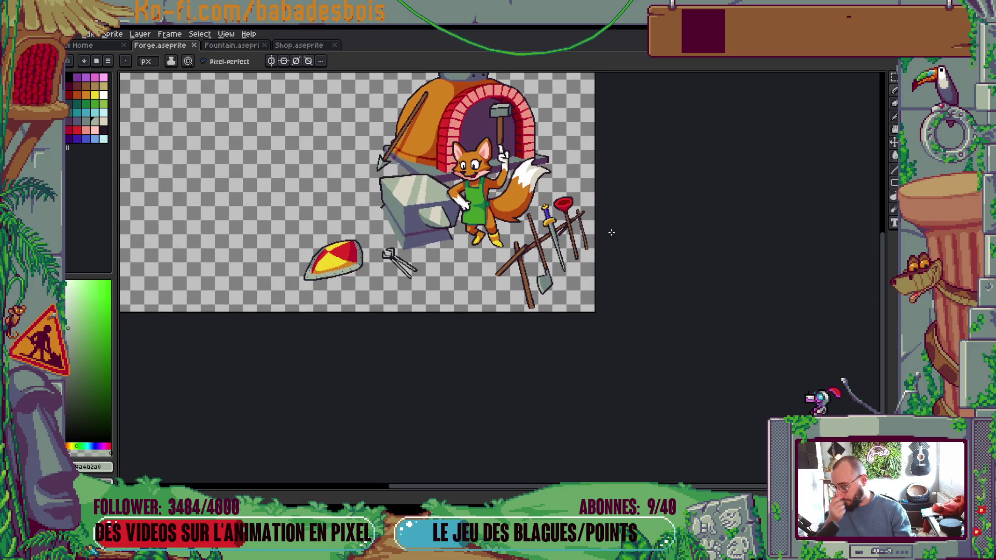
{"action": "scroll", "coordinate": [554, 223], "scroll_direction": "up", "scroll_amount": 4}
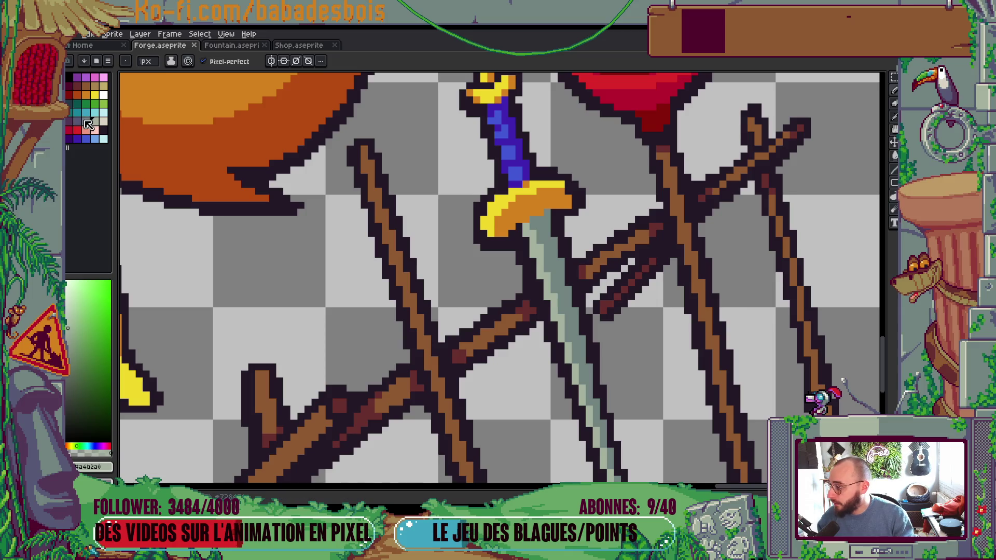
{"action": "left_click", "coordinate": [85, 122]}
{"action": "scroll", "coordinate": [551, 205], "scroll_direction": "up", "scroll_amount": 2}
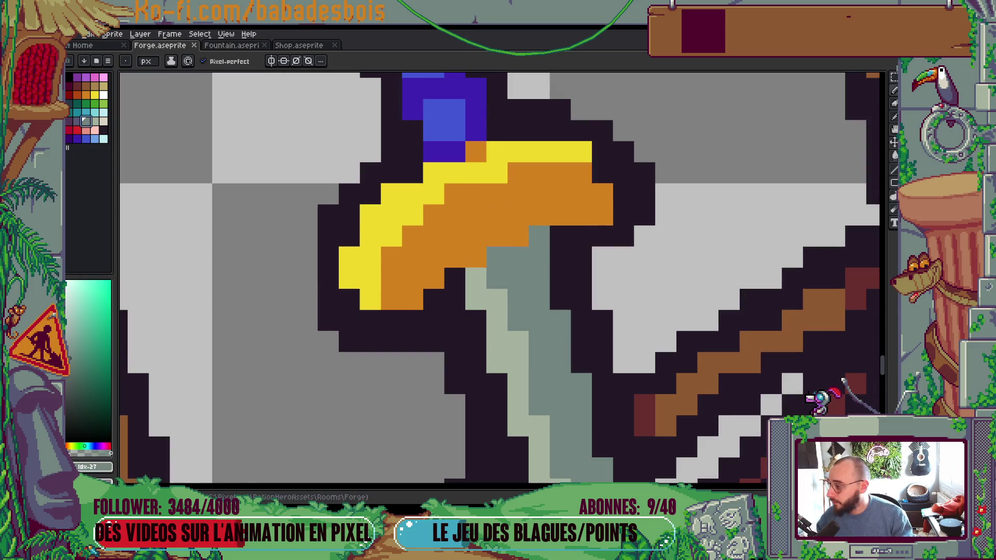
{"action": "left_click", "coordinate": [78, 121]}
{"action": "mouse_move", "coordinate": [497, 258]}
{"action": "left_mouse_down"}
{"action": "mouse_move", "coordinate": [534, 255]}
{"action": "mouse_move", "coordinate": [539, 236]}
{"action": "left_mouse_up"}
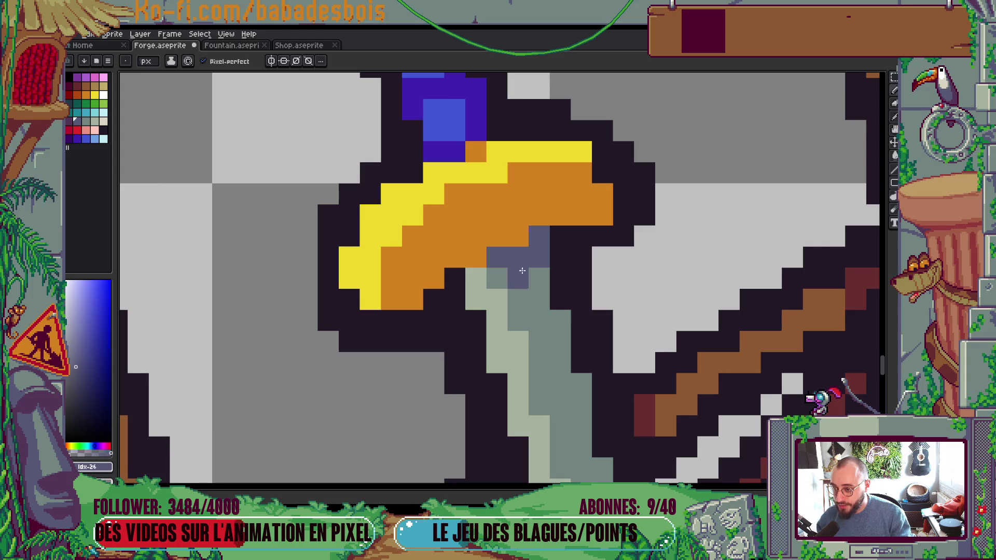
{"action": "mouse_move", "coordinate": [494, 274]}
{"action": "left_mouse_down"}
{"action": "mouse_move", "coordinate": [539, 279]}
{"action": "mouse_move", "coordinate": [519, 299]}
{"action": "mouse_move", "coordinate": [497, 299]}
{"action": "mouse_move", "coordinate": [540, 296]}
{"action": "left_mouse_up"}
{"action": "key", "text": "ctrl+z"}
{"action": "left_click", "coordinate": [540, 299], "text": "alt"}
{"action": "left_click", "coordinate": [540, 279]}
{"action": "left_click", "coordinate": [482, 278]}
Step: Take the guard's orange and paint an orange pixel under the guard
{"action": "scroll", "coordinate": [582, 178], "scroll_direction": "down", "scroll_amount": 8}
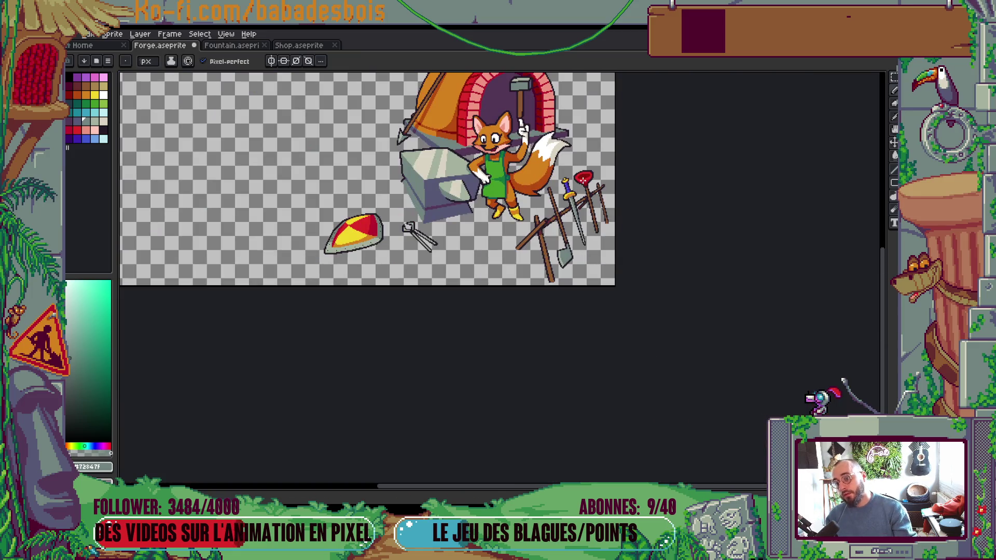
{"action": "scroll", "coordinate": [566, 186], "scroll_direction": "up", "scroll_amount": 8}
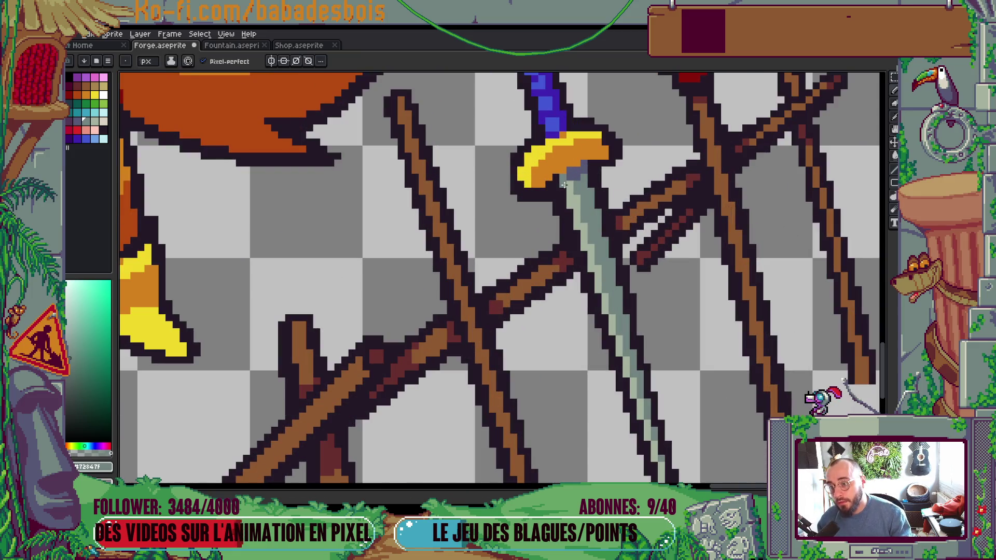
{"action": "scroll", "coordinate": [584, 175], "scroll_direction": "up", "scroll_amount": 1}
{"action": "key", "text": "i"}
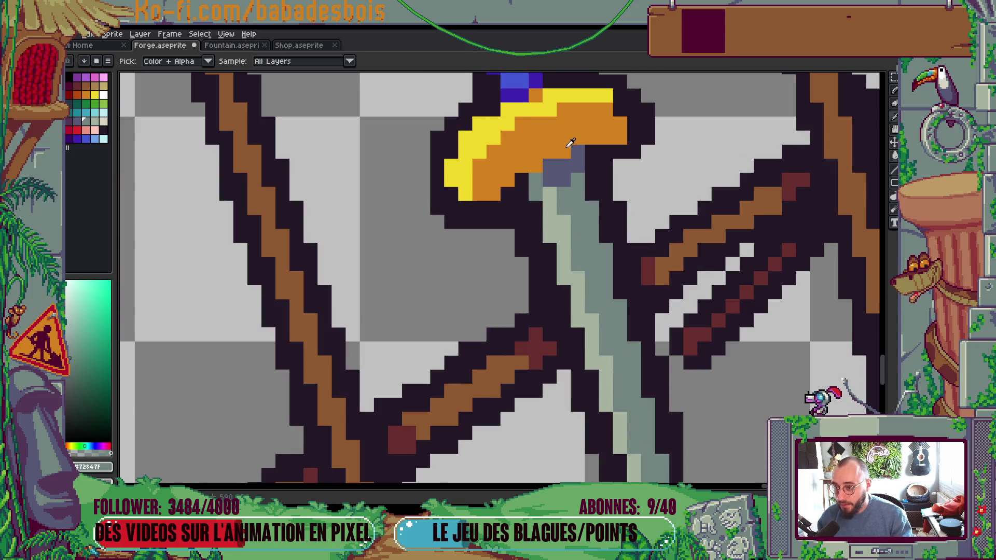
{"action": "left_click", "coordinate": [77, 86]}
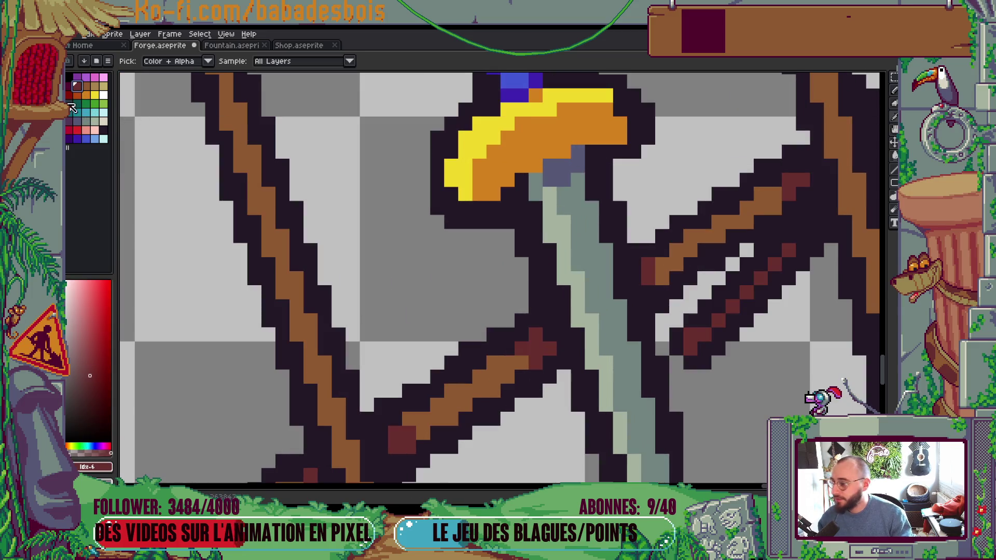
{"action": "left_click", "coordinate": [77, 94]}
{"action": "key", "text": "b"}
{"action": "left_click", "coordinate": [570, 162]}
Step: Sample the guard's orange and darker orange, then pan toward the oven chimney
{"action": "scroll", "coordinate": [571, 161], "scroll_direction": "down", "scroll_amount": 3}
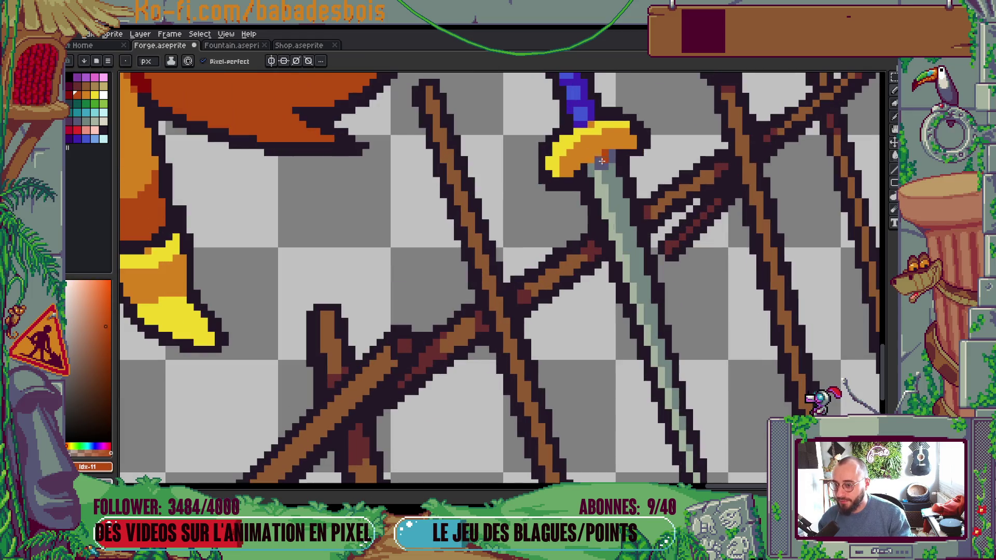
{"action": "scroll", "coordinate": [591, 158], "scroll_direction": "down", "scroll_amount": 5}
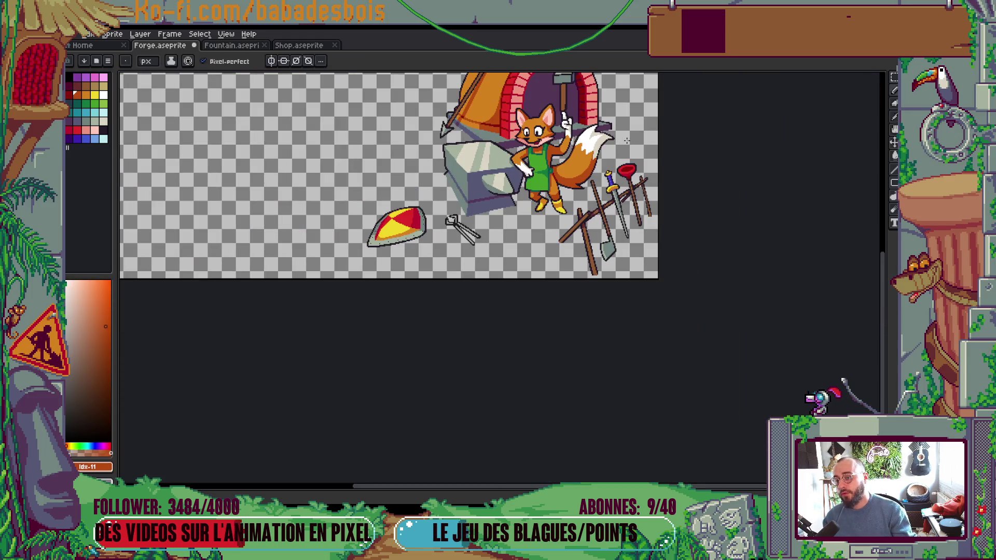
{"action": "scroll", "coordinate": [584, 227], "scroll_direction": "up", "scroll_amount": 5}
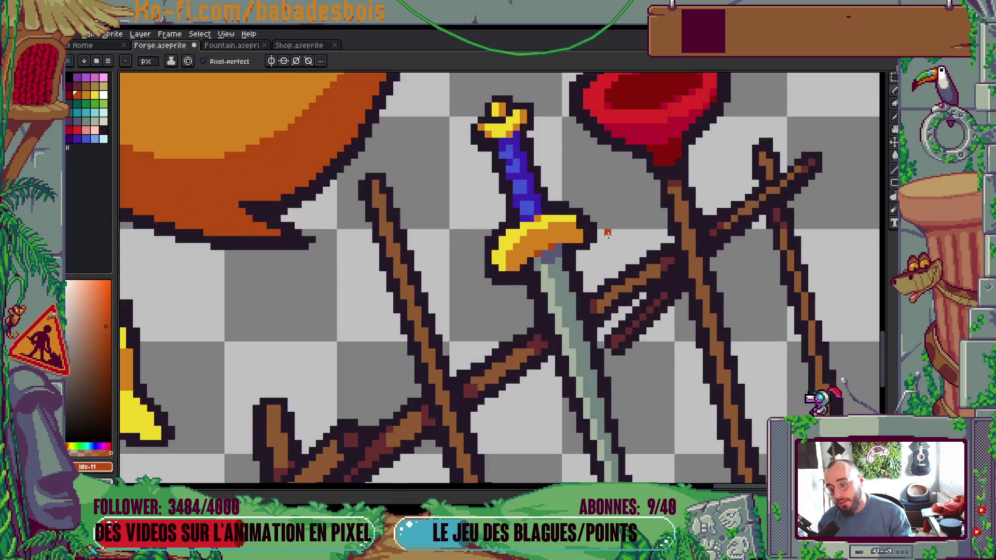
{"action": "left_click", "coordinate": [583, 223], "text": "alt"}
{"action": "scroll", "coordinate": [582, 223], "scroll_direction": "down", "scroll_amount": 5}
{"action": "scroll", "coordinate": [651, 300], "scroll_direction": "up", "scroll_amount": 2}
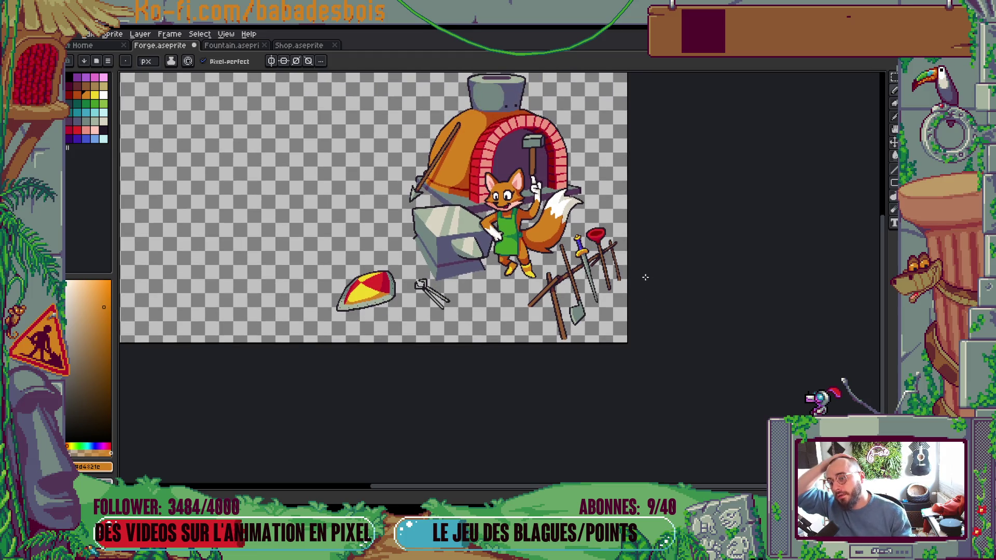
{"action": "scroll", "coordinate": [613, 250], "scroll_direction": "up", "scroll_amount": 5}
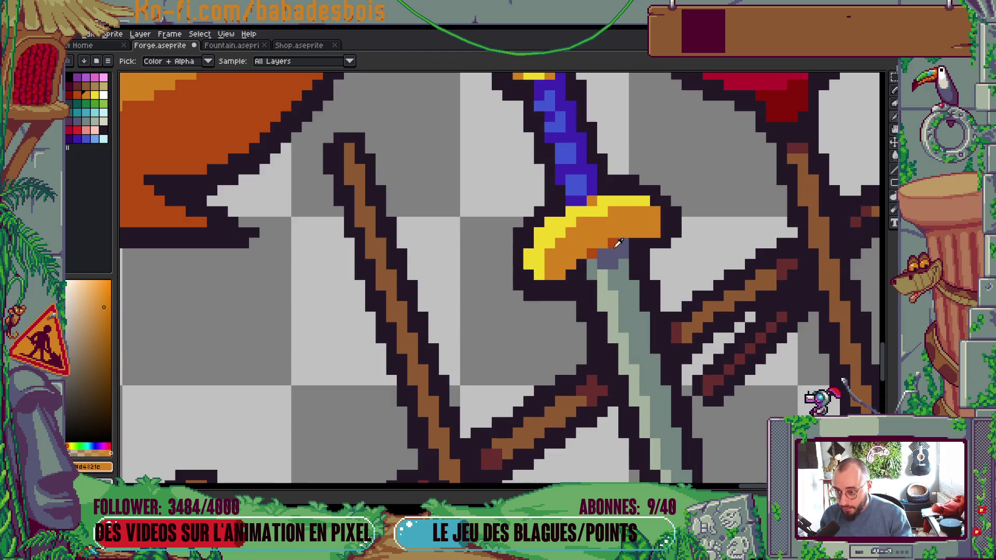
{"action": "left_click", "coordinate": [617, 244], "text": "alt"}
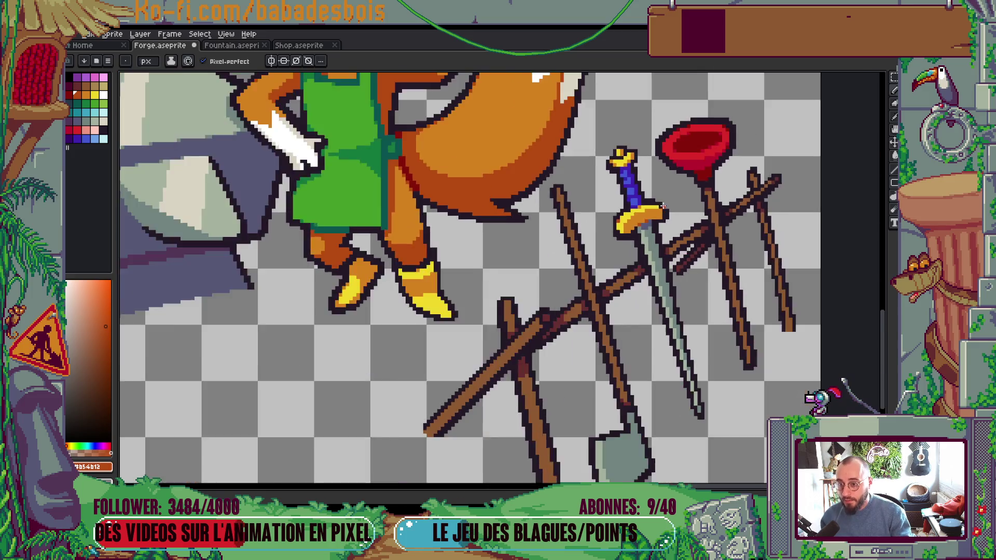
{"action": "scroll", "coordinate": [656, 213], "scroll_direction": "down", "scroll_amount": 5}
{"action": "left_click_drag", "start_coordinate": [738, 228], "coordinate": [726, 288]}
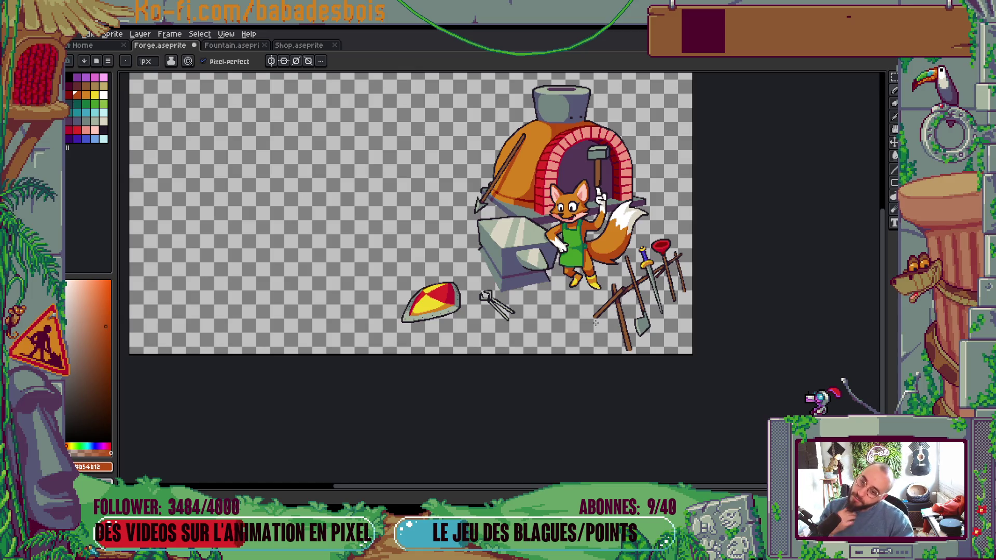
{"action": "scroll", "coordinate": [644, 321], "scroll_direction": "up", "scroll_amount": 3}
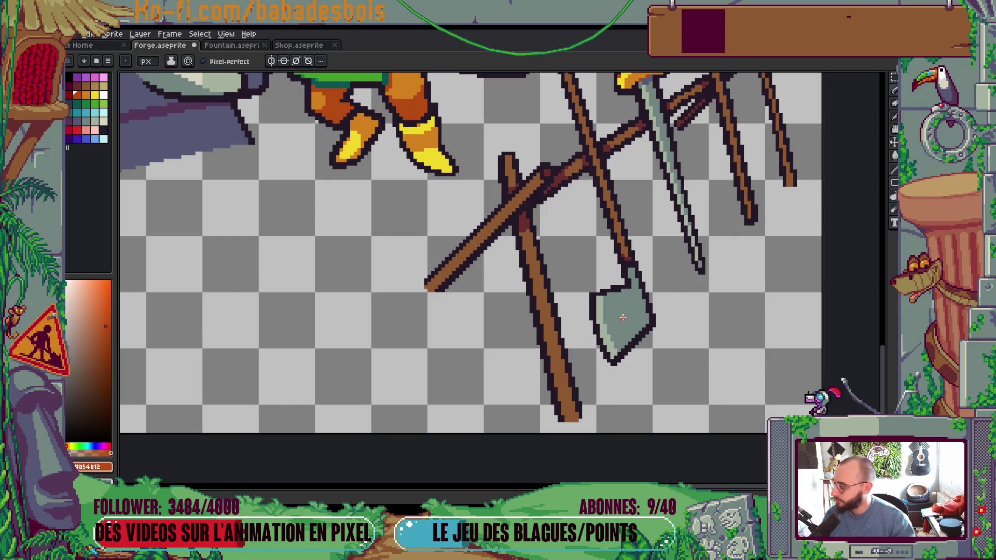
Step: Widen the blade's left edge using its light grey-green colour
{"action": "scroll", "coordinate": [625, 311], "scroll_direction": "up", "scroll_amount": 2}
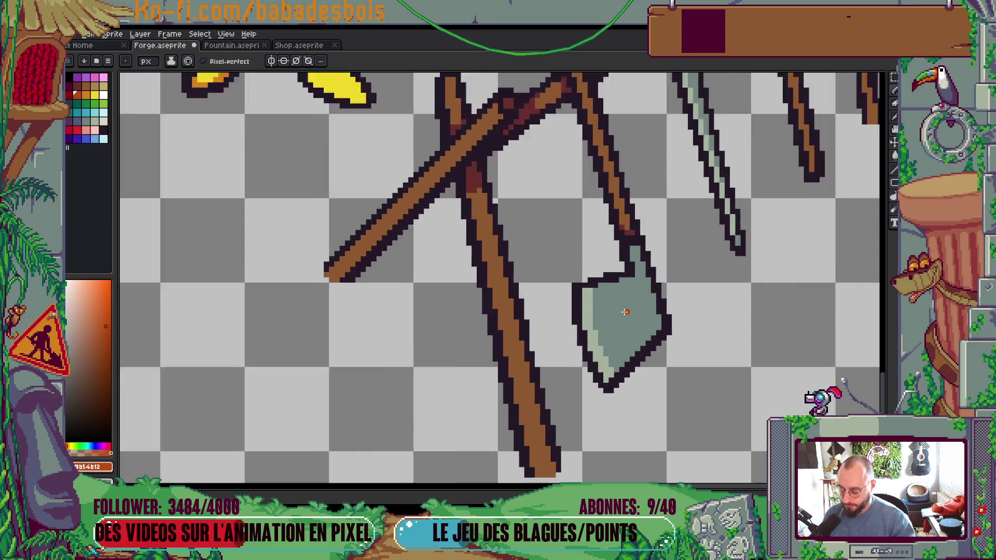
{"action": "left_click", "coordinate": [586, 288], "text": "alt"}
{"action": "left_click_drag", "start_coordinate": [585, 289], "coordinate": [598, 359]}
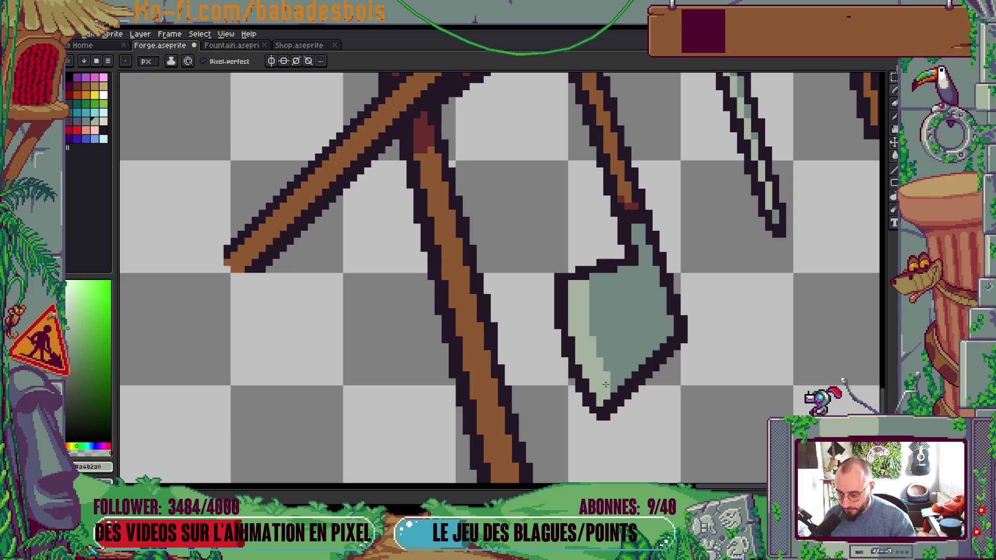
{"action": "scroll", "coordinate": [615, 385], "scroll_direction": "down", "scroll_amount": 5}
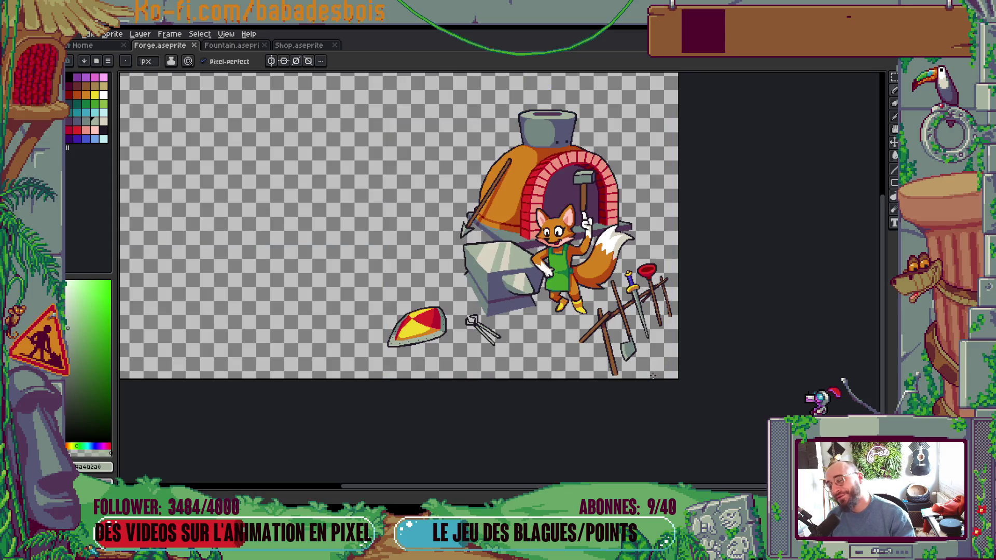
{"action": "scroll", "coordinate": [643, 359], "scroll_direction": "up", "scroll_amount": 2}
{"action": "scroll", "coordinate": [643, 359], "scroll_direction": "up", "scroll_amount": 2}
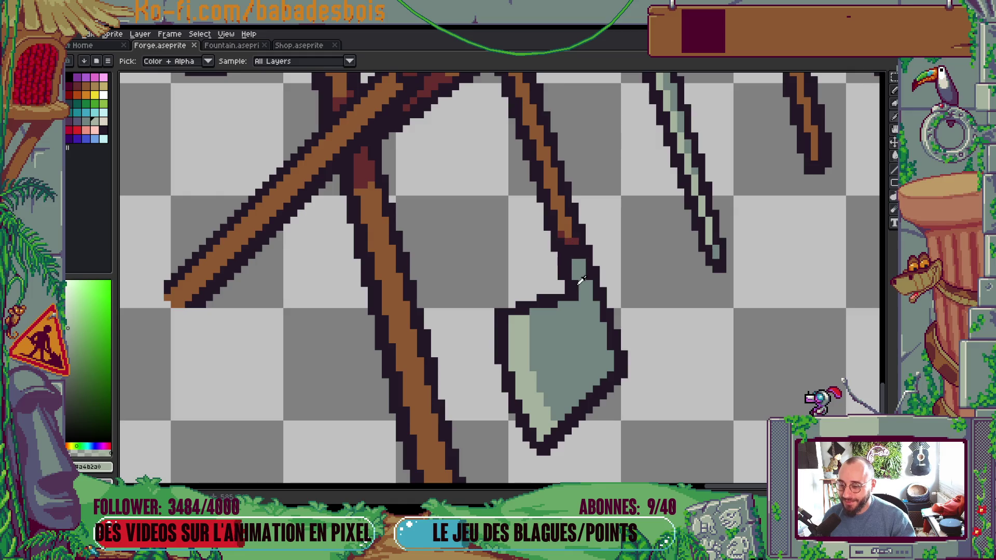
Step: Bucket-fill the blade's mid-tone blue and its pale highlight band teal
{"action": "left_click", "coordinate": [77, 121]}
{"action": "key", "text": "g"}
{"action": "left_click", "coordinate": [539, 341]}
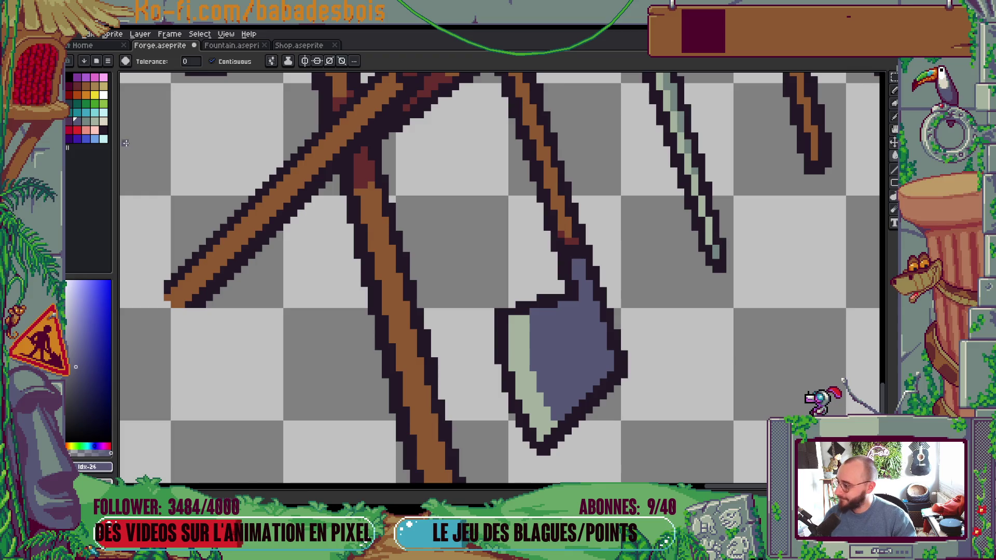
{"action": "left_click", "coordinate": [86, 121]}
{"action": "left_click", "coordinate": [532, 390]}
{"action": "scroll", "coordinate": [552, 342], "scroll_direction": "down", "scroll_amount": 2}
{"action": "scroll", "coordinate": [551, 342], "scroll_direction": "down", "scroll_amount": 4}
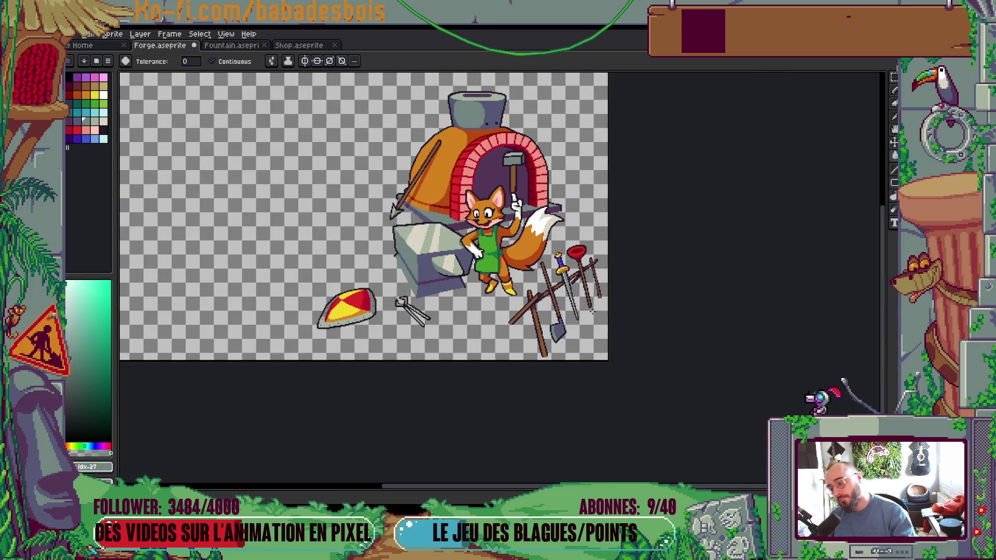
{"action": "left_click_drag", "start_coordinate": [600, 327], "coordinate": [602, 346]}
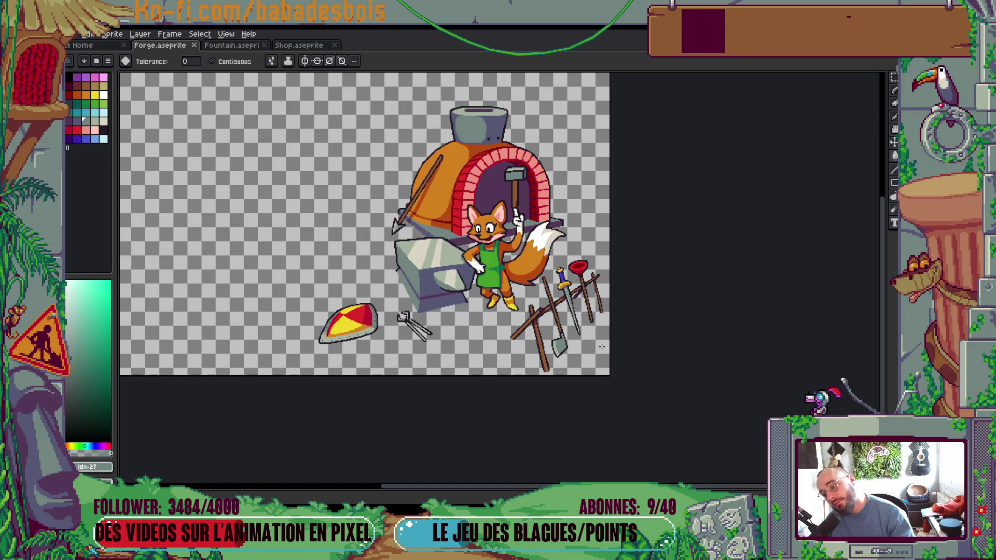
{"action": "scroll", "coordinate": [628, 358], "scroll_direction": "up", "scroll_amount": 2}
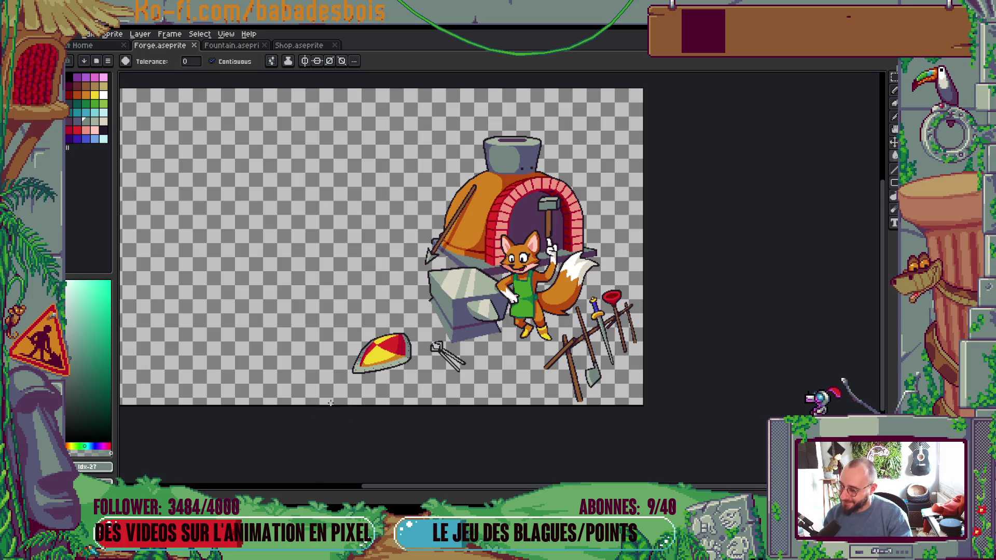
Step: Recolour the shield's grey rim with a bluish shade and save the forge file
{"action": "scroll", "coordinate": [331, 403], "scroll_direction": "up", "scroll_amount": 5}
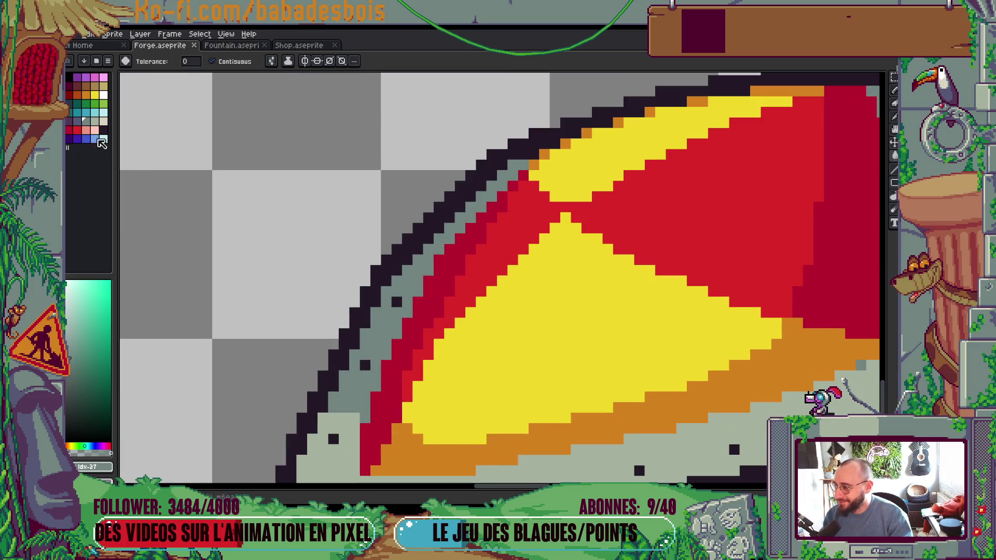
{"action": "left_click", "coordinate": [79, 125]}
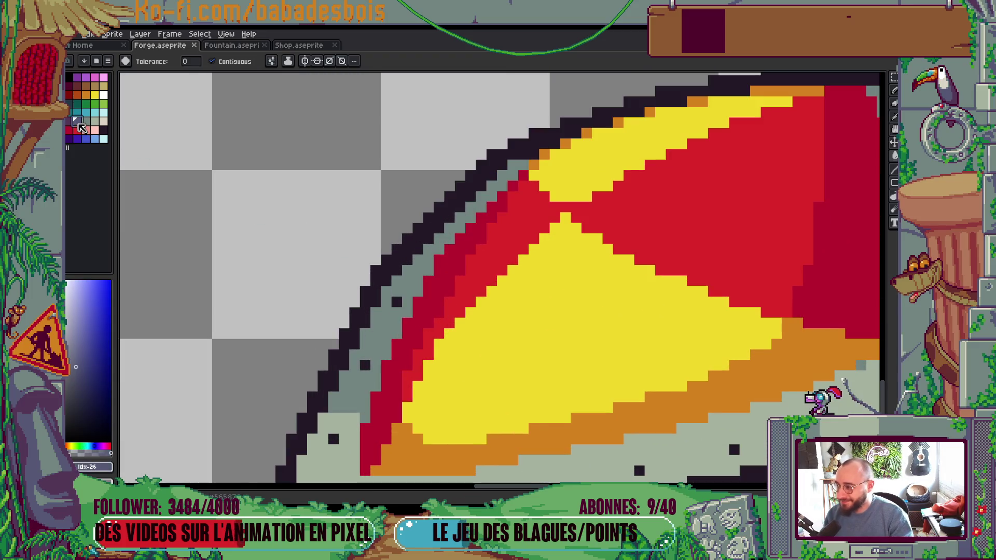
{"action": "key", "text": "b"}
{"action": "left_click_drag", "start_coordinate": [401, 282], "coordinate": [430, 267]}
{"action": "key", "text": "g"}
{"action": "left_click", "coordinate": [430, 249]}
{"action": "scroll", "coordinate": [562, 220], "scroll_direction": "down", "scroll_amount": 5}
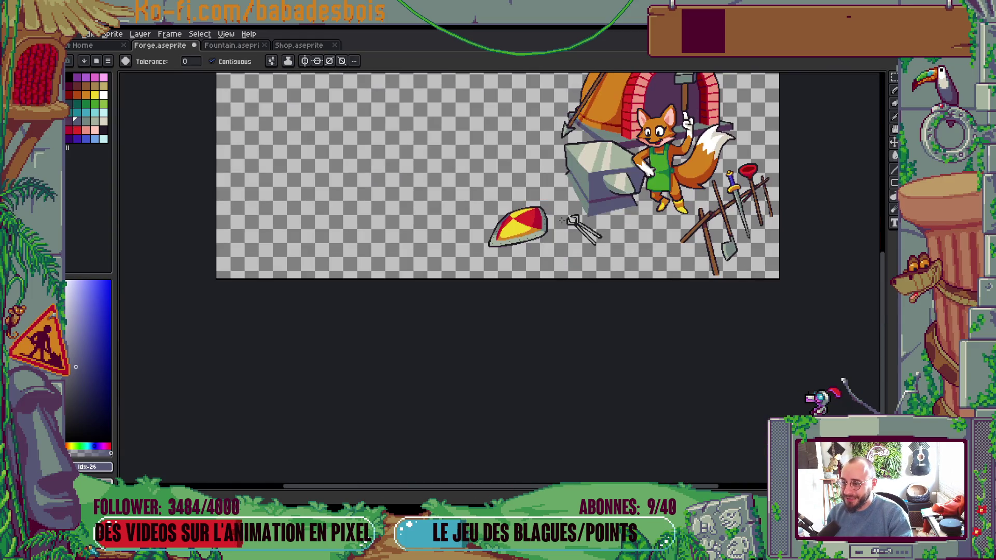
{"action": "scroll", "coordinate": [542, 218], "scroll_direction": "up", "scroll_amount": 4}
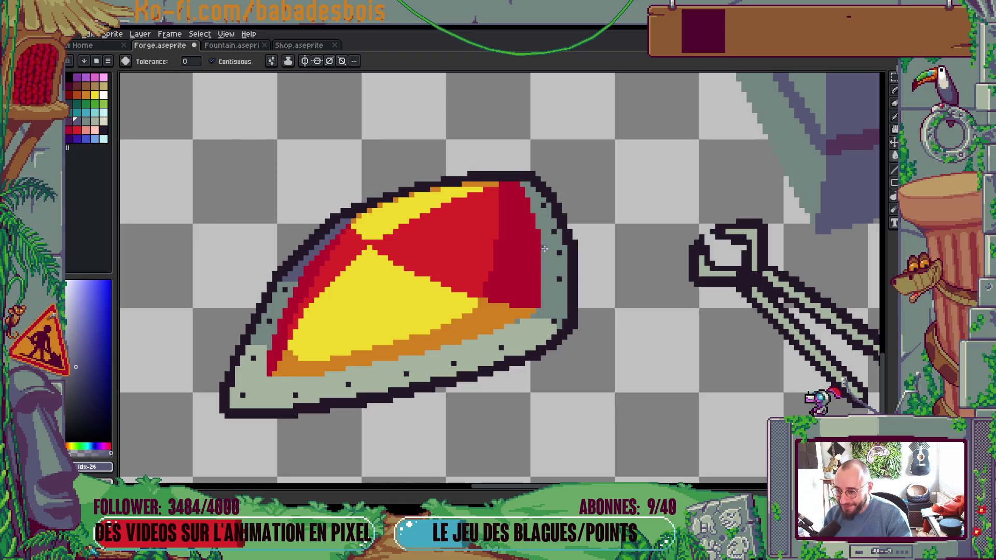
{"action": "key", "text": "b"}
{"action": "key", "text": "g"}
{"action": "left_click", "coordinate": [544, 244]}
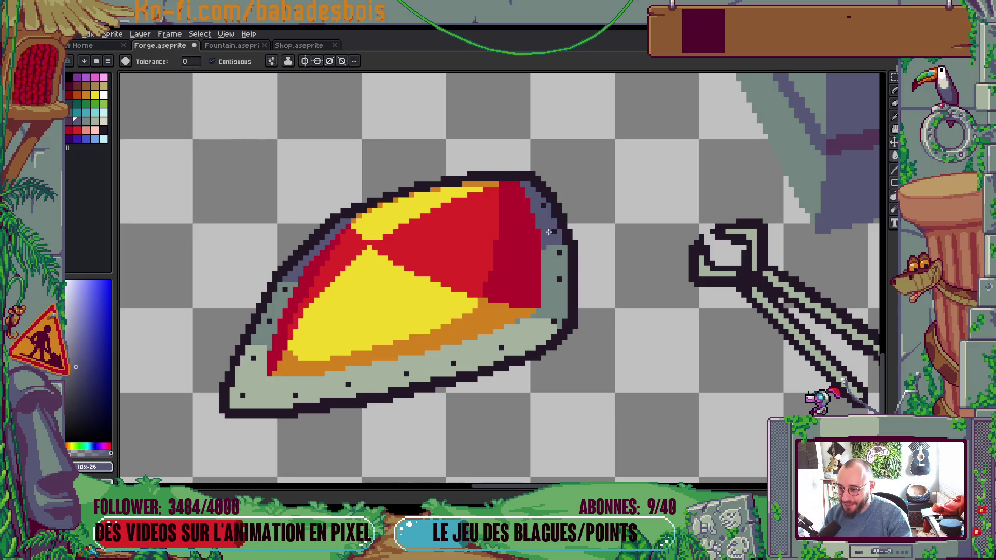
{"action": "scroll", "coordinate": [550, 252], "scroll_direction": "down", "scroll_amount": 5}
{"action": "key", "text": "ctrl+s"}
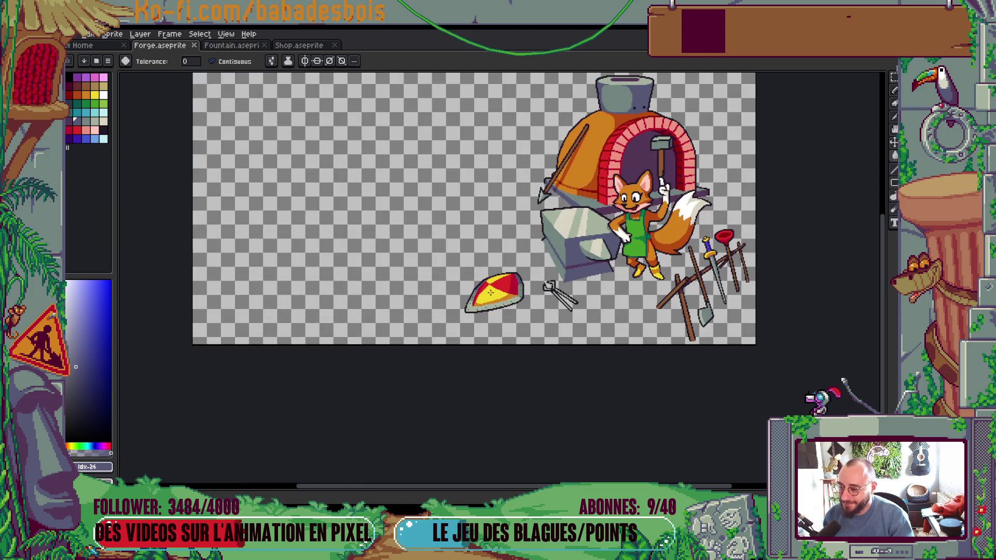
Step: Paint a red pixel on the shield
{"action": "scroll", "coordinate": [491, 293], "scroll_direction": "up", "scroll_amount": 5}
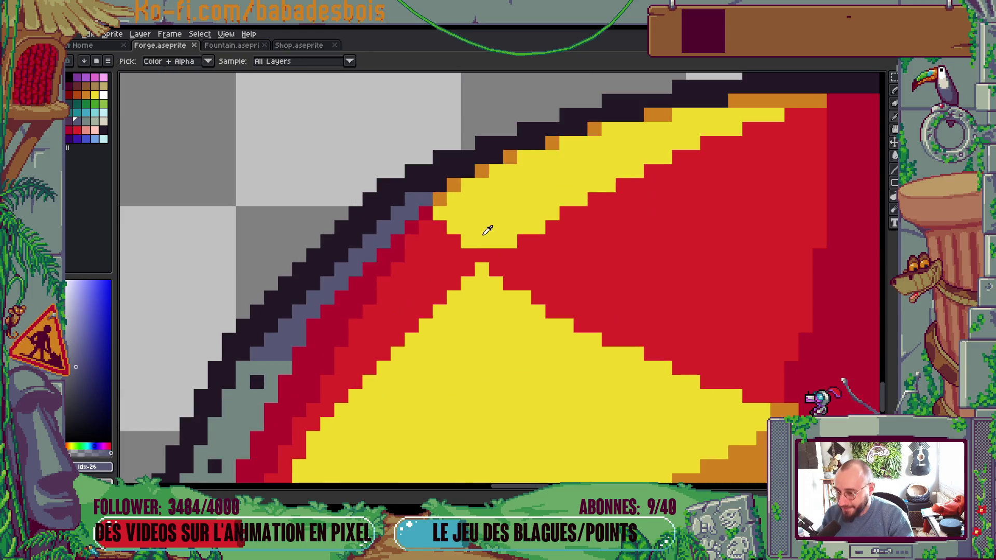
{"action": "left_click", "coordinate": [484, 252], "text": "alt"}
{"action": "key", "text": "b"}
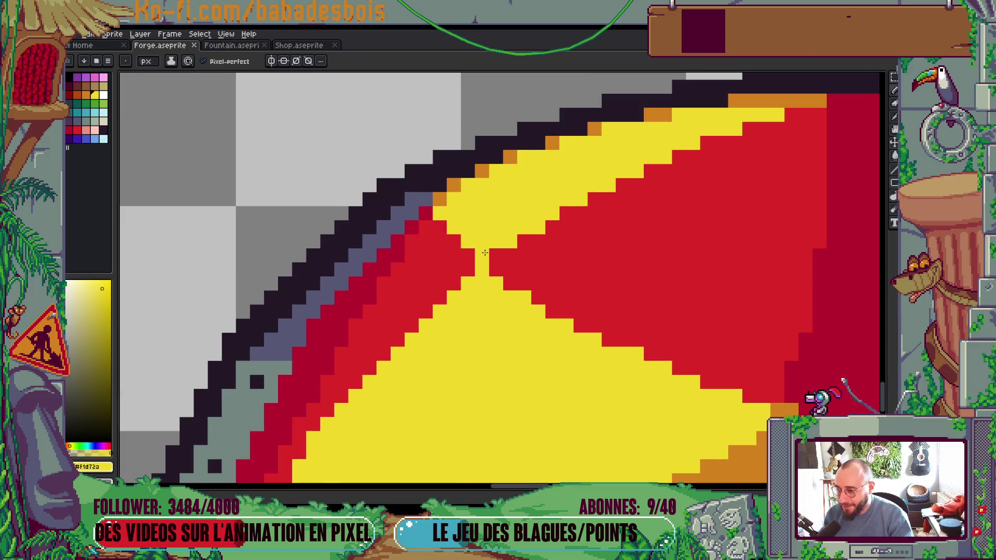
{"action": "left_click", "coordinate": [469, 255], "text": "alt"}
{"action": "left_click", "coordinate": [513, 227]}
{"action": "scroll", "coordinate": [514, 225], "scroll_direction": "down", "scroll_amount": 5}
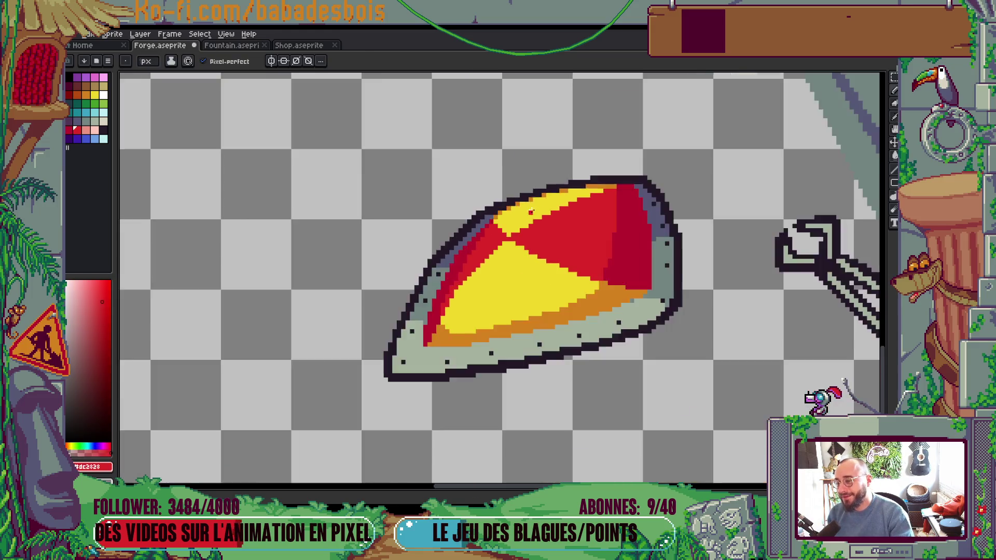
{"action": "key", "text": "v"}
{"action": "key", "text": "b"}
{"action": "scroll", "coordinate": [545, 215], "scroll_direction": "up", "scroll_amount": 5}
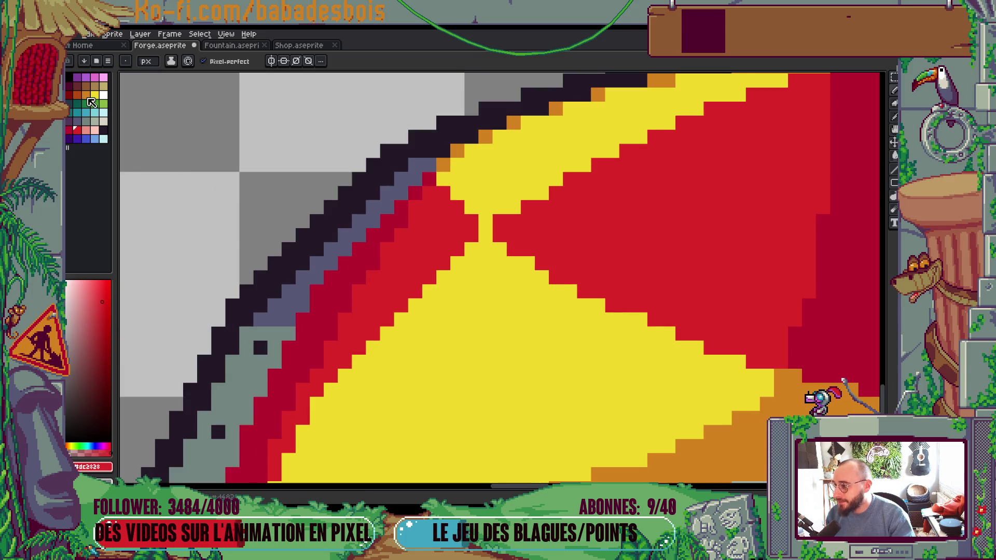
Step: Add a dark-red pixel and two orange pixels along the shield's yellow-red border
{"action": "left_click", "coordinate": [449, 192], "text": "alt"}
{"action": "scroll", "coordinate": [540, 223], "scroll_direction": "down", "scroll_amount": 5}
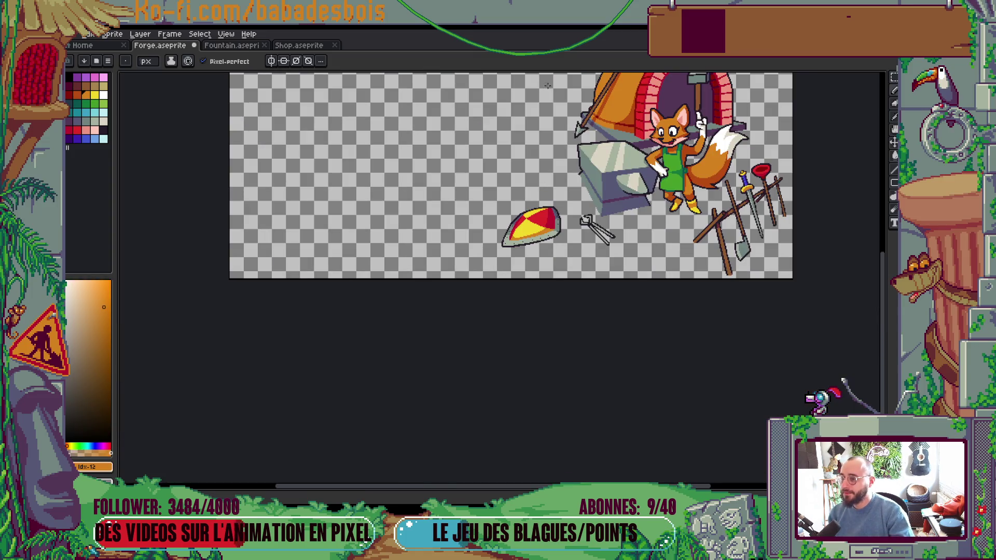
{"action": "scroll", "coordinate": [538, 204], "scroll_direction": "up", "scroll_amount": 4}
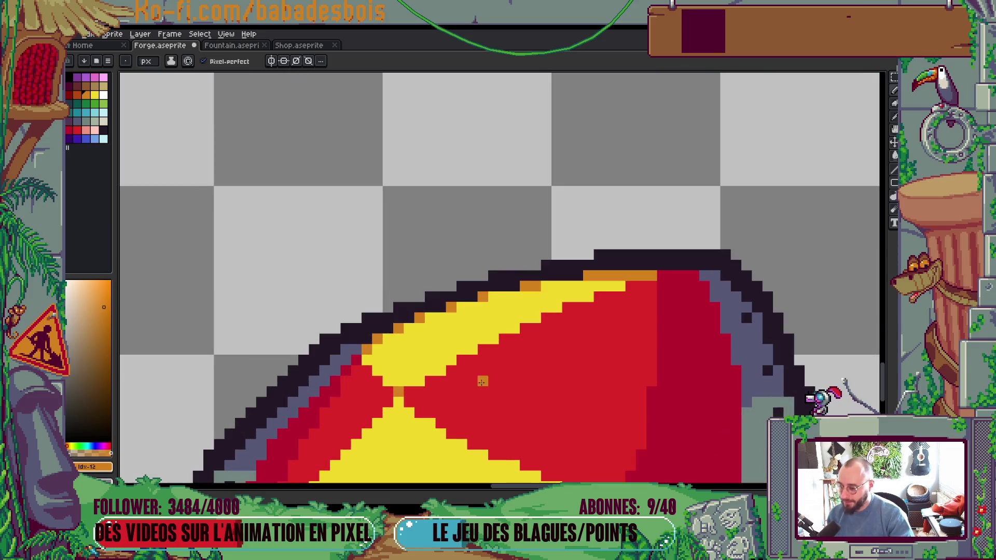
{"action": "scroll", "coordinate": [476, 359], "scroll_direction": "up", "scroll_amount": 1}
{"action": "left_click", "coordinate": [475, 359], "text": "alt"}
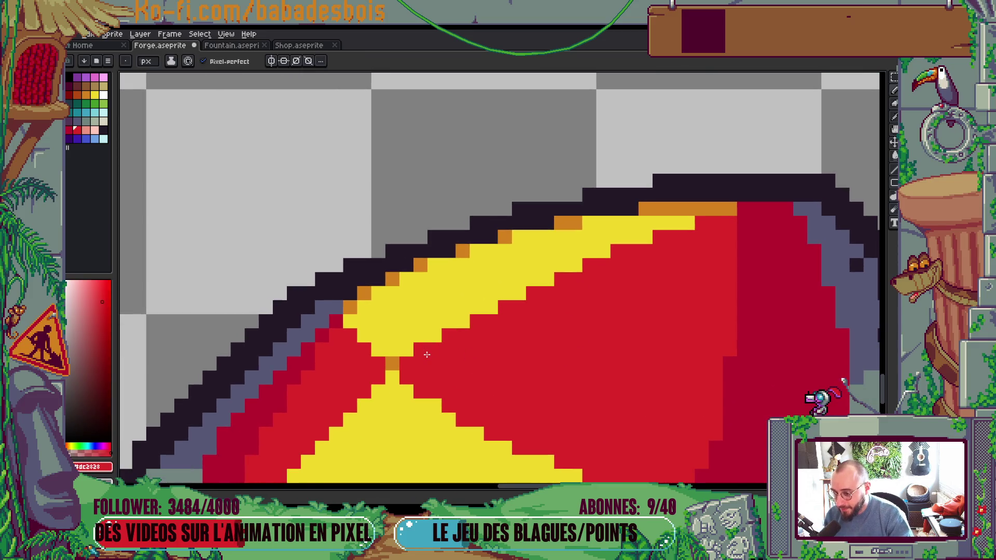
{"action": "scroll", "coordinate": [610, 271], "scroll_direction": "down", "scroll_amount": 2}
{"action": "scroll", "coordinate": [610, 281], "scroll_direction": "up", "scroll_amount": 3}
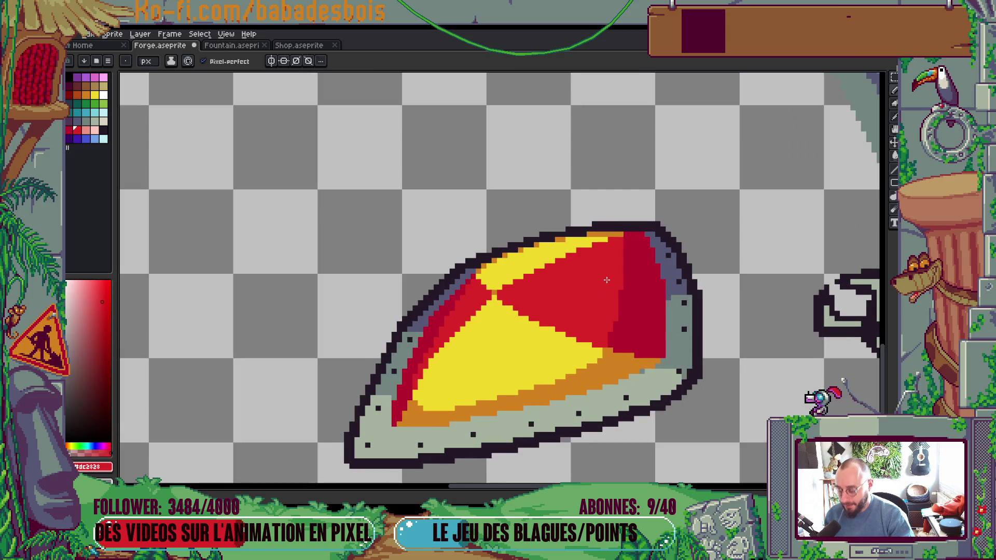
{"action": "scroll", "coordinate": [625, 206], "scroll_direction": "up", "scroll_amount": 1}
{"action": "left_click", "coordinate": [664, 239], "text": "alt"}
{"action": "left_click", "coordinate": [610, 228]}
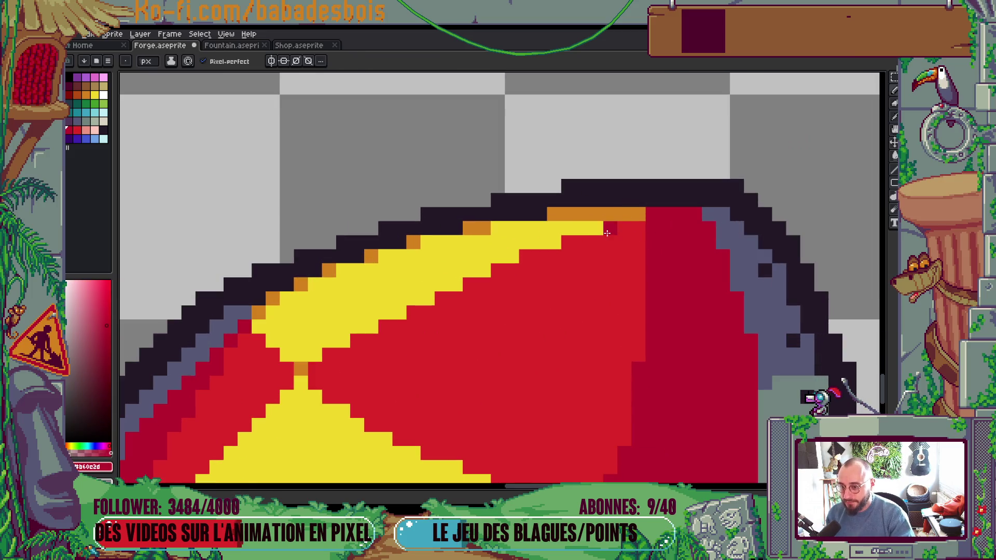
{"action": "left_click", "coordinate": [608, 213], "text": "alt"}
{"action": "left_click", "coordinate": [597, 229]}
{"action": "left_click", "coordinate": [555, 242]}
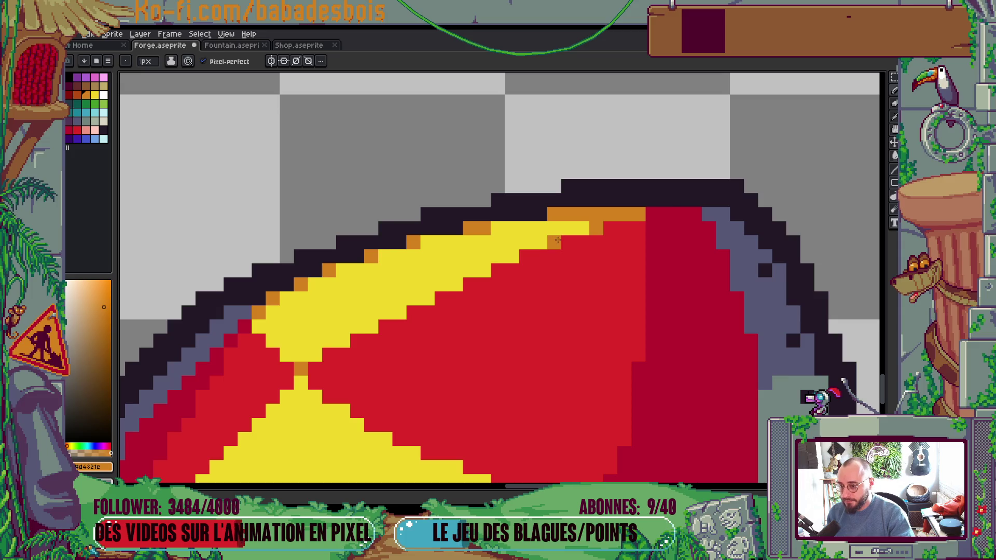
Step: Add a red pixel and two more orange pixels on the yellow-red border
{"action": "scroll", "coordinate": [534, 249], "scroll_direction": "down", "scroll_amount": 3}
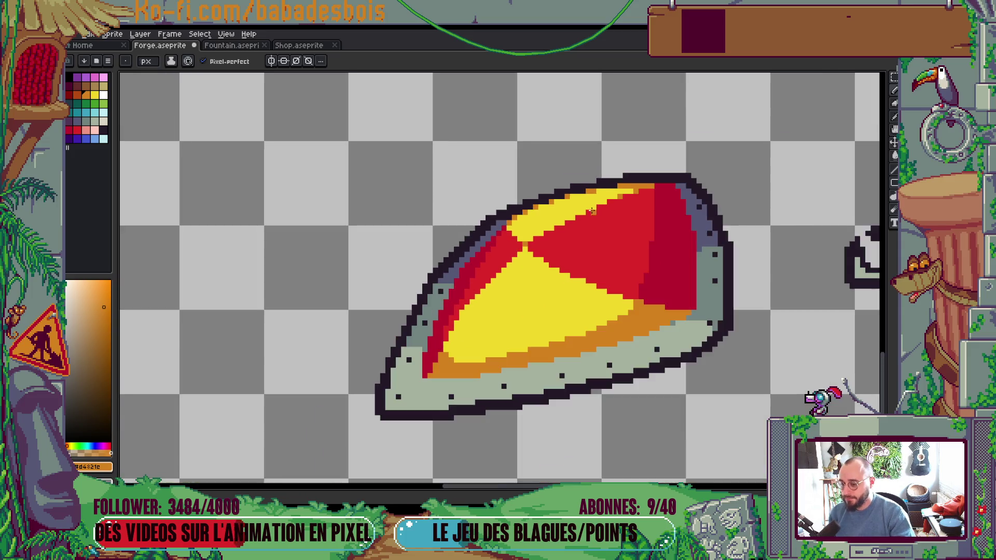
{"action": "scroll", "coordinate": [612, 295], "scroll_direction": "up", "scroll_amount": 3}
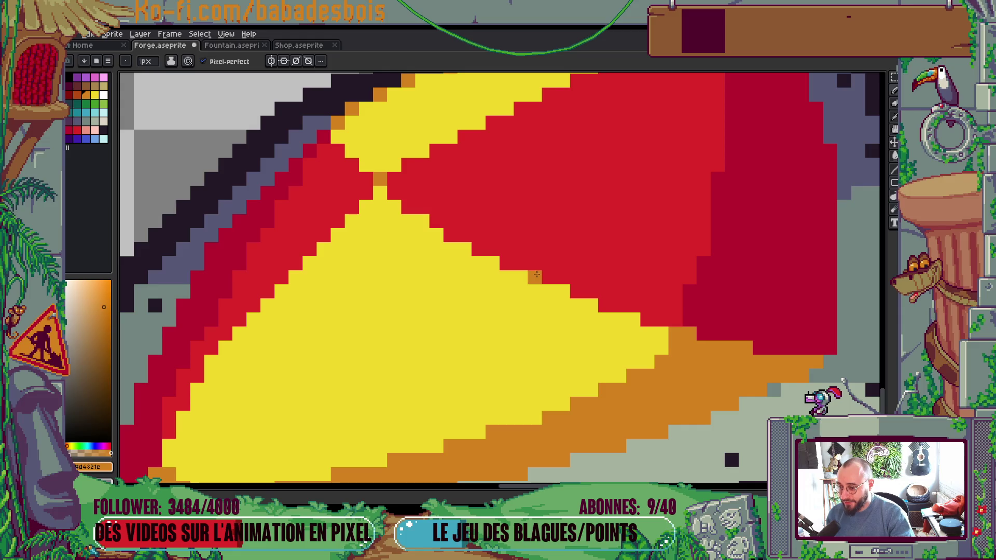
{"action": "scroll", "coordinate": [615, 205], "scroll_direction": "down", "scroll_amount": 3}
{"action": "scroll", "coordinate": [615, 205], "scroll_direction": "up", "scroll_amount": 2}
{"action": "left_click", "coordinate": [614, 222], "text": "alt"}
{"action": "left_click", "coordinate": [560, 263]}
{"action": "scroll", "coordinate": [560, 264], "scroll_direction": "up", "scroll_amount": 1}
{"action": "left_click", "coordinate": [637, 367], "text": "alt"}
{"action": "left_click", "coordinate": [575, 263]}
{"action": "left_click", "coordinate": [630, 291]}
{"action": "scroll", "coordinate": [556, 319], "scroll_direction": "down", "scroll_amount": 5}
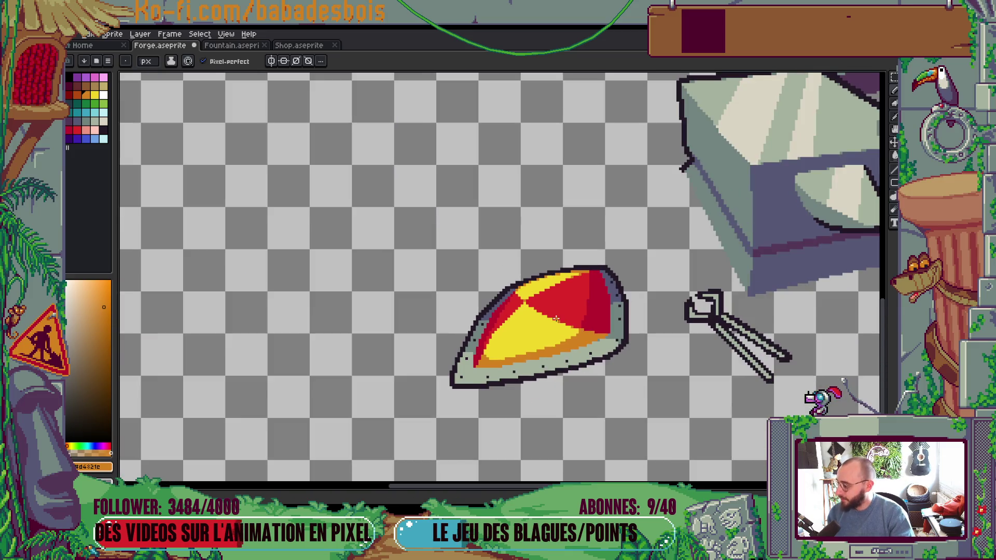
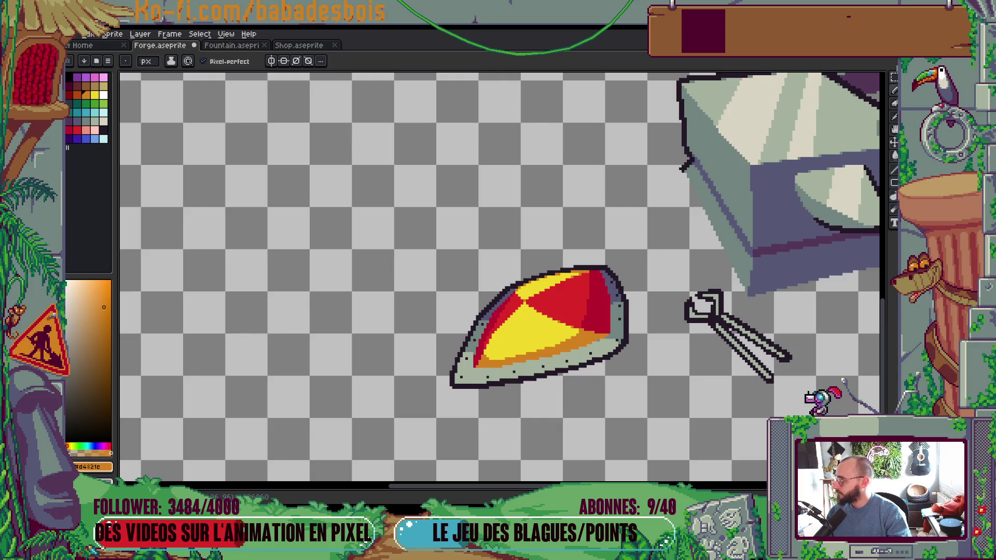
Step: Pick the white swatch, set a 2 px pencil, and draw a short highlight on the shield's top edge
{"action": "scroll", "coordinate": [583, 406], "scroll_direction": "up", "scroll_amount": 2}
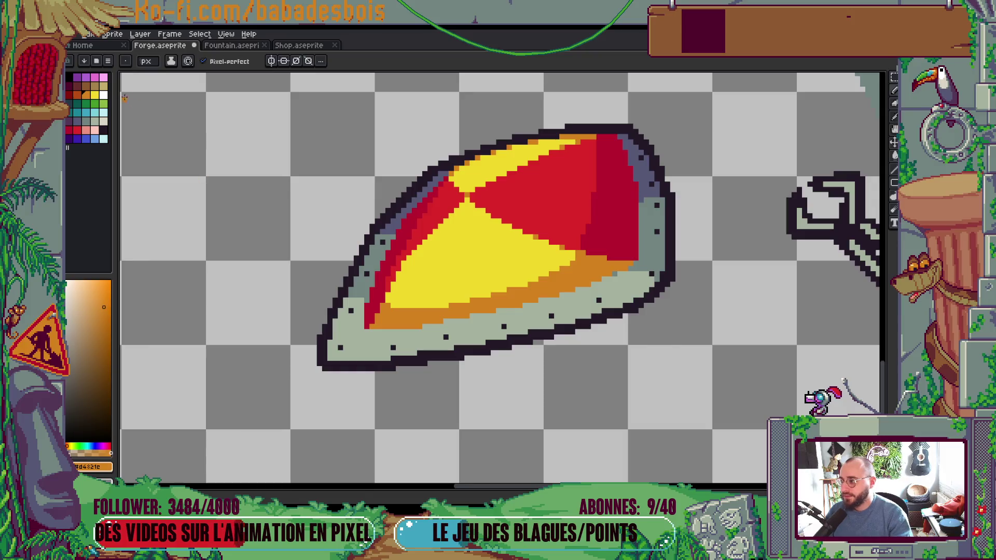
{"action": "left_click", "coordinate": [103, 95]}
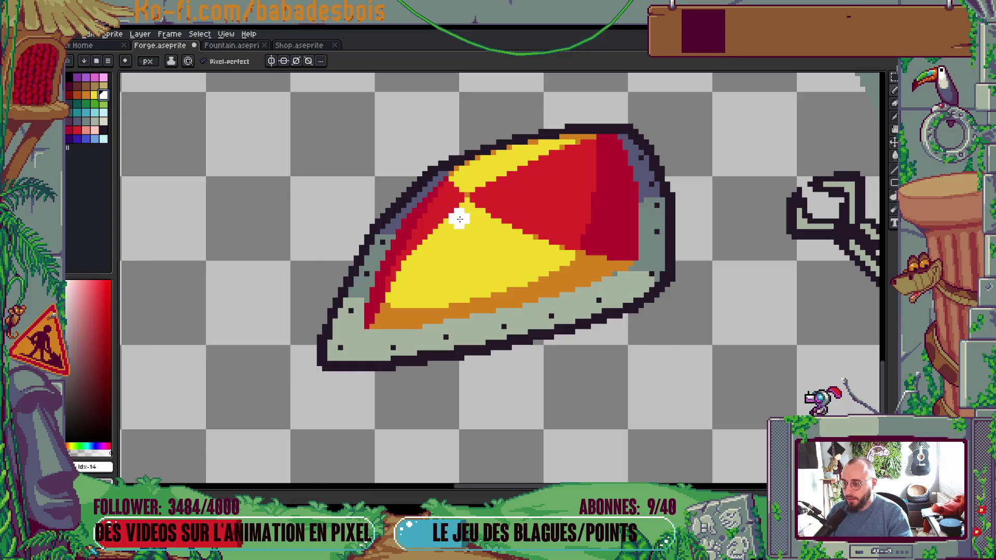
{"action": "key", "text": "plus"}
{"action": "key", "text": "plus"}
{"action": "key", "text": "plus"}
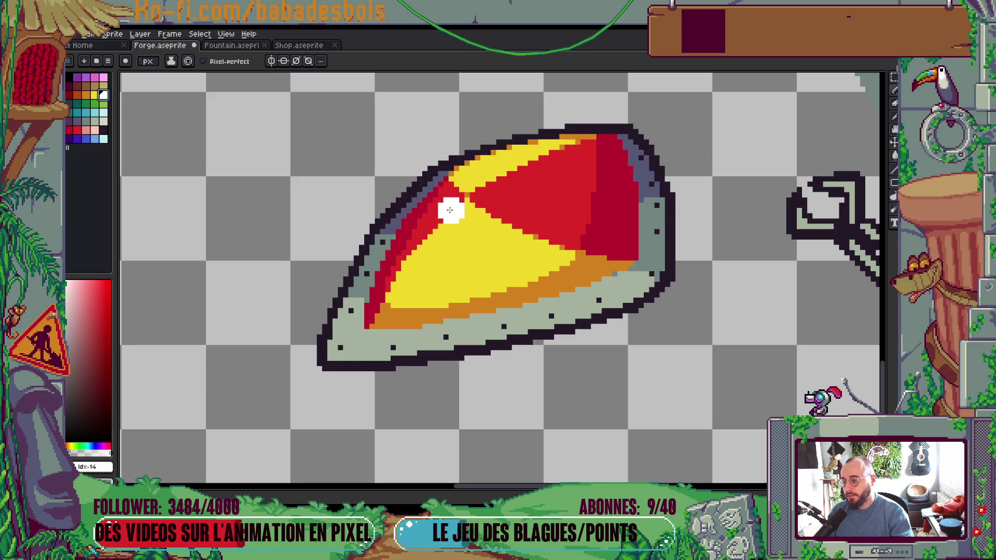
{"action": "scroll", "coordinate": [462, 204], "scroll_direction": "down", "scroll_amount": 3}
{"action": "scroll", "coordinate": [501, 193], "scroll_direction": "up", "scroll_amount": 3}
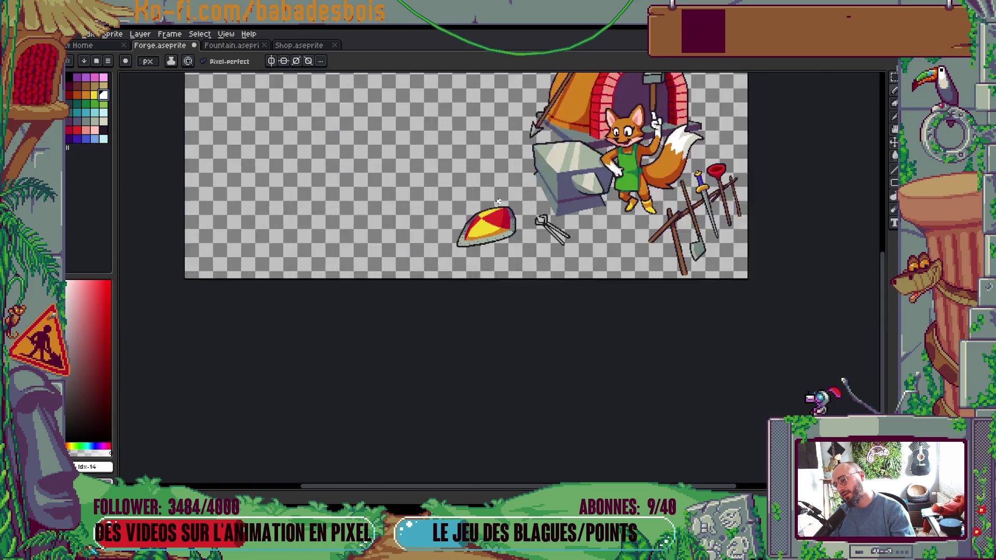
{"action": "key", "text": "minus"}
{"action": "key", "text": "minus"}
{"action": "key", "text": "minus"}
{"action": "mouse_move", "coordinate": [446, 256]}
{"action": "left_mouse_down"}
{"action": "mouse_move", "coordinate": [470, 241]}
{"action": "mouse_move", "coordinate": [445, 253]}
{"action": "left_mouse_up"}
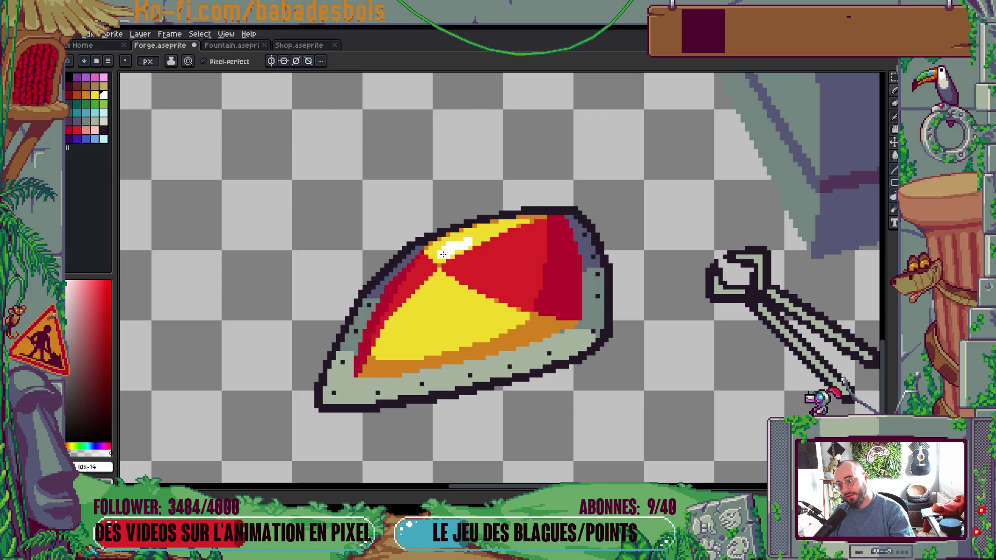
{"action": "scroll", "coordinate": [509, 231], "scroll_direction": "down", "scroll_amount": 5}
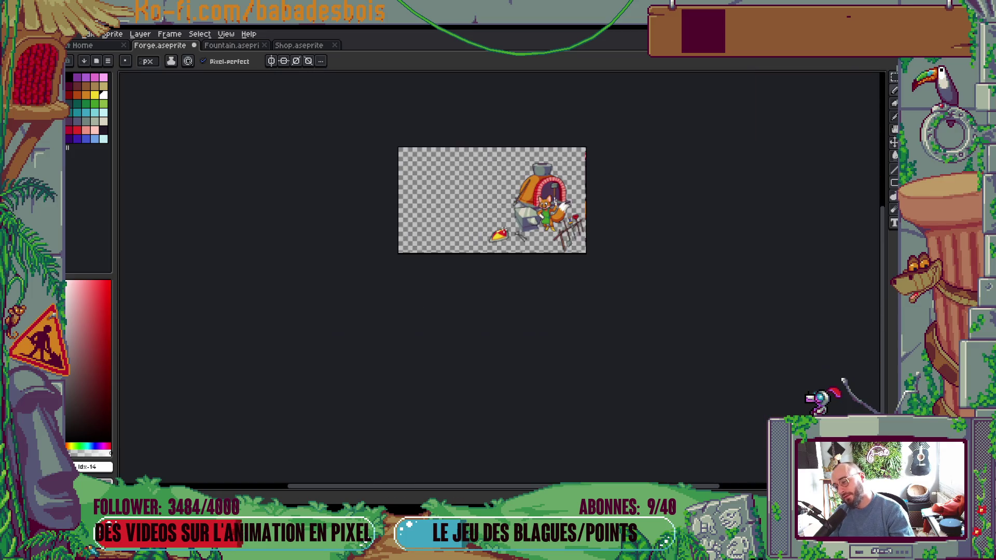
{"action": "scroll", "coordinate": [512, 227], "scroll_direction": "up", "scroll_amount": 2}
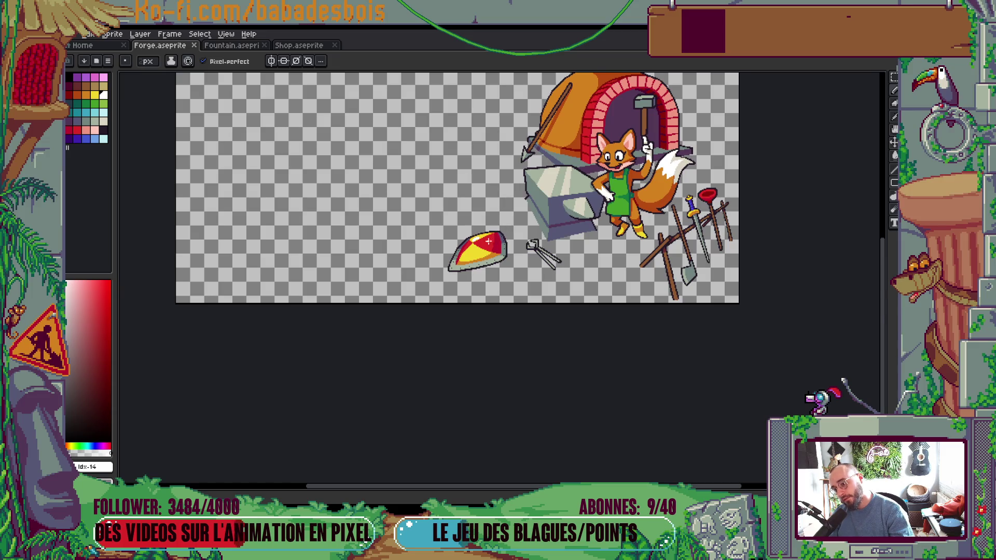
Step: Eyedrop the shield's red #dc2828 and pencil a lighter vertical strip on its right red panel
{"action": "scroll", "coordinate": [489, 241], "scroll_direction": "up", "scroll_amount": 4}
{"action": "key", "text": "alt"}
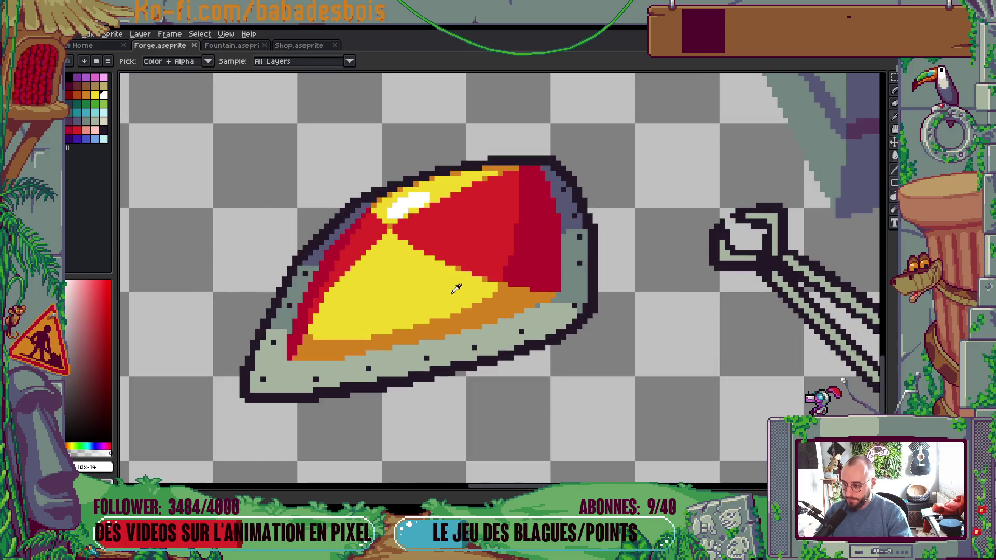
{"action": "left_click", "coordinate": [433, 297], "text": "alt"}
{"action": "left_click", "coordinate": [493, 245], "text": "alt"}
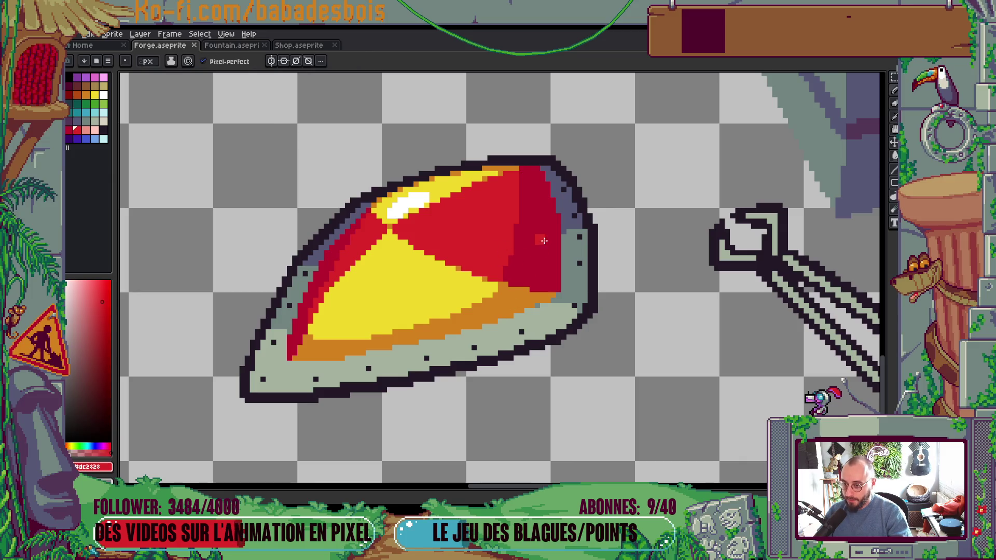
{"action": "left_click_drag", "start_coordinate": [551, 226], "coordinate": [551, 269]}
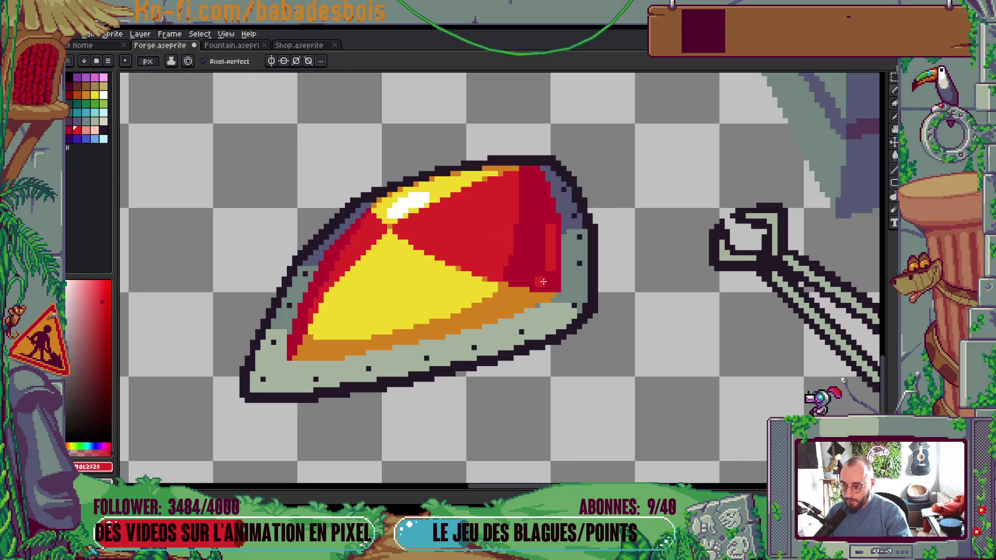
{"action": "scroll", "coordinate": [554, 222], "scroll_direction": "down", "scroll_amount": 3}
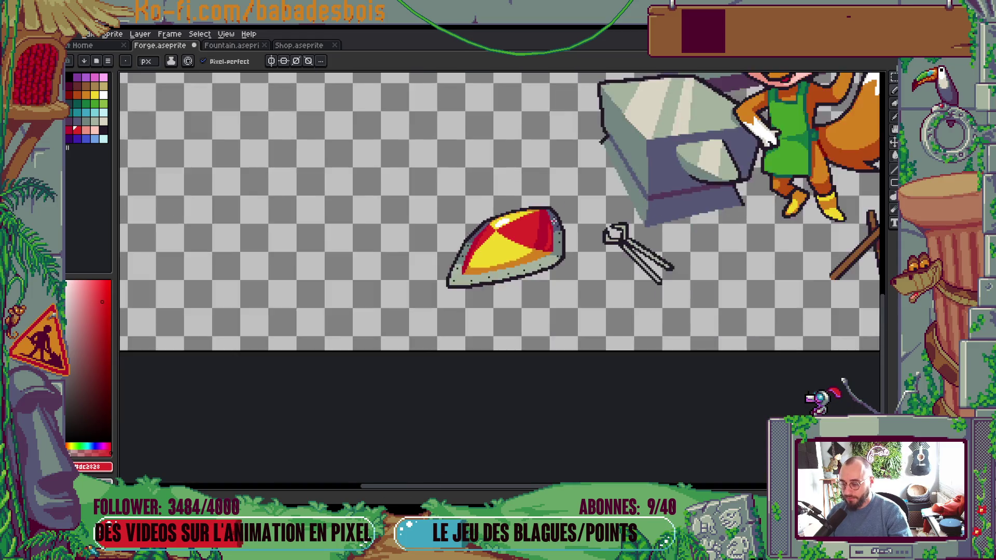
{"action": "scroll", "coordinate": [554, 220], "scroll_direction": "down", "scroll_amount": 4}
{"action": "scroll", "coordinate": [551, 211], "scroll_direction": "up", "scroll_amount": 2}
Step: Save the forge sprite with Ctrl+S
{"action": "key", "text": "ctrl+s"}
{"action": "scroll", "coordinate": [622, 280], "scroll_direction": "down", "scroll_amount": 1}
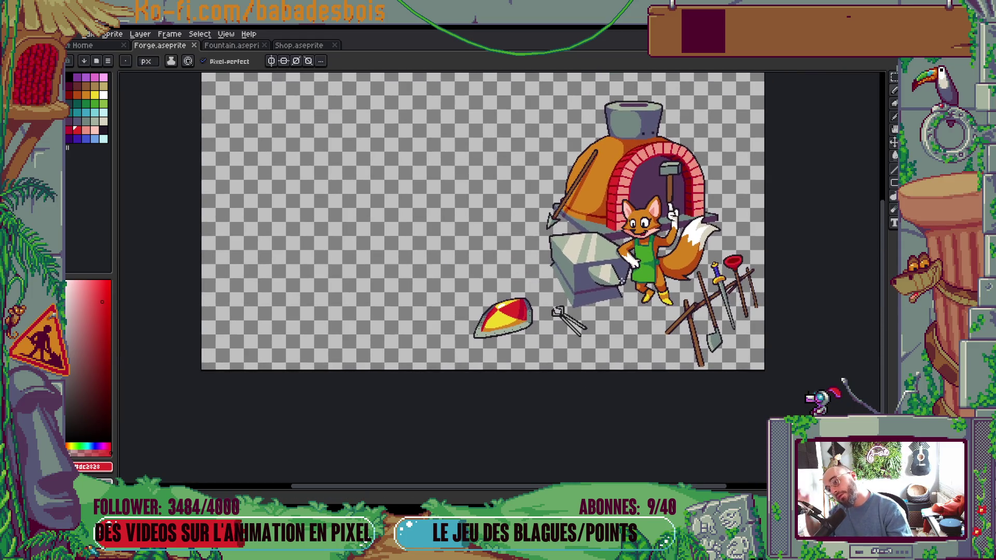
{"action": "left_click_drag", "start_coordinate": [635, 324], "coordinate": [578, 346]}
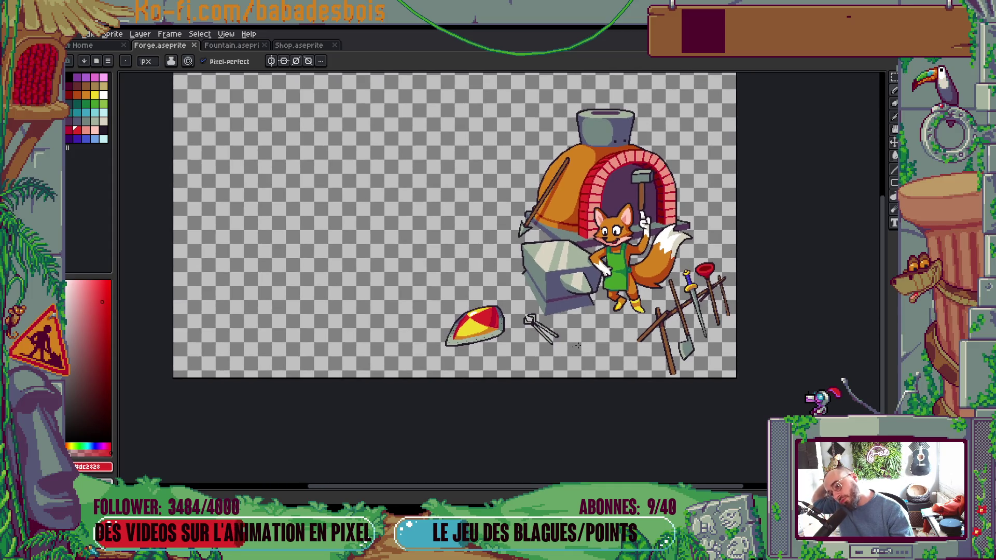
{"action": "scroll", "coordinate": [484, 351], "scroll_direction": "up", "scroll_amount": 5}
Step: Eyedrop the rim's grey-green #72847F and repaint two pixels on the shield's left rim
{"action": "key", "text": "i"}
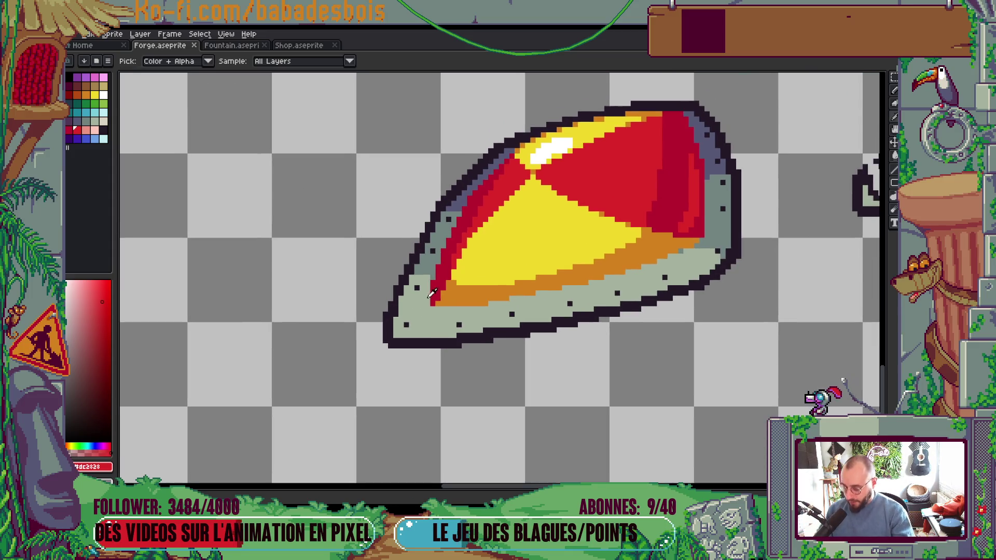
{"action": "left_click", "coordinate": [430, 261], "text": "alt"}
{"action": "left_click", "coordinate": [395, 298]}
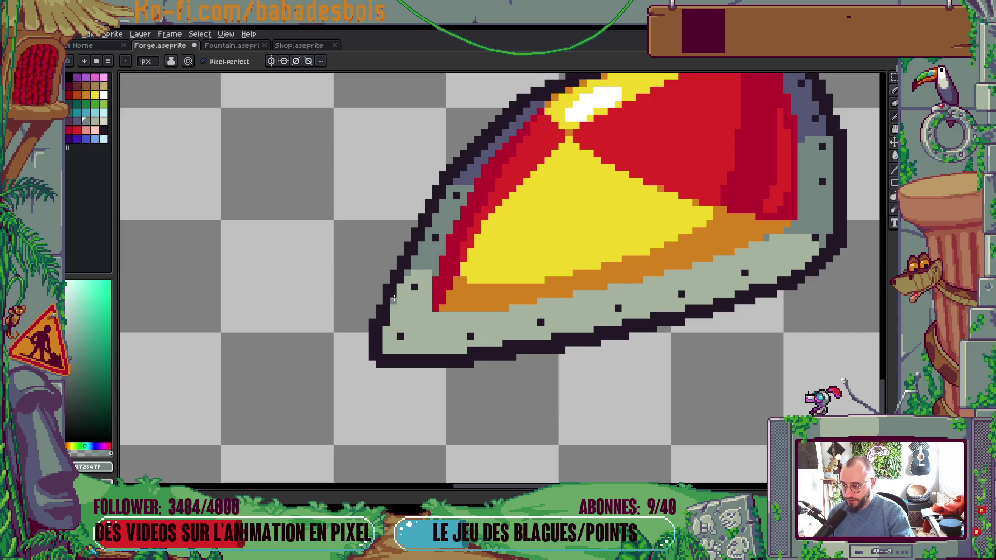
{"action": "left_click", "coordinate": [386, 328]}
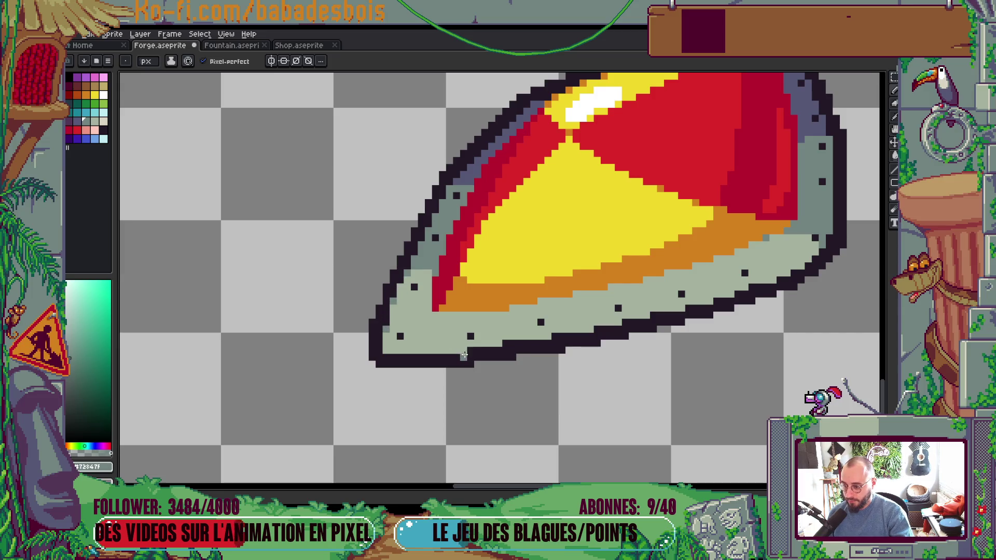
Step: Sample the rivet's dark purple and the blue-grey #565876, then paint a blue-grey pixel by the shield's edge
{"action": "scroll", "coordinate": [573, 322], "scroll_direction": "right", "scroll_amount": 3}
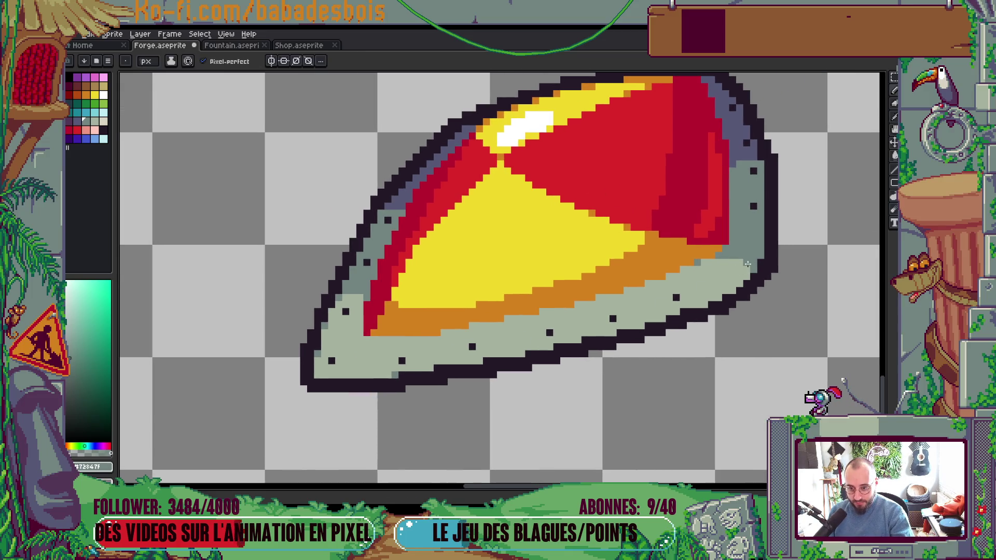
{"action": "left_click", "coordinate": [676, 297], "text": "alt"}
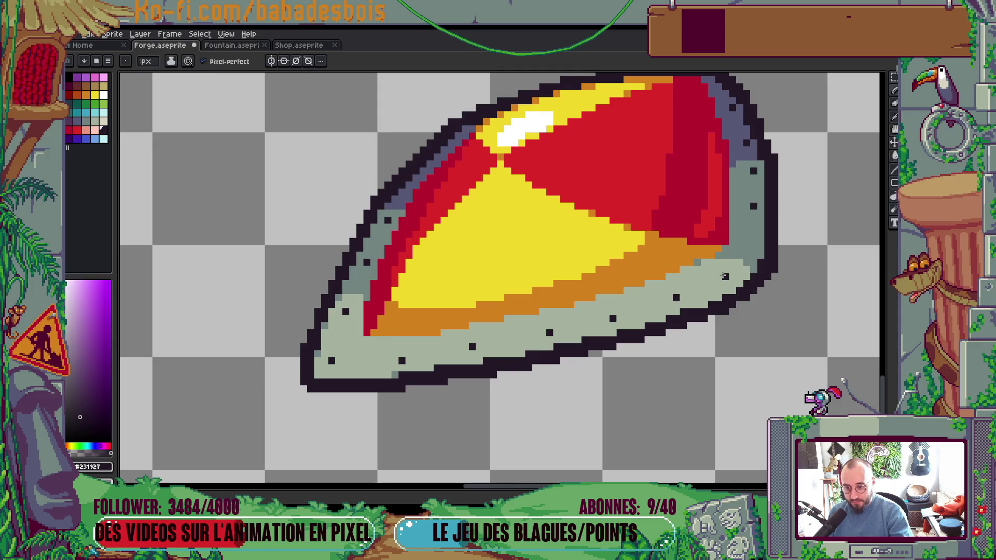
{"action": "scroll", "coordinate": [690, 291], "scroll_direction": "down", "scroll_amount": 5}
{"action": "mouse_move", "coordinate": [589, 356]}
{"action": "left_mouse_down"}
{"action": "mouse_move", "coordinate": [585, 368]}
{"action": "mouse_move", "coordinate": [575, 362]}
{"action": "left_mouse_up"}
{"action": "scroll", "coordinate": [580, 311], "scroll_direction": "up", "scroll_amount": 4}
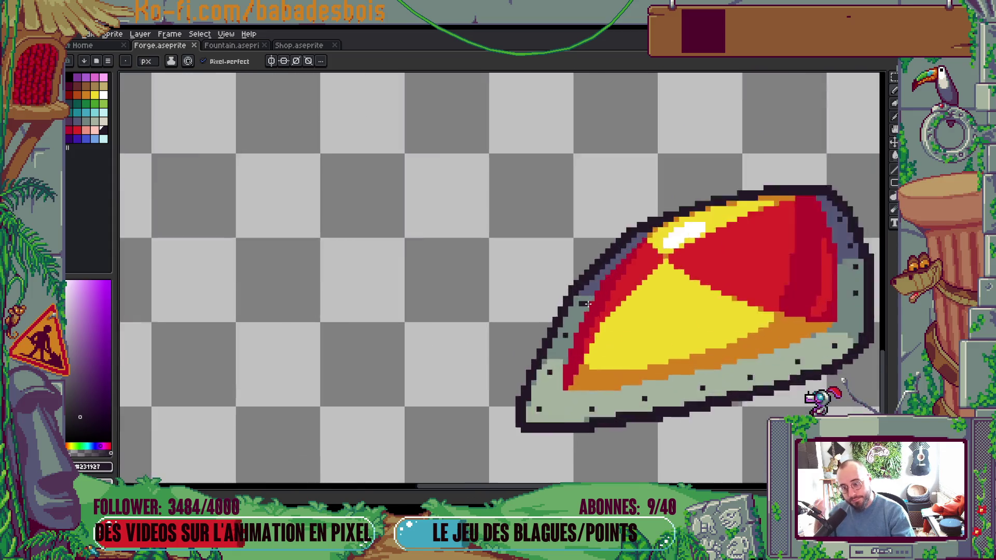
{"action": "left_click", "coordinate": [563, 278], "text": "alt"}
{"action": "left_click", "coordinate": [563, 281]}
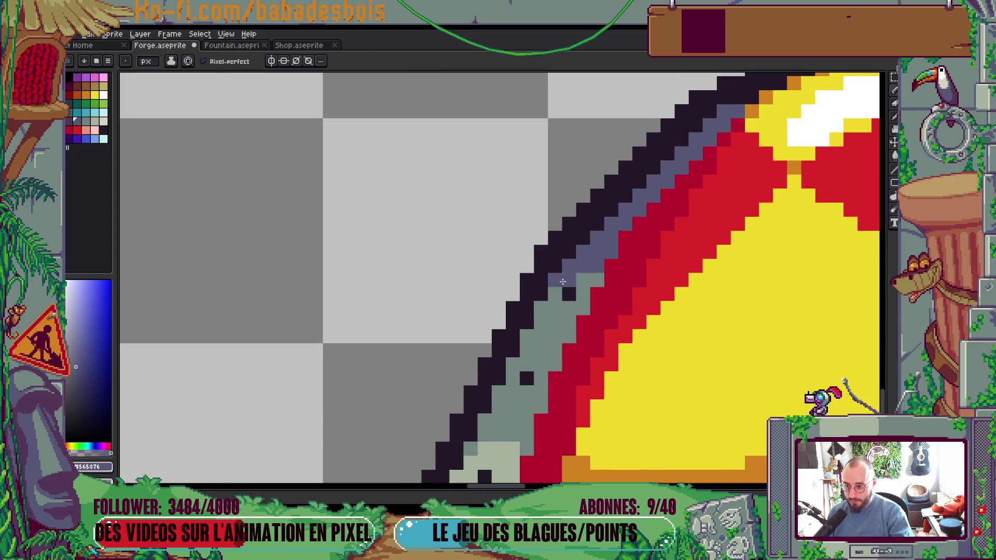
{"action": "scroll", "coordinate": [574, 313], "scroll_direction": "down", "scroll_amount": 4}
{"action": "scroll", "coordinate": [615, 272], "scroll_direction": "up", "scroll_amount": 4}
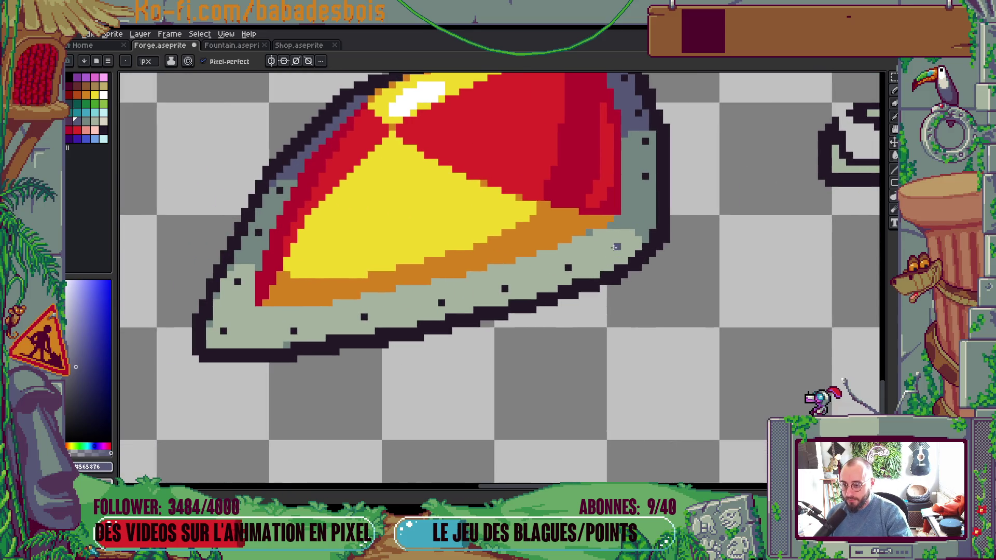
Step: Recolour five dark rivets and dots along the shield's rim blue-grey
{"action": "left_click", "coordinate": [616, 241]}
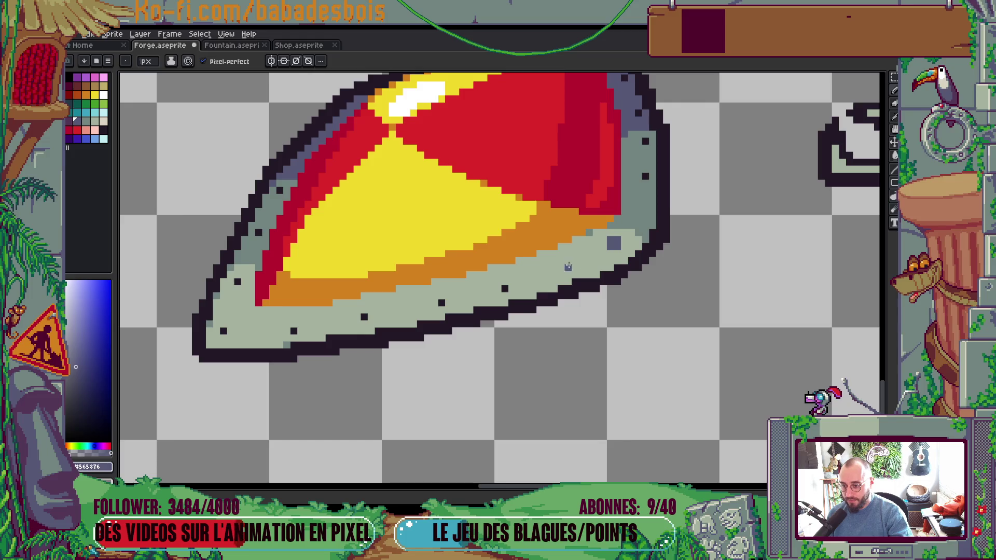
{"action": "left_click", "coordinate": [567, 261]}
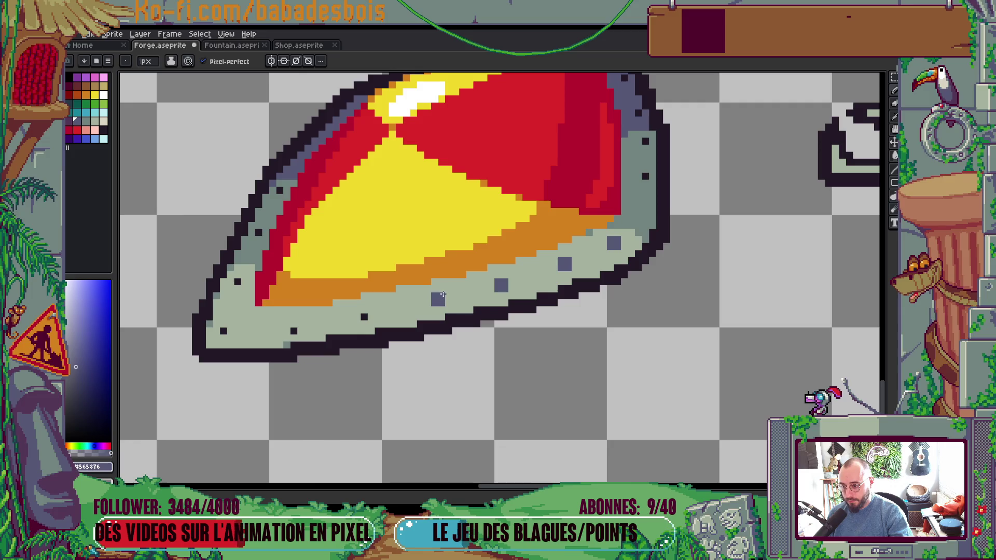
{"action": "scroll", "coordinate": [443, 294], "scroll_direction": "down", "scroll_amount": 5}
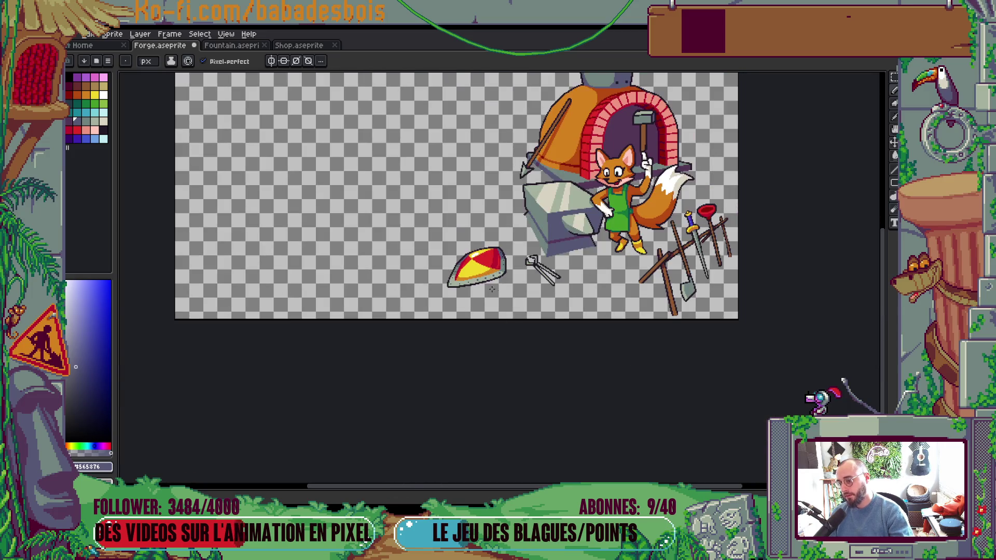
{"action": "scroll", "coordinate": [492, 289], "scroll_direction": "up", "scroll_amount": 5}
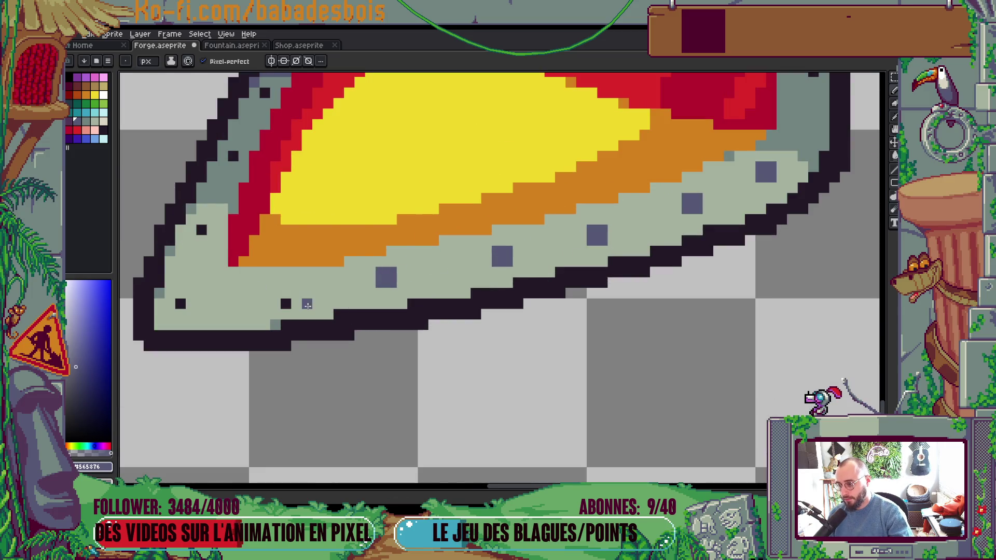
{"action": "left_click_drag", "start_coordinate": [286, 304], "coordinate": [275, 294]}
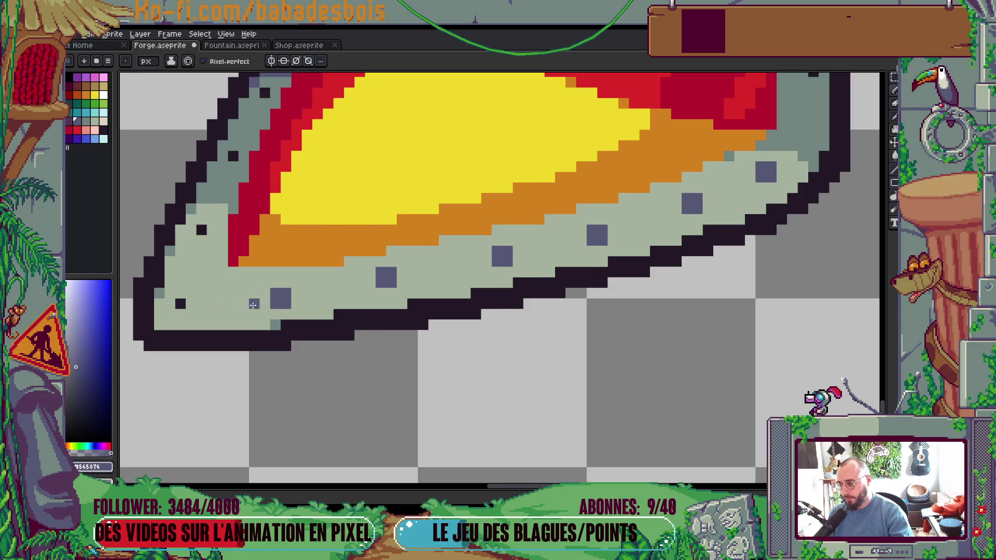
{"action": "scroll", "coordinate": [253, 305], "scroll_direction": "left", "scroll_amount": 5}
{"action": "left_click_drag", "start_coordinate": [396, 304], "coordinate": [406, 294]}
{"action": "left_click", "coordinate": [416, 230]}
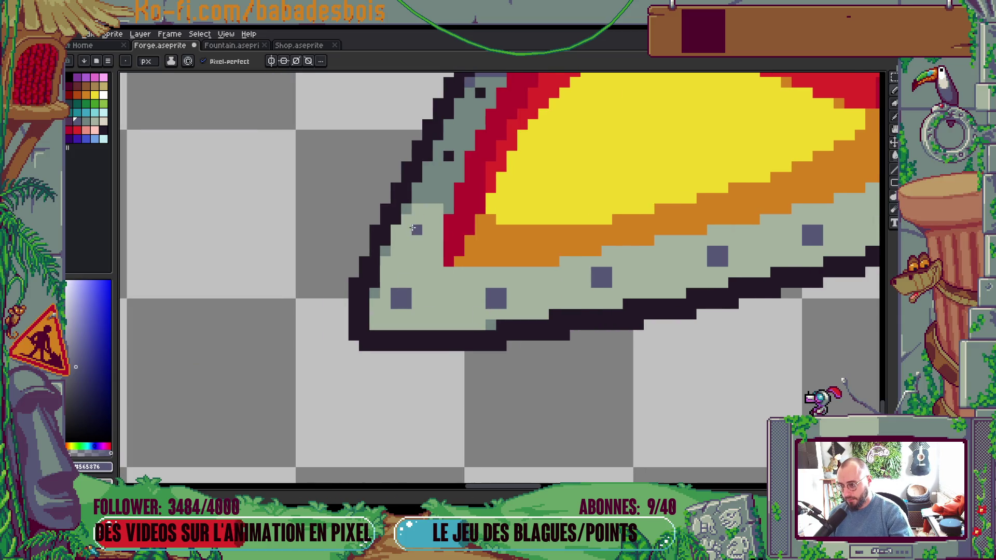
Step: Pick dark purple from the palette and paint a dark purple pixel on the rim
{"action": "scroll", "coordinate": [114, 142], "scroll_direction": "right", "scroll_amount": 2}
{"action": "scroll", "coordinate": [114, 141], "scroll_direction": "up", "scroll_amount": 2}
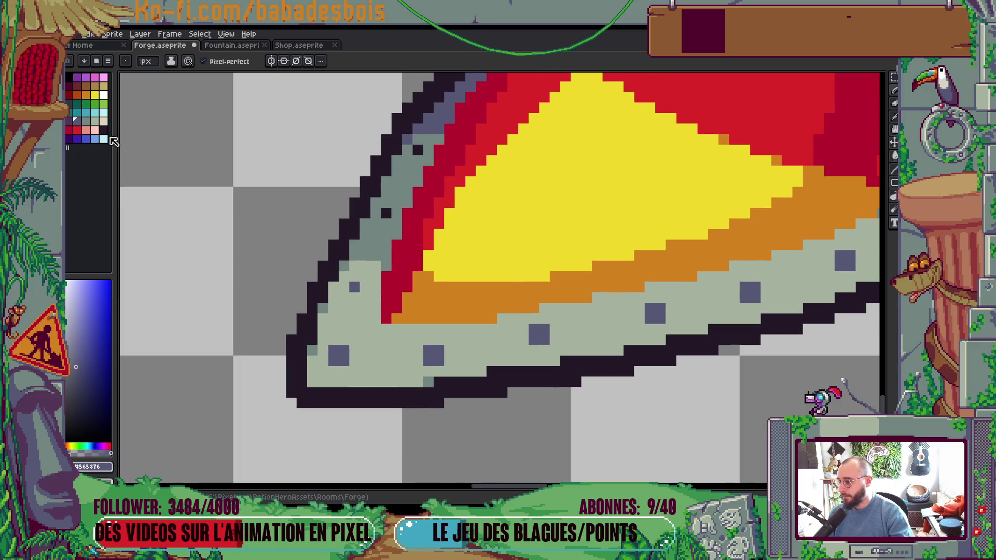
{"action": "left_click", "coordinate": [69, 121]}
{"action": "left_click", "coordinate": [387, 213]}
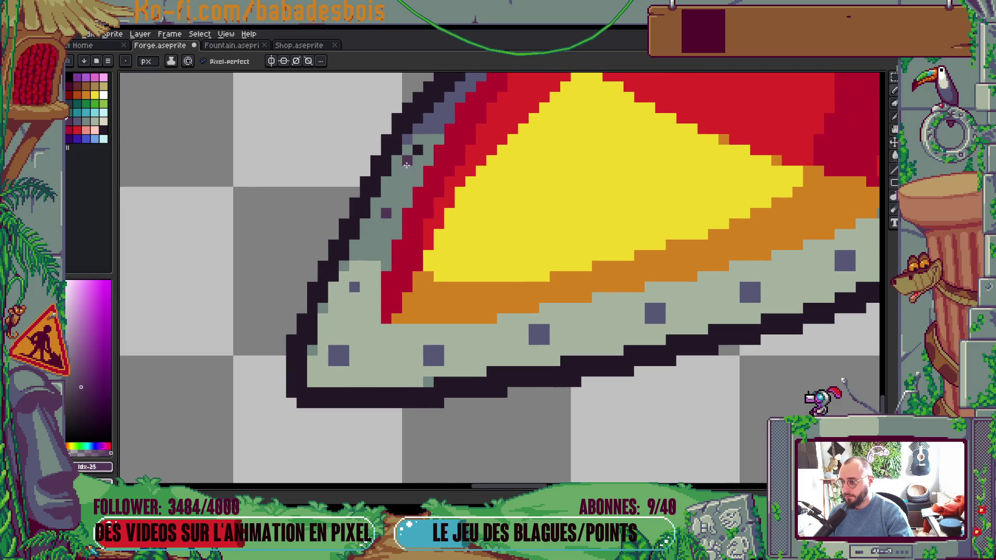
{"action": "scroll", "coordinate": [589, 219], "scroll_direction": "down", "scroll_amount": 5}
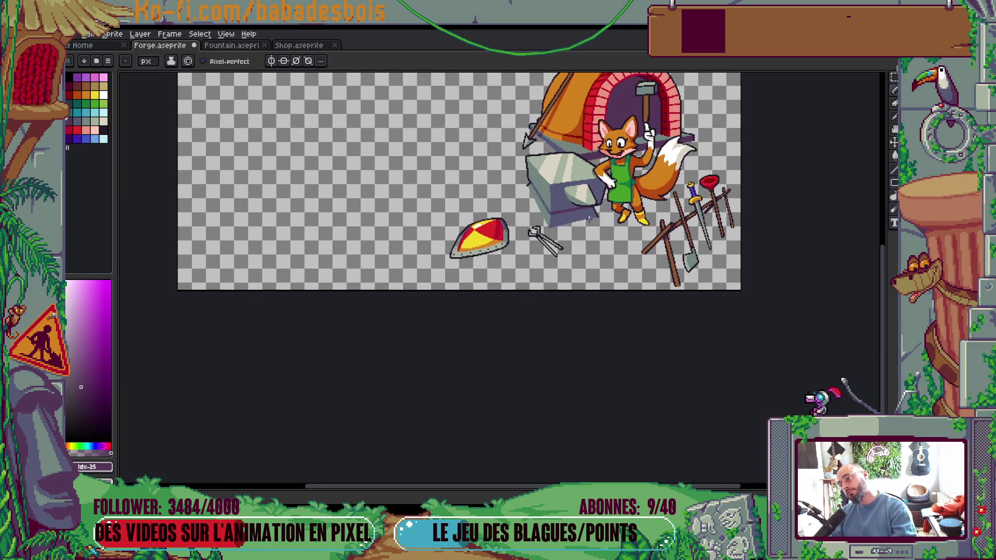
{"action": "scroll", "coordinate": [590, 326], "scroll_direction": "up", "scroll_amount": 3}
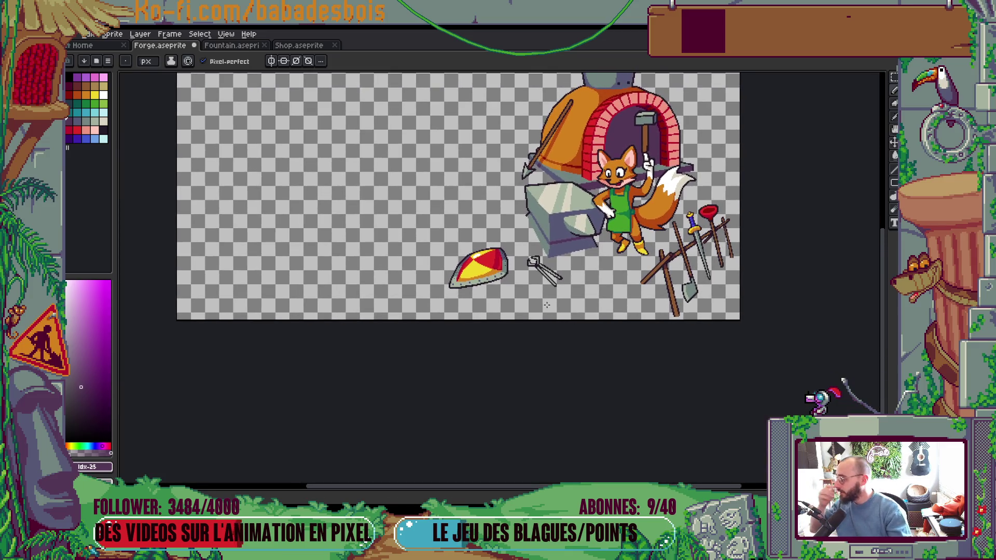
{"action": "scroll", "coordinate": [504, 270], "scroll_direction": "up", "scroll_amount": 5}
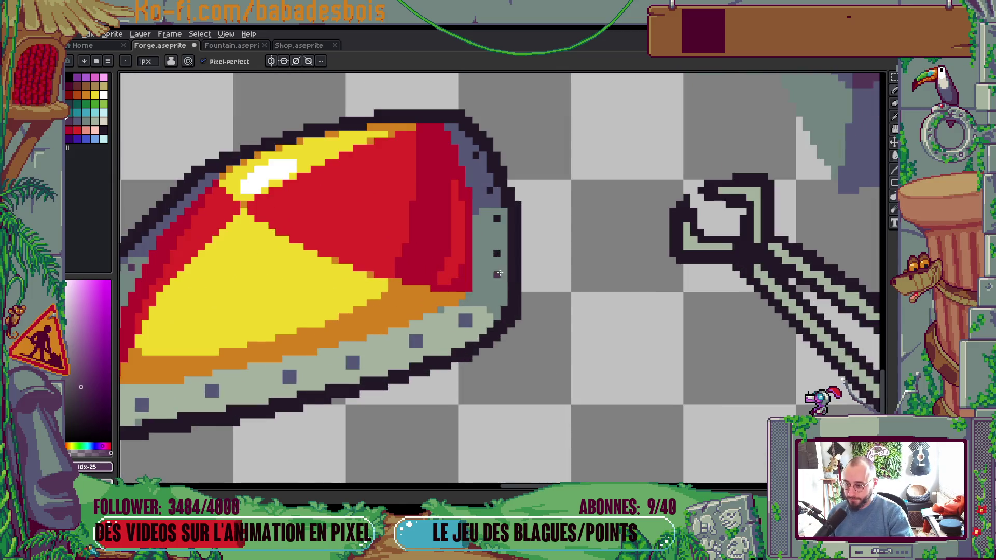
{"action": "scroll", "coordinate": [485, 299], "scroll_direction": "up", "scroll_amount": 2}
Step: Add three slate rivets on the rim's upper right and marquee-select those rivet pixels
{"action": "left_click", "coordinate": [473, 315], "text": "alt"}
{"action": "left_click", "coordinate": [512, 219]}
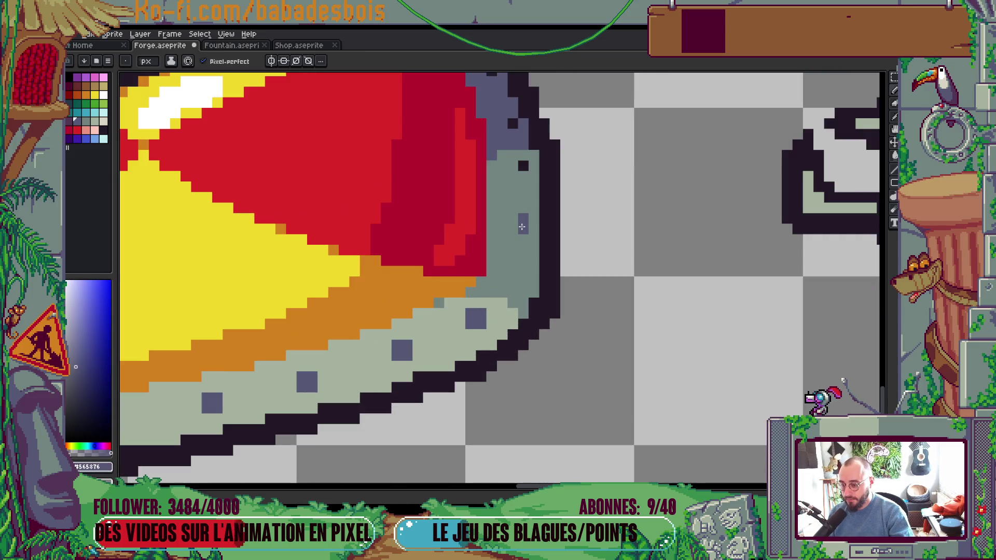
{"action": "left_click", "coordinate": [525, 168]}
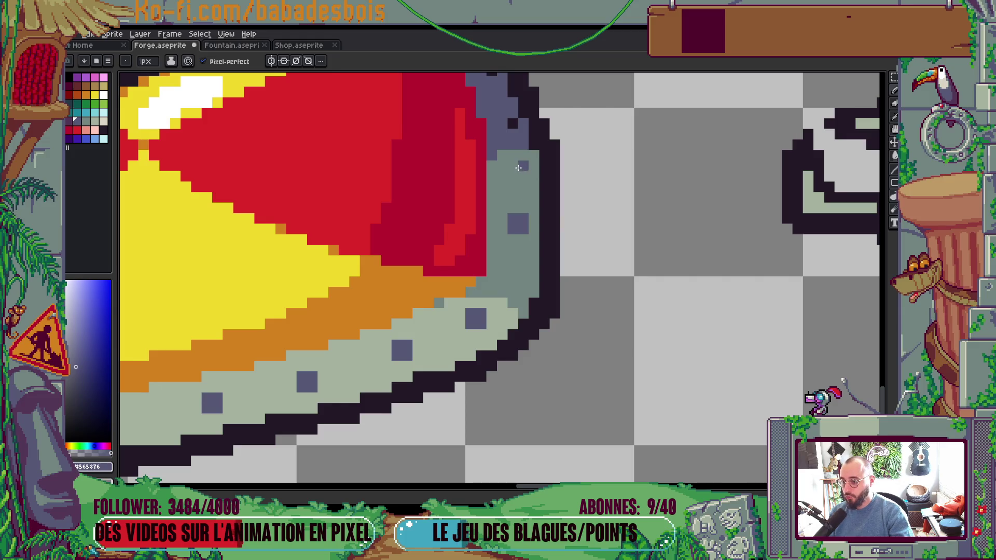
{"action": "scroll", "coordinate": [516, 174], "scroll_direction": "down", "scroll_amount": 4}
{"action": "scroll", "coordinate": [530, 206], "scroll_direction": "up", "scroll_amount": 3}
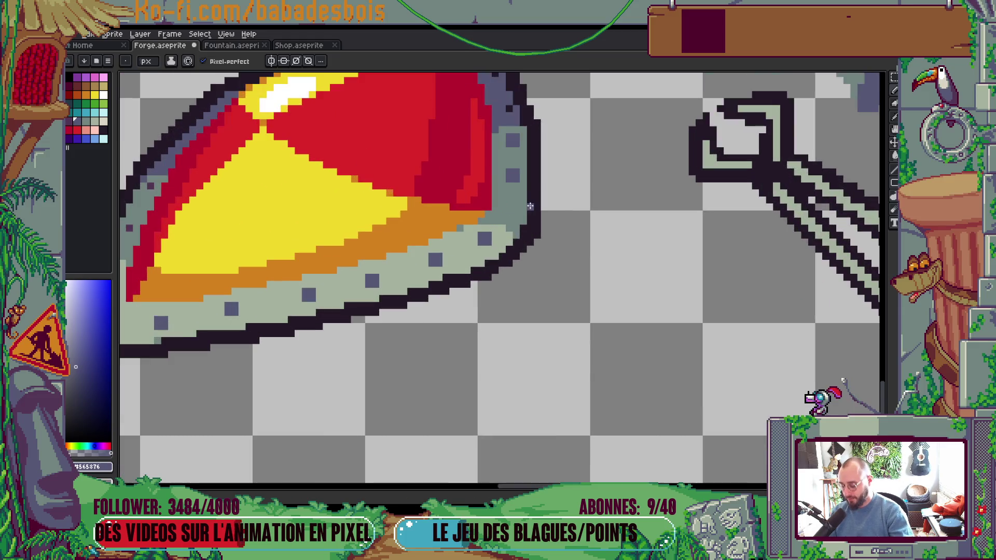
{"action": "scroll", "coordinate": [531, 206], "scroll_direction": "up", "scroll_amount": 3}
{"action": "key", "text": "m"}
{"action": "left_click_drag", "start_coordinate": [501, 171], "coordinate": [514, 273]}
Step: Drop the selection and fill the light gap on the rim with its grey-green
{"action": "key", "text": "ctrl+d"}
{"action": "key", "text": "g"}
{"action": "left_click", "coordinate": [512, 229], "text": "alt"}
{"action": "left_click", "coordinate": [500, 173]}
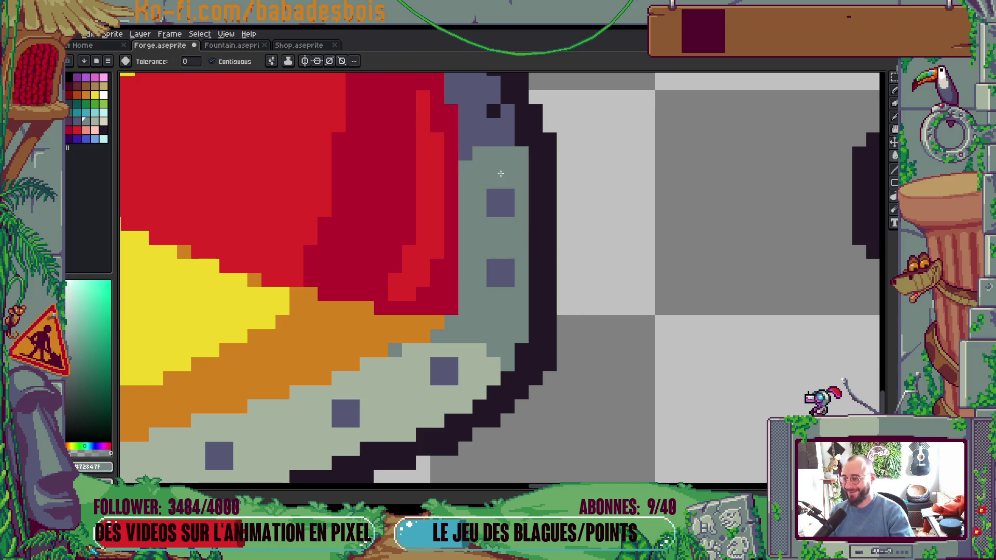
{"action": "scroll", "coordinate": [500, 173], "scroll_direction": "down", "scroll_amount": 5}
{"action": "scroll", "coordinate": [541, 230], "scroll_direction": "up", "scroll_amount": 5}
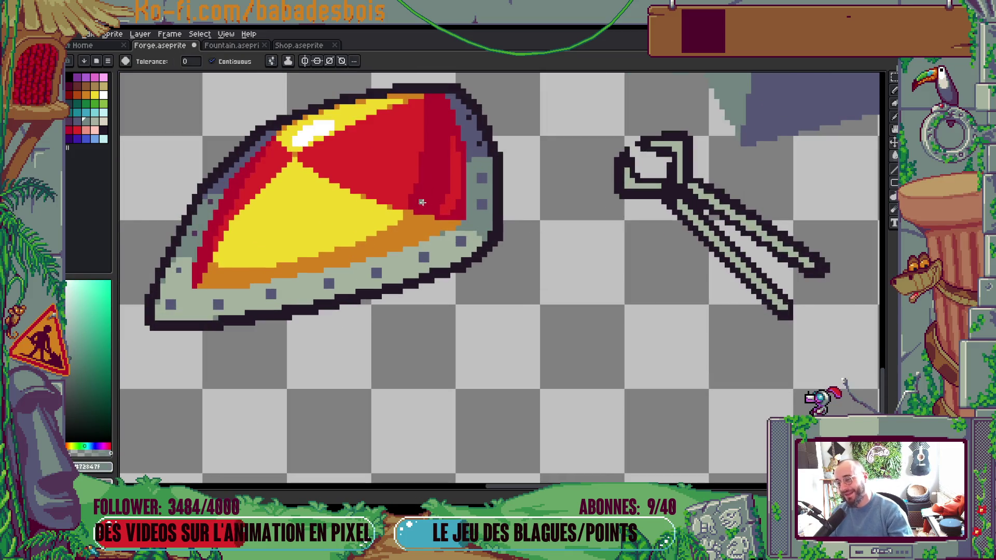
Step: Select a dark-grey rivet square on the rim and nudge it down one pixel
{"action": "key", "text": "m"}
{"action": "left_click_drag", "start_coordinate": [457, 120], "coordinate": [486, 147]}
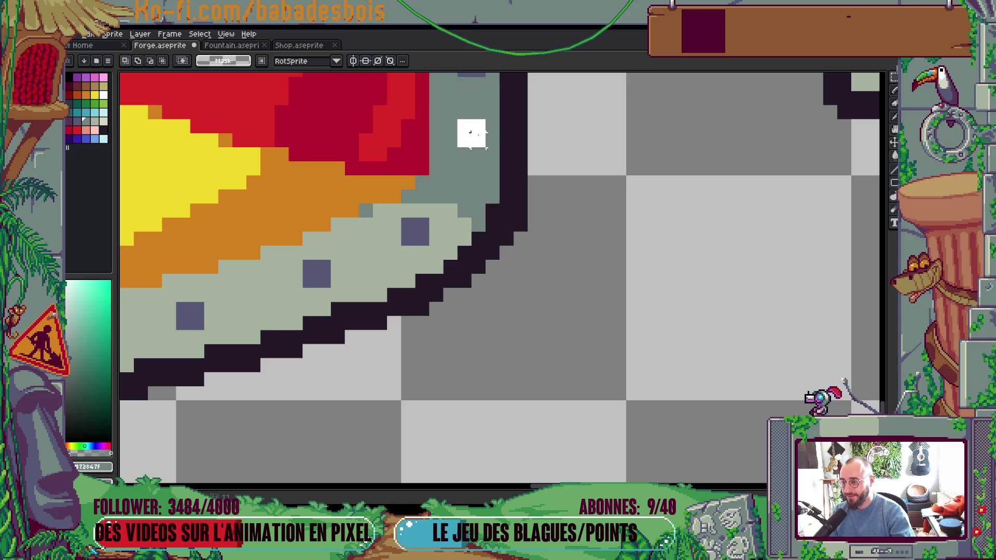
{"action": "key", "text": "Down"}
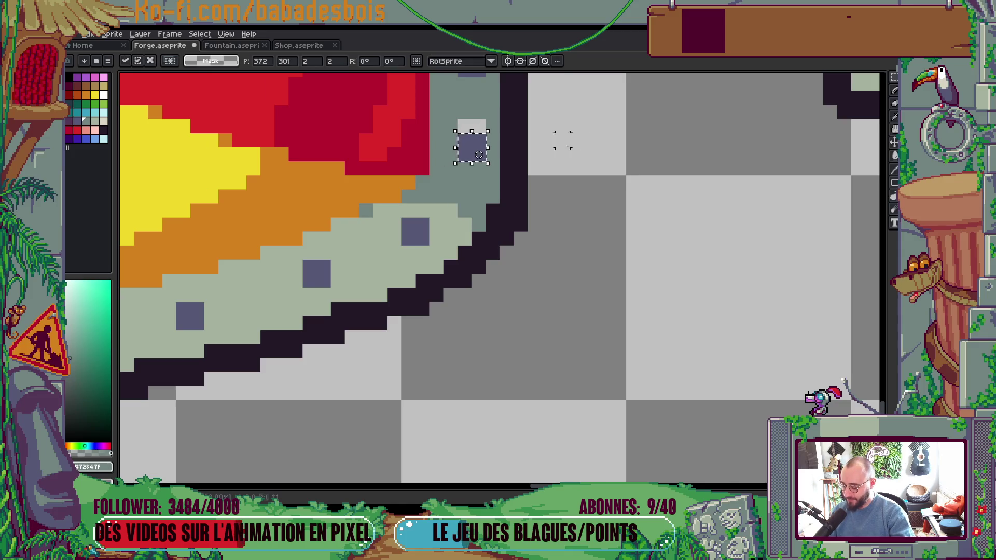
{"action": "scroll", "coordinate": [478, 156], "scroll_direction": "down", "scroll_amount": 1}
{"action": "key", "text": "Return"}
Step: Choose the purple palette colour and cycle through the Pencil, Move and Magic Wand tools
{"action": "key", "text": "g"}
{"action": "scroll", "coordinate": [478, 165], "scroll_direction": "down", "scroll_amount": 3}
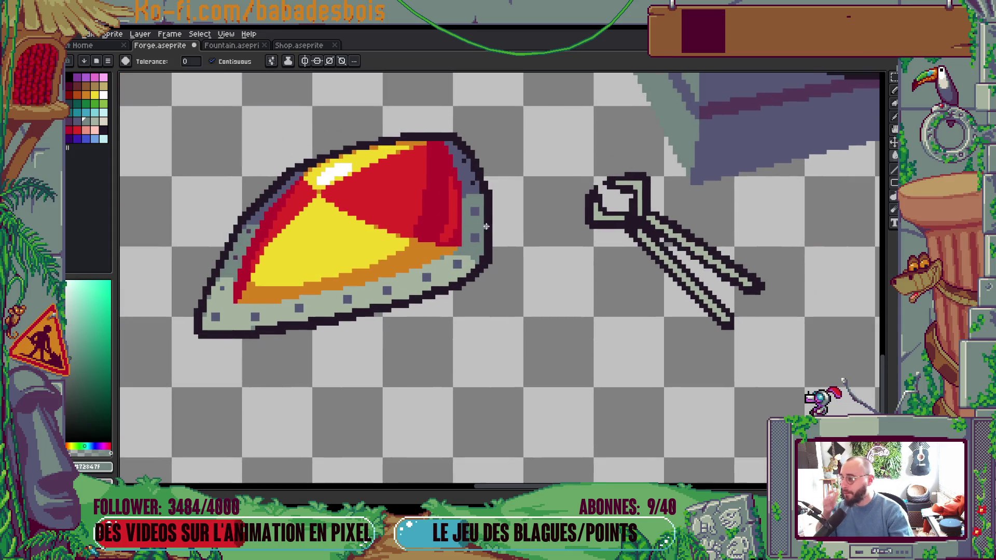
{"action": "scroll", "coordinate": [486, 238], "scroll_direction": "up", "scroll_amount": 2}
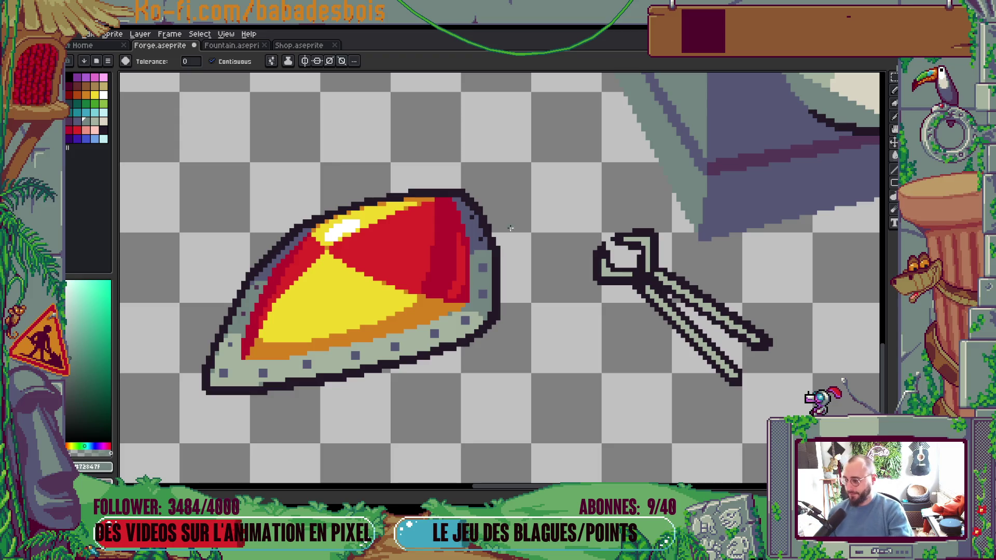
{"action": "scroll", "coordinate": [467, 215], "scroll_direction": "up", "scroll_amount": 2}
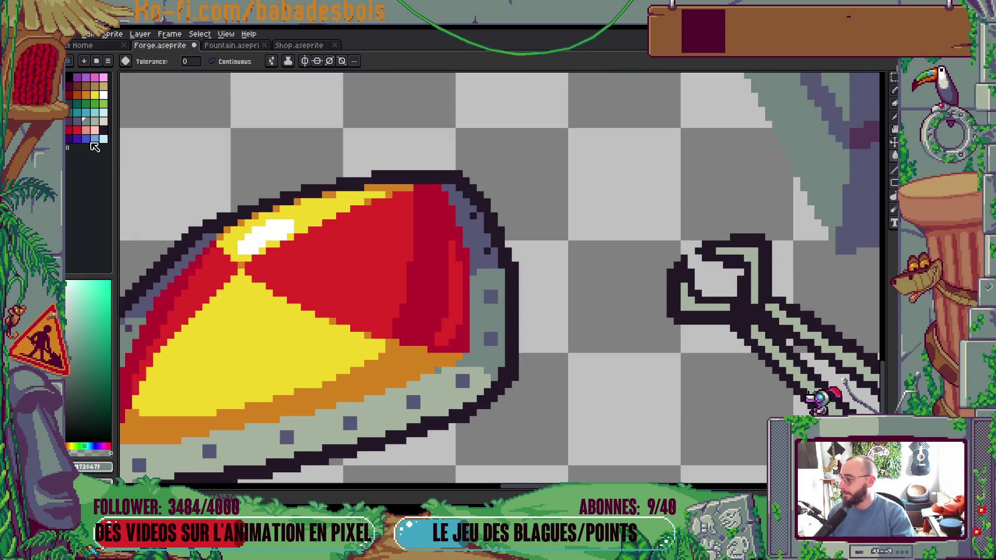
{"action": "left_click", "coordinate": [77, 121]}
{"action": "left_click", "coordinate": [68, 121]}
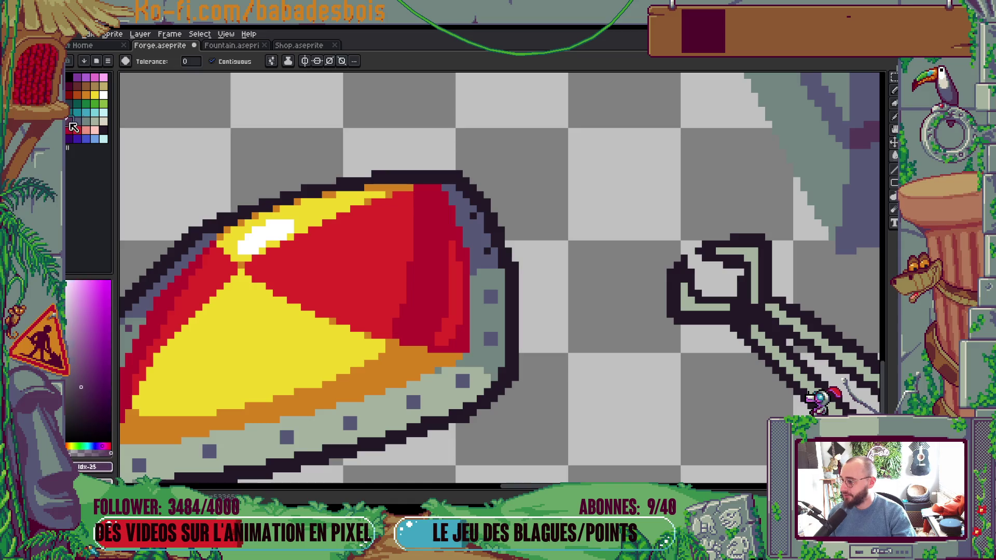
{"action": "key", "text": "b"}
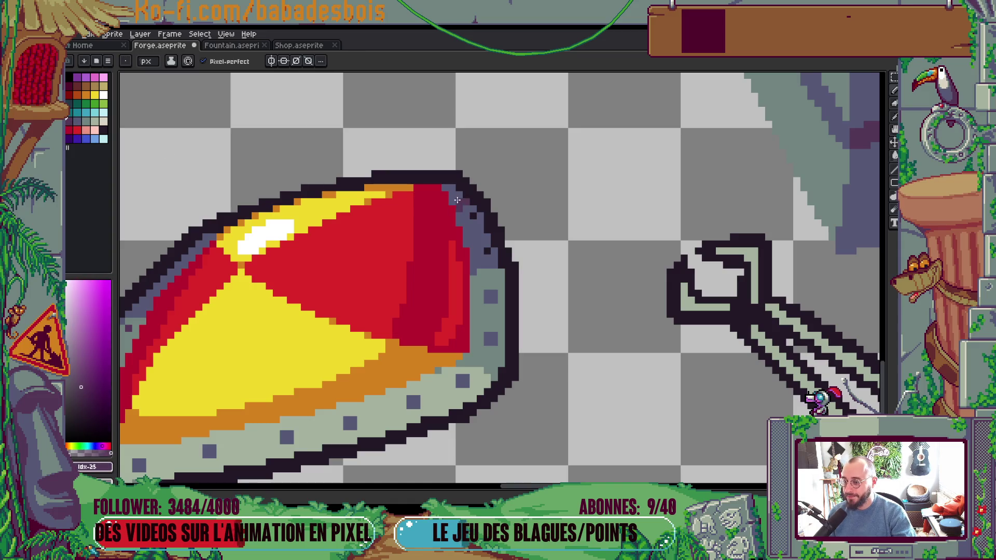
{"action": "key", "text": "v"}
{"action": "scroll", "coordinate": [467, 208], "scroll_direction": "down", "scroll_amount": 4}
{"action": "scroll", "coordinate": [496, 207], "scroll_direction": "up", "scroll_amount": 1}
{"action": "key", "text": "w"}
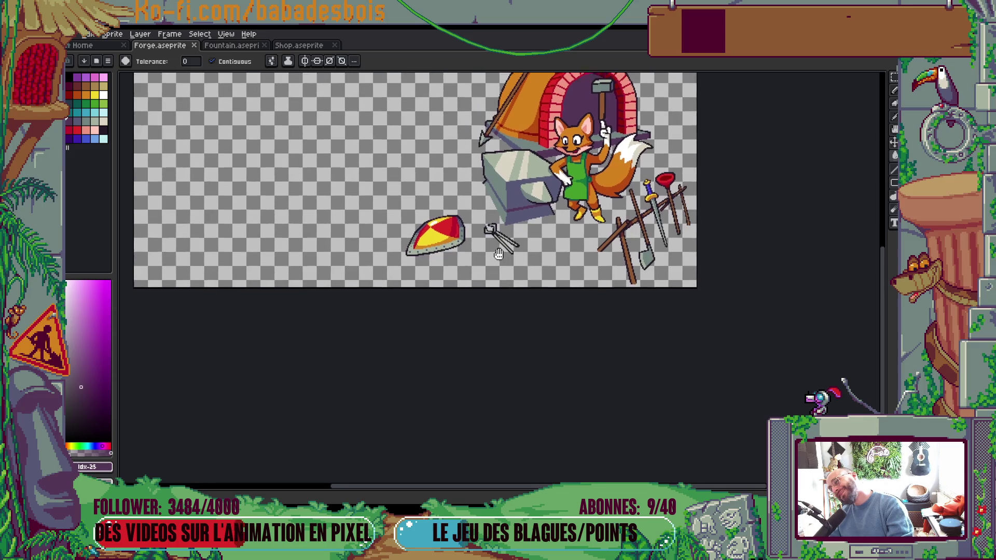
{"action": "scroll", "coordinate": [494, 249], "scroll_direction": "up", "scroll_amount": 2}
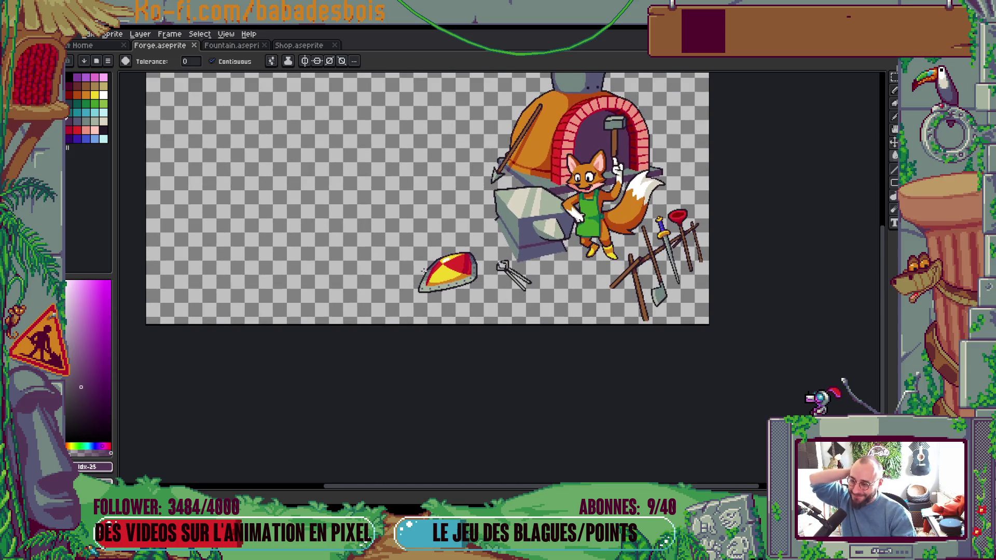
{"action": "scroll", "coordinate": [443, 271], "scroll_direction": "up", "scroll_amount": 5}
{"action": "scroll", "coordinate": [461, 275], "scroll_direction": "right", "scroll_amount": 2}
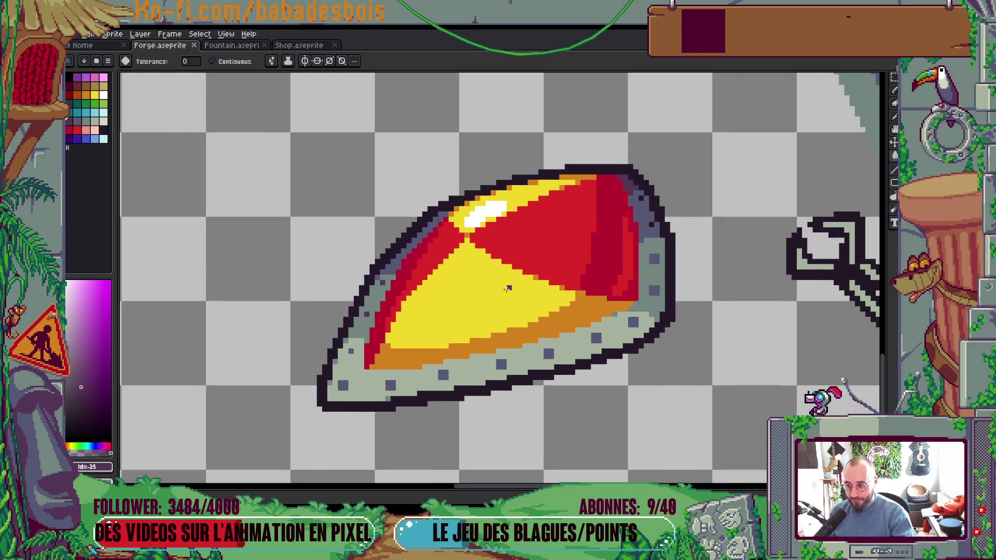
Step: Paint dark purple shading on the shield's upper-right edge and repaint a top-edge pixel grey-blue
{"action": "key", "text": "i"}
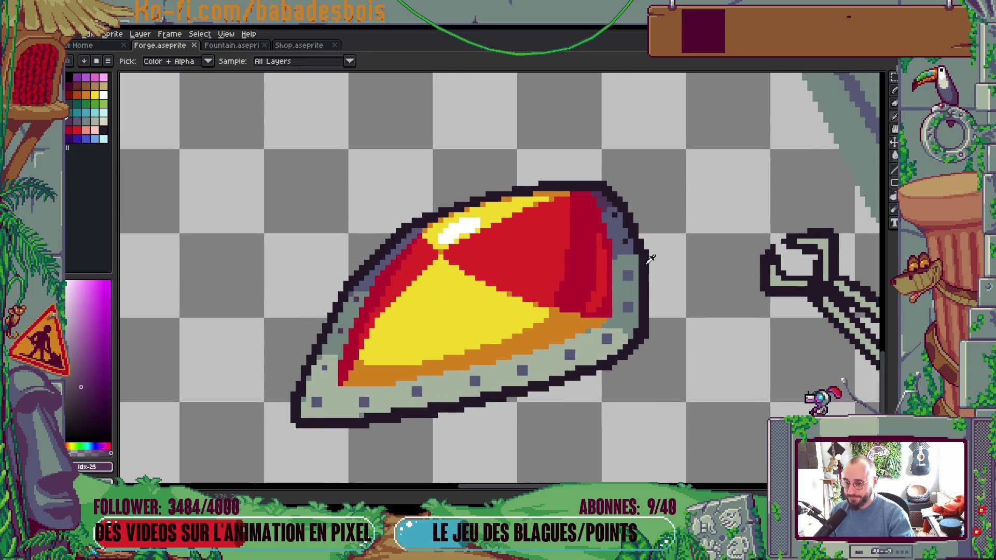
{"action": "scroll", "coordinate": [644, 254], "scroll_direction": "up", "scroll_amount": 2}
{"action": "left_click", "coordinate": [624, 302]}
{"action": "left_click", "coordinate": [592, 167]}
{"action": "key", "text": "b"}
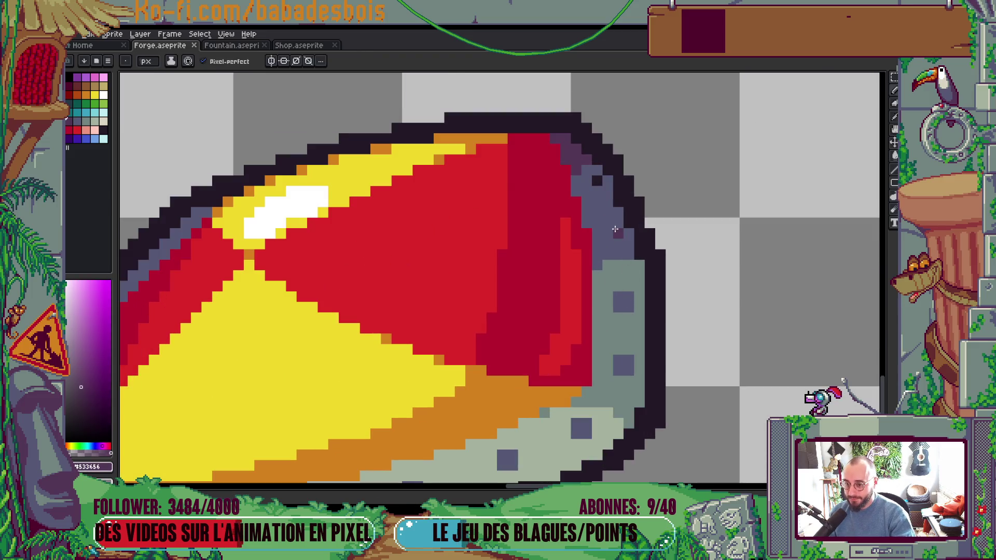
{"action": "left_click_drag", "start_coordinate": [615, 233], "coordinate": [614, 224]}
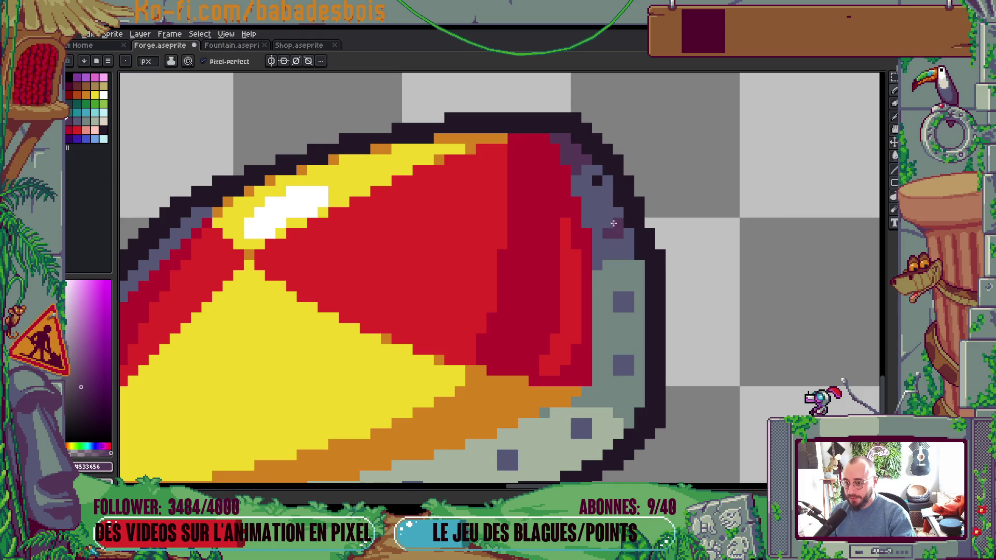
{"action": "left_click", "coordinate": [593, 184]}
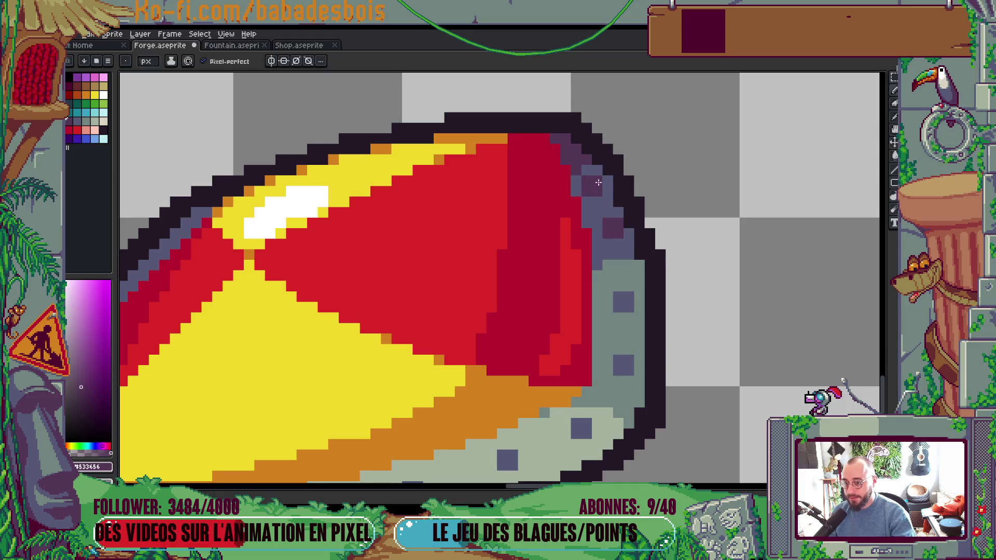
{"action": "left_click", "coordinate": [592, 168], "text": "alt"}
{"action": "left_click", "coordinate": [587, 160]}
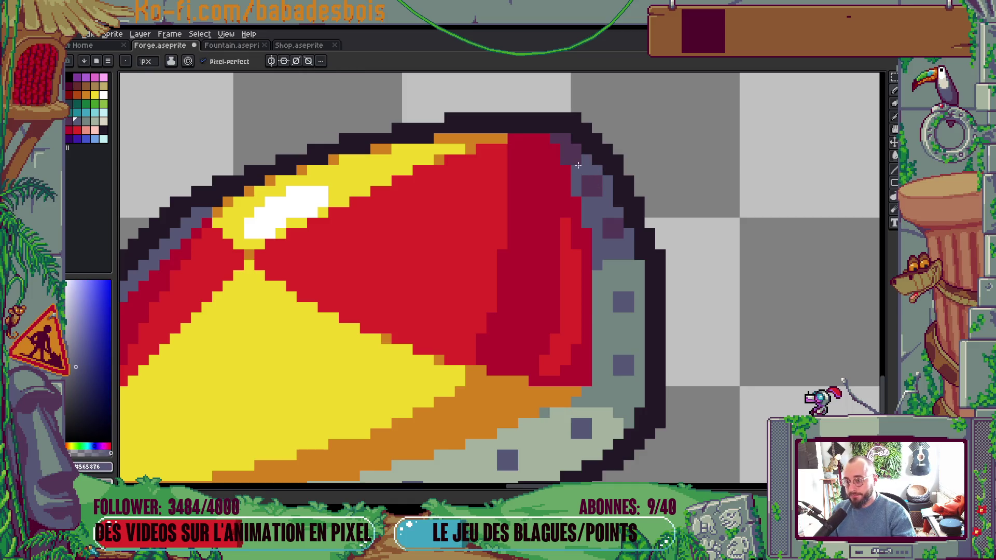
{"action": "scroll", "coordinate": [627, 192], "scroll_direction": "down", "scroll_amount": 4}
Step: Pan the canvas to recentre the forge scene
{"action": "mouse_move", "coordinate": [627, 192]}
{"action": "left_mouse_down"}
{"action": "mouse_move", "coordinate": [602, 218]}
{"action": "mouse_move", "coordinate": [573, 201]}
{"action": "left_mouse_up"}
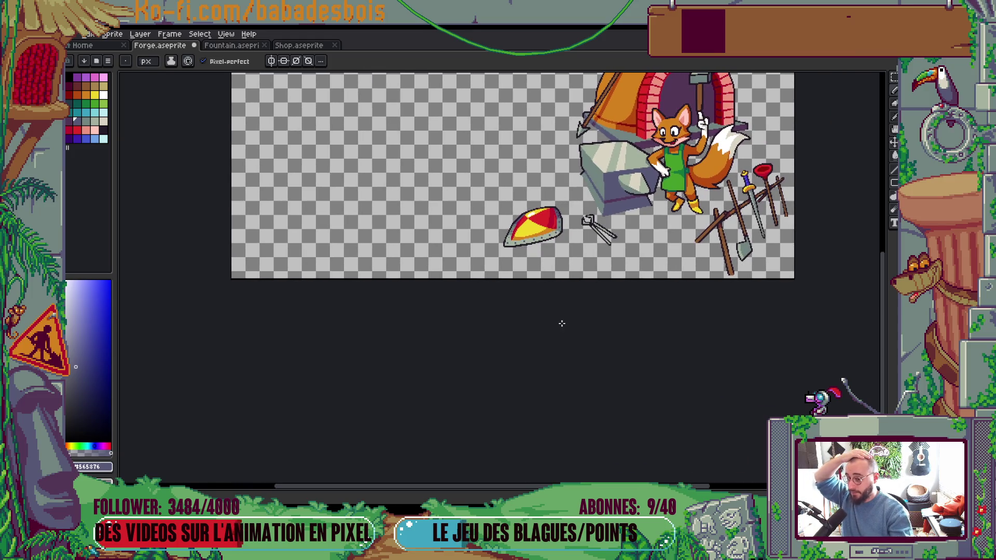
{"action": "left_click_drag", "start_coordinate": [561, 325], "coordinate": [547, 334]}
{"action": "scroll", "coordinate": [547, 334], "scroll_direction": "down", "scroll_amount": 2}
{"action": "scroll", "coordinate": [626, 270], "scroll_direction": "up", "scroll_amount": 2}
{"action": "left_click_drag", "start_coordinate": [626, 270], "coordinate": [629, 295]}
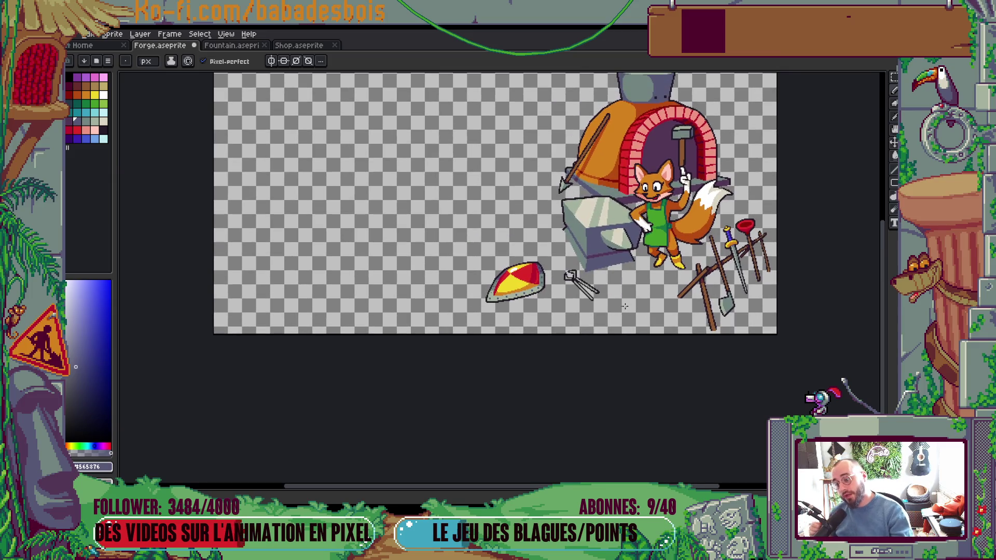
{"action": "scroll", "coordinate": [508, 290], "scroll_direction": "up", "scroll_amount": 3}
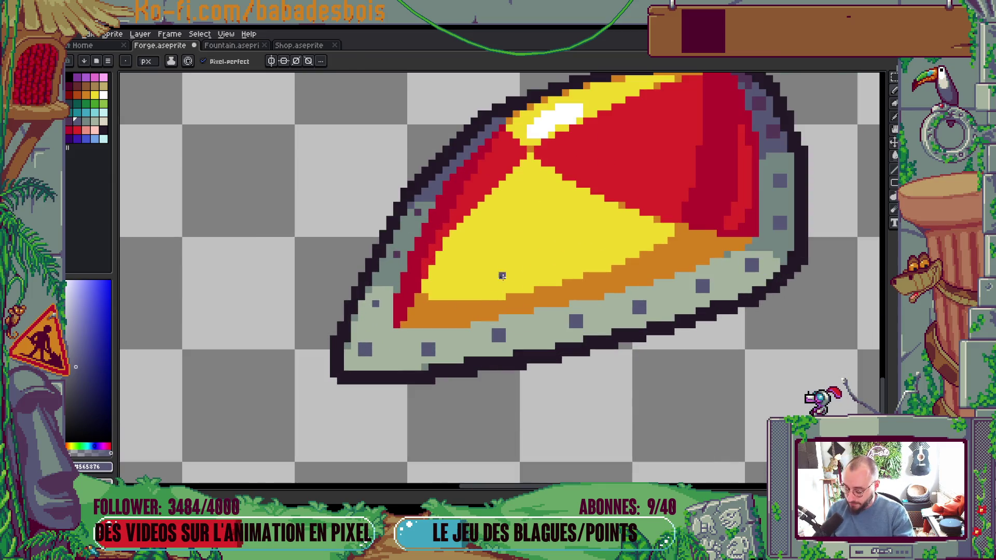
Step: Eyedrop the shield's orange and then its red from the canvas
{"action": "key", "text": "i"}
{"action": "left_click", "coordinate": [637, 273], "text": "alt"}
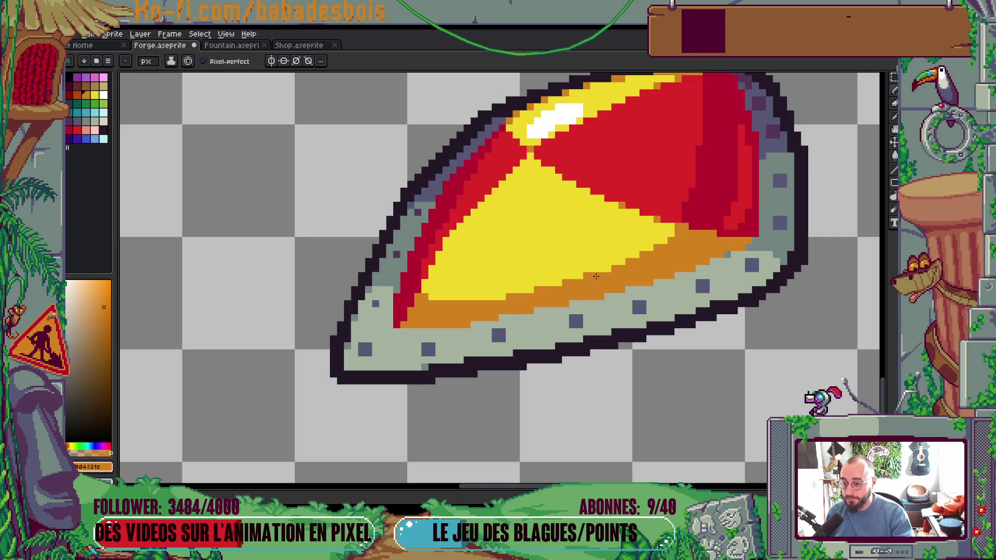
{"action": "scroll", "coordinate": [513, 253], "scroll_direction": "down", "scroll_amount": 3}
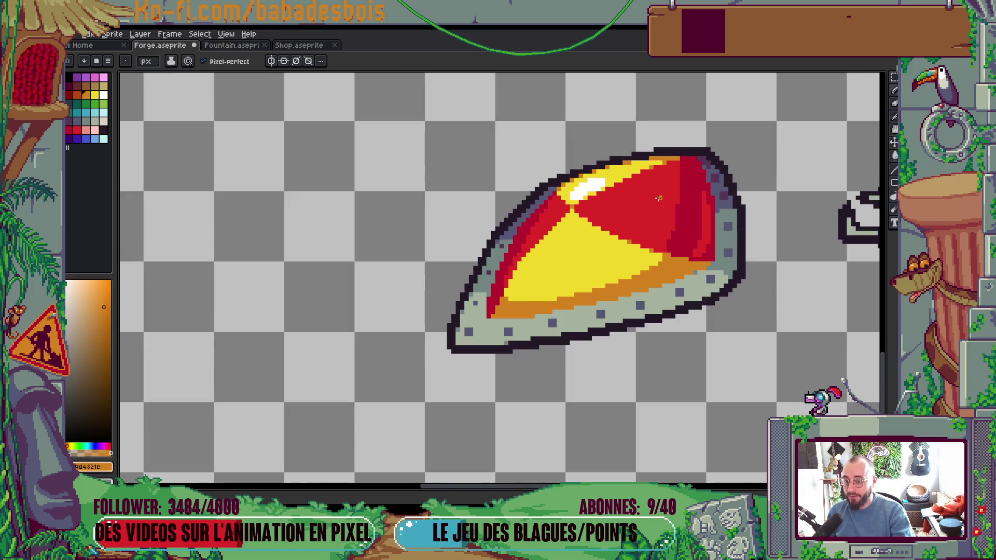
{"action": "scroll", "coordinate": [658, 198], "scroll_direction": "up", "scroll_amount": 2}
{"action": "left_click", "coordinate": [658, 211], "text": "alt"}
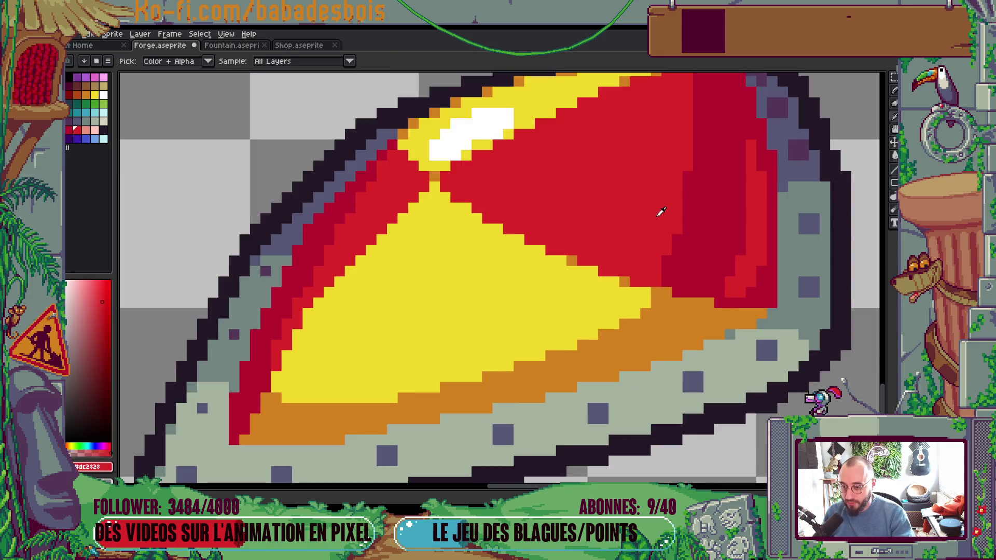
{"action": "scroll", "coordinate": [669, 257], "scroll_direction": "down", "scroll_amount": 1}
{"action": "scroll", "coordinate": [676, 222], "scroll_direction": "down", "scroll_amount": 4}
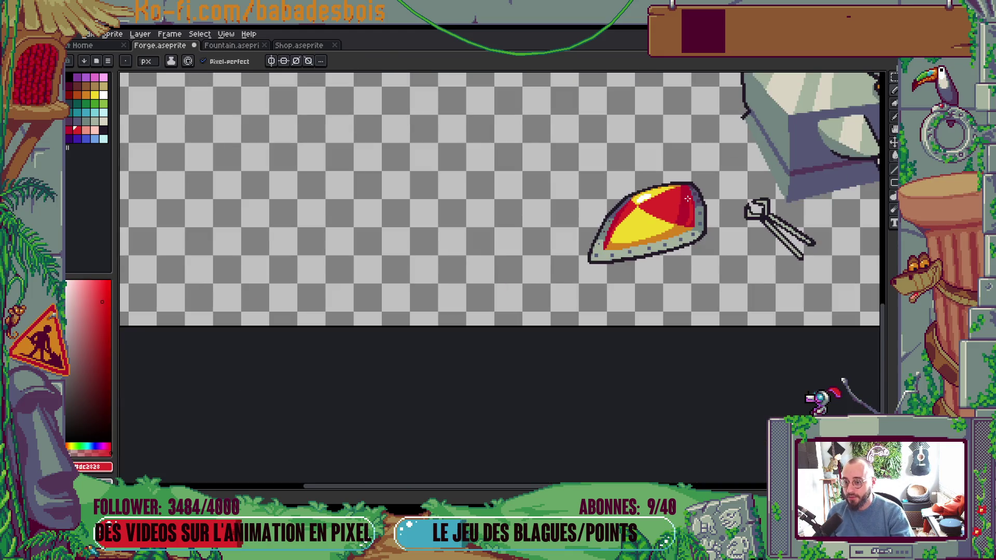
{"action": "left_click_drag", "start_coordinate": [632, 224], "coordinate": [604, 269]}
Step: Save the Forge file and bring the shield's upper edge into view
{"action": "key", "text": "ctrl+s"}
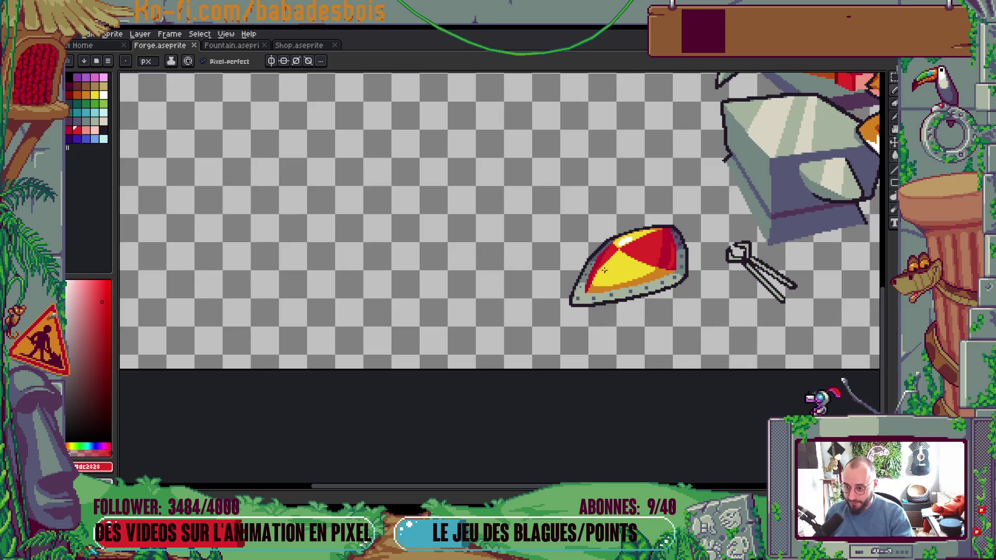
{"action": "scroll", "coordinate": [661, 236], "scroll_direction": "up", "scroll_amount": 2}
{"action": "scroll", "coordinate": [661, 237], "scroll_direction": "up", "scroll_amount": 2}
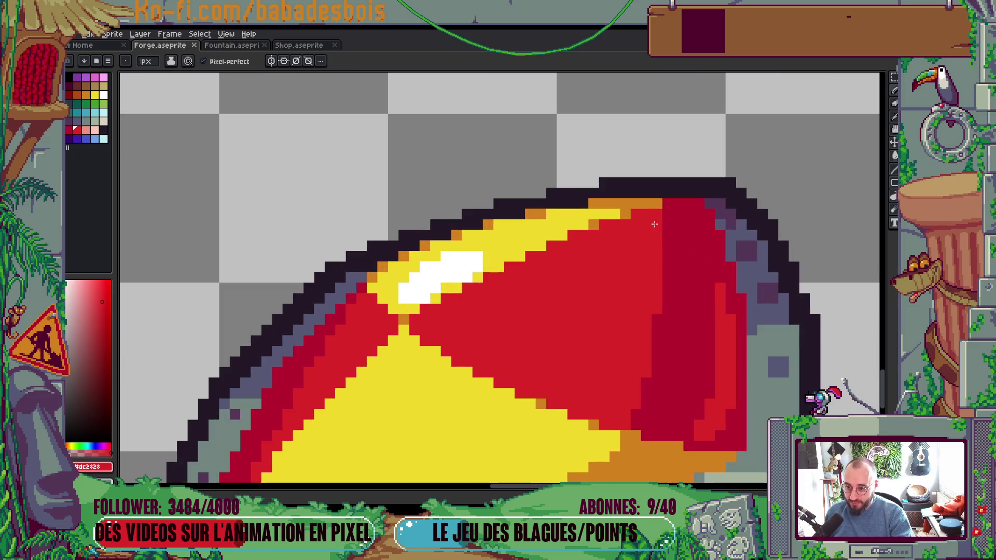
{"action": "left_click_drag", "start_coordinate": [571, 327], "coordinate": [681, 234]}
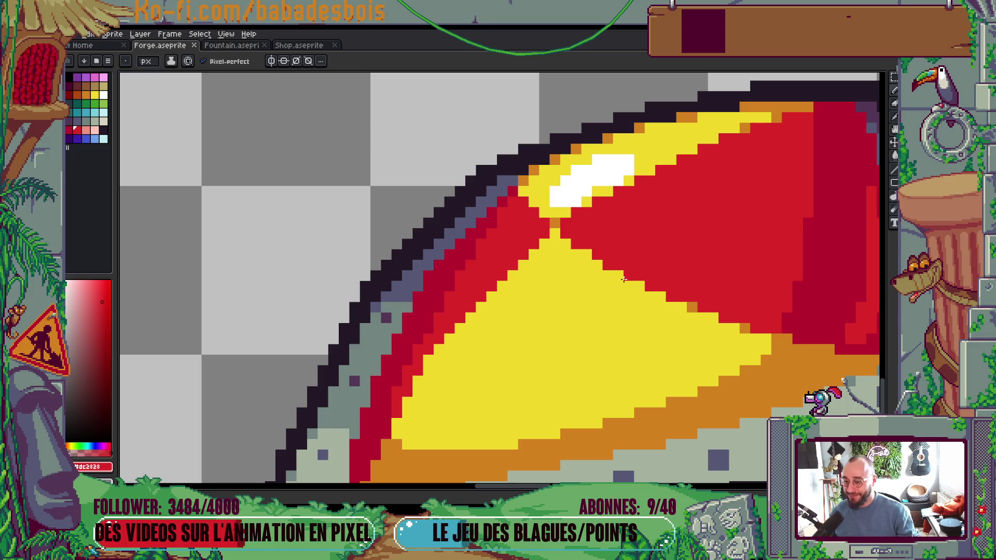
{"action": "scroll", "coordinate": [624, 279], "scroll_direction": "down", "scroll_amount": 4}
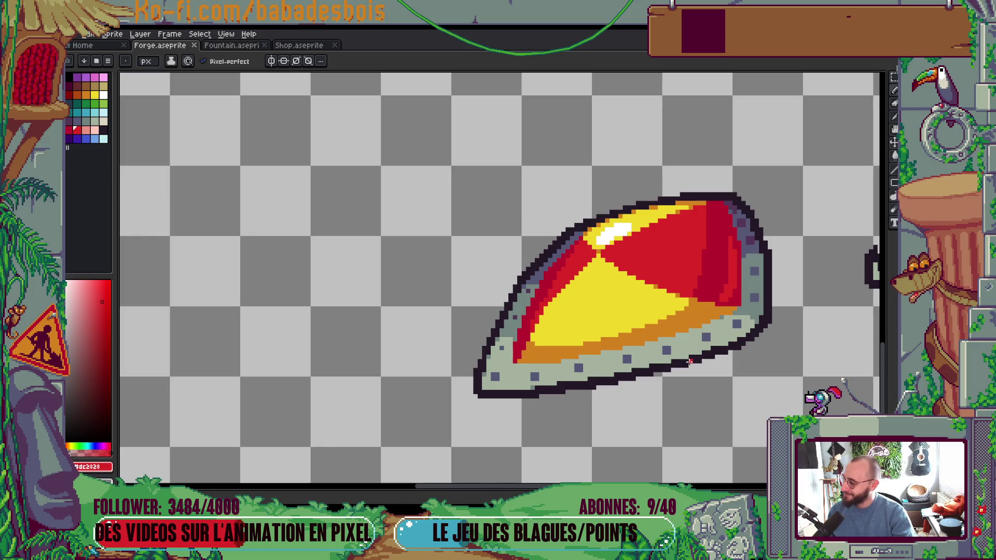
Step: Pick the rim grey and touch up a pixel on the shield's rim, then save
{"action": "left_click_drag", "start_coordinate": [707, 389], "coordinate": [695, 359]}
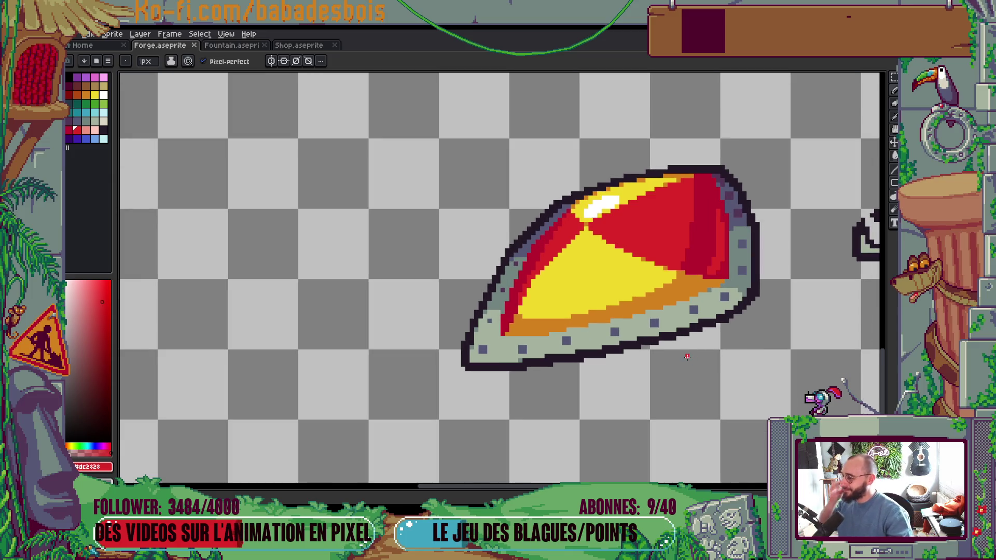
{"action": "scroll", "coordinate": [679, 285], "scroll_direction": "down", "scroll_amount": 3}
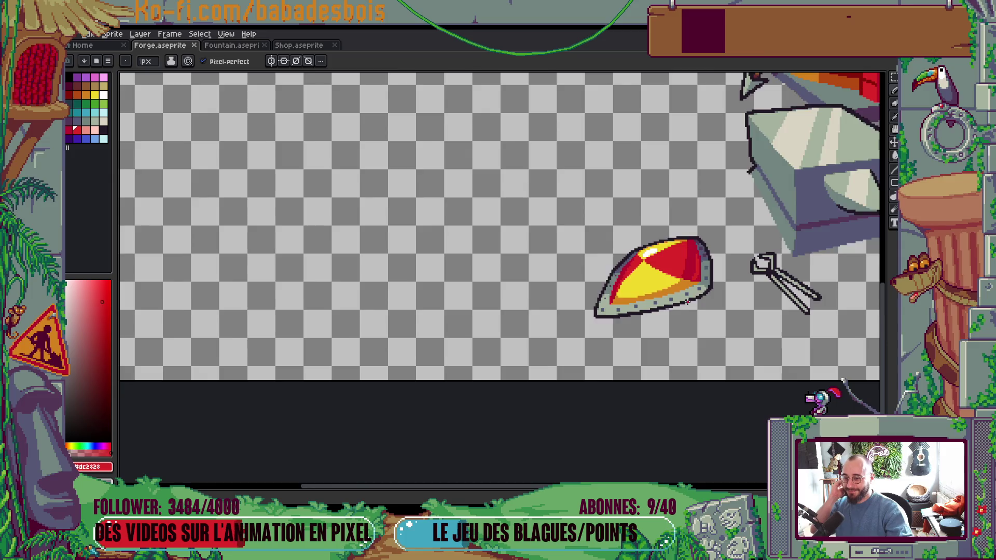
{"action": "scroll", "coordinate": [690, 301], "scroll_direction": "up", "scroll_amount": 3}
{"action": "scroll", "coordinate": [695, 298], "scroll_direction": "up", "scroll_amount": 1}
{"action": "left_click", "coordinate": [730, 220], "text": "alt"}
{"action": "left_click", "coordinate": [688, 274]}
{"action": "key", "text": "ctrl+s"}
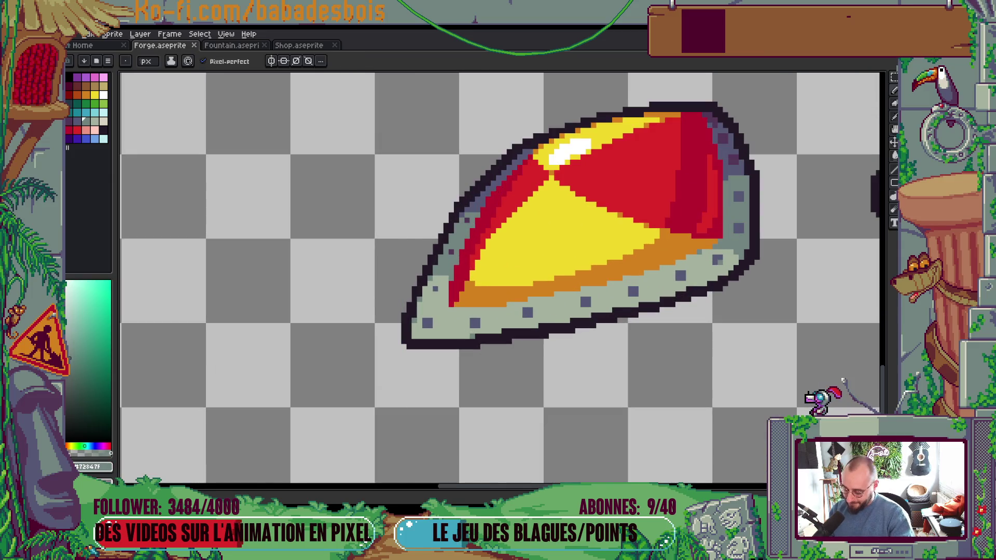
Step: Bucket-fill the three dark rivets on the shield's lower rim grey and save
{"action": "key", "text": "g"}
{"action": "left_click", "coordinate": [699, 269]}
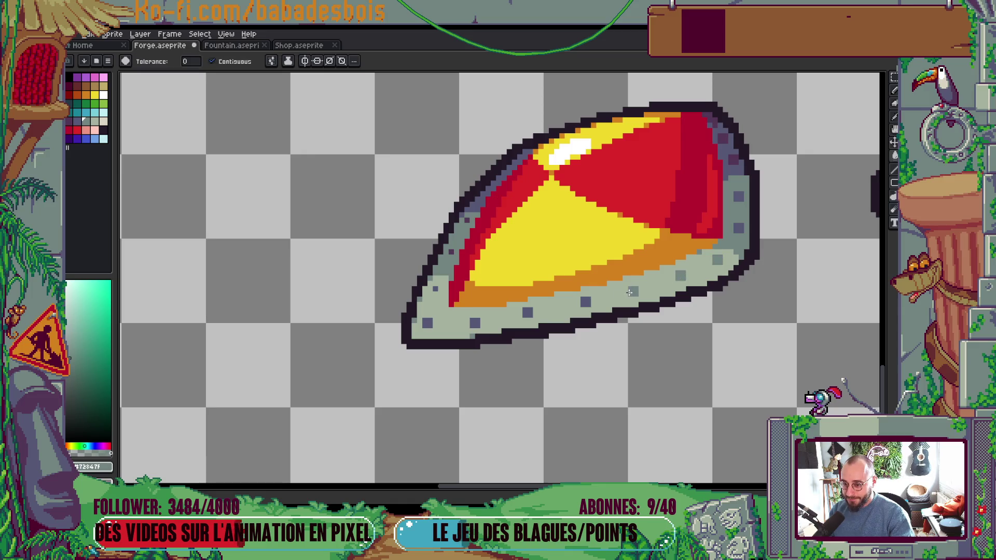
{"action": "left_click", "coordinate": [528, 312]}
{"action": "left_click", "coordinate": [474, 323]}
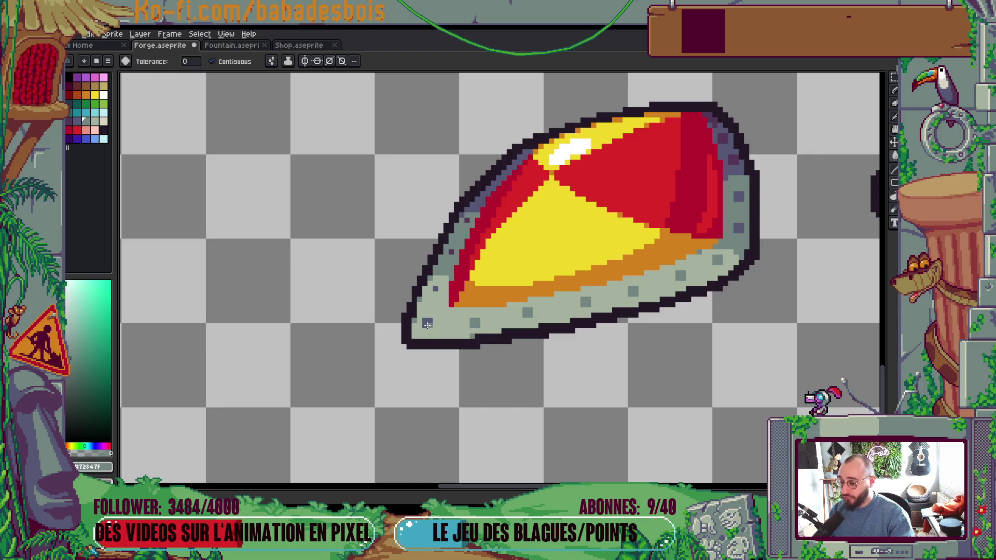
{"action": "left_click", "coordinate": [427, 325]}
{"action": "key", "text": "b"}
{"action": "scroll", "coordinate": [428, 322], "scroll_direction": "up", "scroll_amount": 2}
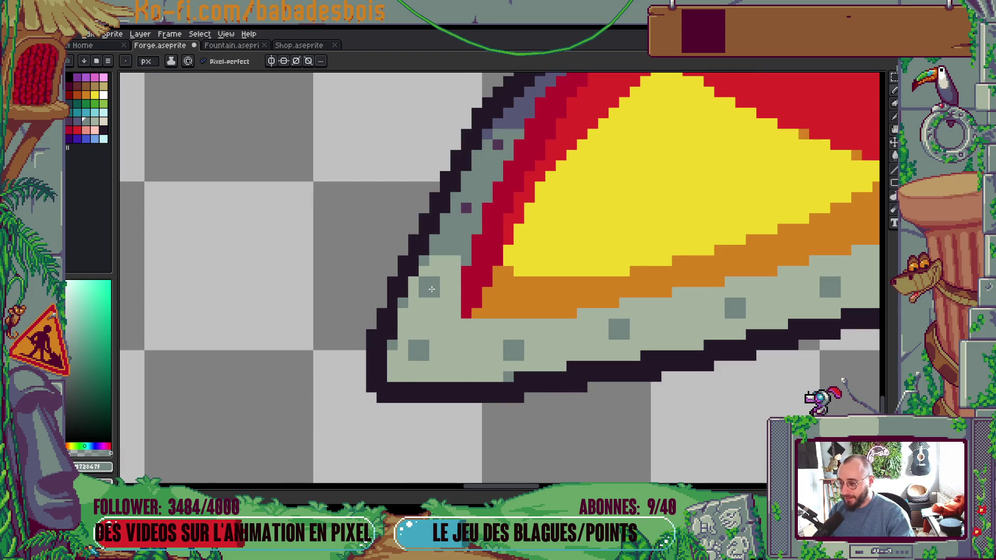
{"action": "scroll", "coordinate": [432, 289], "scroll_direction": "down", "scroll_amount": 10}
{"action": "scroll", "coordinate": [609, 220], "scroll_direction": "up", "scroll_amount": 1}
{"action": "key", "text": "ctrl+s"}
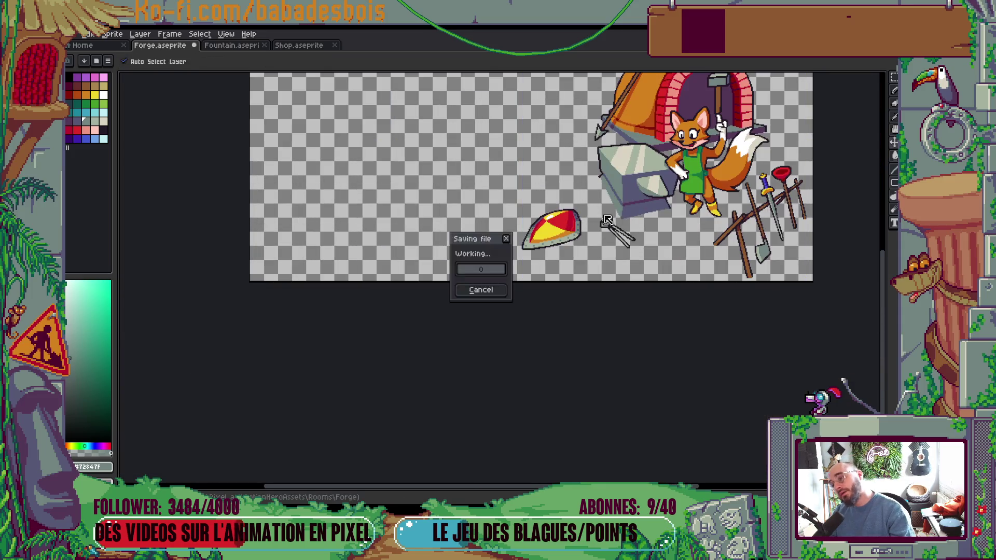
Step: Recolour the two stray purple pixels on the shield's rim with the Paint Bucket
{"action": "scroll", "coordinate": [552, 228], "scroll_direction": "up", "scroll_amount": 5}
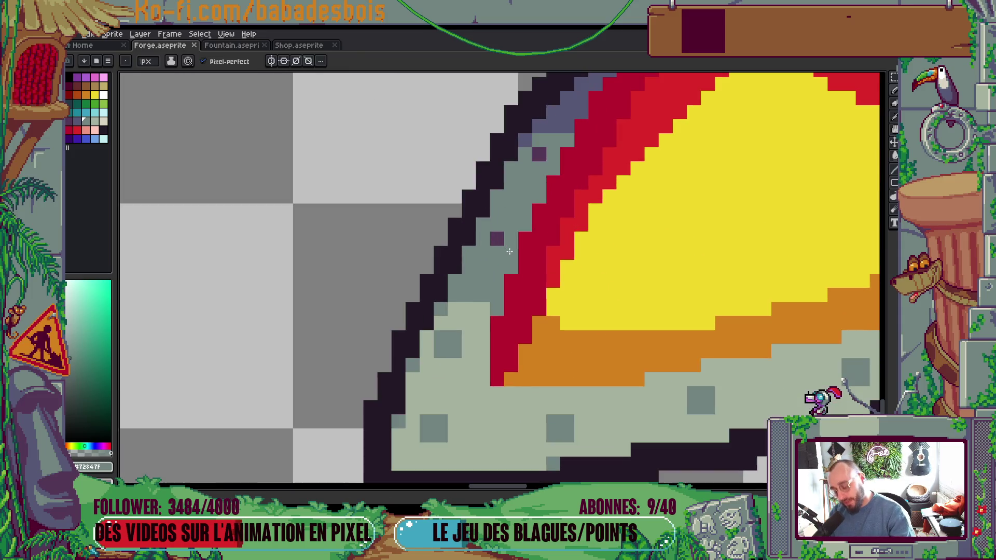
{"action": "key", "text": "i"}
{"action": "left_click", "coordinate": [550, 145]}
{"action": "key", "text": "g"}
{"action": "left_click", "coordinate": [497, 238]}
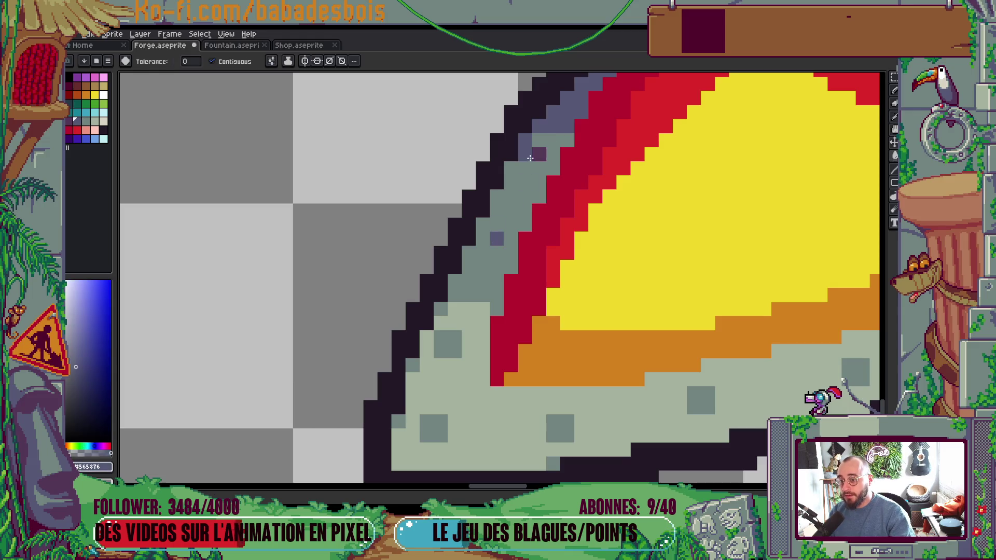
{"action": "left_click", "coordinate": [540, 155]}
{"action": "scroll", "coordinate": [539, 155], "scroll_direction": "down", "scroll_amount": 5}
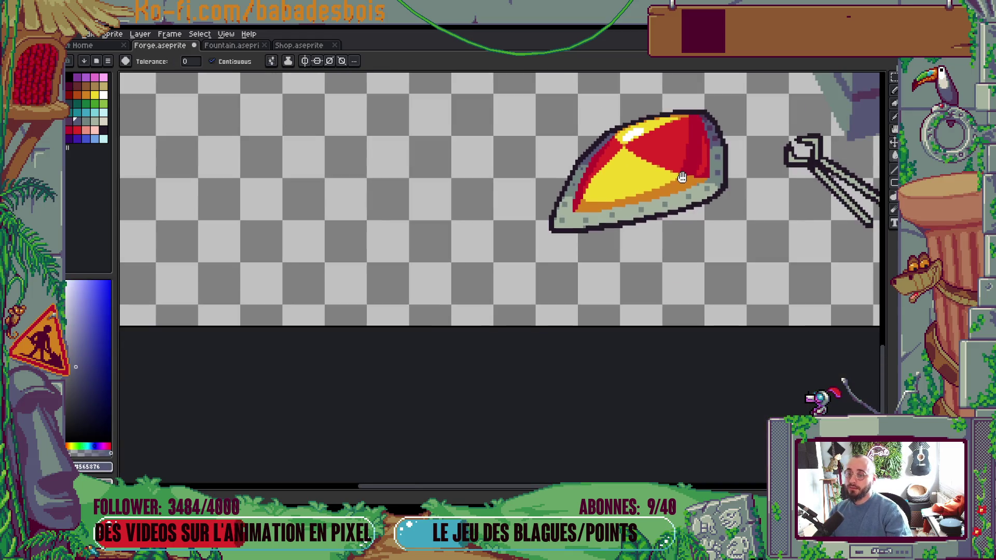
{"action": "scroll", "coordinate": [623, 242], "scroll_direction": "up", "scroll_amount": 5}
Step: Repaint a pixel on the shield's left rim in the light rim grey
{"action": "key", "text": "i"}
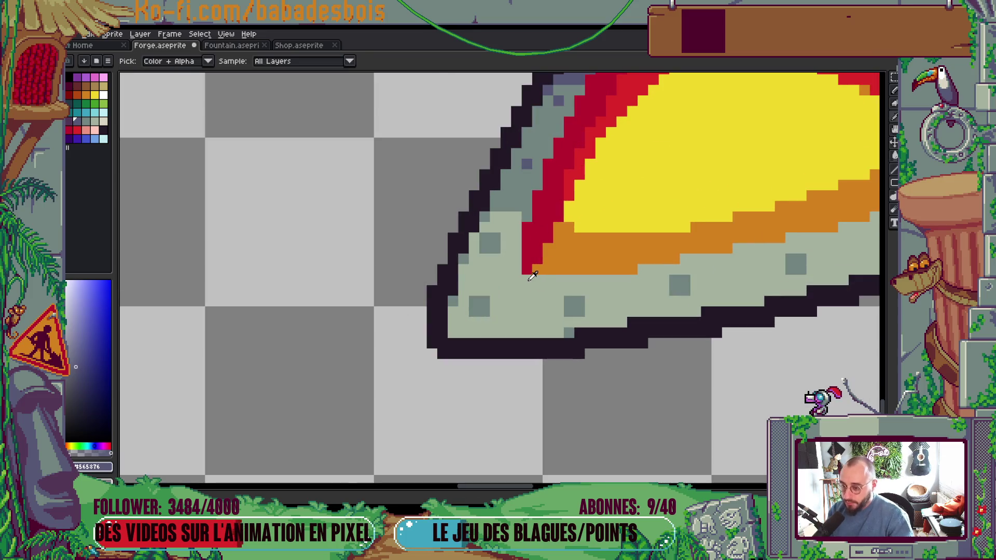
{"action": "left_click", "coordinate": [540, 258]}
{"action": "key", "text": "b"}
{"action": "left_click", "coordinate": [539, 259]}
{"action": "scroll", "coordinate": [540, 258], "scroll_direction": "down", "scroll_amount": 4}
{"action": "scroll", "coordinate": [592, 228], "scroll_direction": "down", "scroll_amount": 3}
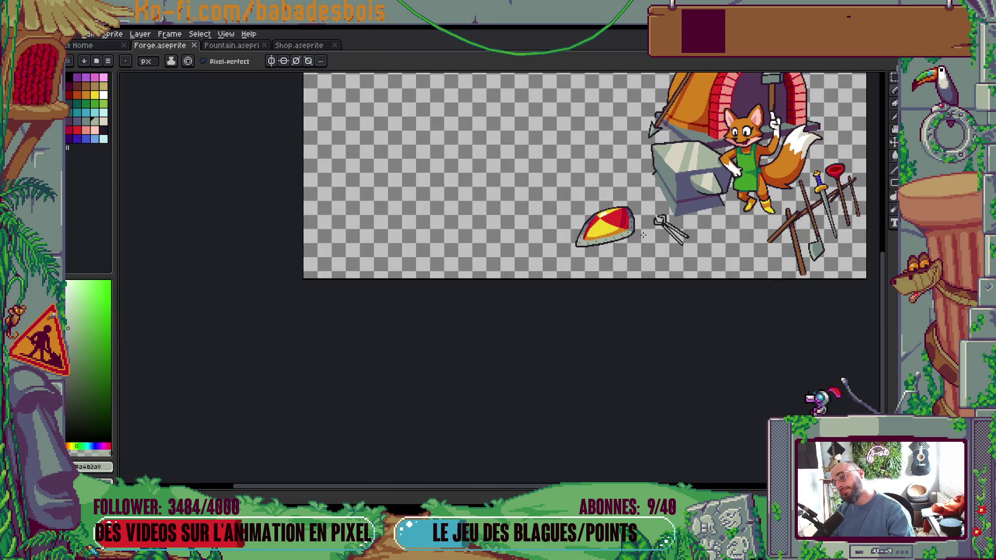
{"action": "scroll", "coordinate": [645, 236], "scroll_direction": "down", "scroll_amount": 1}
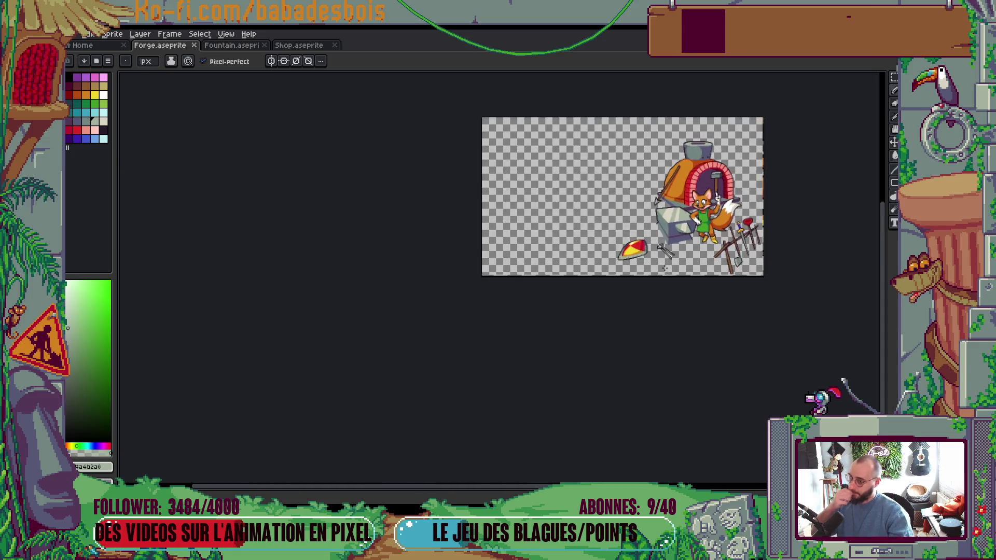
{"action": "scroll", "coordinate": [678, 243], "scroll_direction": "up", "scroll_amount": 1}
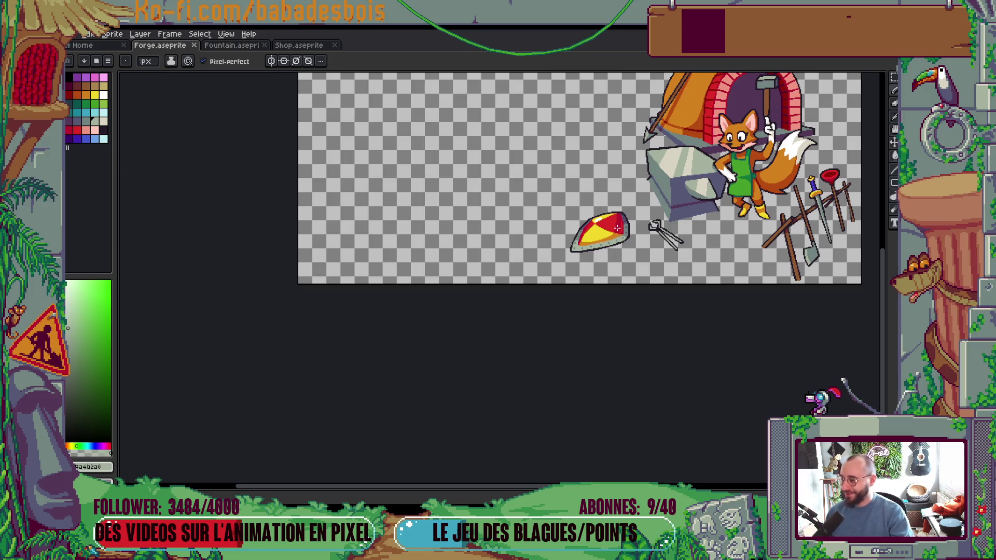
{"action": "scroll", "coordinate": [623, 233], "scroll_direction": "up", "scroll_amount": 4}
Step: Sample the darker rim grey from the shield
{"action": "key", "text": "alt"}
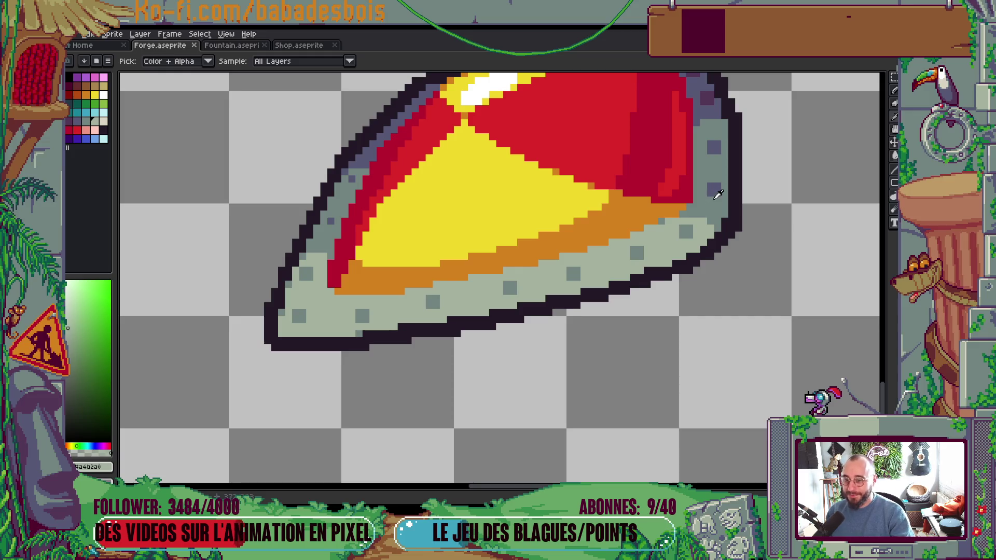
{"action": "scroll", "coordinate": [719, 186], "scroll_direction": "down", "scroll_amount": 3}
{"action": "scroll", "coordinate": [716, 189], "scroll_direction": "up", "scroll_amount": 1}
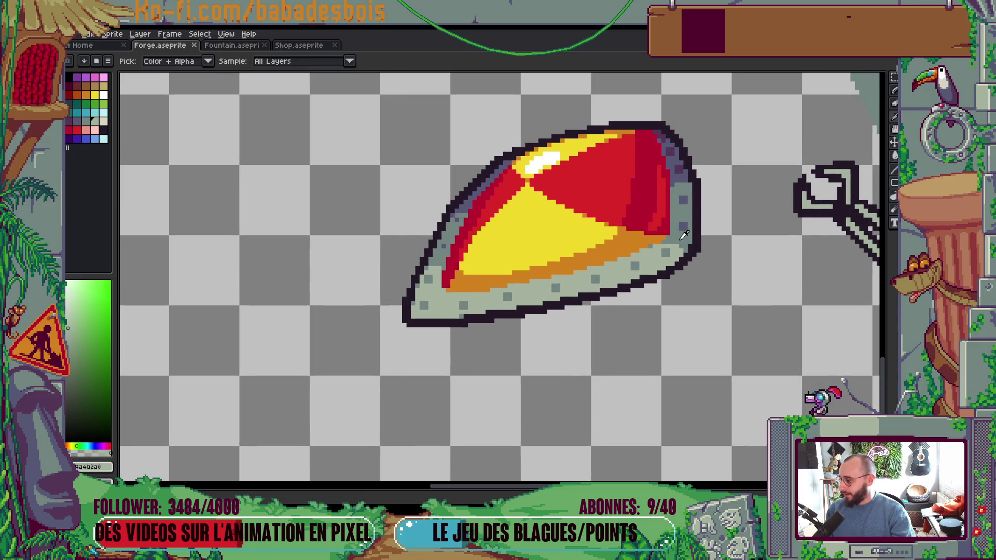
{"action": "scroll", "coordinate": [686, 229], "scroll_direction": "up", "scroll_amount": 3}
{"action": "left_click", "coordinate": [686, 229], "text": "alt"}
{"action": "scroll", "coordinate": [686, 230], "scroll_direction": "down", "scroll_amount": 2}
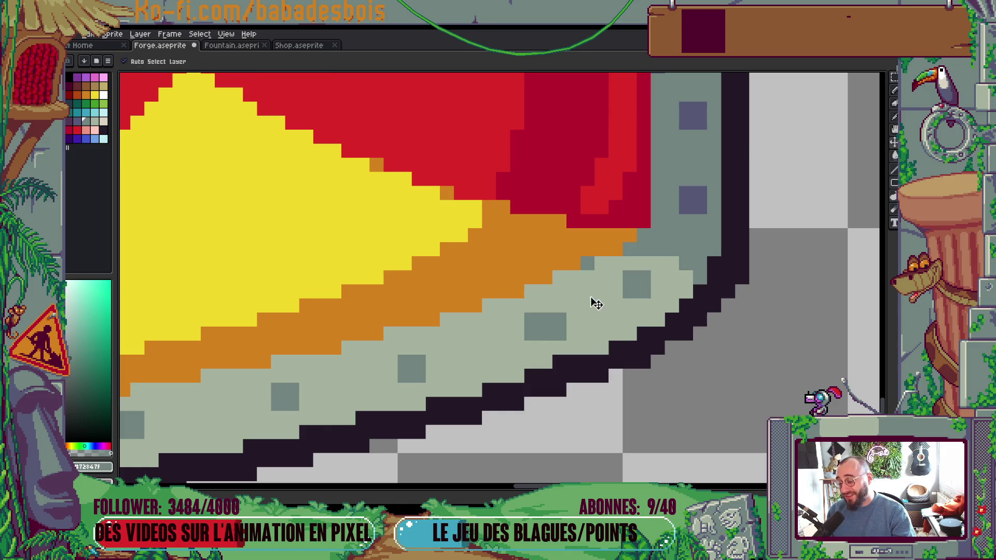
{"action": "scroll", "coordinate": [613, 286], "scroll_direction": "down", "scroll_amount": 2}
{"action": "scroll", "coordinate": [624, 271], "scroll_direction": "down", "scroll_amount": 2}
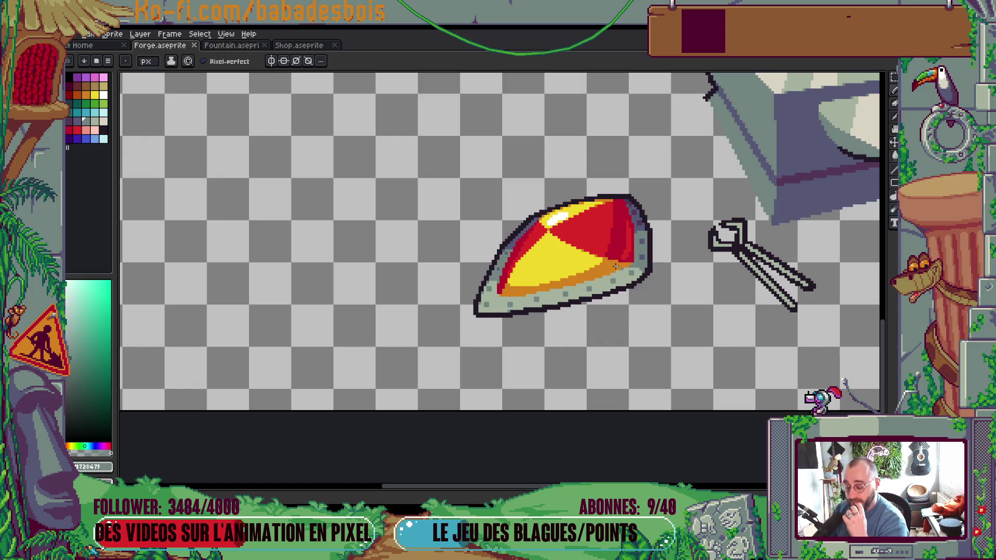
{"action": "scroll", "coordinate": [727, 323], "scroll_direction": "down", "scroll_amount": 3}
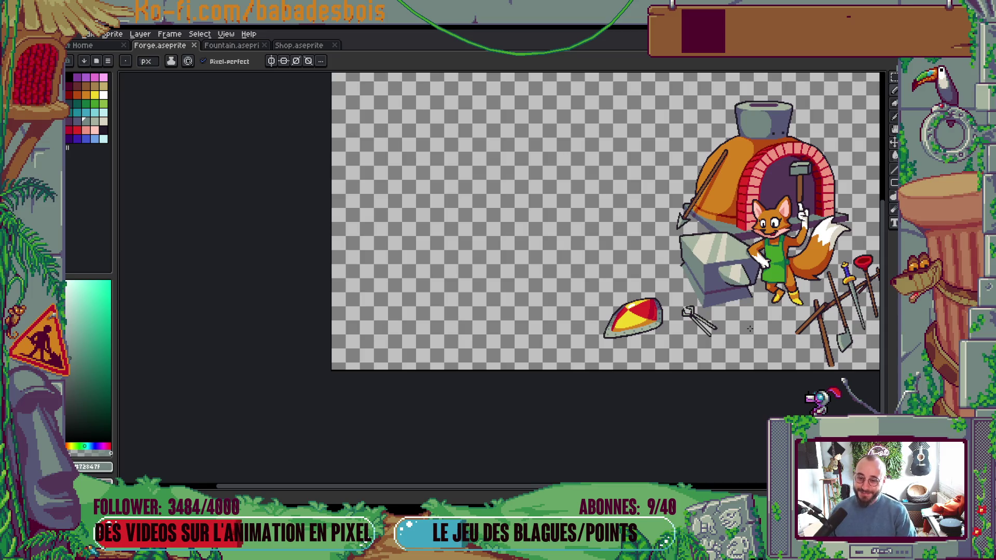
{"action": "mouse_move", "coordinate": [798, 325]}
{"action": "left_mouse_down"}
{"action": "mouse_move", "coordinate": [727, 355]}
{"action": "mouse_move", "coordinate": [722, 384]}
{"action": "left_mouse_up"}
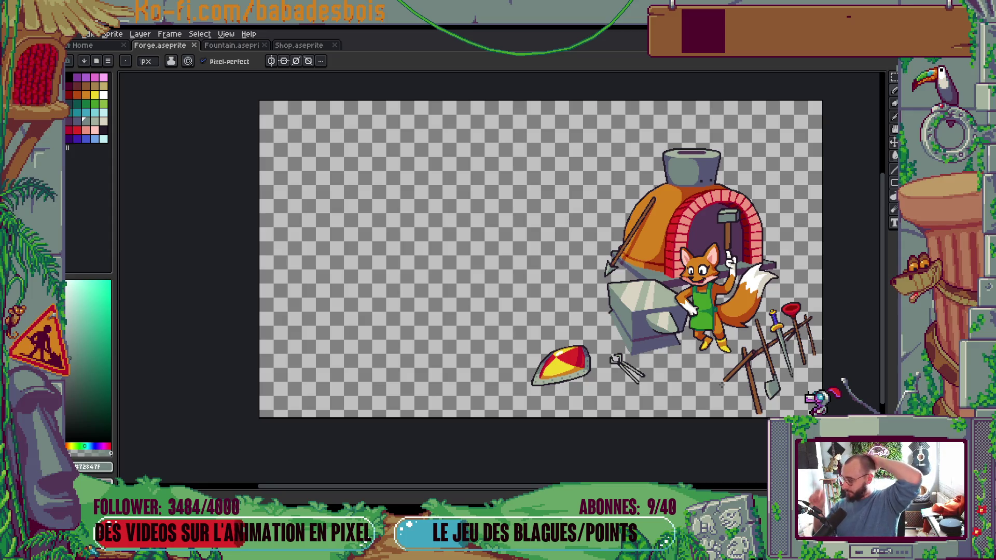
{"action": "scroll", "coordinate": [638, 376], "scroll_direction": "up", "scroll_amount": 5}
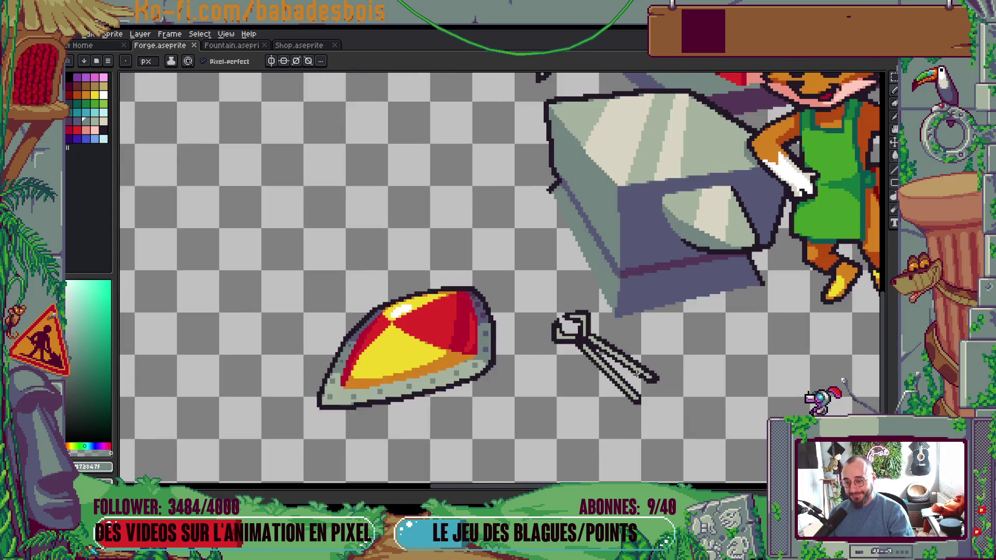
Step: Shade two pixels of the tongs' jaw dark blue and save
{"action": "scroll", "coordinate": [588, 322], "scroll_direction": "up", "scroll_amount": 3}
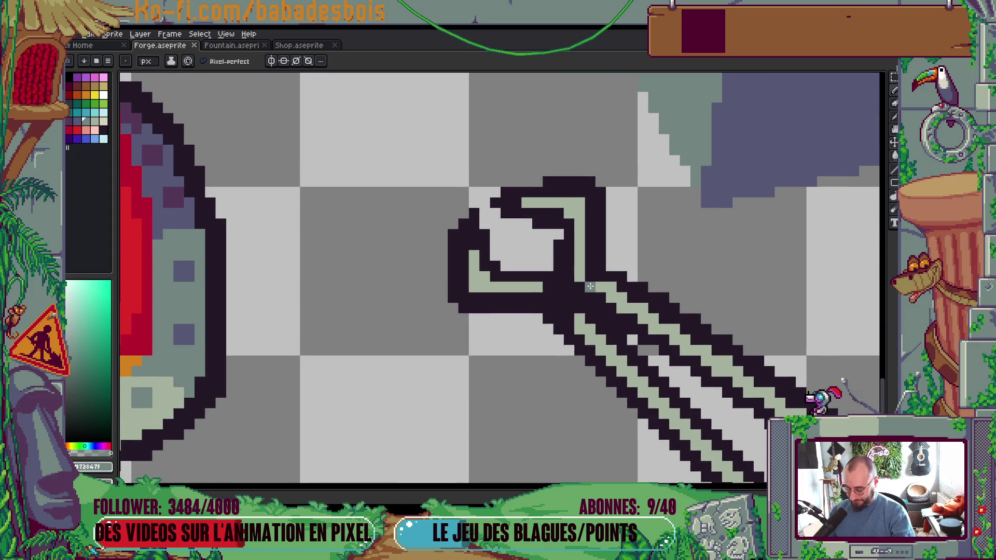
{"action": "key", "text": "alt"}
{"action": "left_click", "coordinate": [82, 128]}
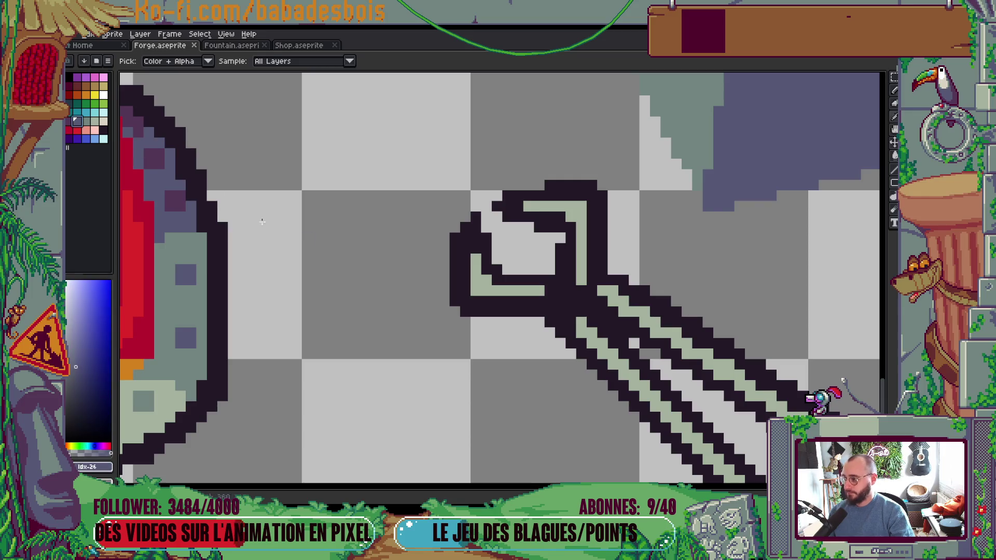
{"action": "left_click", "coordinate": [574, 313]}
{"action": "left_click", "coordinate": [553, 291]}
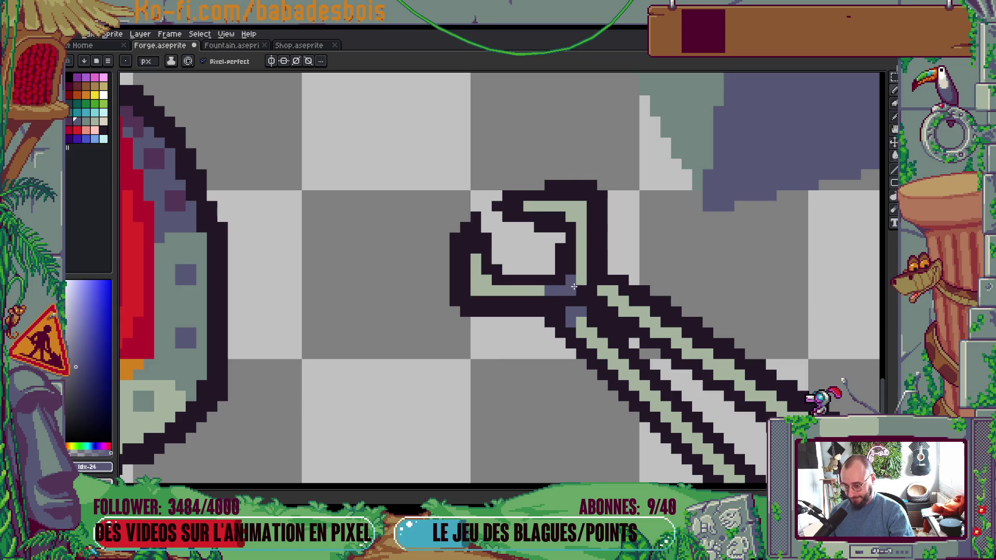
{"action": "scroll", "coordinate": [597, 260], "scroll_direction": "down", "scroll_amount": 5}
{"action": "scroll", "coordinate": [606, 251], "scroll_direction": "up", "scroll_amount": 1}
{"action": "key", "text": "ctrl+s"}
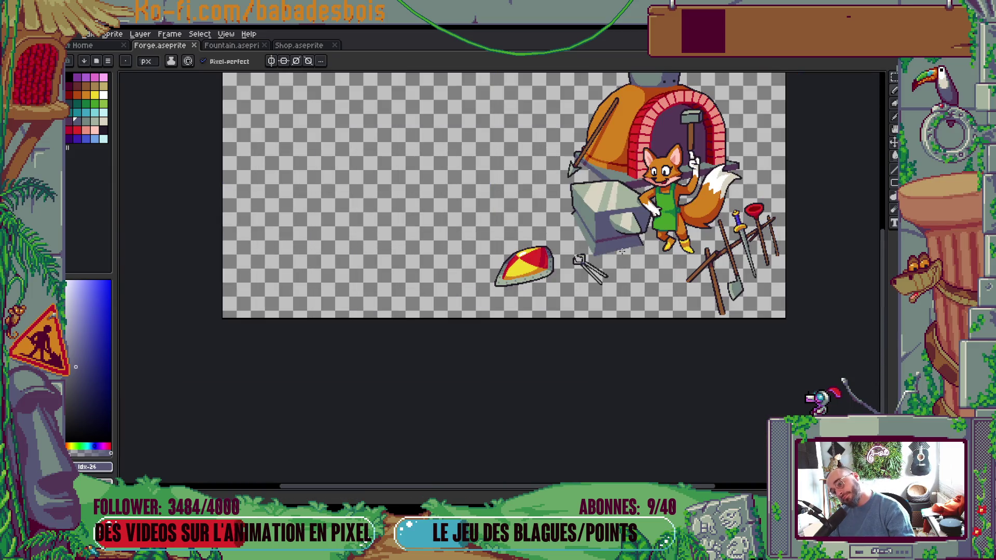
Step: Touch up a tongs pixel with the tongs' own grey-green
{"action": "scroll", "coordinate": [587, 257], "scroll_direction": "up", "scroll_amount": 3}
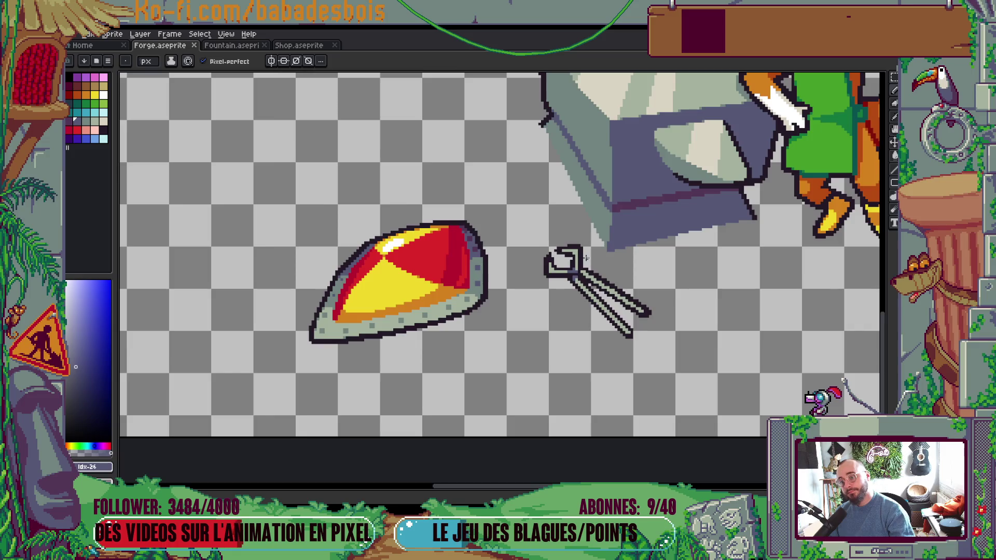
{"action": "scroll", "coordinate": [586, 256], "scroll_direction": "up", "scroll_amount": 3}
{"action": "left_click", "coordinate": [575, 281], "text": "alt"}
{"action": "left_click", "coordinate": [575, 281]}
{"action": "scroll", "coordinate": [575, 281], "scroll_direction": "down", "scroll_amount": 5}
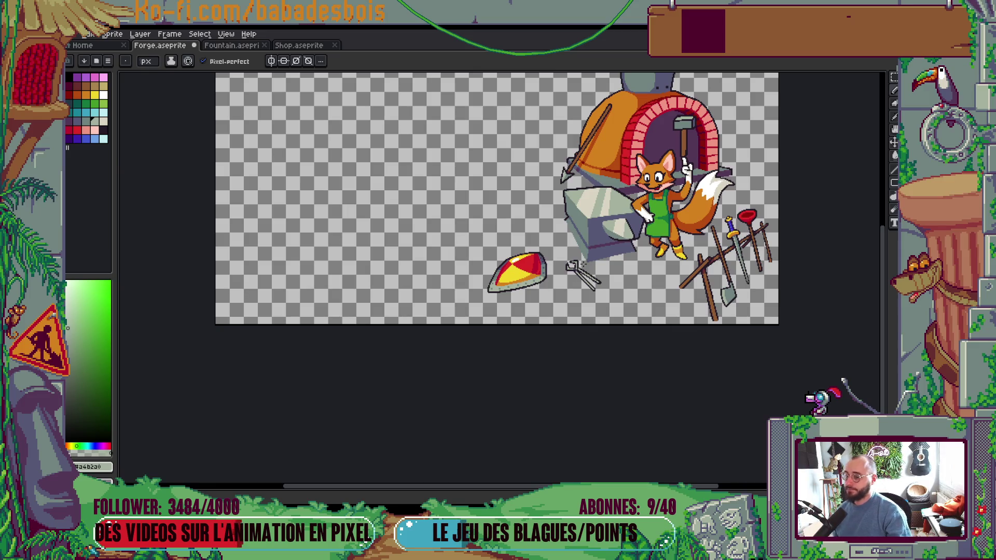
{"action": "scroll", "coordinate": [600, 275], "scroll_direction": "up", "scroll_amount": 4}
Step: Fill the tongs' lower arm and light-green jaw strip with a darker grey-green
{"action": "key", "text": "i"}
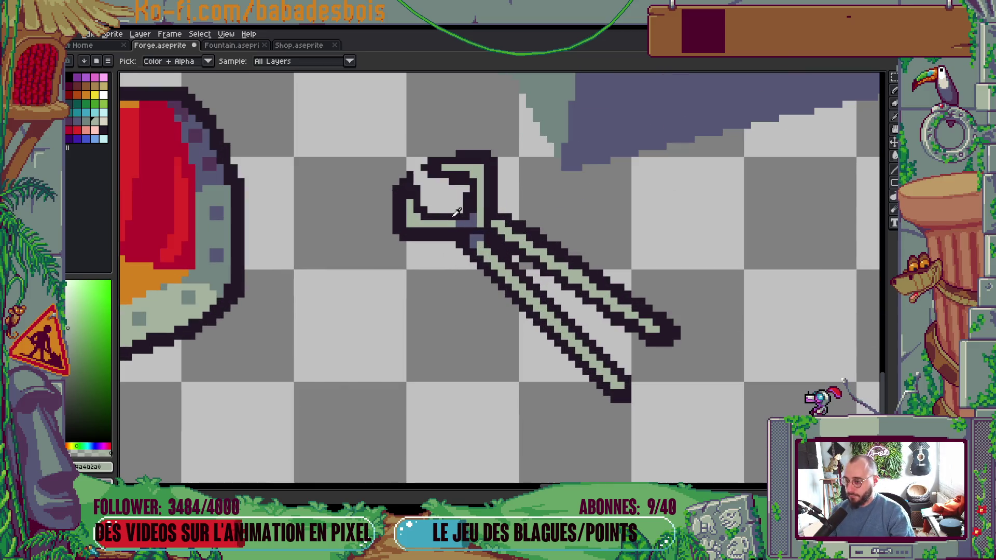
{"action": "left_click", "coordinate": [85, 121]}
{"action": "key", "text": "g"}
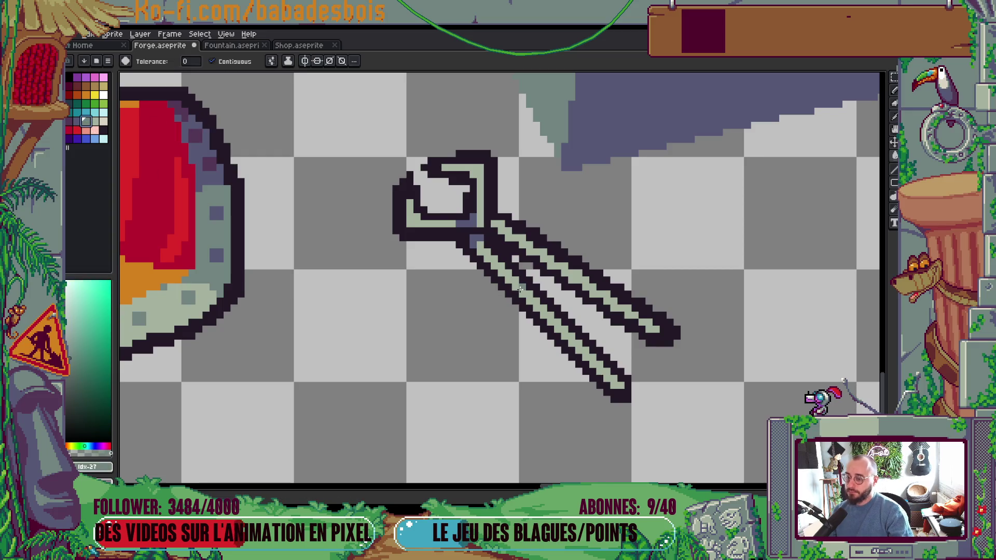
{"action": "left_click", "coordinate": [520, 290]}
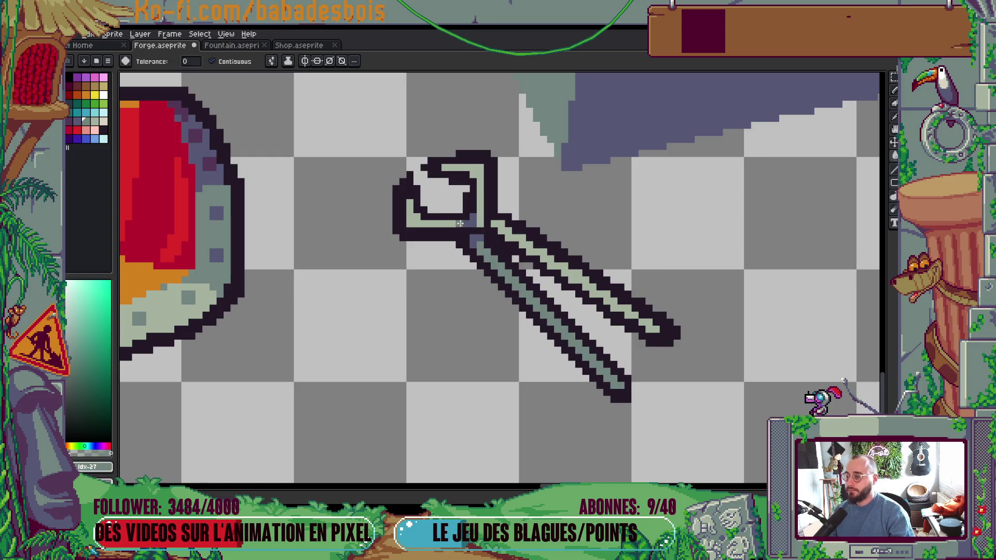
{"action": "left_click", "coordinate": [476, 195]}
{"action": "scroll", "coordinate": [477, 196], "scroll_direction": "down", "scroll_amount": 5}
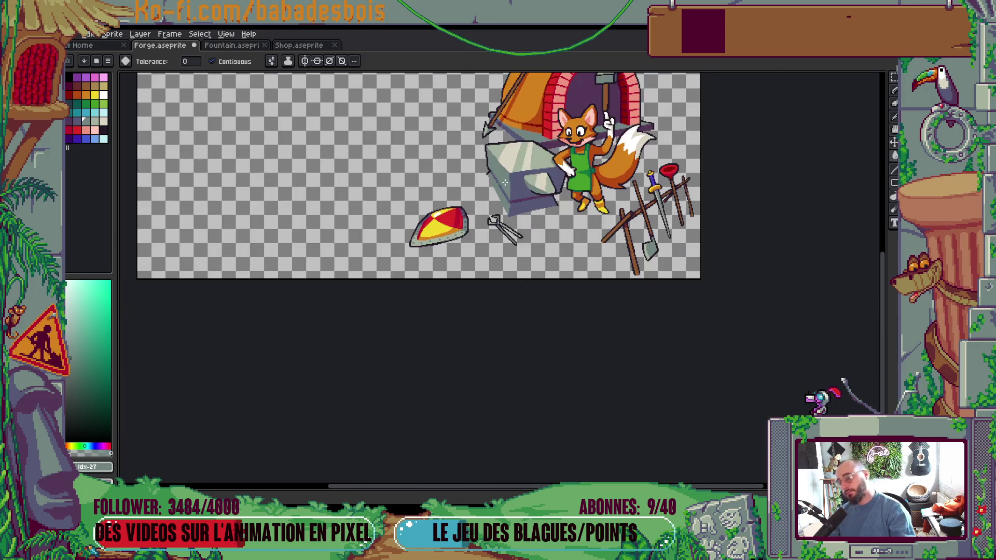
{"action": "left_click_drag", "start_coordinate": [540, 188], "coordinate": [543, 203]}
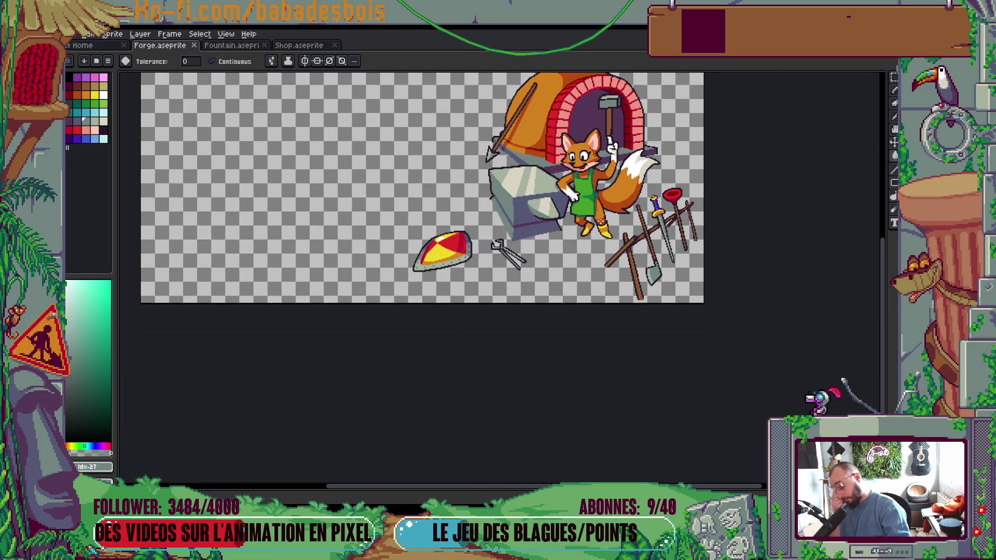
{"action": "scroll", "coordinate": [514, 262], "scroll_direction": "up", "scroll_amount": 5}
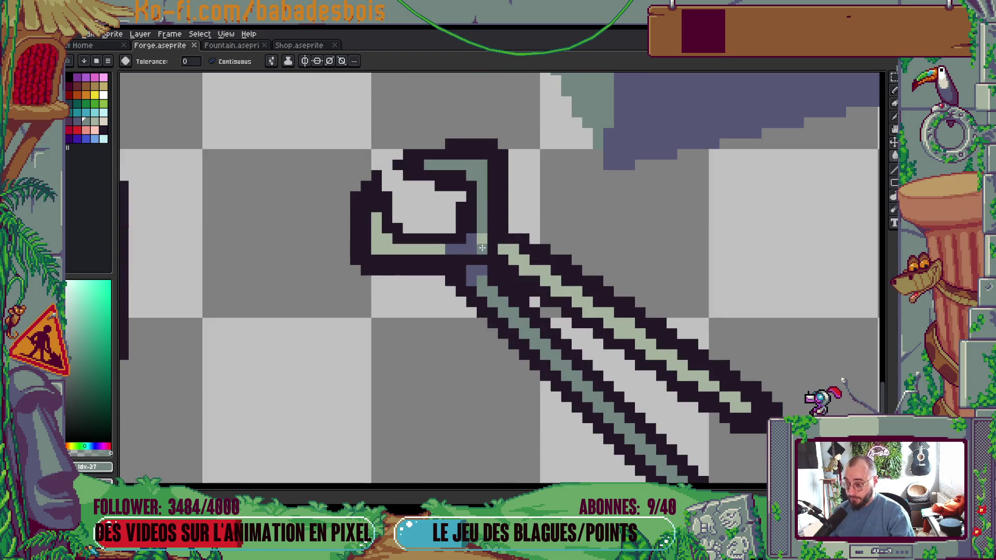
Step: Paint the blue-grey jaw pixels of the tongs light green
{"action": "key", "text": "i"}
{"action": "left_click", "coordinate": [516, 245]}
{"action": "key", "text": "b"}
{"action": "left_click_drag", "start_coordinate": [463, 245], "coordinate": [434, 245]}
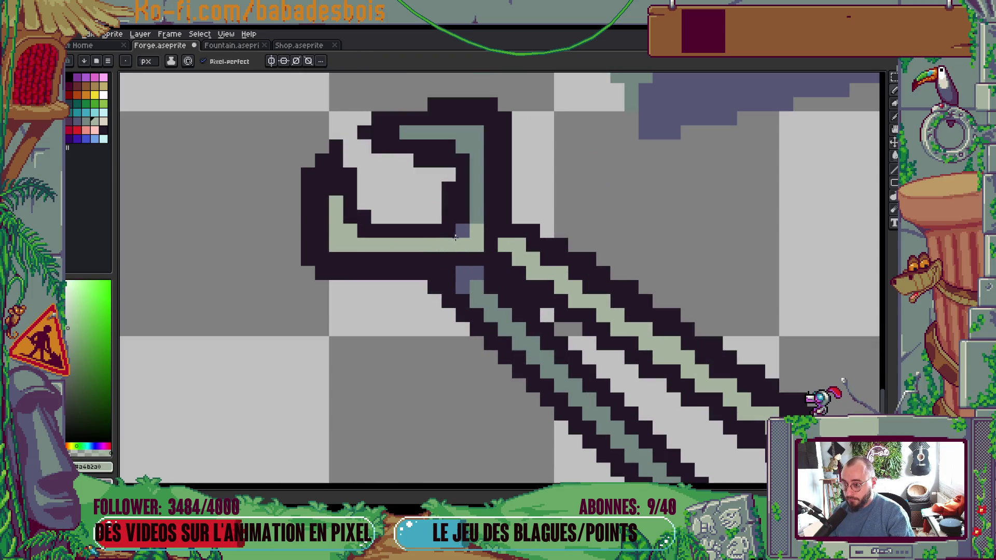
{"action": "left_click", "coordinate": [466, 232]}
{"action": "scroll", "coordinate": [506, 257], "scroll_direction": "down", "scroll_amount": 6}
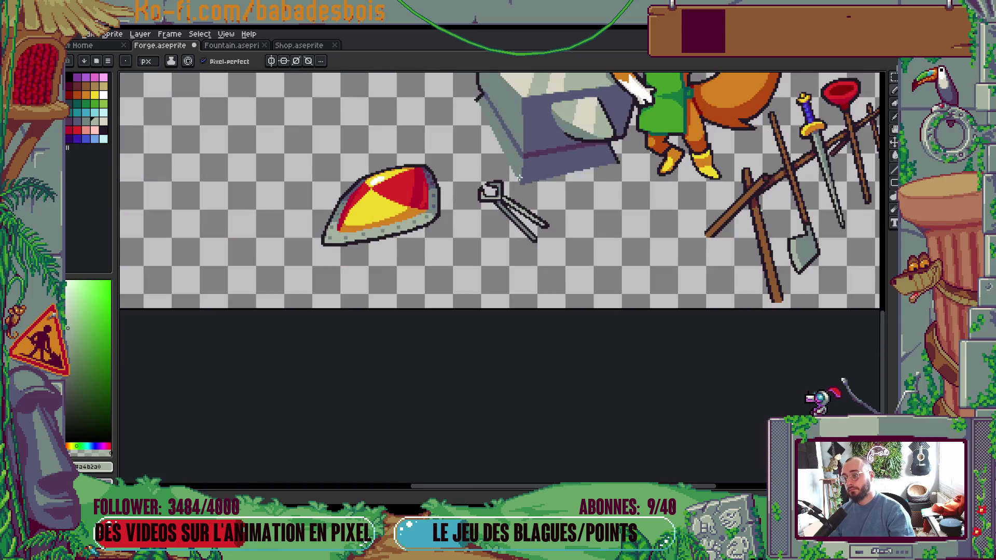
{"action": "key", "text": "v"}
{"action": "key", "text": "b"}
{"action": "scroll", "coordinate": [622, 312], "scroll_direction": "up", "scroll_amount": 2}
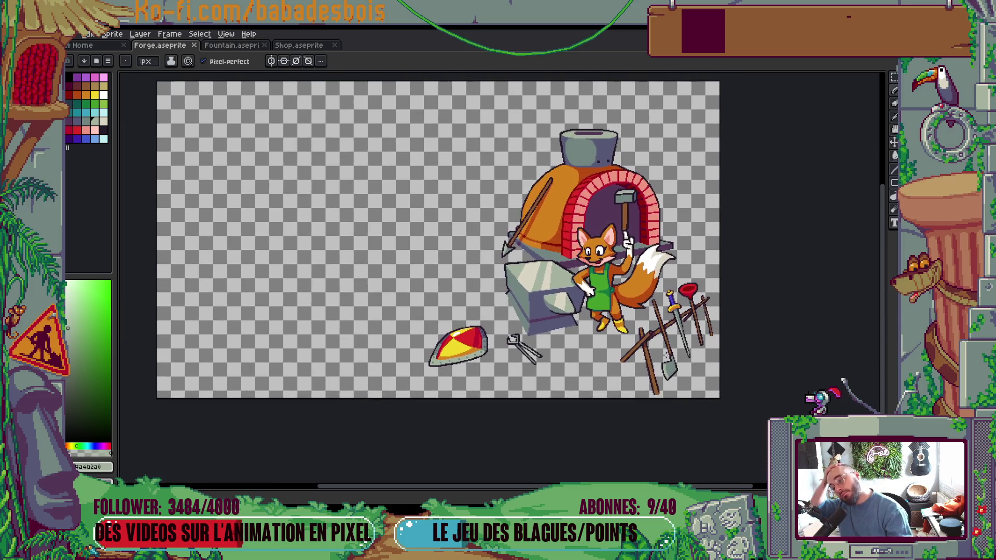
{"action": "scroll", "coordinate": [674, 395], "scroll_direction": "up", "scroll_amount": 1}
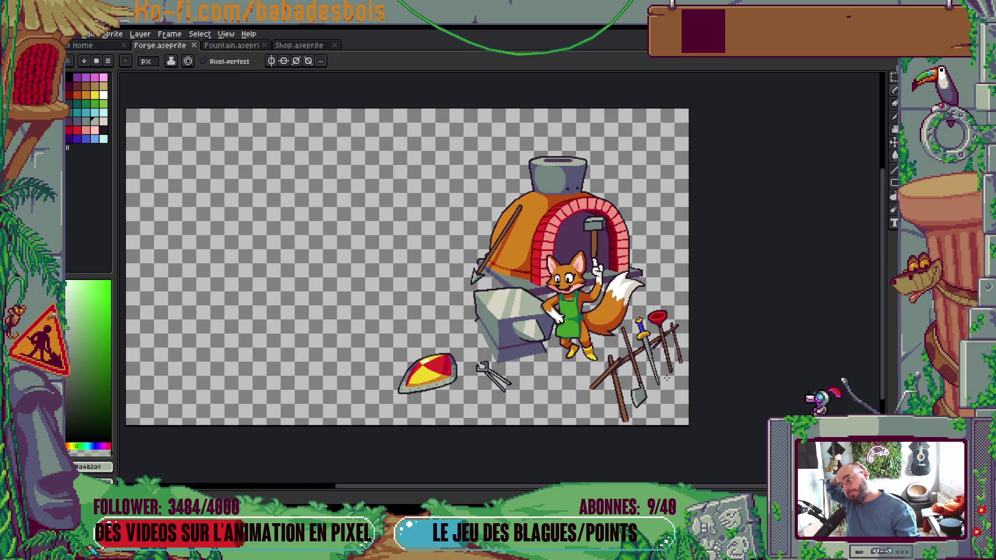
Step: Sample the darker rim grey and place grey pixels on seven stair steps of the shield's bottom outline
{"action": "scroll", "coordinate": [415, 393], "scroll_direction": "up", "scroll_amount": 4}
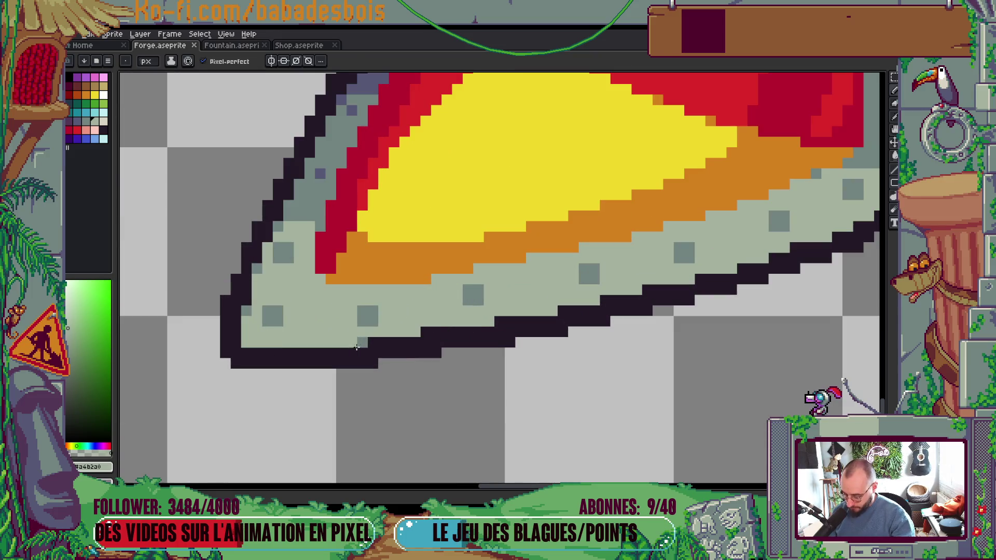
{"action": "left_click", "coordinate": [362, 340], "text": "alt"}
{"action": "left_click", "coordinate": [425, 332]}
{"action": "left_click", "coordinate": [552, 310]}
{"action": "left_click", "coordinate": [605, 300]}
{"action": "left_click", "coordinate": [647, 290]}
{"action": "left_click", "coordinate": [732, 268]}
{"action": "left_click", "coordinate": [790, 276]}
{"action": "scroll", "coordinate": [746, 285], "scroll_direction": "up", "scroll_amount": 2}
{"action": "left_click", "coordinate": [746, 285]}
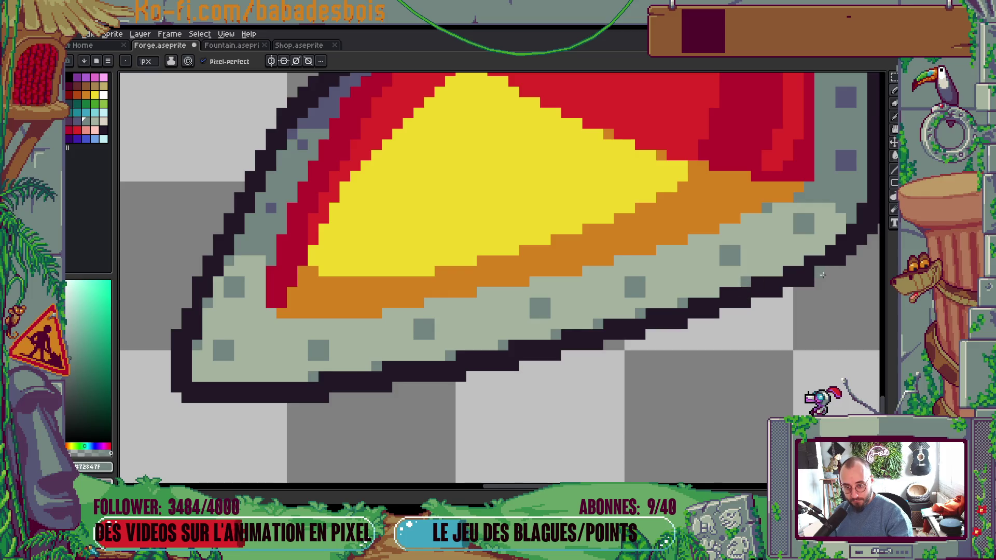
{"action": "scroll", "coordinate": [779, 273], "scroll_direction": "down", "scroll_amount": 6}
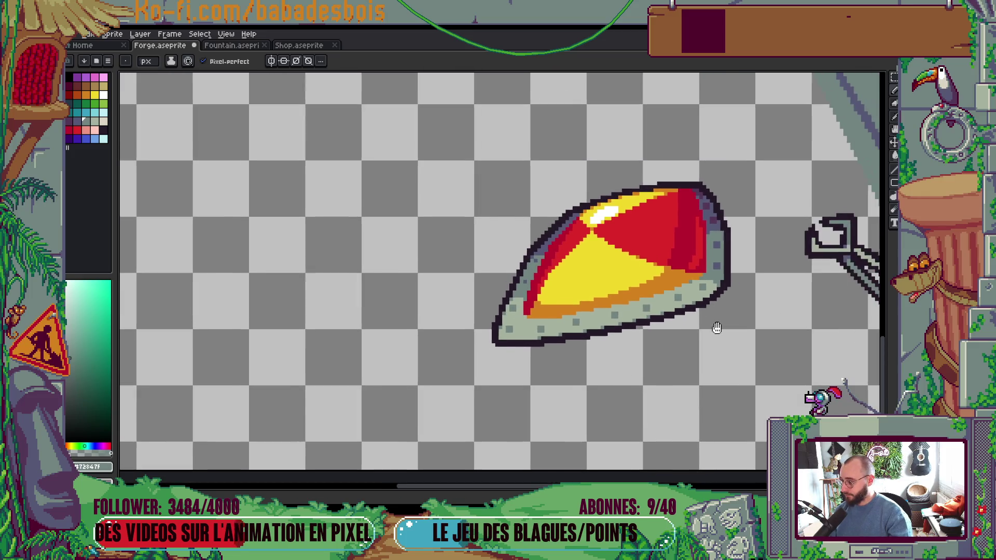
{"action": "left_click_drag", "start_coordinate": [785, 325], "coordinate": [685, 312]}
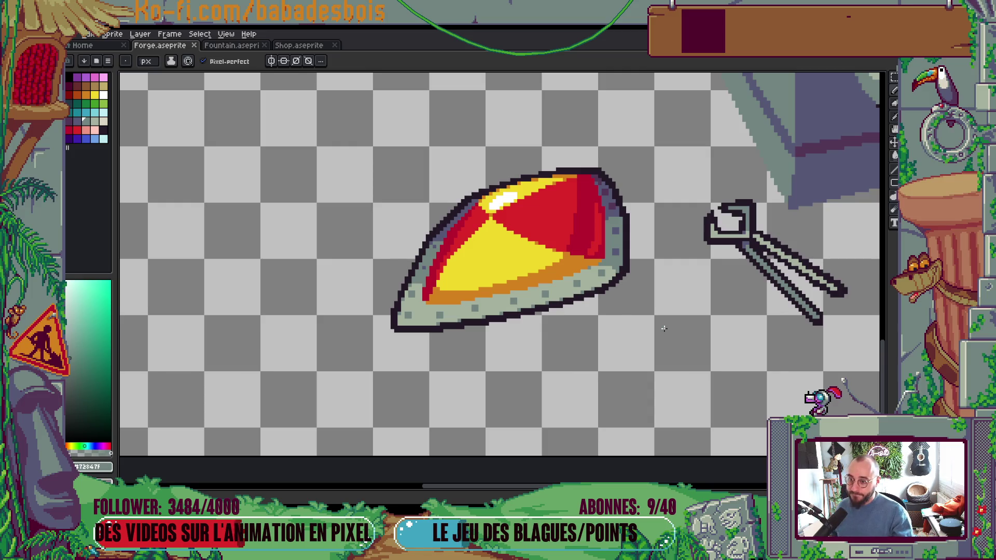
{"action": "scroll", "coordinate": [665, 328], "scroll_direction": "down", "scroll_amount": 5}
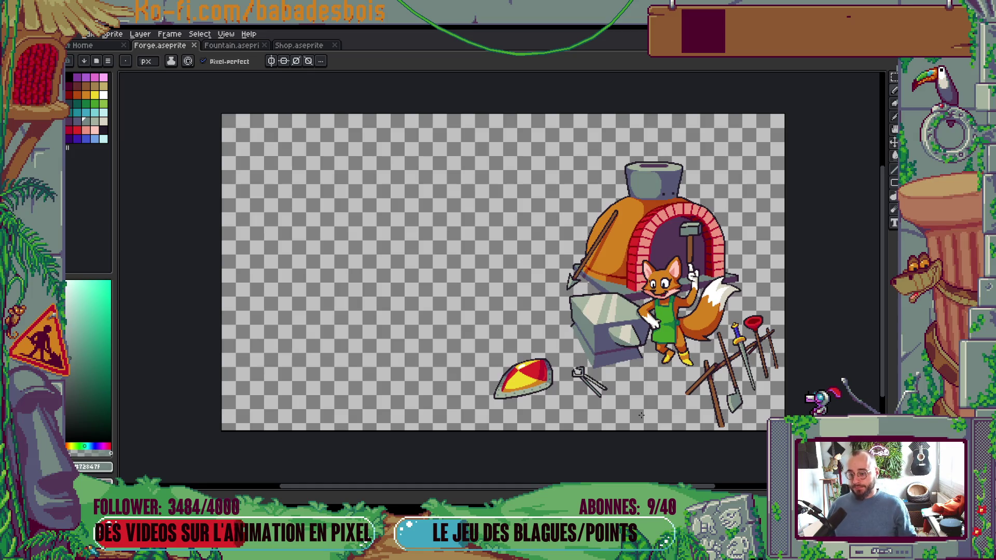
Step: Sample the jaw's blue-grey, add a pixel inside the tongs' jaw, and save Forge.aseprite
{"action": "scroll", "coordinate": [522, 343], "scroll_direction": "up", "scroll_amount": 5}
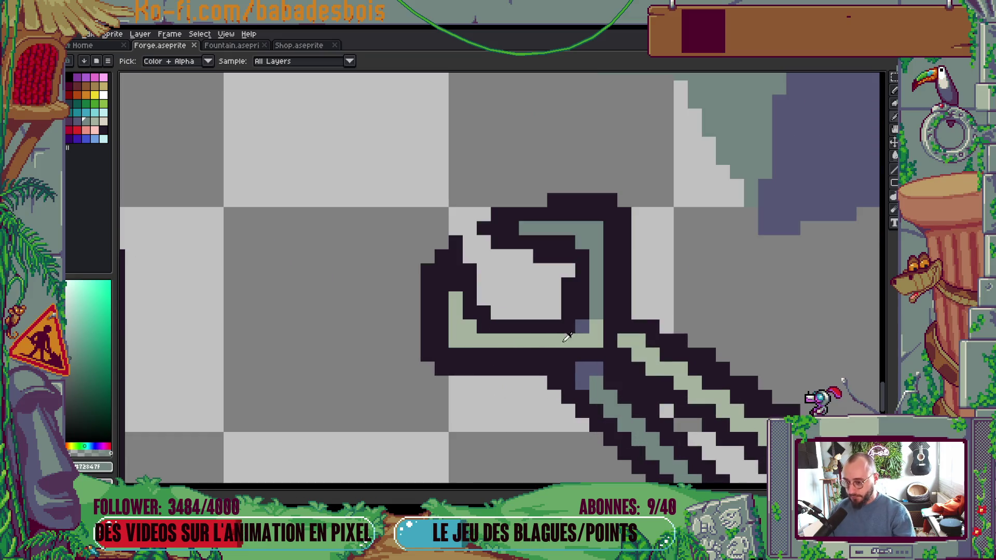
{"action": "left_click", "coordinate": [579, 327], "text": "alt"}
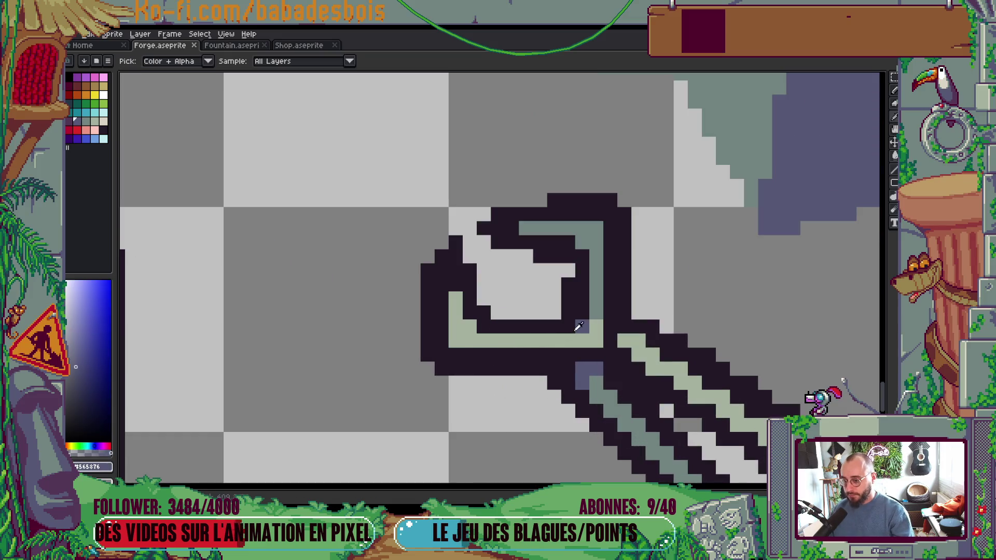
{"action": "left_click", "coordinate": [453, 341]}
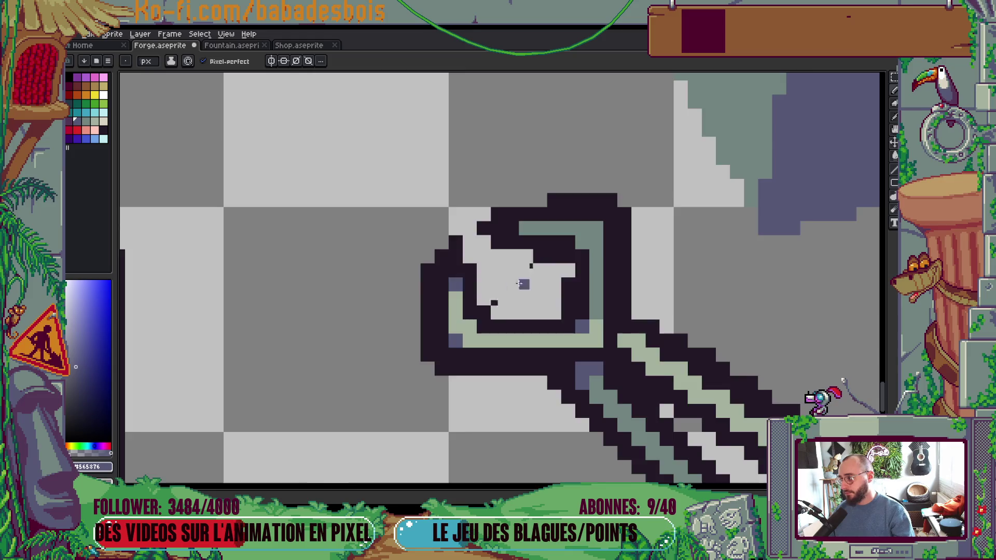
{"action": "scroll", "coordinate": [524, 282], "scroll_direction": "down", "scroll_amount": 5}
{"action": "key", "text": "ctrl+s"}
{"action": "scroll", "coordinate": [588, 308], "scroll_direction": "down", "scroll_amount": 3}
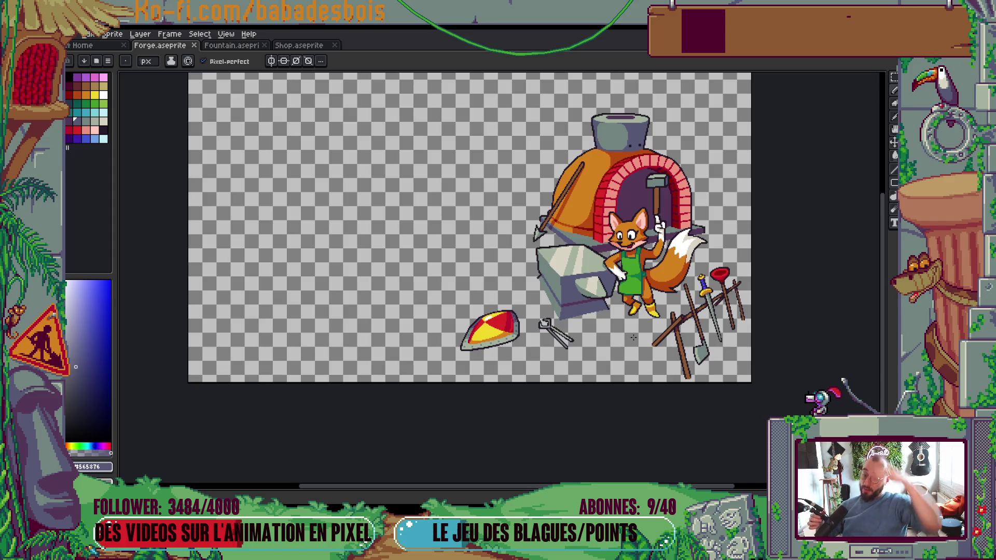
Step: Lighten a pixel of the anvil's outline and sample the anvil's pale highlight colour
{"action": "scroll", "coordinate": [596, 284], "scroll_direction": "up", "scroll_amount": 5}
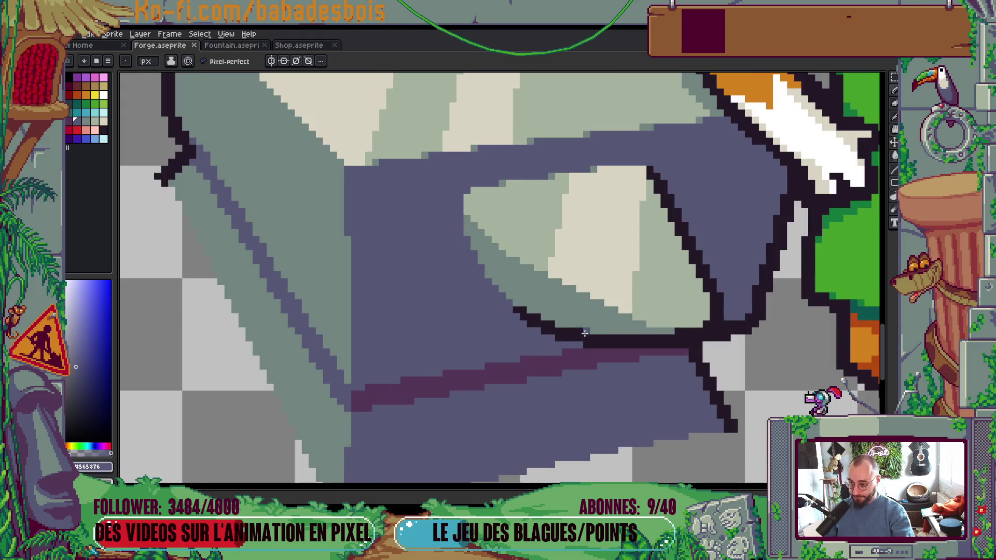
{"action": "left_click", "coordinate": [585, 332]}
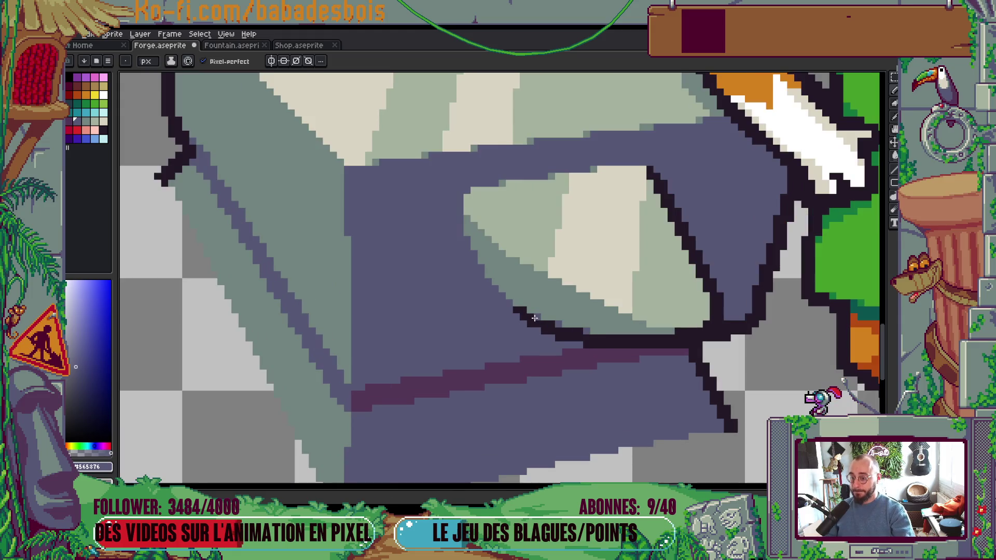
{"action": "scroll", "coordinate": [612, 326], "scroll_direction": "down", "scroll_amount": 3}
{"action": "scroll", "coordinate": [612, 326], "scroll_direction": "down", "scroll_amount": 5}
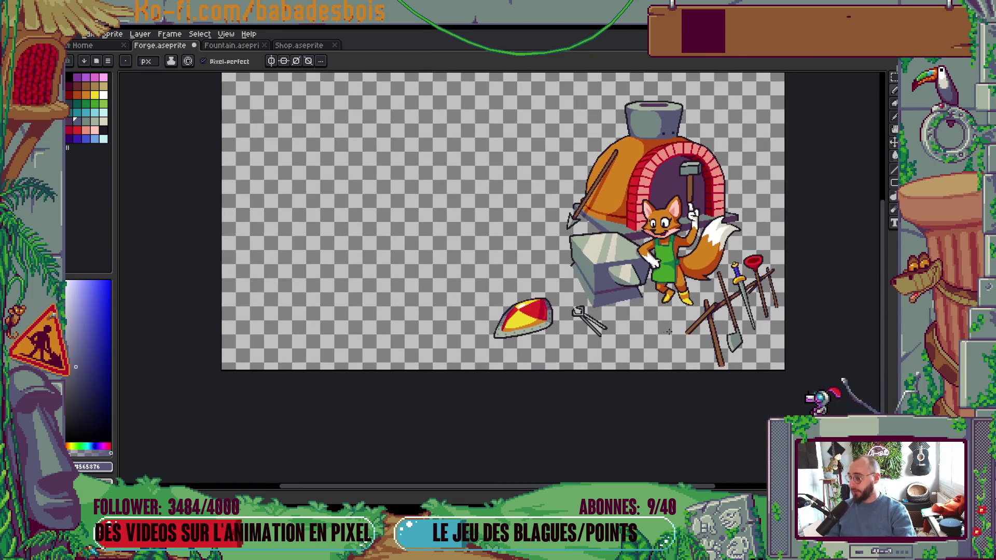
{"action": "left_click_drag", "start_coordinate": [669, 332], "coordinate": [651, 309]}
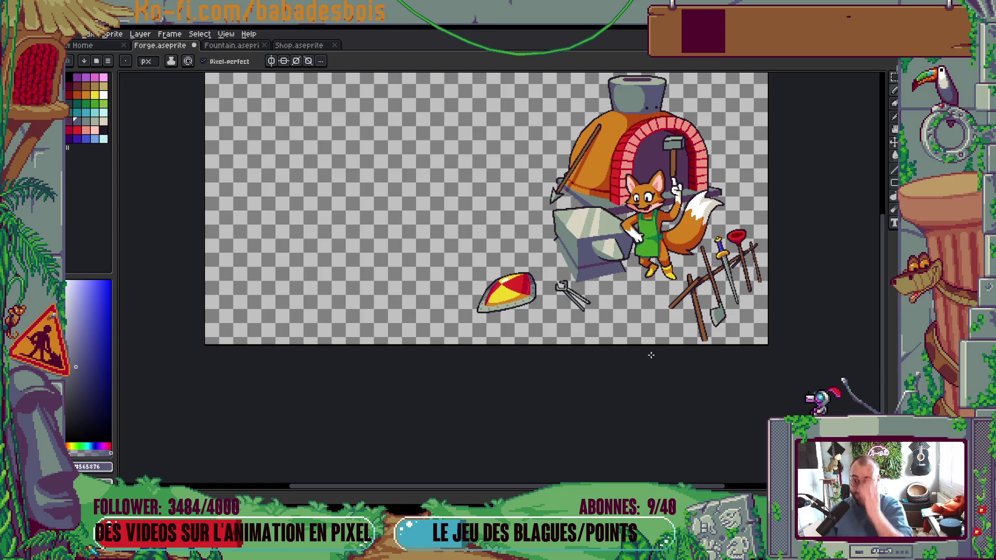
{"action": "scroll", "coordinate": [539, 239], "scroll_direction": "up", "scroll_amount": 5}
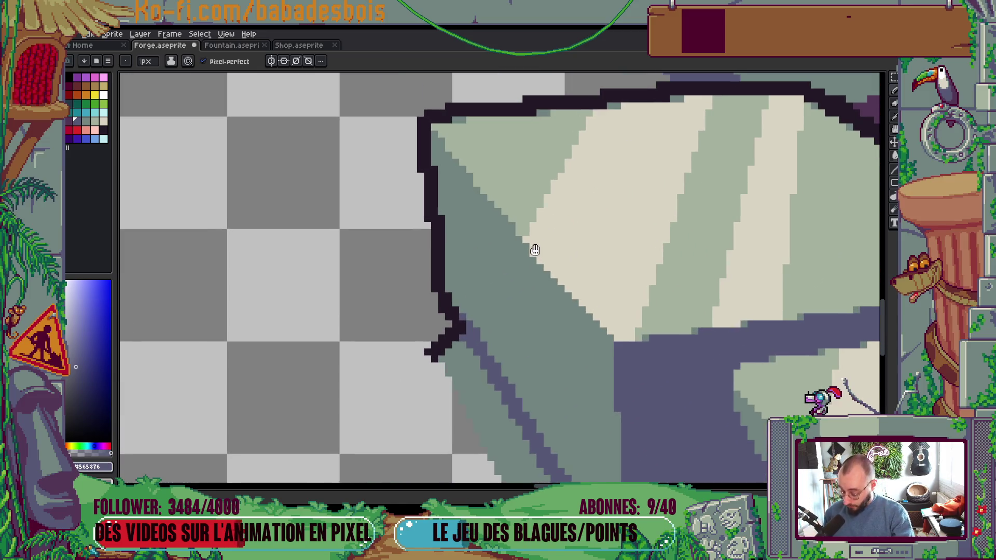
{"action": "key", "text": "alt"}
{"action": "left_click", "coordinate": [538, 233]}
{"action": "scroll", "coordinate": [518, 255], "scroll_direction": "down", "scroll_amount": 5}
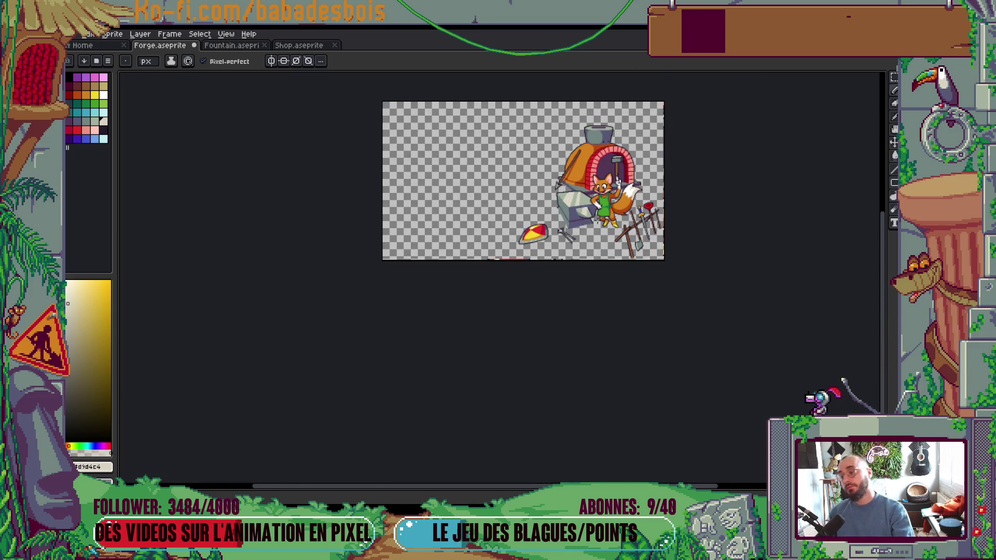
{"action": "scroll", "coordinate": [578, 241], "scroll_direction": "up", "scroll_amount": 2}
{"action": "mouse_move", "coordinate": [603, 254]}
{"action": "left_mouse_down"}
{"action": "mouse_move", "coordinate": [574, 324]}
{"action": "mouse_move", "coordinate": [590, 342]}
{"action": "left_mouse_up"}
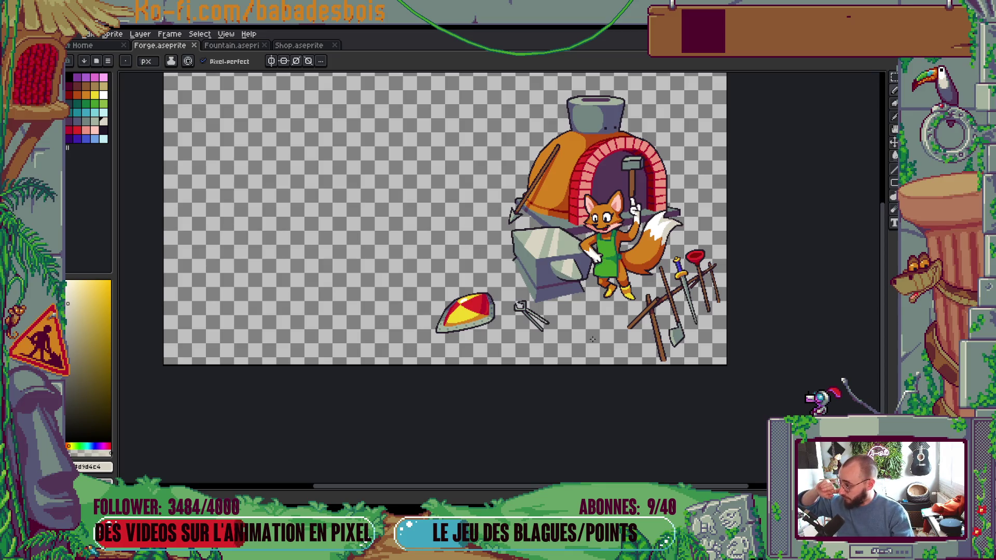
{"action": "left_click_drag", "start_coordinate": [592, 338], "coordinate": [589, 349]}
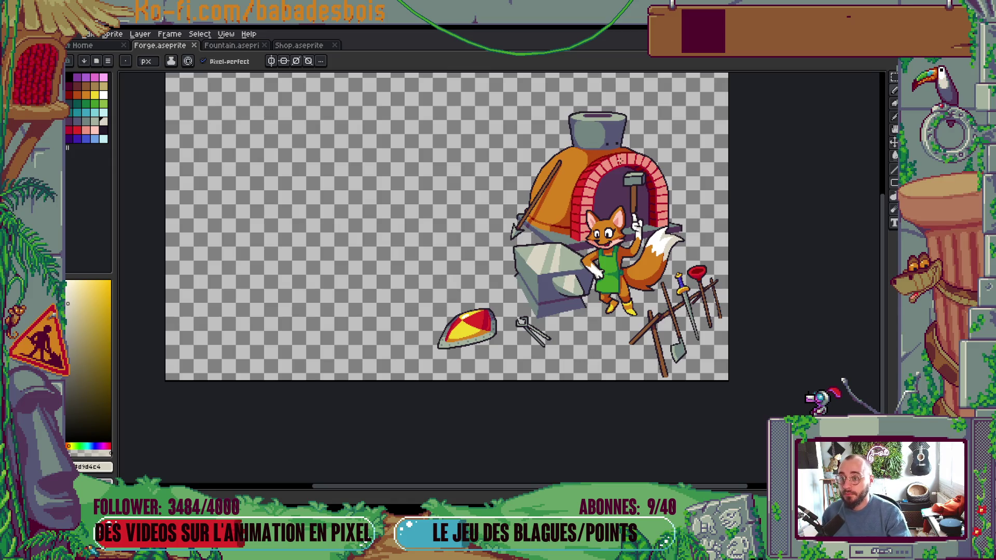
Step: Repaint three black chimney-top outline pixels grey-green
{"action": "scroll", "coordinate": [595, 115], "scroll_direction": "up", "scroll_amount": 4}
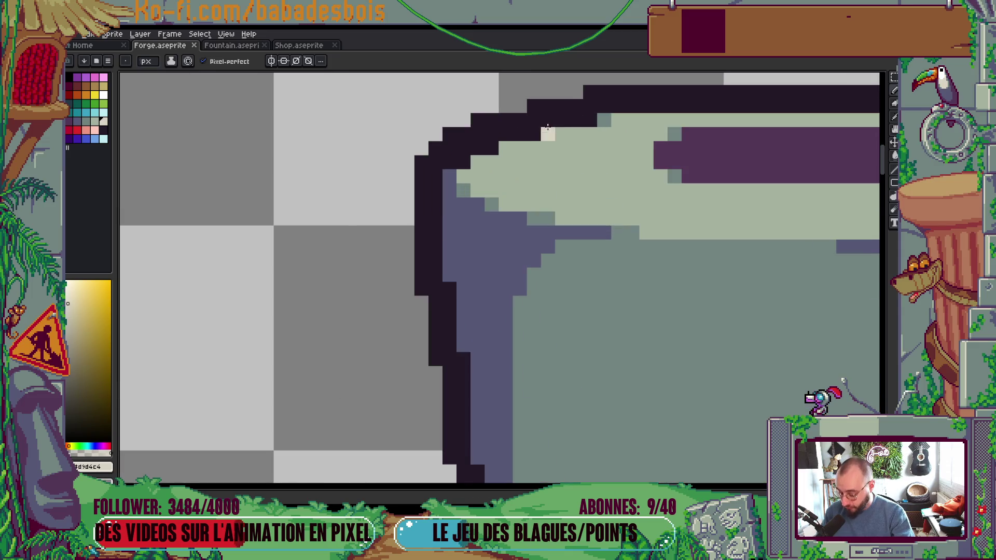
{"action": "left_click", "coordinate": [551, 127], "text": "alt"}
{"action": "left_click", "coordinate": [535, 134]}
{"action": "left_click", "coordinate": [492, 148]}
{"action": "left_click", "coordinate": [590, 120]}
{"action": "scroll", "coordinate": [590, 119], "scroll_direction": "down", "scroll_amount": 4}
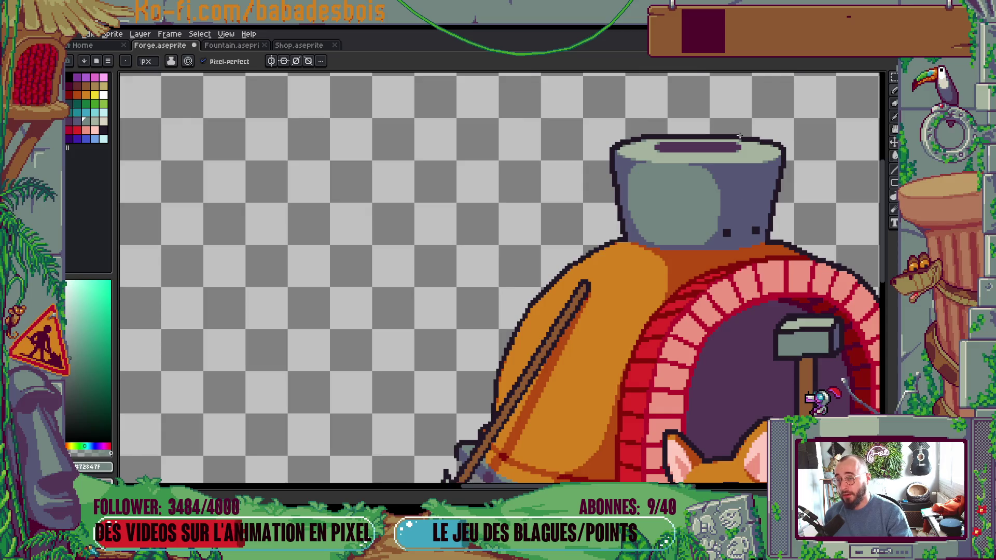
Step: Grey out the chimney's top-right outline pixel, then marquee-select and deselect the pot's dark rivet
{"action": "scroll", "coordinate": [746, 141], "scroll_direction": "up", "scroll_amount": 3}
{"action": "left_click", "coordinate": [747, 147]}
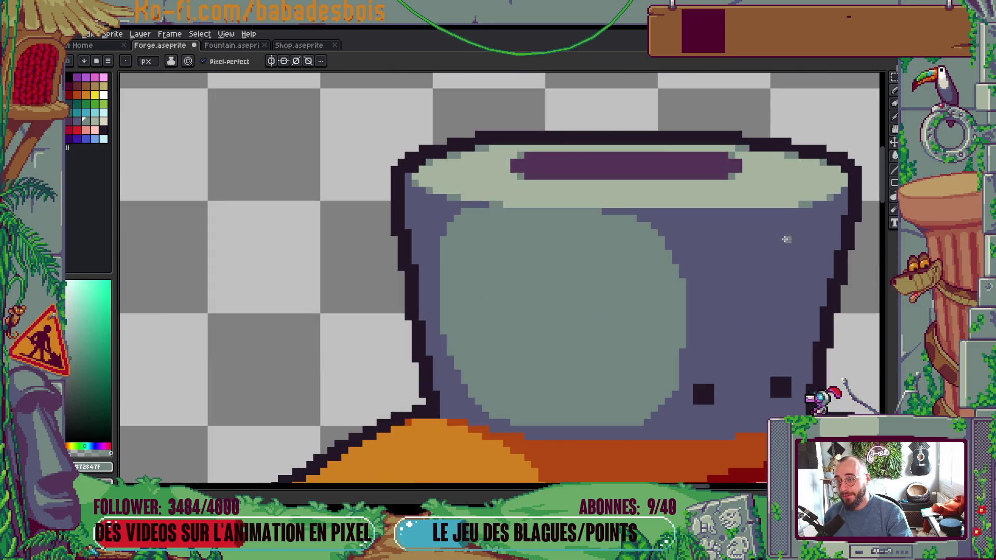
{"action": "left_click_drag", "start_coordinate": [781, 252], "coordinate": [769, 233]}
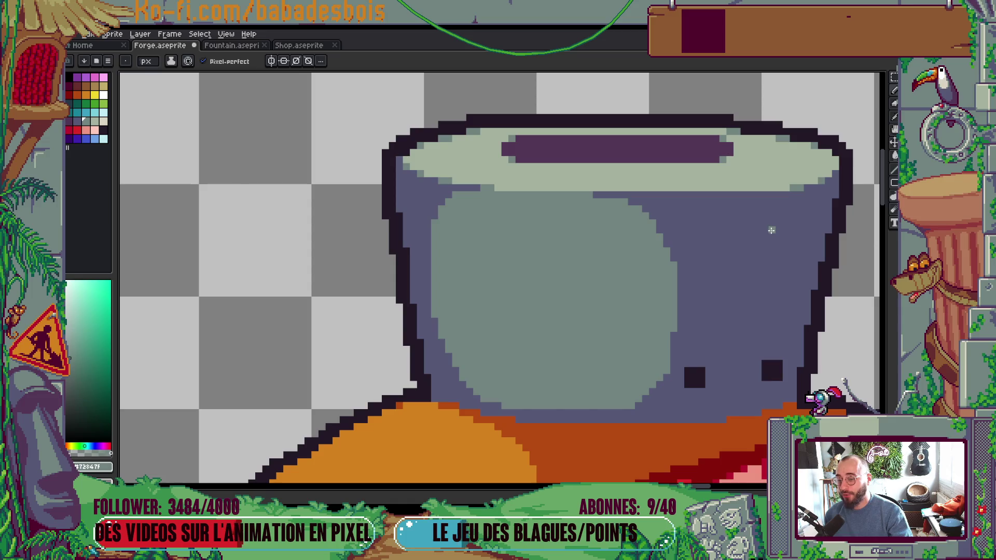
{"action": "left_click_drag", "start_coordinate": [737, 356], "coordinate": [694, 289]}
{"action": "scroll", "coordinate": [696, 338], "scroll_direction": "up", "scroll_amount": 2}
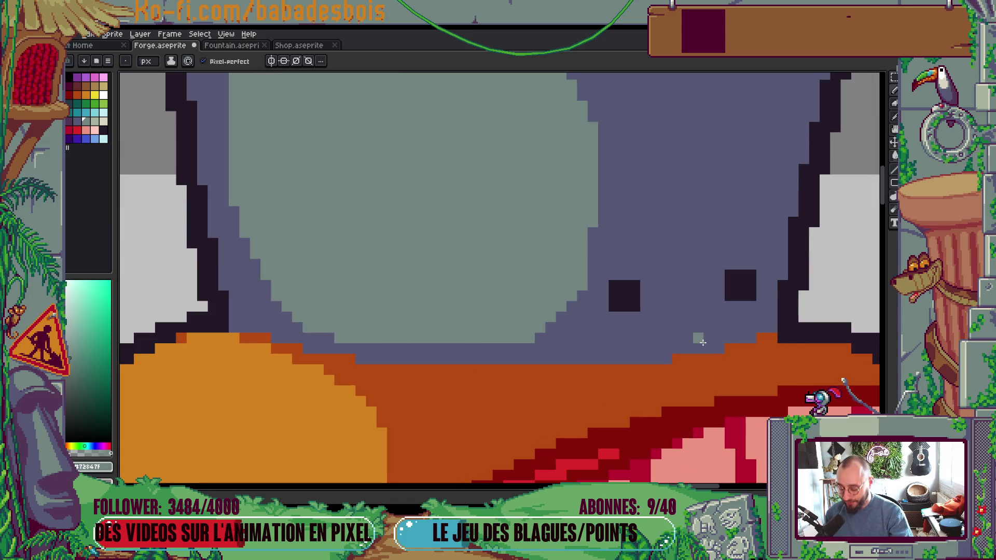
{"action": "key", "text": "m"}
{"action": "left_click_drag", "start_coordinate": [607, 279], "coordinate": [643, 314]}
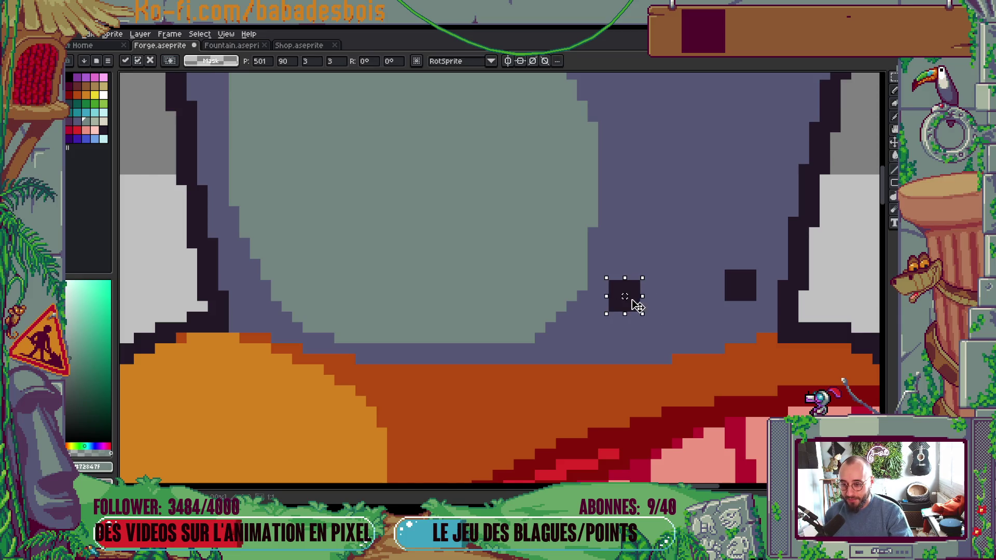
{"action": "scroll", "coordinate": [639, 306], "scroll_direction": "down", "scroll_amount": 2}
{"action": "key", "text": "ctrl+d"}
Step: Save the forge sprite and briefly toggle the layers panel
{"action": "scroll", "coordinate": [752, 285], "scroll_direction": "down", "scroll_amount": 2}
{"action": "key", "text": "ctrl+s"}
{"action": "key", "text": "Tab"}
{"action": "key", "text": "Tab"}
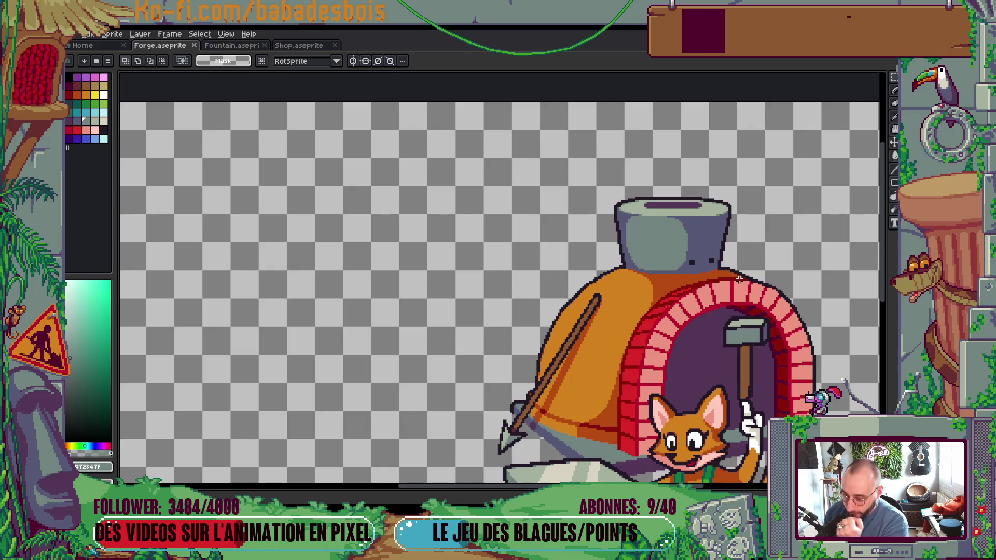
{"action": "scroll", "coordinate": [747, 416], "scroll_direction": "down", "scroll_amount": 3}
{"action": "scroll", "coordinate": [760, 430], "scroll_direction": "up", "scroll_amount": 1}
{"action": "scroll", "coordinate": [759, 430], "scroll_direction": "down", "scroll_amount": 3}
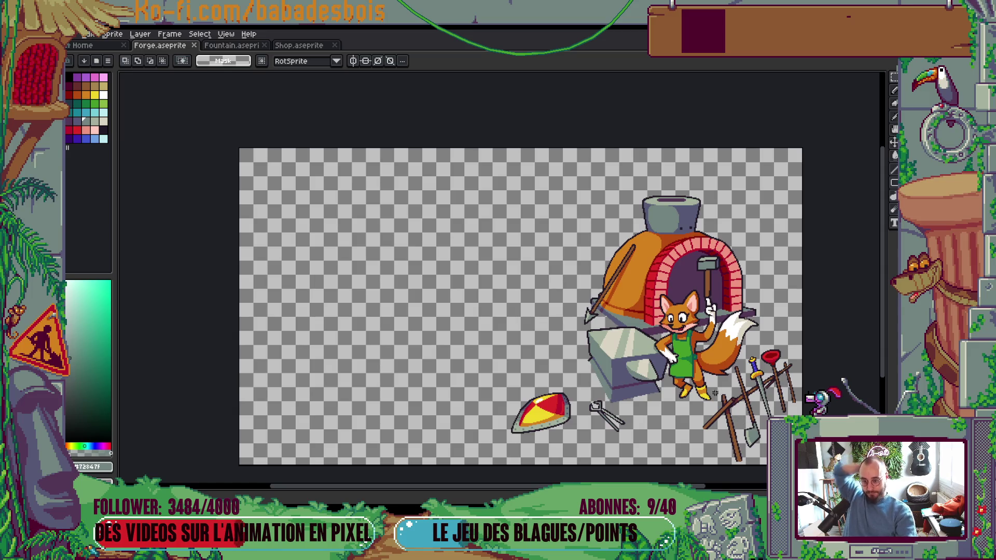
Step: Eyedrop the boot orange and paint it over part of the fox's yellow boot
{"action": "scroll", "coordinate": [716, 397], "scroll_direction": "up", "scroll_amount": 5}
{"action": "key", "text": "i"}
{"action": "left_click", "coordinate": [620, 336]}
{"action": "key", "text": "b"}
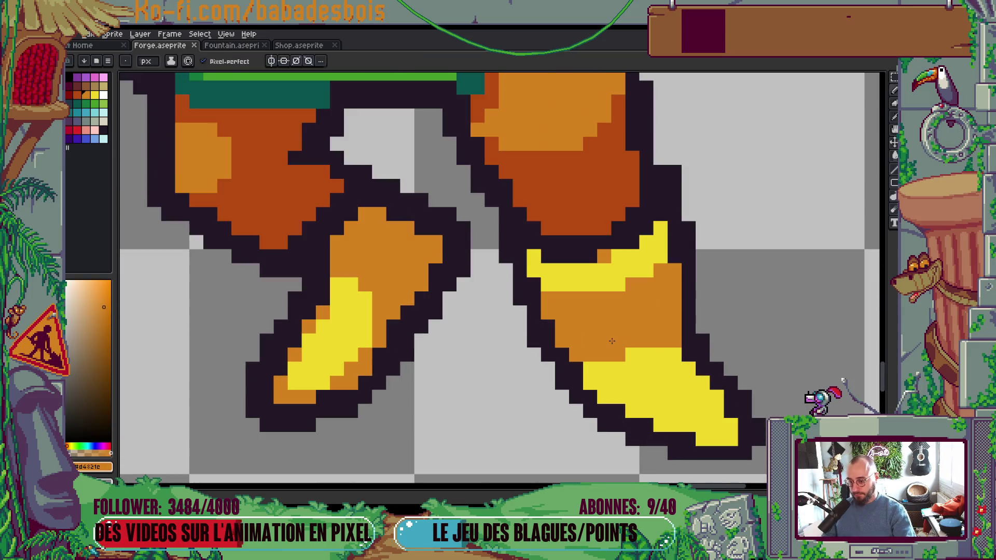
{"action": "mouse_move", "coordinate": [589, 363]}
{"action": "left_mouse_down"}
{"action": "mouse_move", "coordinate": [591, 384]}
{"action": "mouse_move", "coordinate": [597, 376]}
{"action": "left_mouse_up"}
Step: Save the forge sprite with Ctrl+S
{"action": "scroll", "coordinate": [565, 359], "scroll_direction": "down", "scroll_amount": 6}
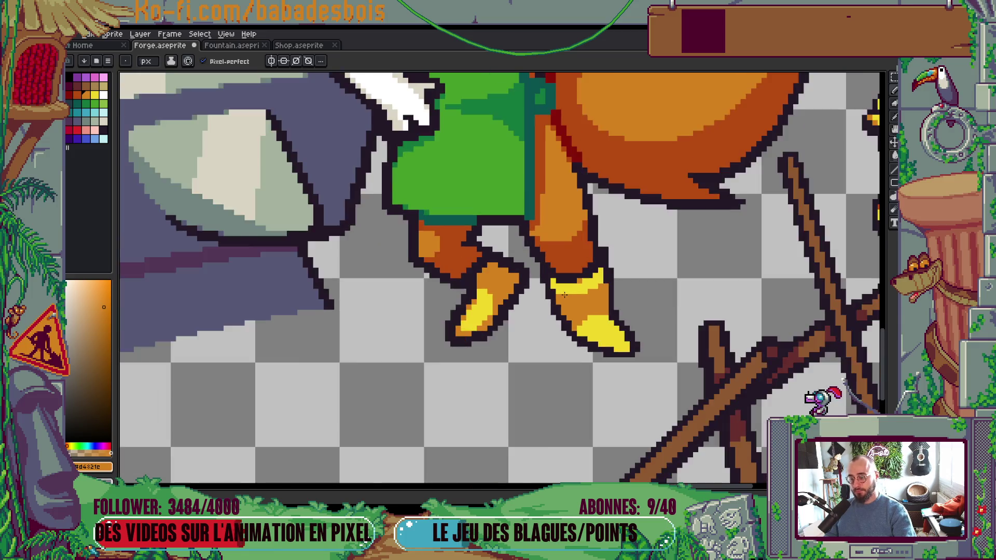
{"action": "scroll", "coordinate": [625, 335], "scroll_direction": "down", "scroll_amount": 5}
{"action": "key", "text": "ctrl+s"}
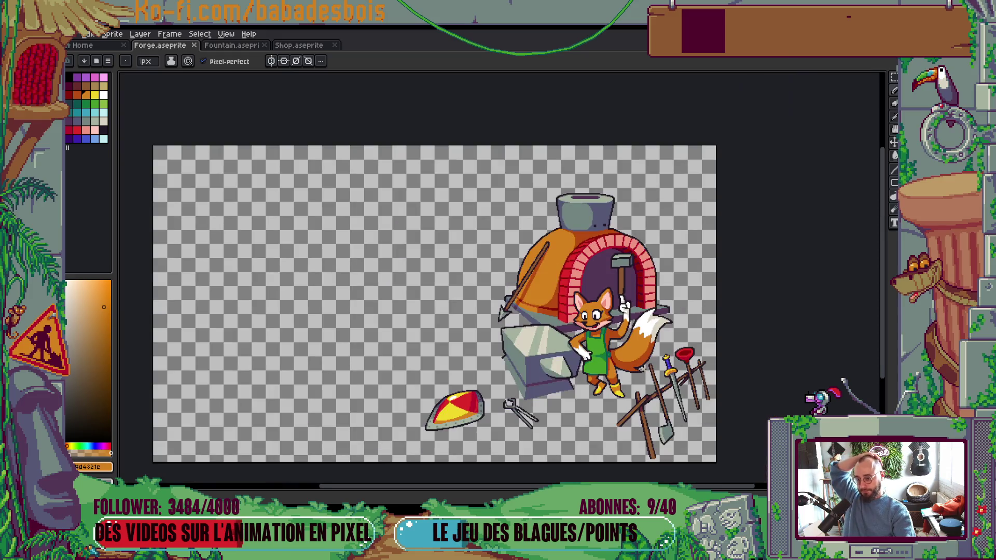
Step: Shade down the fox's leg with dark orange sampled from its fur
{"action": "scroll", "coordinate": [609, 363], "scroll_direction": "up", "scroll_amount": 5}
{"action": "left_click", "coordinate": [476, 283], "text": "alt"}
{"action": "left_click_drag", "start_coordinate": [476, 284], "coordinate": [487, 268]}
{"action": "left_click", "coordinate": [488, 243]}
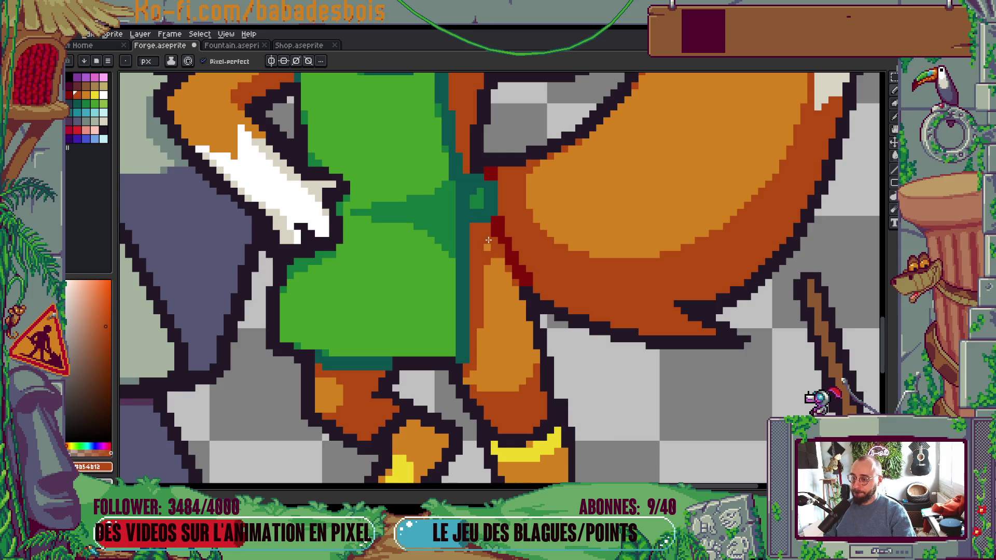
Step: Add dark red edge pixels sampled from the leg outline
{"action": "scroll", "coordinate": [495, 250], "scroll_direction": "up", "scroll_amount": 1}
{"action": "left_click", "coordinate": [517, 244], "text": "alt"}
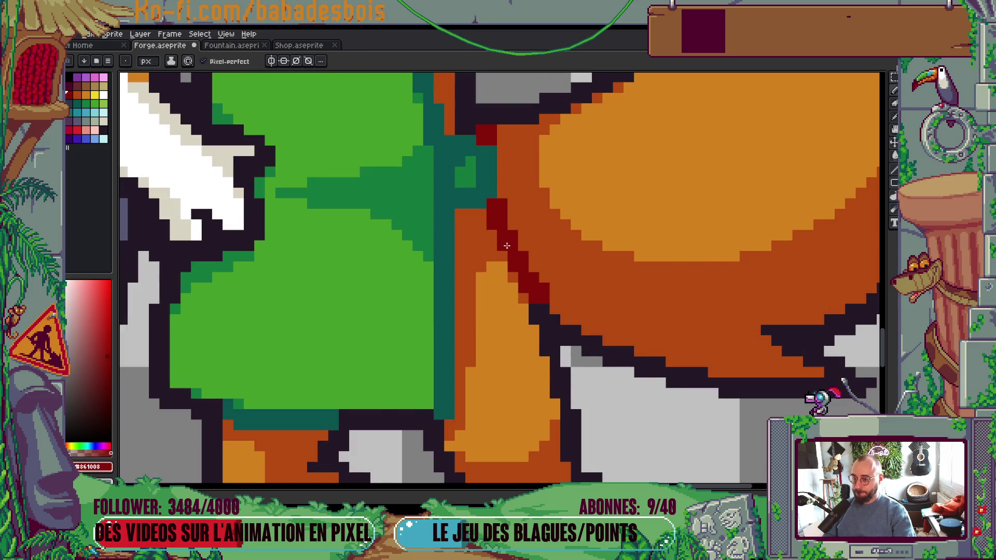
{"action": "scroll", "coordinate": [519, 244], "scroll_direction": "down", "scroll_amount": 5}
{"action": "left_click_drag", "start_coordinate": [571, 321], "coordinate": [571, 322]}
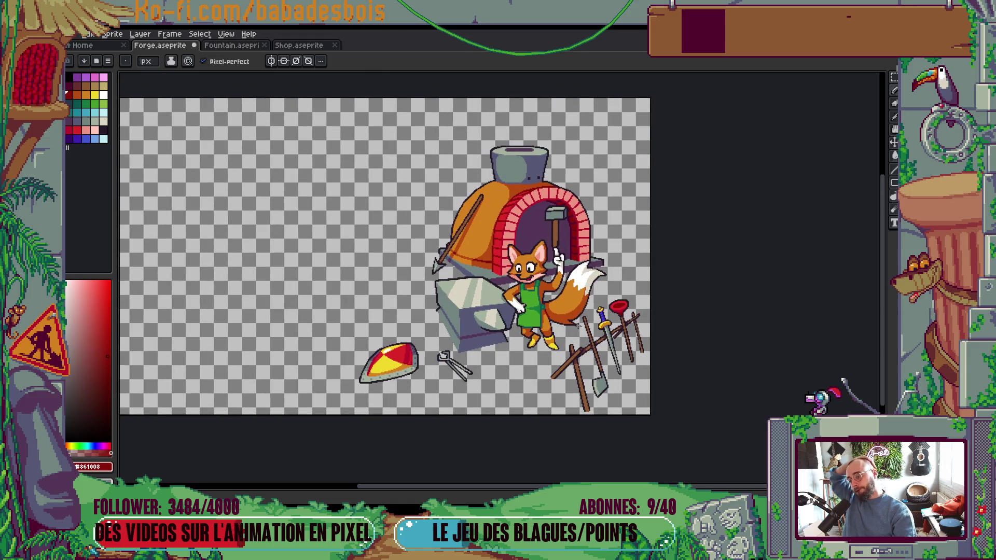
Step: Recentre the view on the fox's eyes and the whole forge scene
{"action": "scroll", "coordinate": [508, 262], "scroll_direction": "up", "scroll_amount": 4}
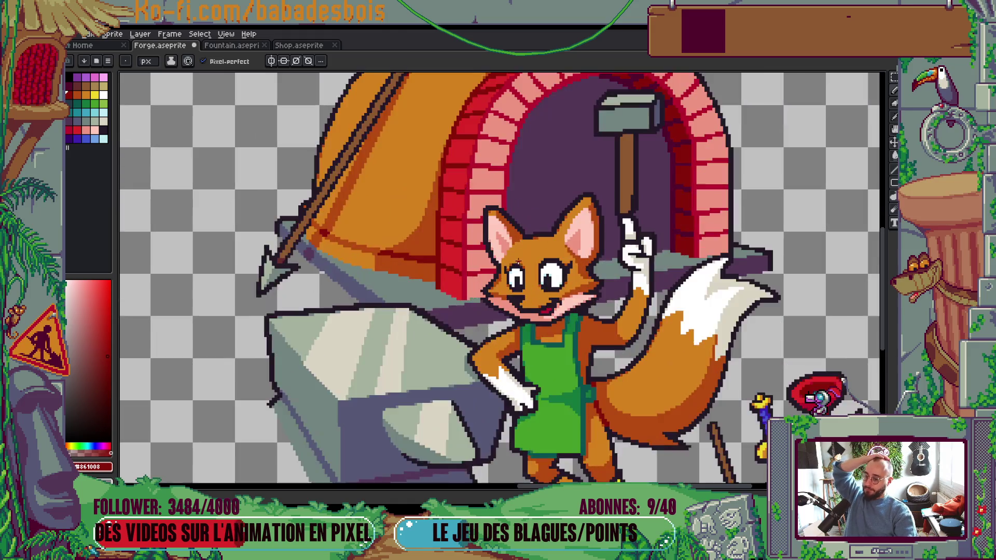
{"action": "left_click_drag", "start_coordinate": [512, 283], "coordinate": [527, 255]}
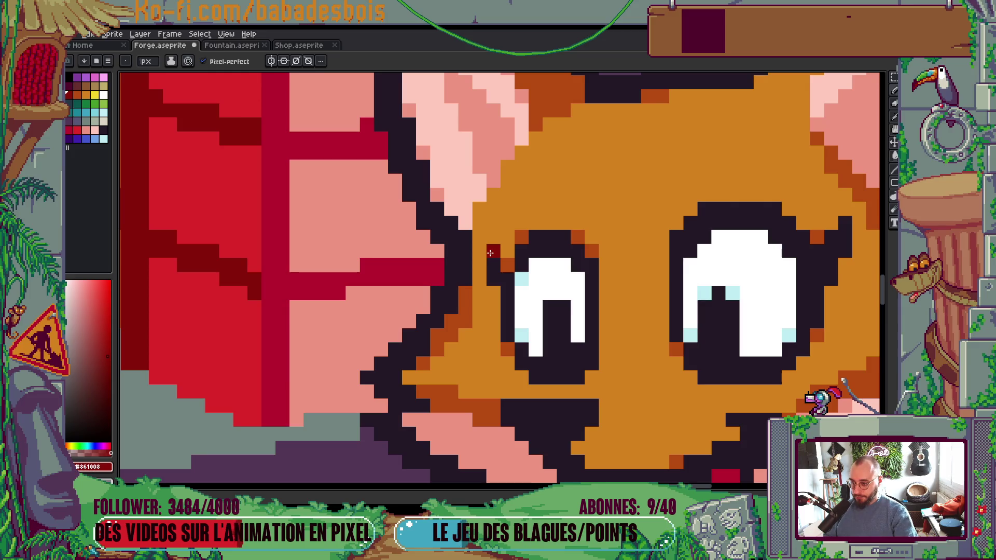
{"action": "scroll", "coordinate": [637, 273], "scroll_direction": "down", "scroll_amount": 8}
{"action": "key", "text": "Tab"}
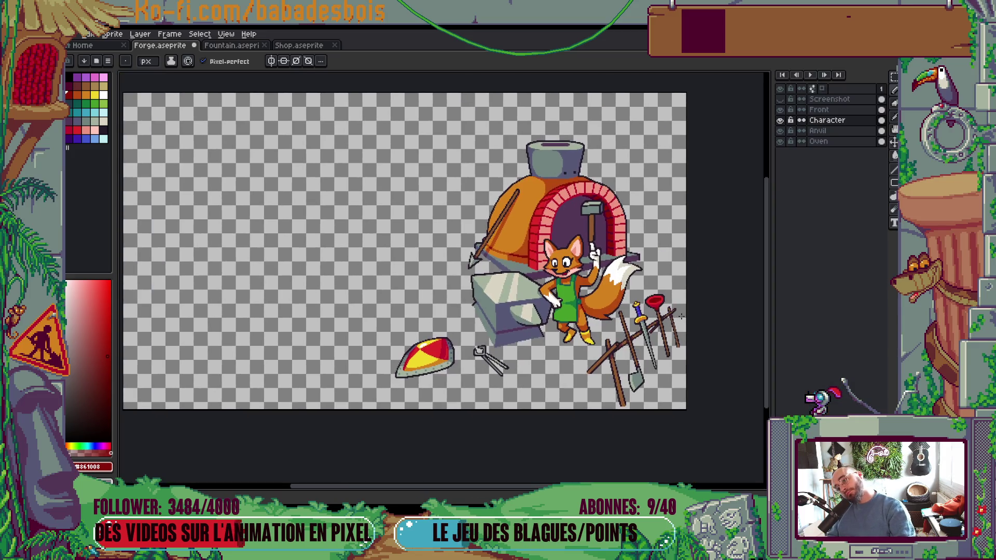
{"action": "left_click_drag", "start_coordinate": [682, 315], "coordinate": [645, 340]}
{"action": "key", "text": "Tab"}
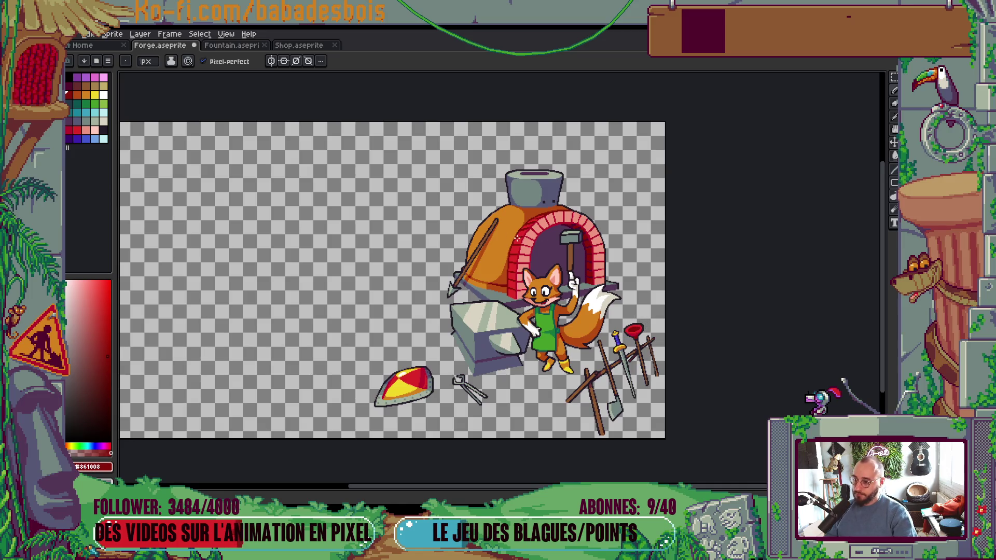
Step: Pan the canvas and zoom in on the fox smith's face
{"action": "left_click_drag", "start_coordinate": [623, 456], "coordinate": [598, 446]}
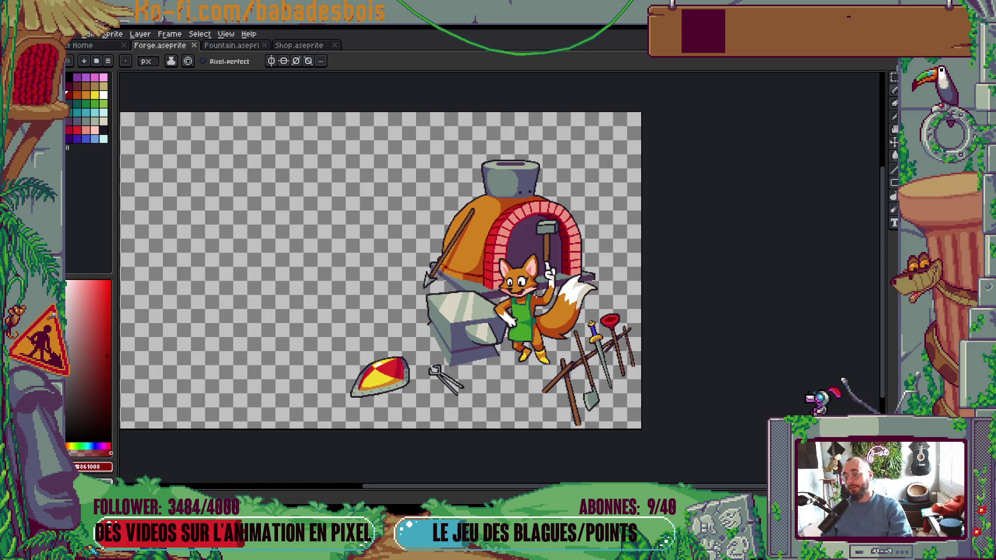
{"action": "scroll", "coordinate": [383, 273], "scroll_direction": "up", "scroll_amount": 1}
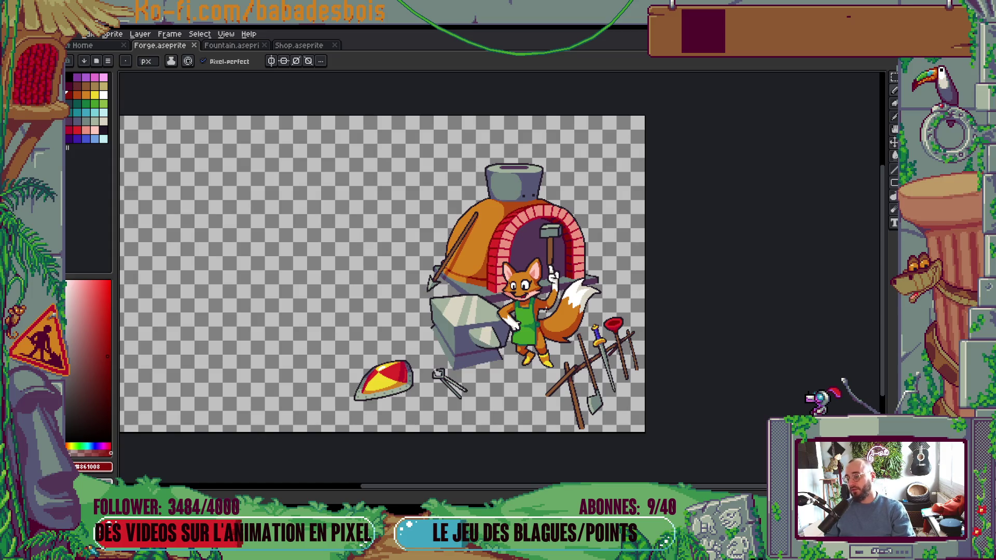
{"action": "scroll", "coordinate": [545, 307], "scroll_direction": "up", "scroll_amount": 5}
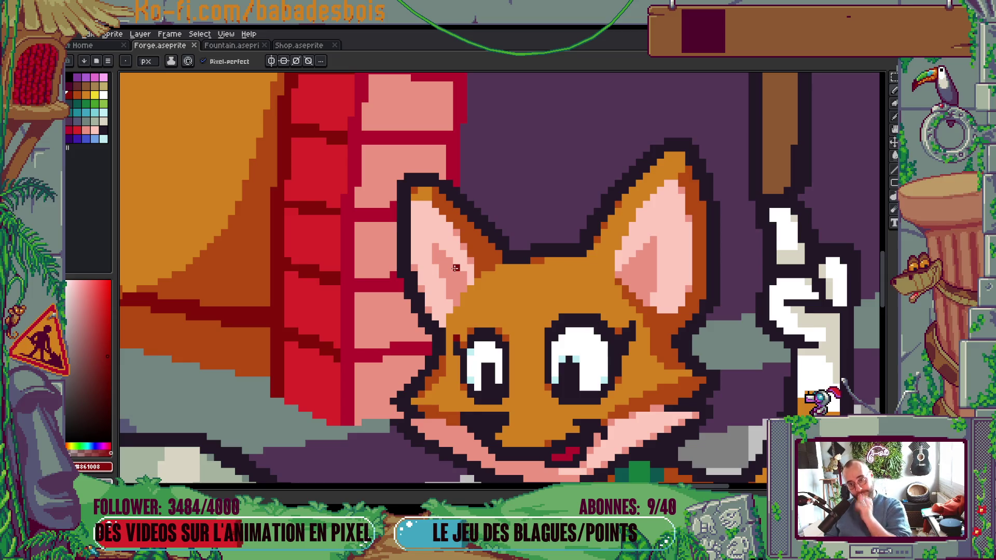
Step: Sample the pink from the fox's ear and paint a pixel near its muzzle
{"action": "key", "text": "i"}
{"action": "left_click", "coordinate": [635, 244], "text": "alt"}
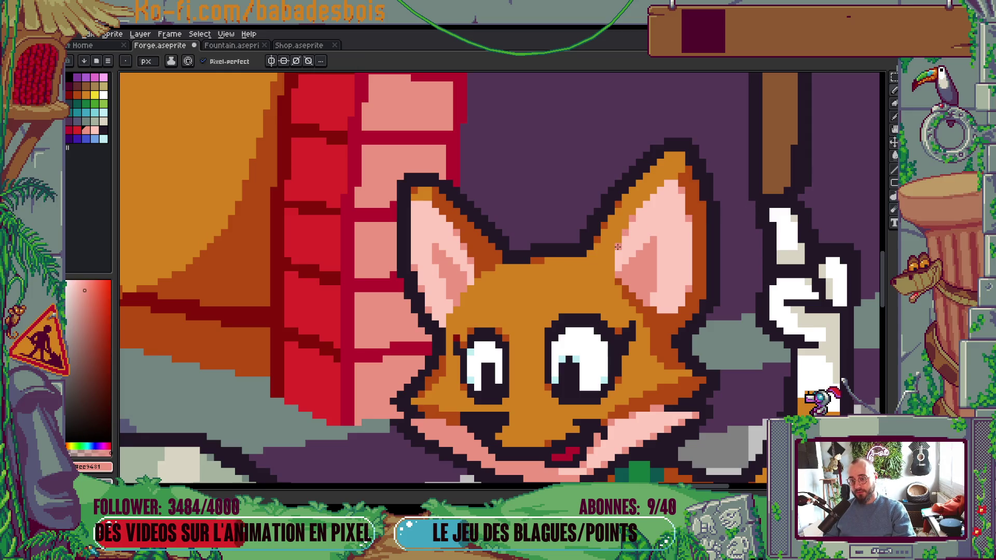
{"action": "scroll", "coordinate": [709, 213], "scroll_direction": "down", "scroll_amount": 5}
{"action": "left_click_drag", "start_coordinate": [716, 218], "coordinate": [705, 229]}
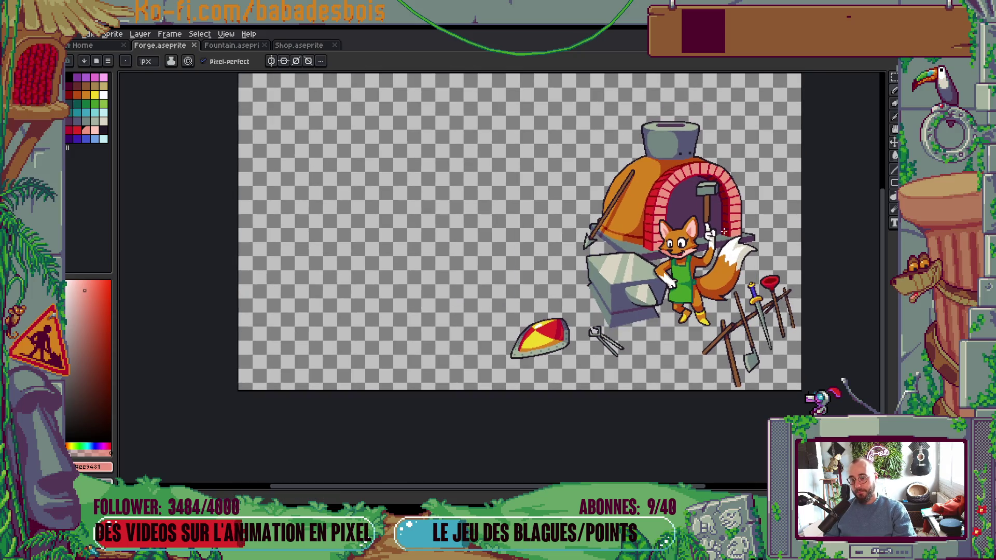
{"action": "scroll", "coordinate": [683, 204], "scroll_direction": "up", "scroll_amount": 5}
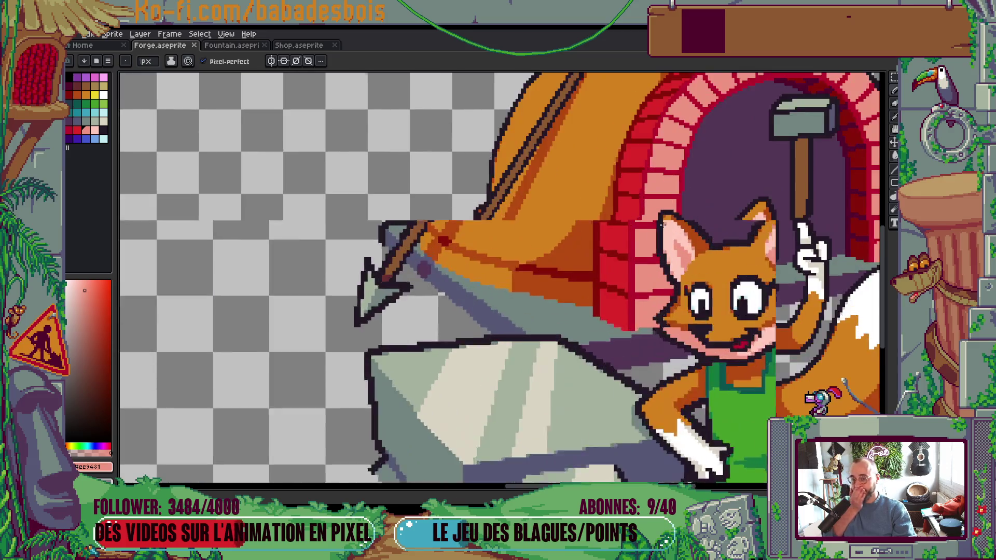
{"action": "scroll", "coordinate": [676, 213], "scroll_direction": "down", "scroll_amount": 5}
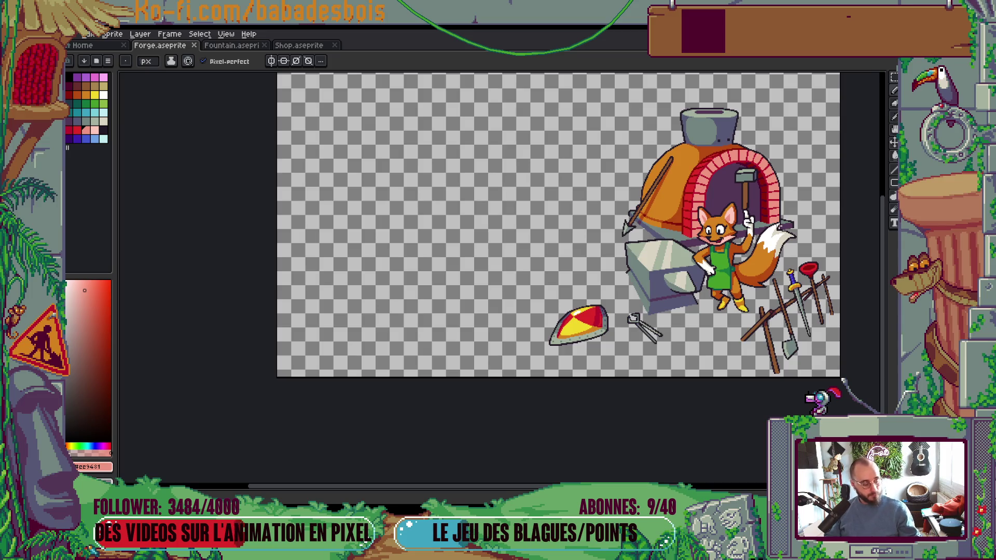
{"action": "scroll", "coordinate": [726, 239], "scroll_direction": "up", "scroll_amount": 6}
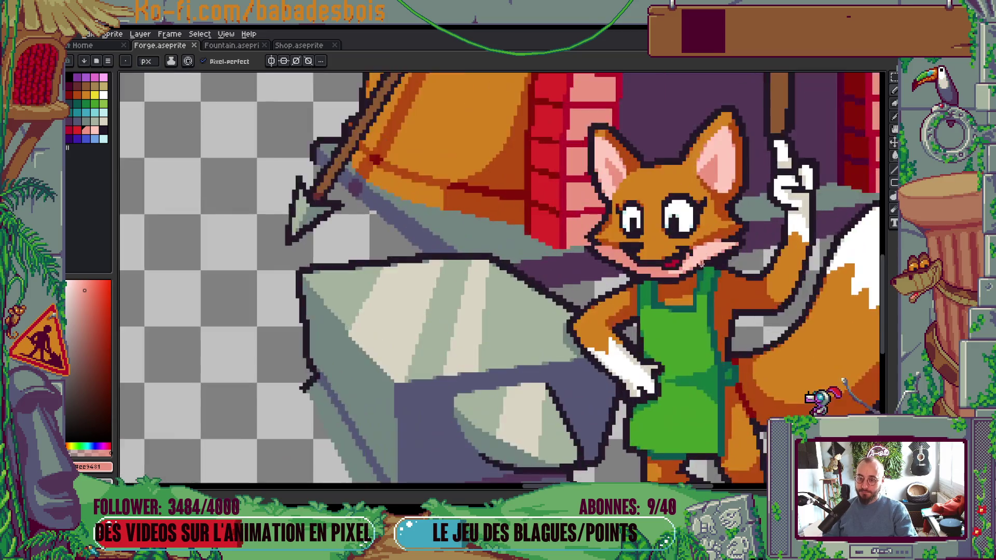
{"action": "left_click", "coordinate": [671, 270]}
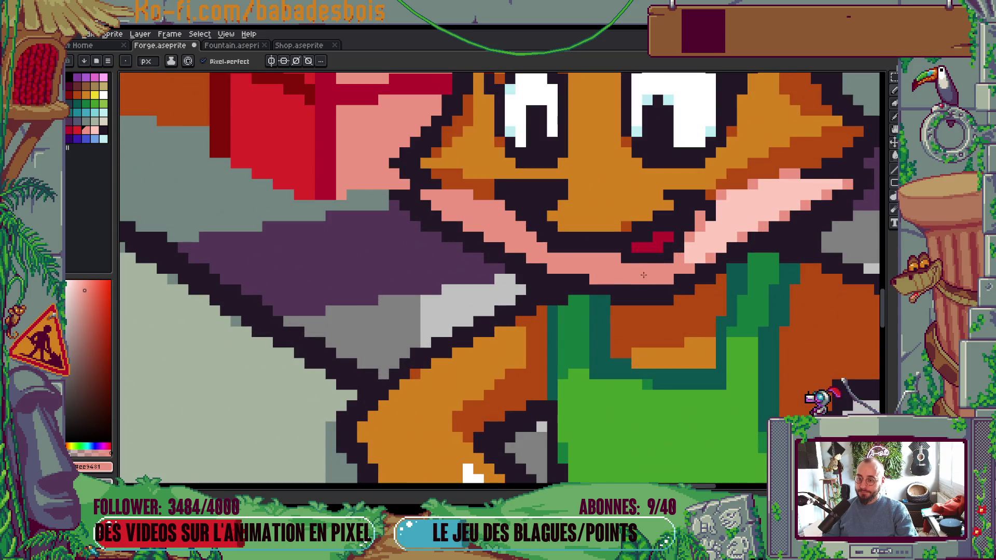
Step: Sample the orange fur and repaint the stray pixels under the fox's mouth
{"action": "scroll", "coordinate": [644, 275], "scroll_direction": "up", "scroll_amount": 1}
{"action": "key", "text": "i"}
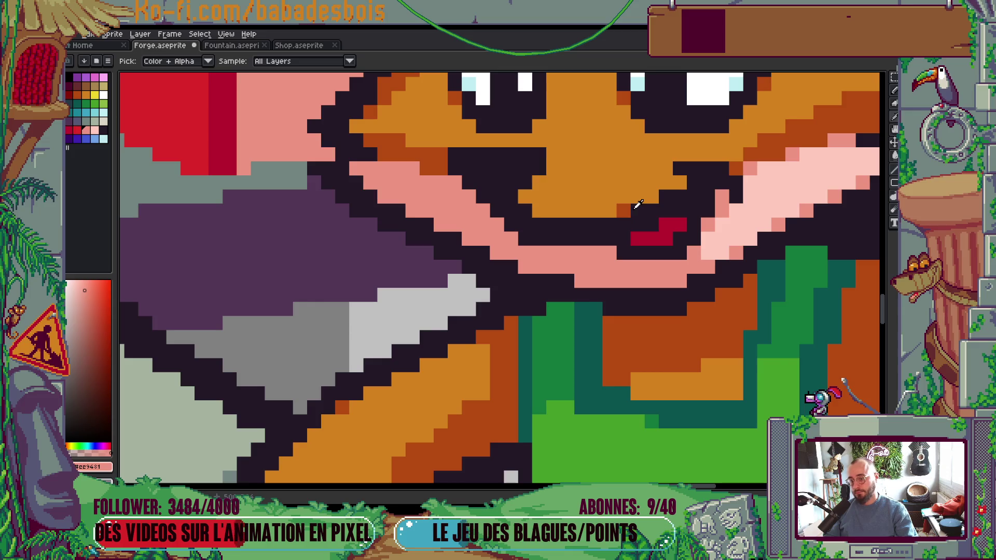
{"action": "left_click", "coordinate": [635, 208], "text": "alt"}
{"action": "left_click", "coordinate": [610, 206], "text": "alt"}
{"action": "left_click", "coordinate": [607, 254]}
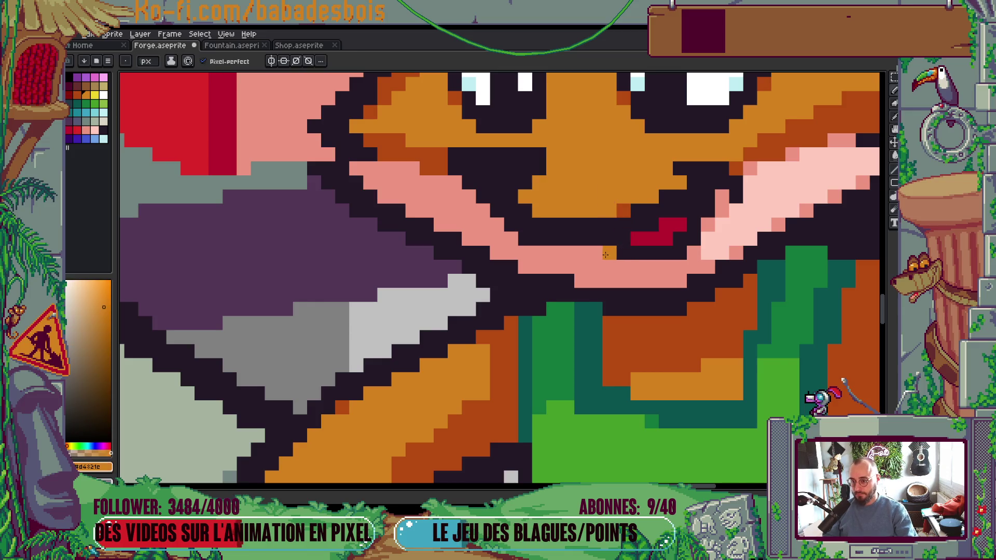
{"action": "scroll", "coordinate": [519, 244], "scroll_direction": "down", "scroll_amount": 5}
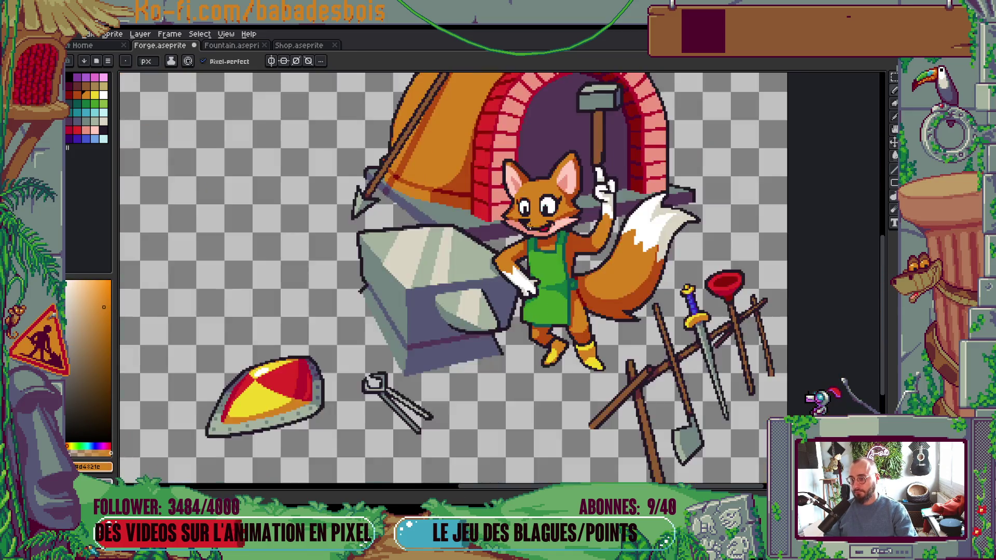
Step: Pick a light cream shade and dot pixels along the outline of the fox's white tail tip
{"action": "scroll", "coordinate": [565, 234], "scroll_direction": "down", "scroll_amount": 3}
{"action": "scroll", "coordinate": [566, 234], "scroll_direction": "up", "scroll_amount": 2}
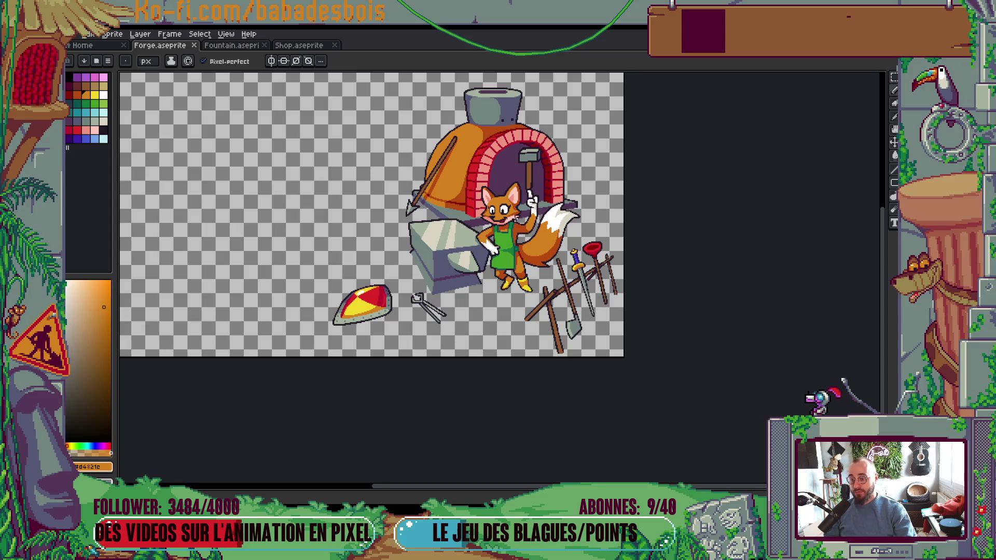
{"action": "scroll", "coordinate": [579, 222], "scroll_direction": "up", "scroll_amount": 2}
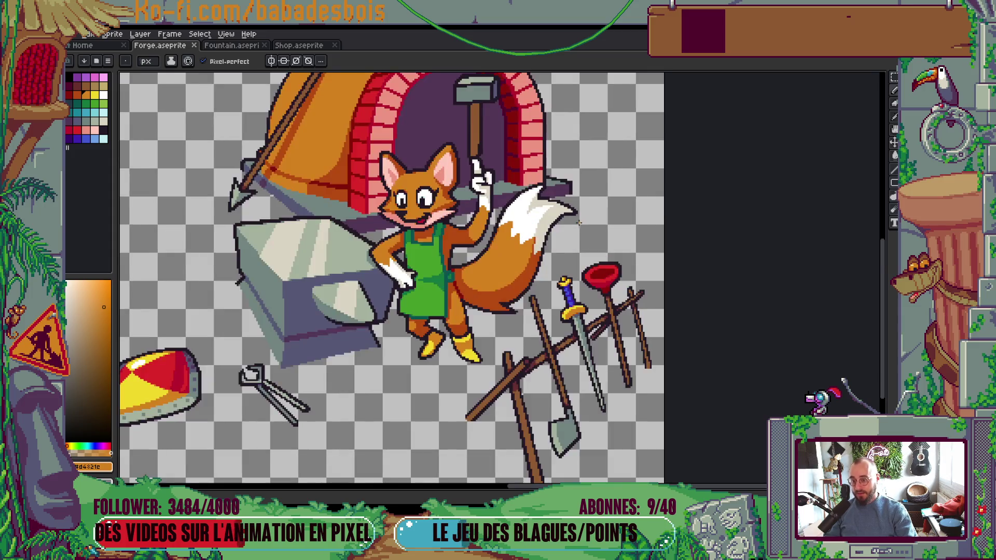
{"action": "scroll", "coordinate": [579, 222], "scroll_direction": "up", "scroll_amount": 4}
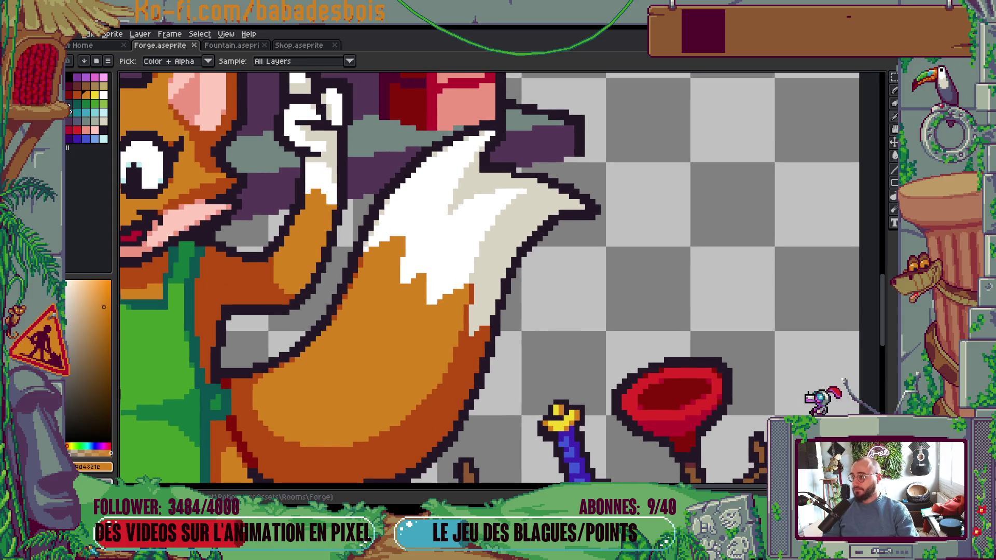
{"action": "left_click", "coordinate": [405, 244], "text": "alt"}
{"action": "scroll", "coordinate": [406, 244], "scroll_direction": "up", "scroll_amount": 1}
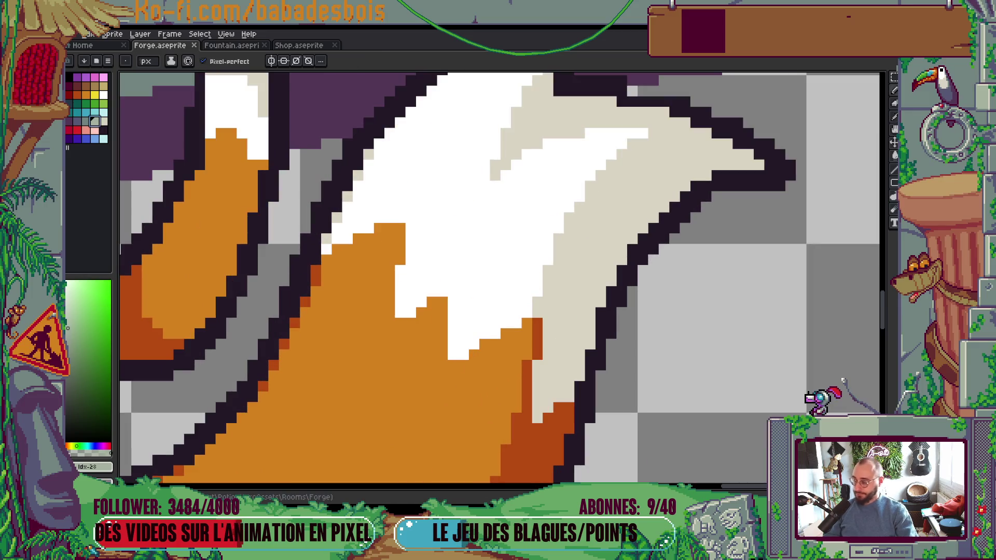
{"action": "left_click", "coordinate": [85, 121]}
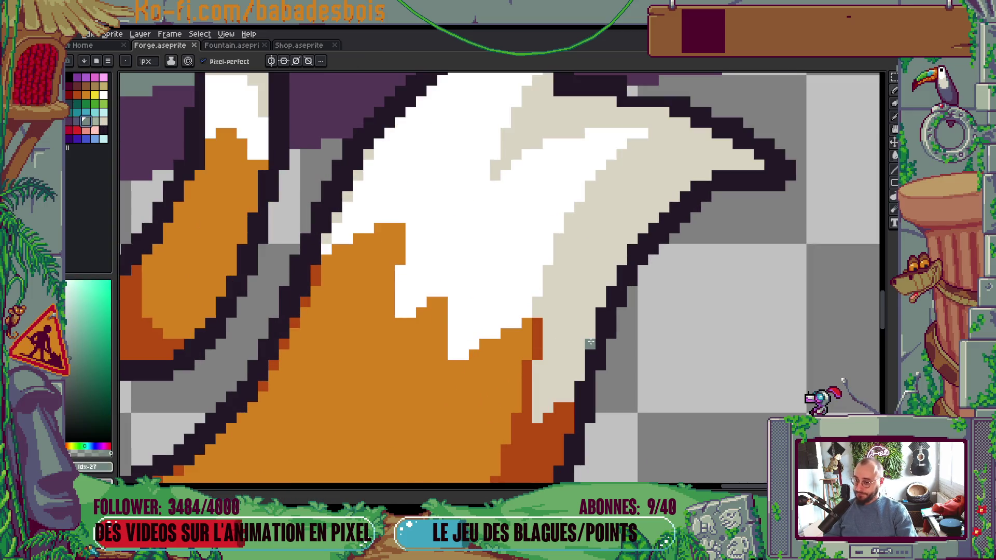
{"action": "left_click", "coordinate": [95, 121]}
{"action": "left_click", "coordinate": [591, 344]}
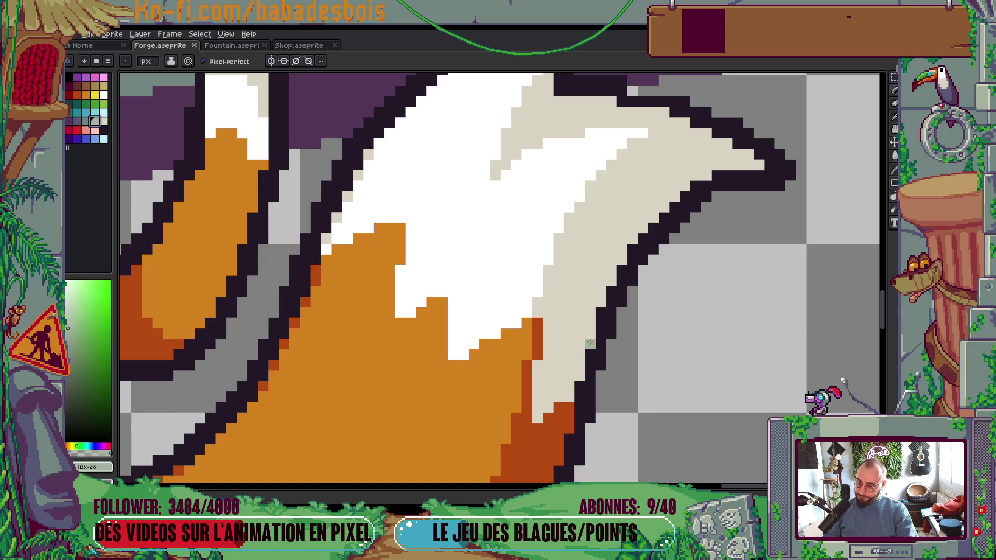
{"action": "left_click", "coordinate": [601, 303]}
{"action": "left_click", "coordinate": [706, 175]}
{"action": "scroll", "coordinate": [626, 335], "scroll_direction": "down", "scroll_amount": 2}
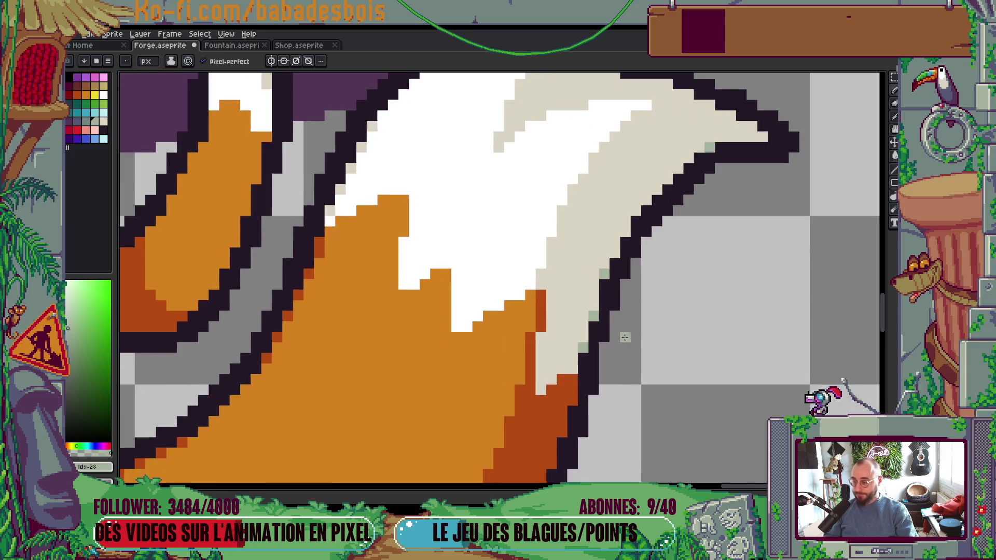
{"action": "scroll", "coordinate": [626, 296], "scroll_direction": "down", "scroll_amount": 3}
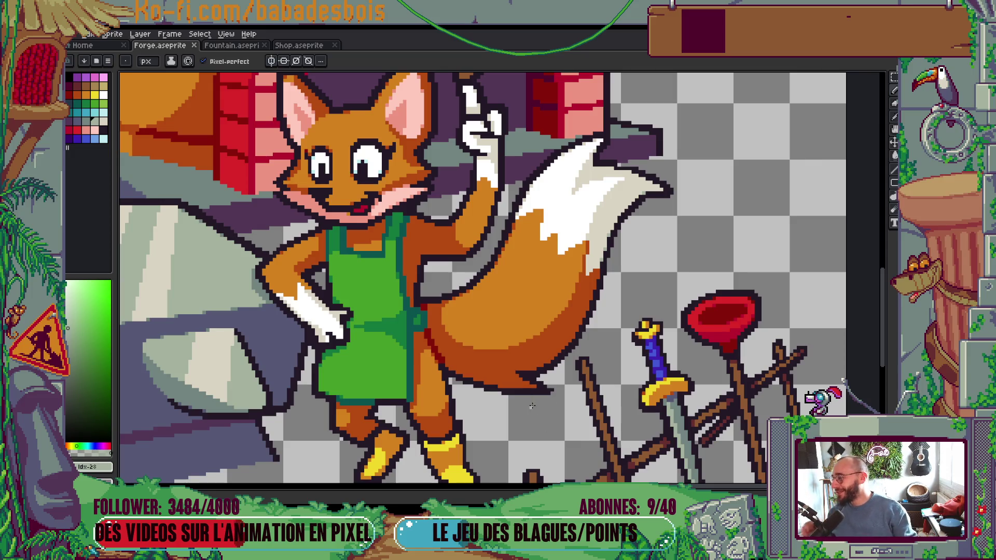
Step: Sample the dark outline colour, patch two pixels at the tail's bottom edge, and save
{"action": "scroll", "coordinate": [535, 402], "scroll_direction": "up", "scroll_amount": 3}
{"action": "key", "text": "alt"}
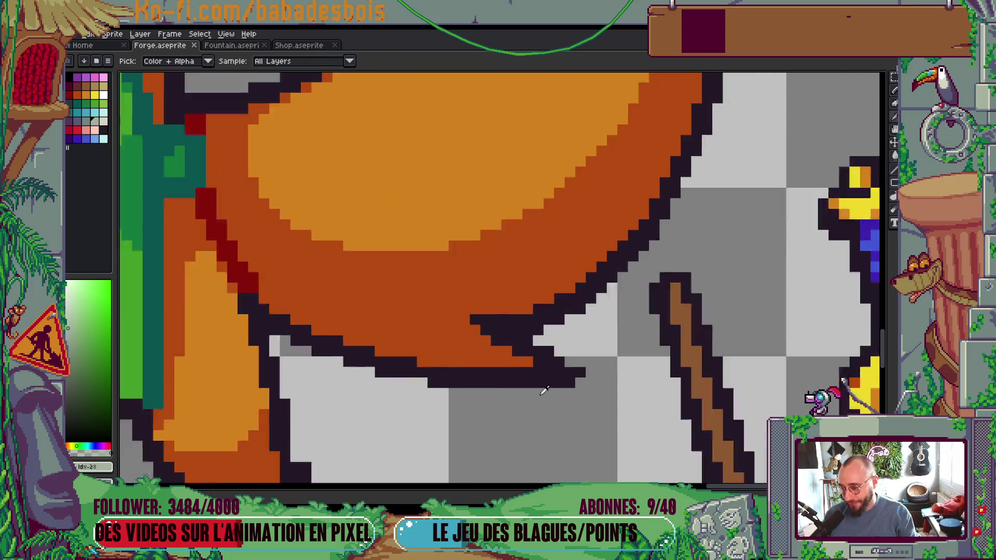
{"action": "scroll", "coordinate": [519, 340], "scroll_direction": "down", "scroll_amount": 3}
{"action": "scroll", "coordinate": [564, 430], "scroll_direction": "up", "scroll_amount": 3}
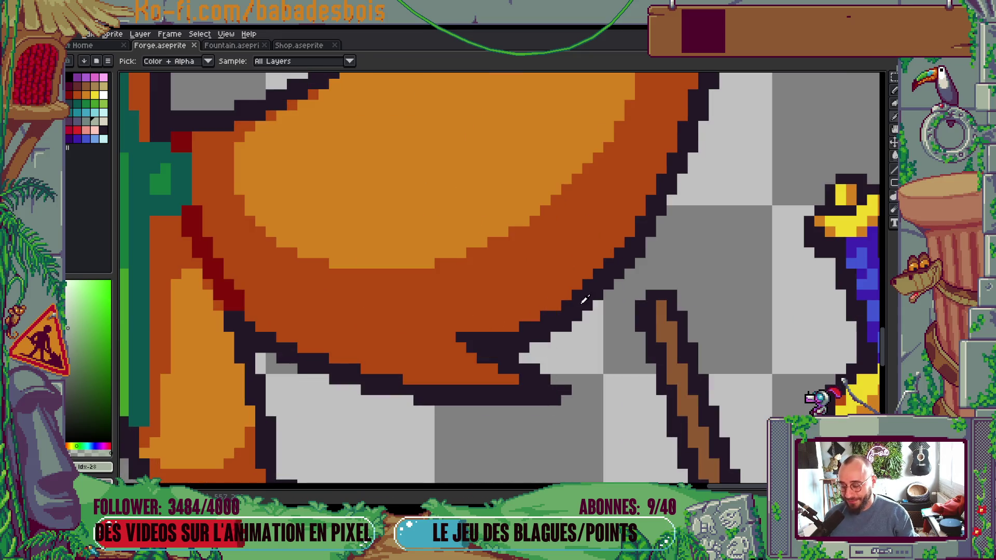
{"action": "scroll", "coordinate": [585, 299], "scroll_direction": "down", "scroll_amount": 3}
{"action": "scroll", "coordinate": [560, 316], "scroll_direction": "up", "scroll_amount": 3}
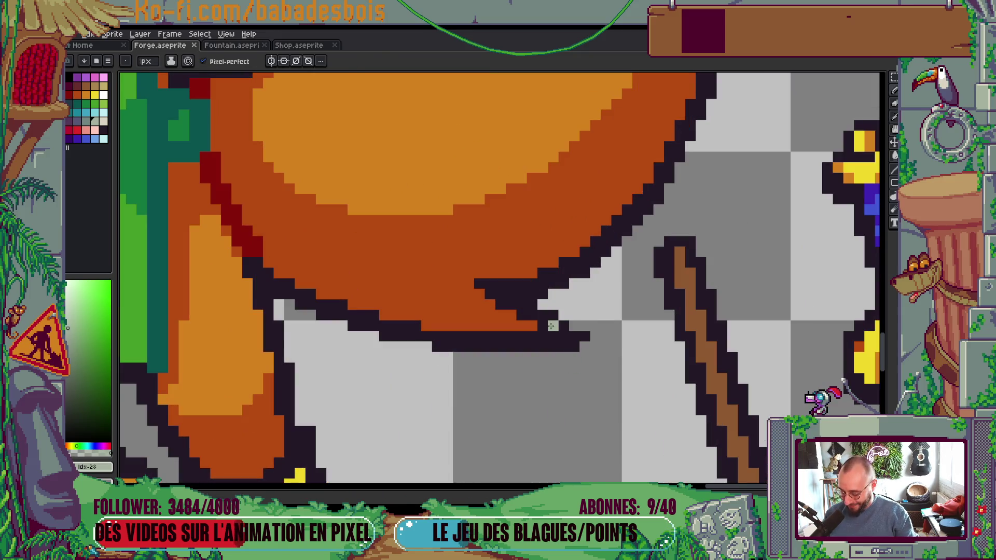
{"action": "left_click", "coordinate": [552, 326], "text": "alt"}
{"action": "left_click", "coordinate": [534, 326]}
{"action": "left_click", "coordinate": [513, 315]}
{"action": "scroll", "coordinate": [516, 316], "scroll_direction": "down", "scroll_amount": 3}
{"action": "key", "text": "ctrl+s"}
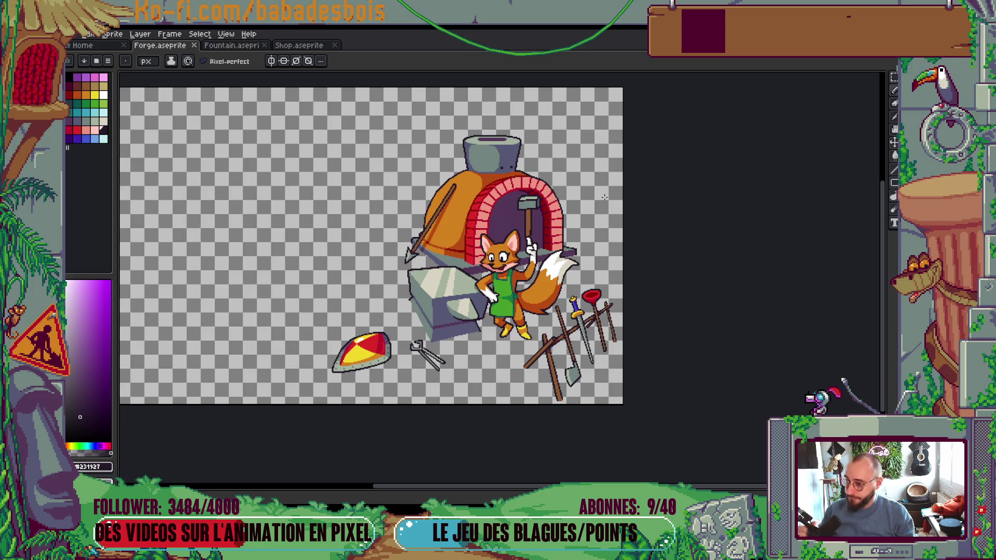
Step: Redraw the dark outline along the furnace dome's left edge
{"action": "scroll", "coordinate": [442, 187], "scroll_direction": "up", "scroll_amount": 6}
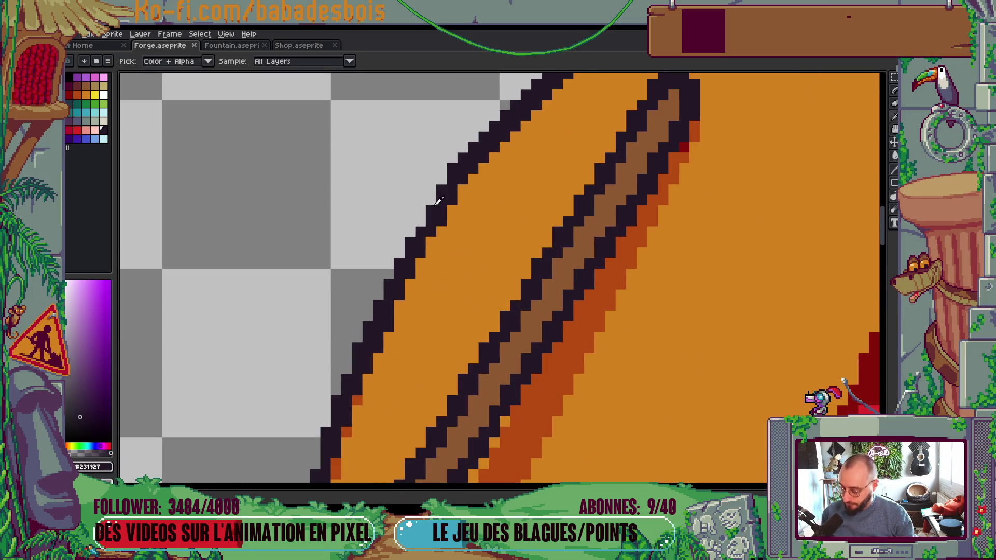
{"action": "left_click_drag", "start_coordinate": [433, 213], "coordinate": [447, 183]}
{"action": "left_click", "coordinate": [442, 182]}
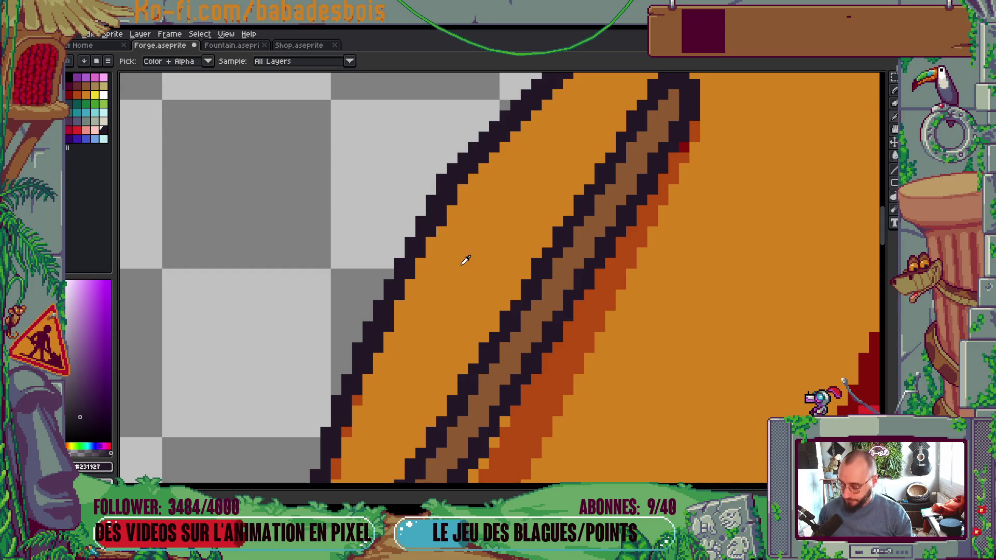
{"action": "left_click", "coordinate": [454, 217], "text": "alt"}
{"action": "scroll", "coordinate": [454, 217], "scroll_direction": "down", "scroll_amount": 6}
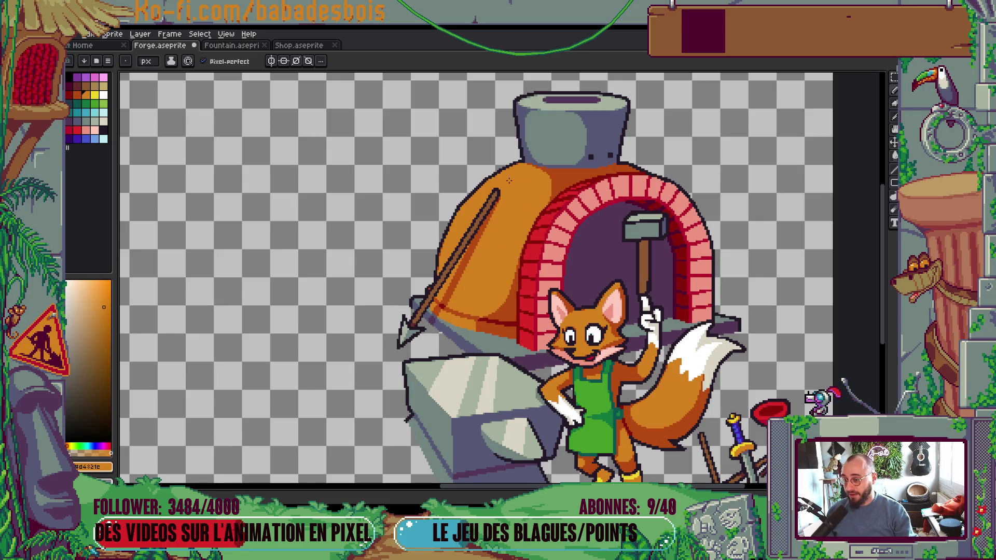
{"action": "scroll", "coordinate": [506, 179], "scroll_direction": "up", "scroll_amount": 4}
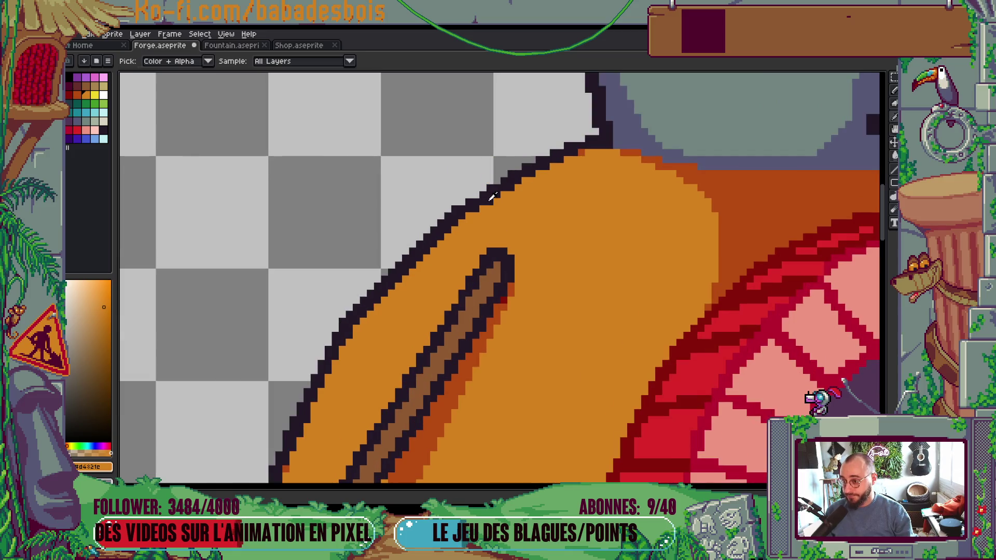
Step: Darken one dome outline pixel and sample the dome's dark orange shading
{"action": "left_click", "coordinate": [490, 194], "text": "alt"}
{"action": "left_click", "coordinate": [463, 203]}
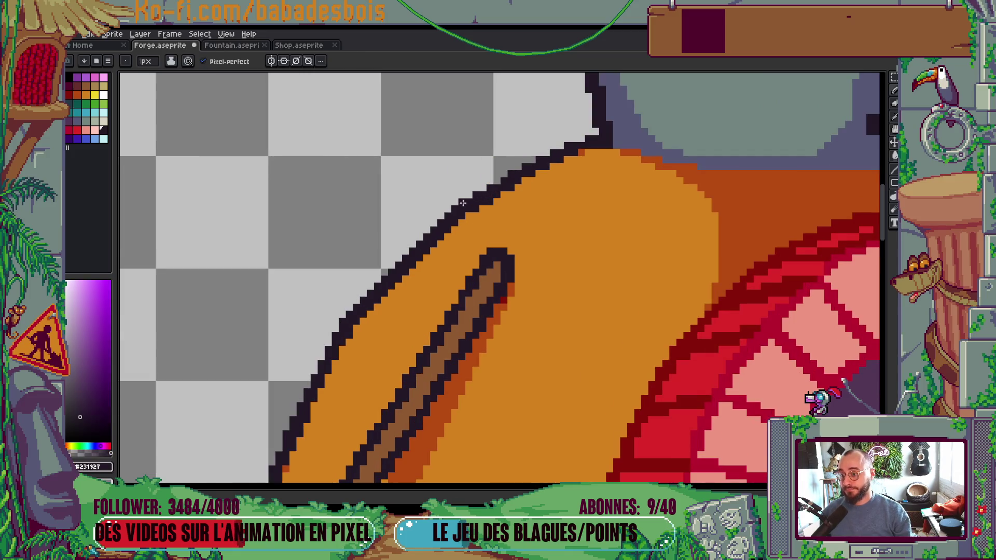
{"action": "scroll", "coordinate": [511, 239], "scroll_direction": "down", "scroll_amount": 3}
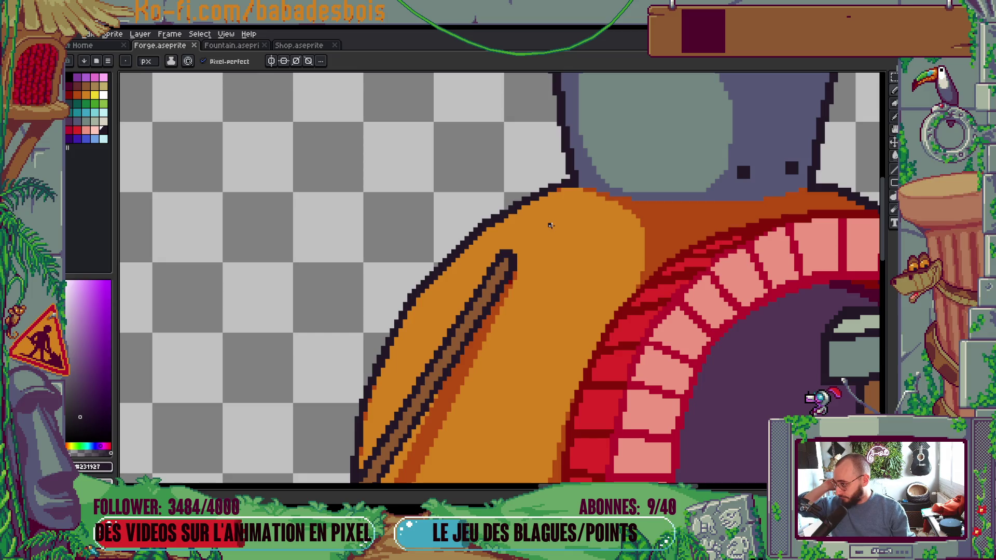
{"action": "scroll", "coordinate": [550, 224], "scroll_direction": "up", "scroll_amount": 1}
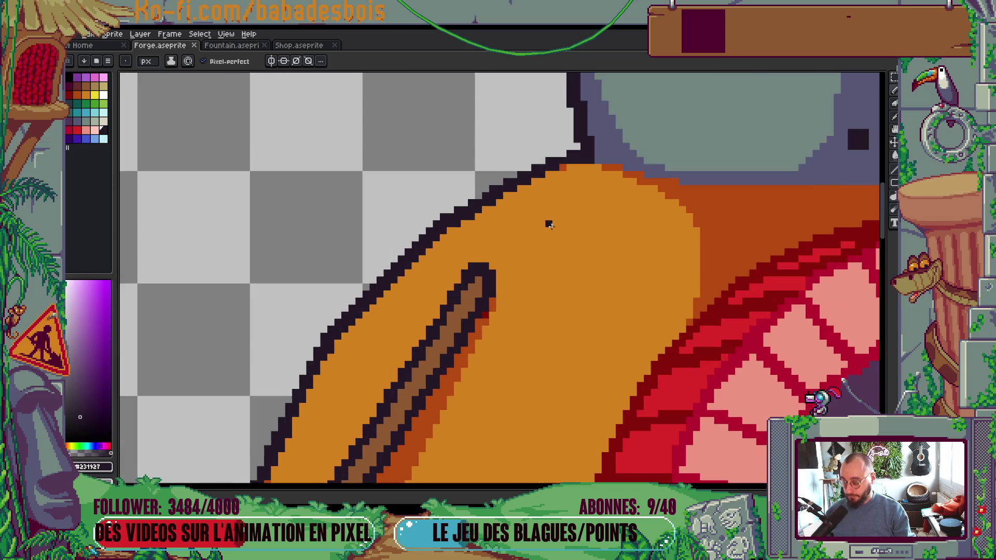
{"action": "scroll", "coordinate": [549, 223], "scroll_direction": "up", "scroll_amount": 1}
{"action": "left_click", "coordinate": [672, 181], "text": "alt"}
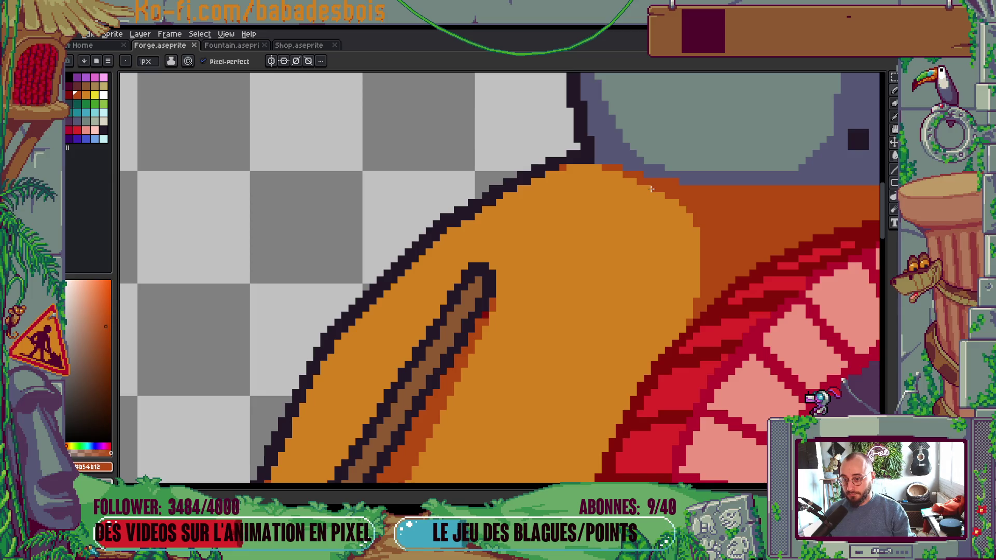
{"action": "scroll", "coordinate": [519, 213], "scroll_direction": "down", "scroll_amount": 4}
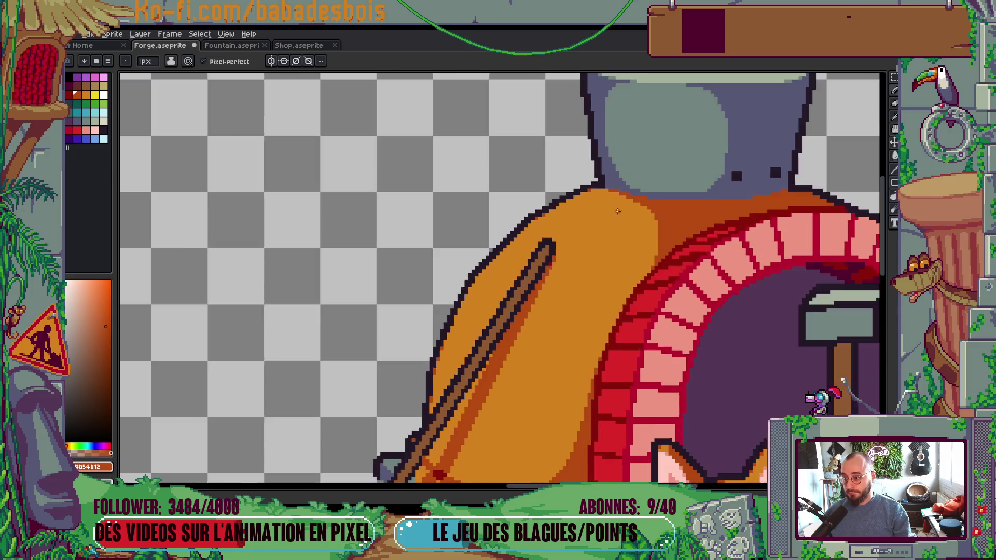
{"action": "scroll", "coordinate": [566, 205], "scroll_direction": "up", "scroll_amount": 3}
{"action": "scroll", "coordinate": [567, 205], "scroll_direction": "up", "scroll_amount": 1}
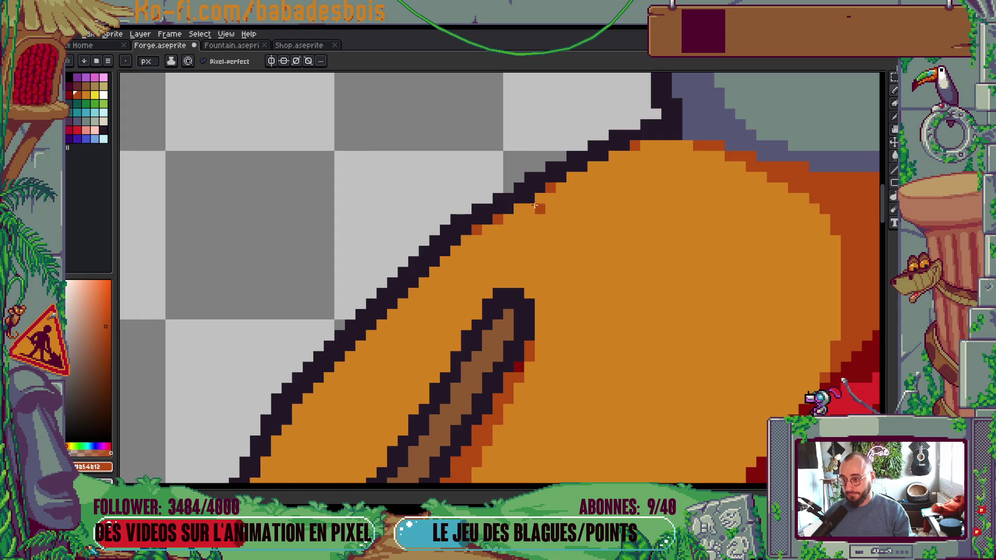
{"action": "scroll", "coordinate": [544, 179], "scroll_direction": "down", "scroll_amount": 2}
{"action": "scroll", "coordinate": [545, 179], "scroll_direction": "down", "scroll_amount": 4}
{"action": "scroll", "coordinate": [515, 200], "scroll_direction": "up", "scroll_amount": 1}
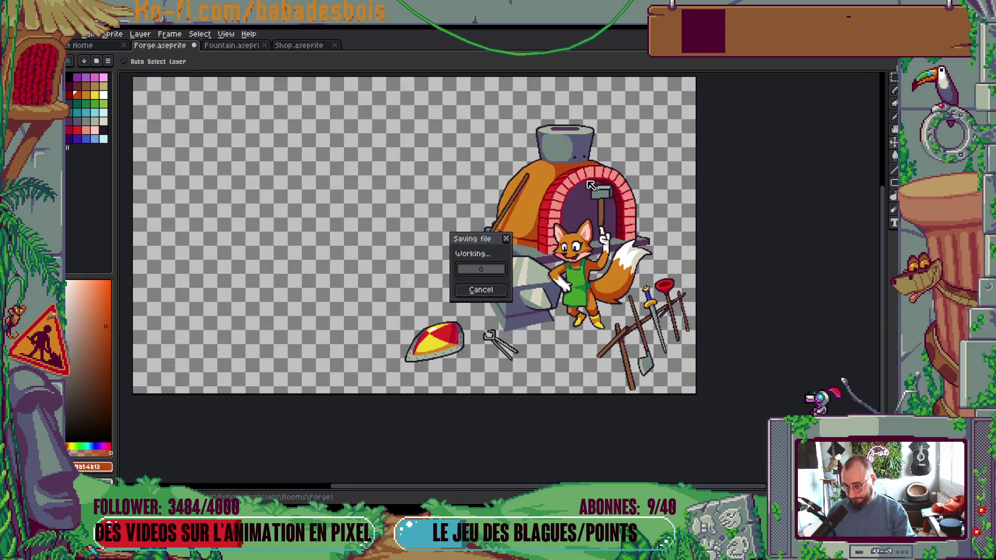
Step: Fix one pixel on the dome's left outline, then zoom around the leaning arrow to check it
{"action": "scroll", "coordinate": [514, 197], "scroll_direction": "up", "scroll_amount": 2}
{"action": "scroll", "coordinate": [496, 188], "scroll_direction": "up", "scroll_amount": 1}
{"action": "left_click", "coordinate": [474, 198]}
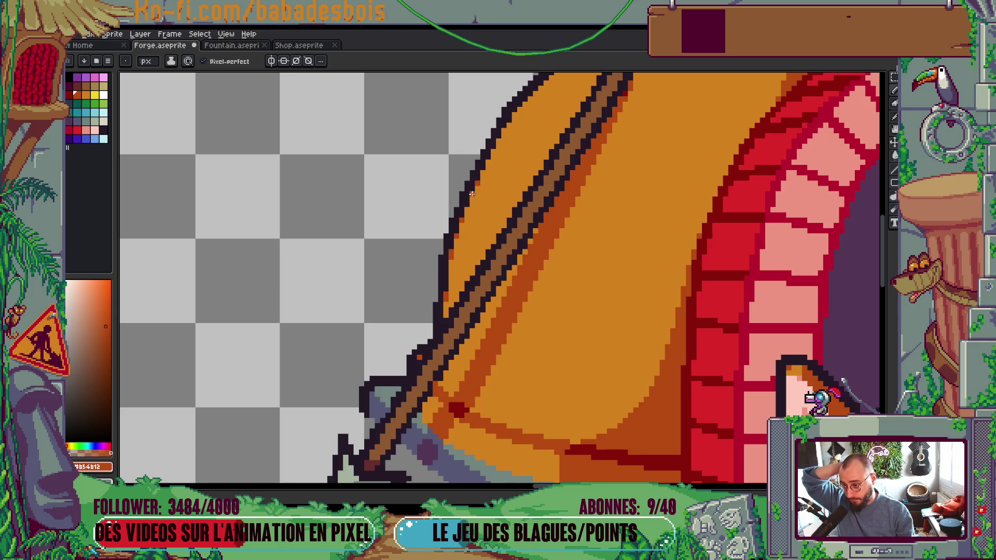
{"action": "scroll", "coordinate": [472, 194], "scroll_direction": "down", "scroll_amount": 3}
{"action": "scroll", "coordinate": [478, 236], "scroll_direction": "up", "scroll_amount": 1}
{"action": "scroll", "coordinate": [478, 236], "scroll_direction": "down", "scroll_amount": 1}
{"action": "scroll", "coordinate": [475, 238], "scroll_direction": "up", "scroll_amount": 2}
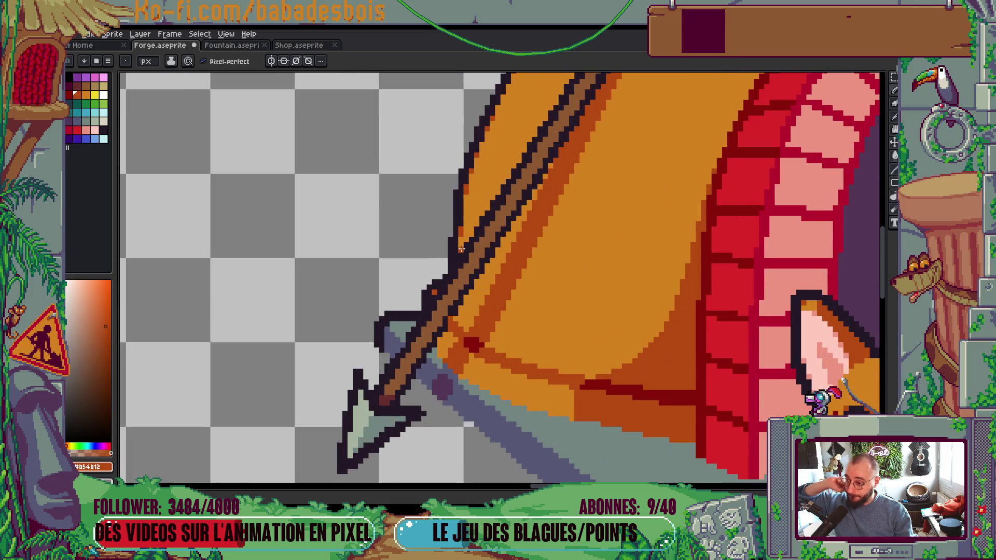
{"action": "scroll", "coordinate": [530, 260], "scroll_direction": "up", "scroll_amount": 1}
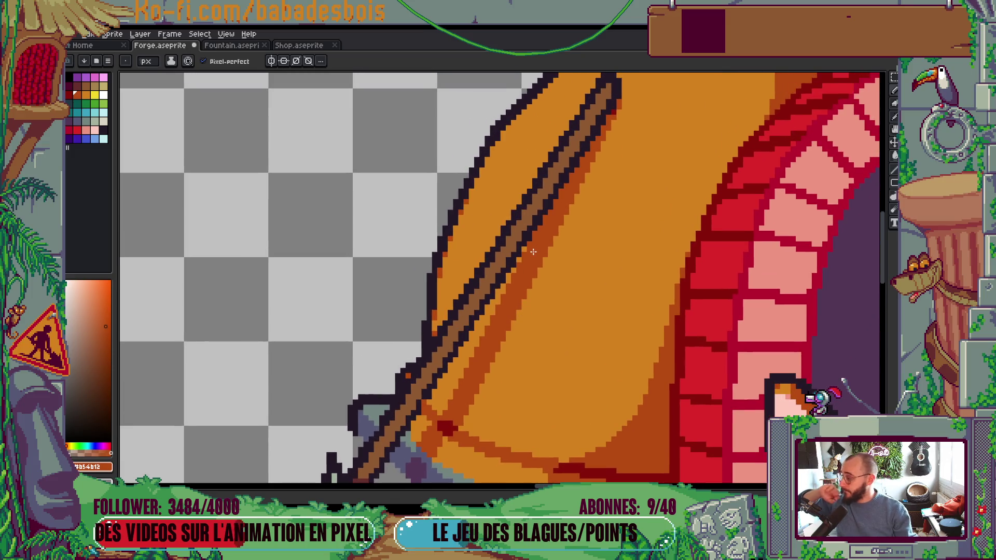
{"action": "scroll", "coordinate": [538, 249], "scroll_direction": "down", "scroll_amount": 1}
{"action": "scroll", "coordinate": [574, 280], "scroll_direction": "down", "scroll_amount": 2}
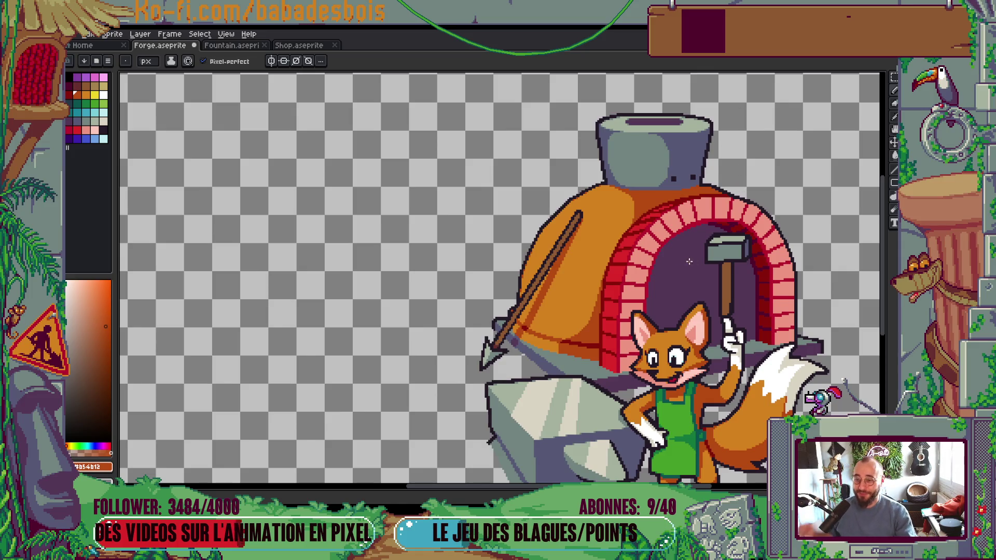
{"action": "left_click_drag", "start_coordinate": [696, 194], "coordinate": [707, 153]}
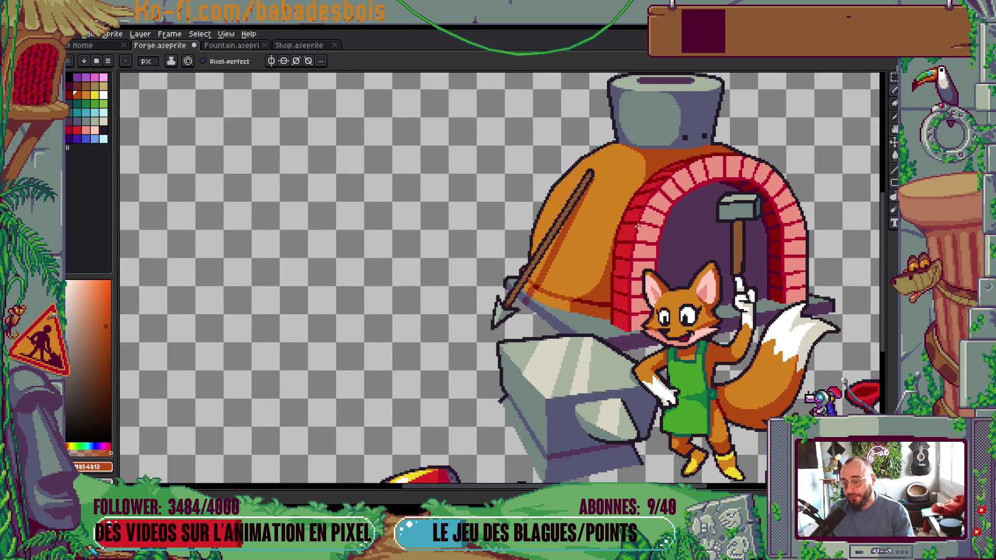
{"action": "scroll", "coordinate": [519, 281], "scroll_direction": "up", "scroll_amount": 3}
{"action": "scroll", "coordinate": [494, 270], "scroll_direction": "up", "scroll_amount": 2}
{"action": "scroll", "coordinate": [494, 267], "scroll_direction": "down", "scroll_amount": 1}
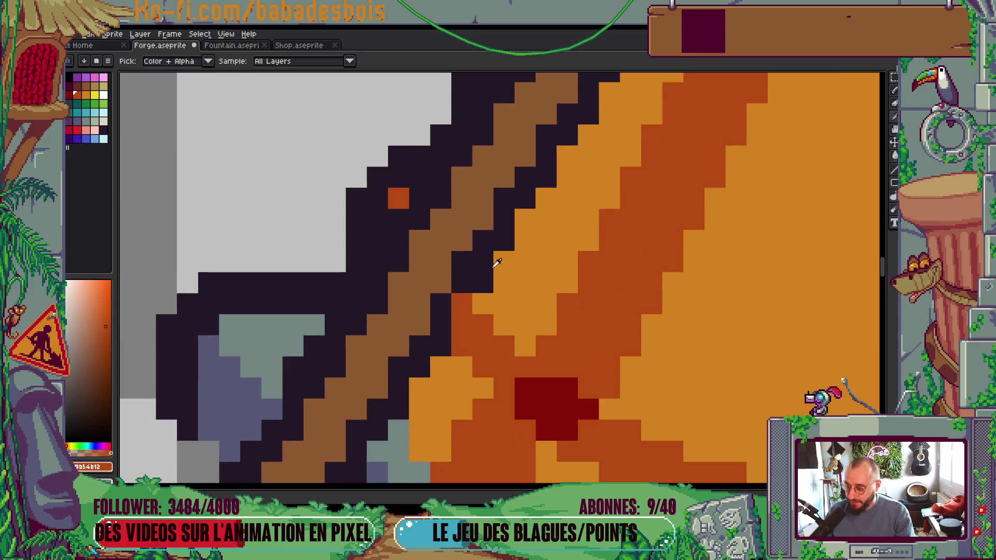
{"action": "left_click", "coordinate": [492, 262], "text": "alt"}
{"action": "scroll", "coordinate": [515, 201], "scroll_direction": "down", "scroll_amount": 1}
{"action": "scroll", "coordinate": [515, 201], "scroll_direction": "down", "scroll_amount": 5}
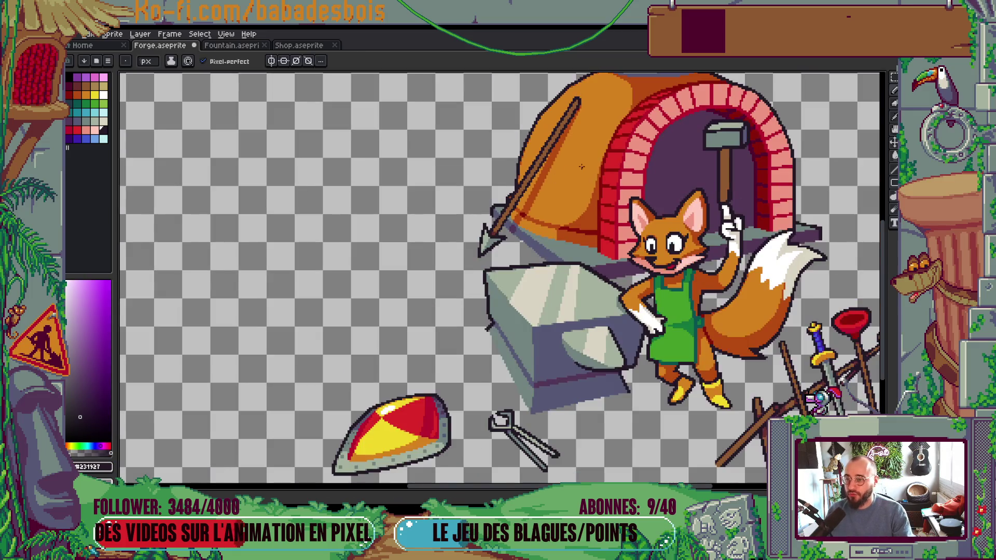
{"action": "scroll", "coordinate": [582, 183], "scroll_direction": "up", "scroll_amount": 1}
{"action": "scroll", "coordinate": [581, 184], "scroll_direction": "down", "scroll_amount": 2}
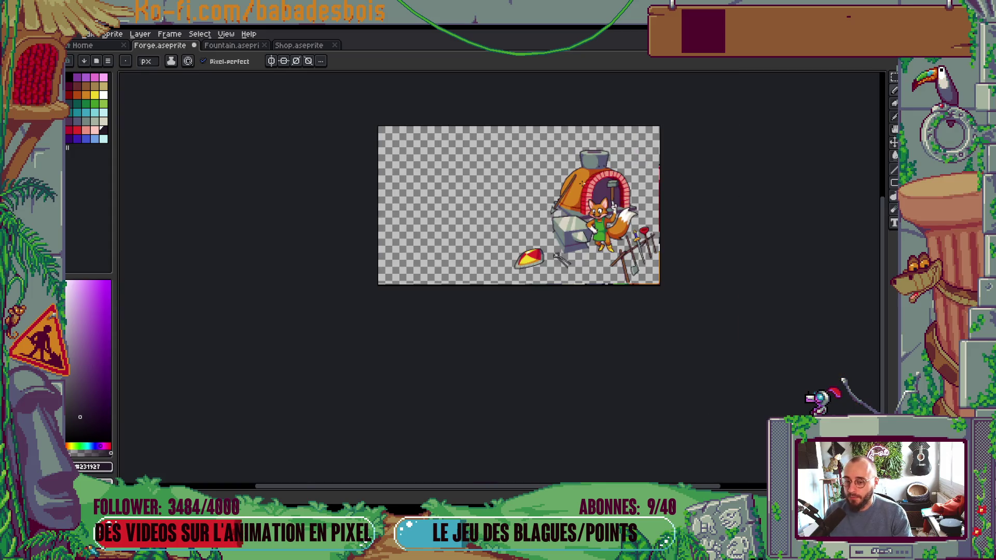
{"action": "scroll", "coordinate": [582, 183], "scroll_direction": "up", "scroll_amount": 1}
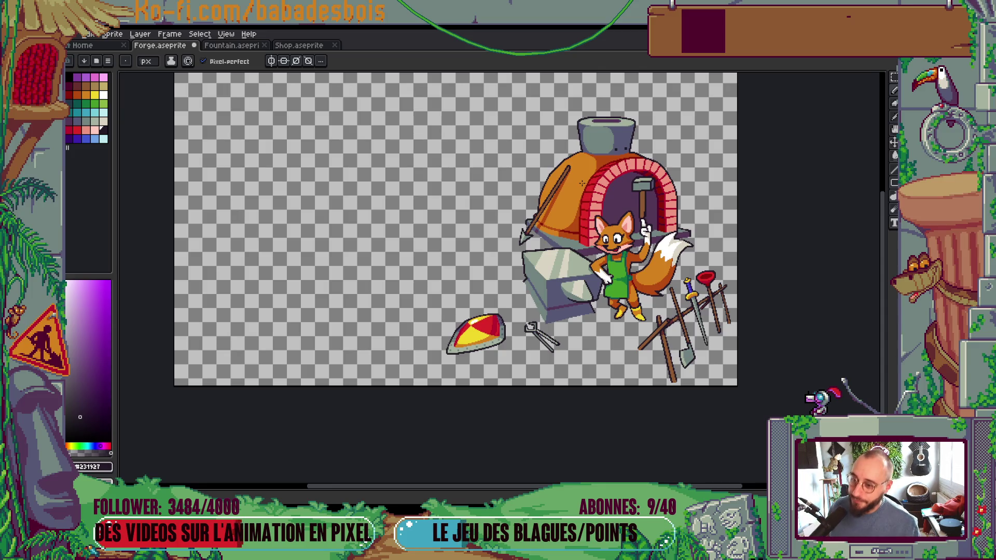
{"action": "left_click", "coordinate": [582, 183], "text": "alt"}
{"action": "left_click_drag", "start_coordinate": [583, 183], "coordinate": [533, 159]}
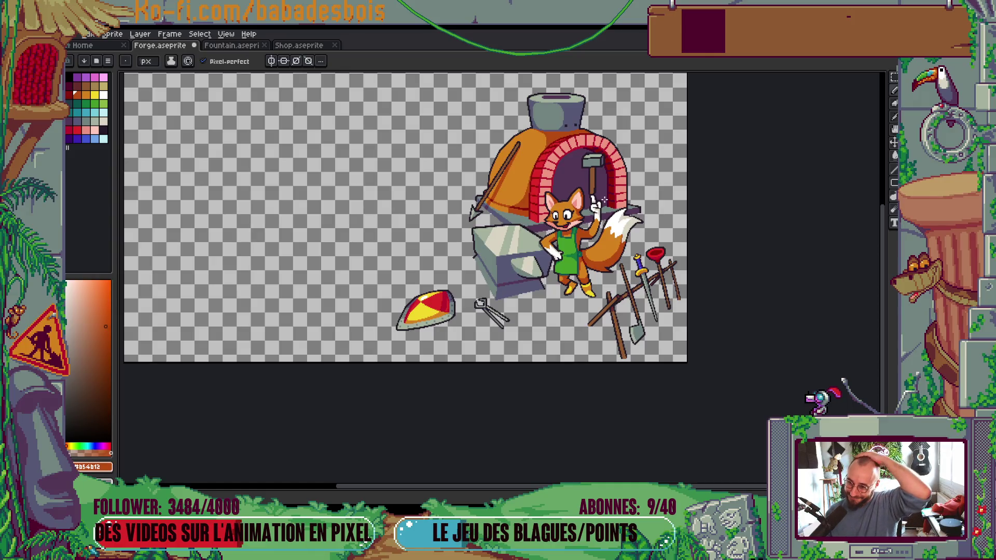
{"action": "left_click_drag", "start_coordinate": [576, 203], "coordinate": [566, 252]}
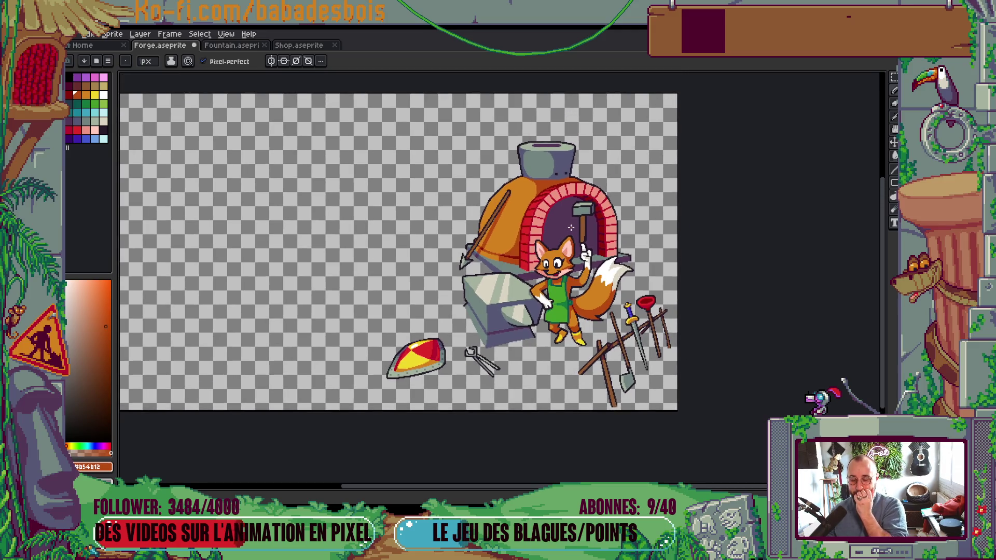
Step: Repaint the edge between the orange dome and the arch in brick red
{"action": "left_click_drag", "start_coordinate": [571, 209], "coordinate": [574, 221]}
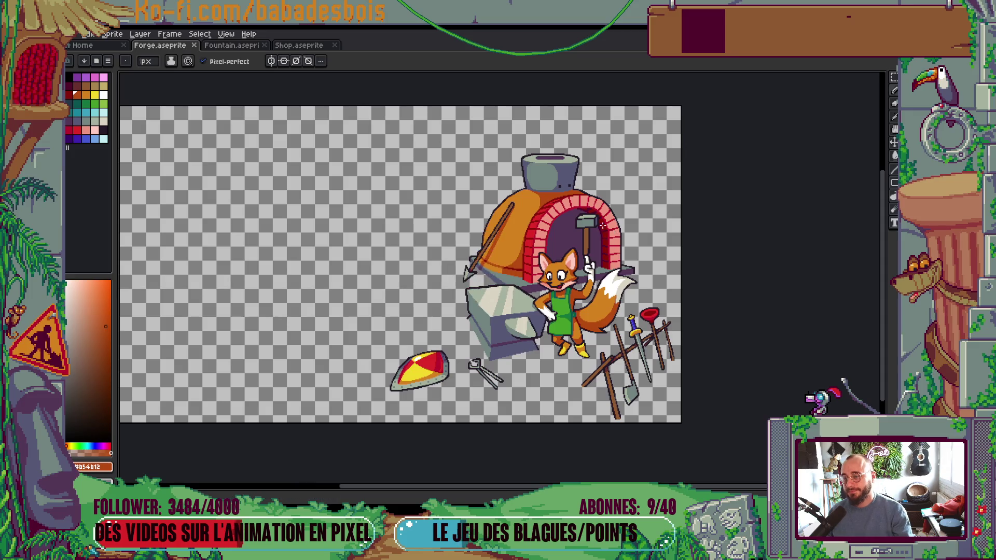
{"action": "scroll", "coordinate": [558, 241], "scroll_direction": "up", "scroll_amount": 5}
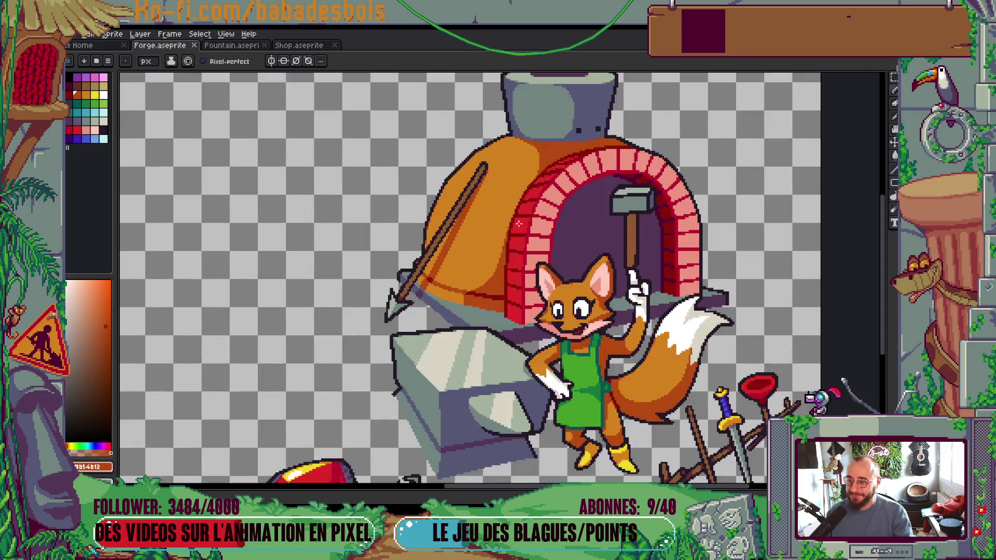
{"action": "left_click", "coordinate": [517, 229], "text": "alt"}
{"action": "left_click_drag", "start_coordinate": [514, 221], "coordinate": [508, 232]}
{"action": "scroll", "coordinate": [532, 180], "scroll_direction": "down", "scroll_amount": 3}
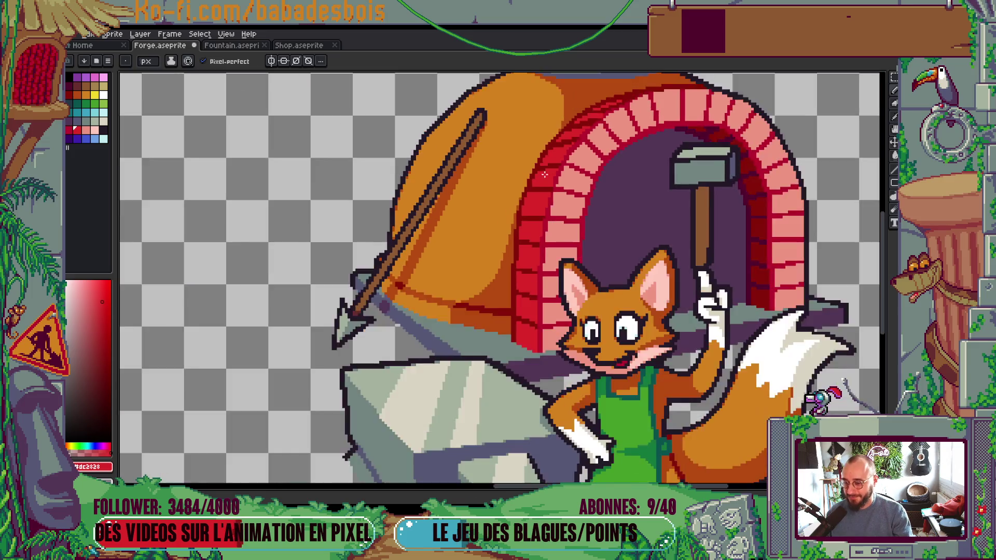
{"action": "scroll", "coordinate": [196, 150], "scroll_direction": "up", "scroll_amount": 5}
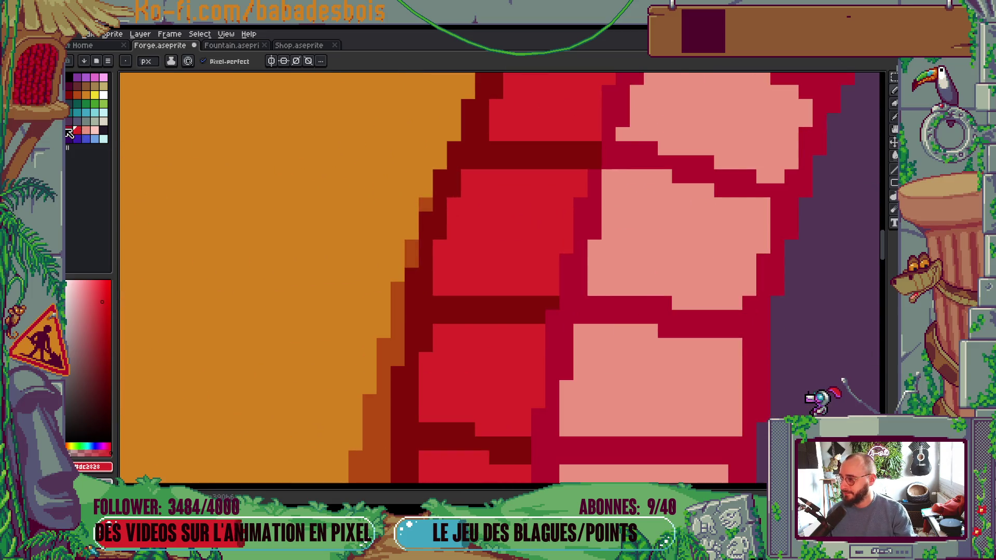
Step: Paint-bucket the dark maroon mortar stripe to crimson
{"action": "key", "text": "g"}
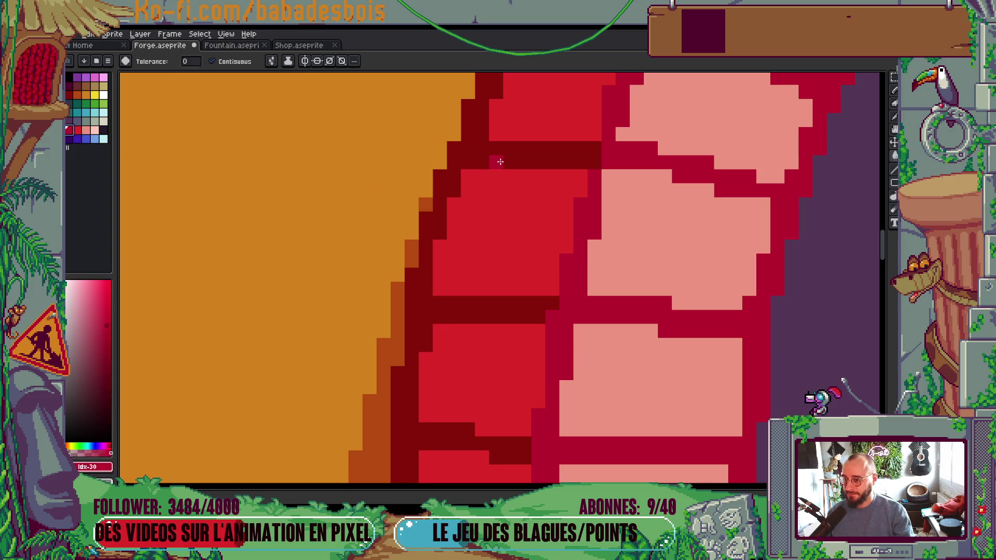
{"action": "scroll", "coordinate": [497, 160], "scroll_direction": "down", "scroll_amount": 3}
{"action": "scroll", "coordinate": [490, 168], "scroll_direction": "up", "scroll_amount": 3}
{"action": "key", "text": "b"}
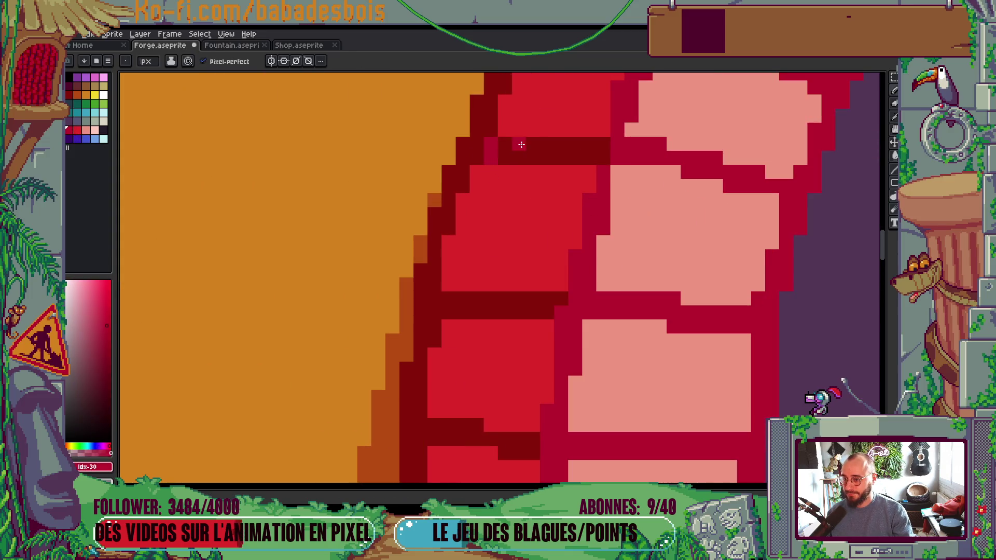
{"action": "key", "text": "g"}
{"action": "left_click", "coordinate": [522, 144]}
{"action": "scroll", "coordinate": [527, 144], "scroll_direction": "down", "scroll_amount": 4}
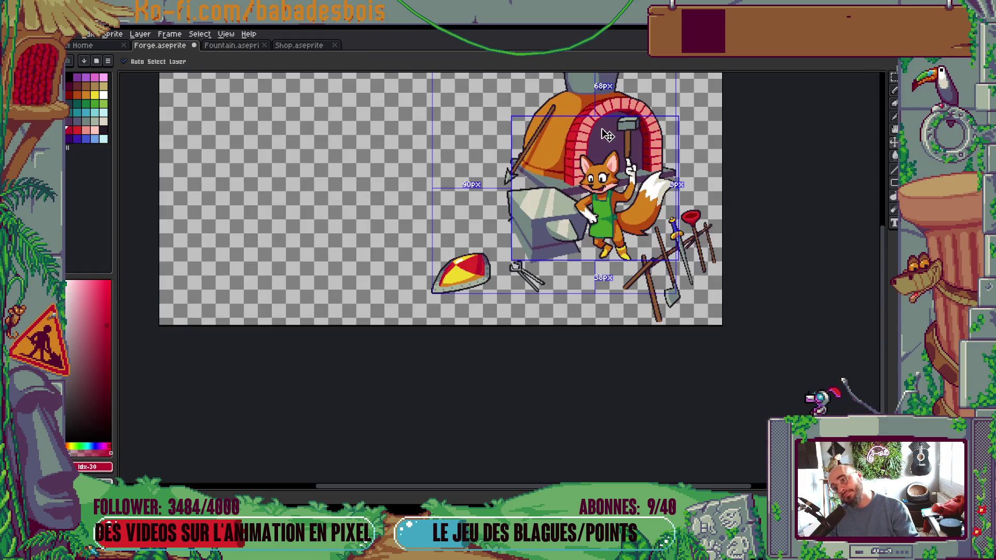
{"action": "scroll", "coordinate": [599, 128], "scroll_direction": "up", "scroll_amount": 1}
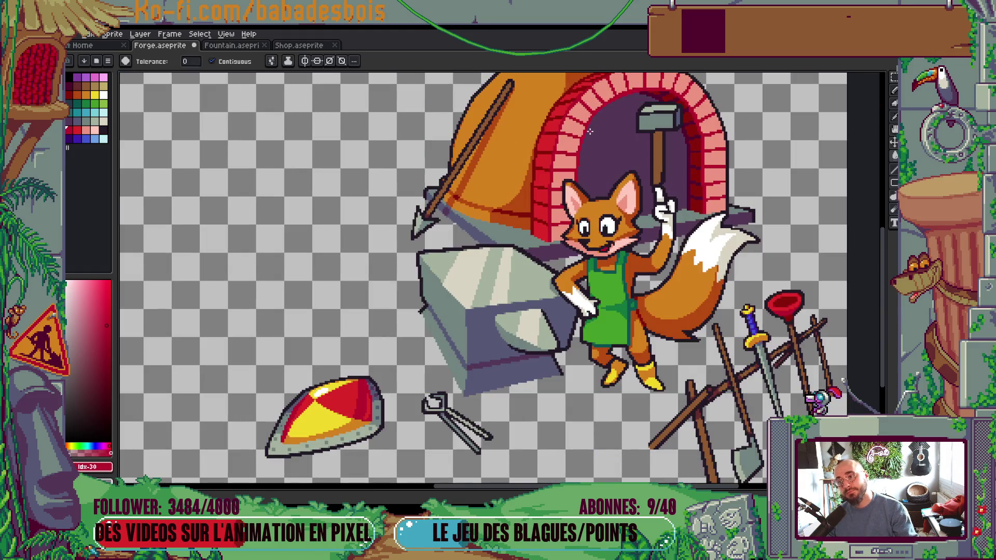
{"action": "scroll", "coordinate": [570, 161], "scroll_direction": "up", "scroll_amount": 4}
Step: Sample the arch crimson and bucket-fill the remaining arch mortar lines with it
{"action": "key", "text": "alt"}
{"action": "left_click", "coordinate": [490, 191], "text": "alt"}
{"action": "left_click", "coordinate": [531, 178]}
{"action": "scroll", "coordinate": [540, 169], "scroll_direction": "down", "scroll_amount": 5}
{"action": "scroll", "coordinate": [542, 168], "scroll_direction": "up", "scroll_amount": 3}
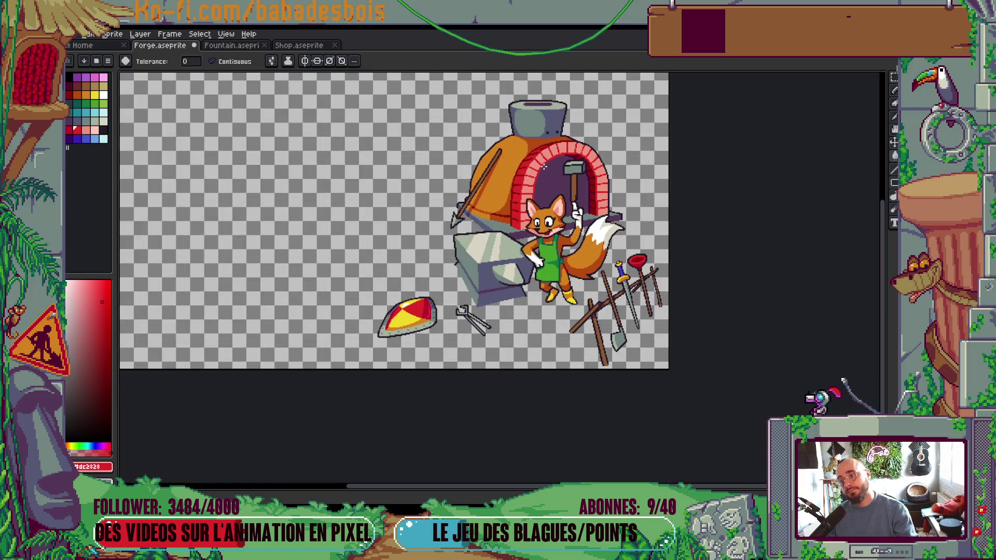
{"action": "scroll", "coordinate": [540, 166], "scroll_direction": "up", "scroll_amount": 3}
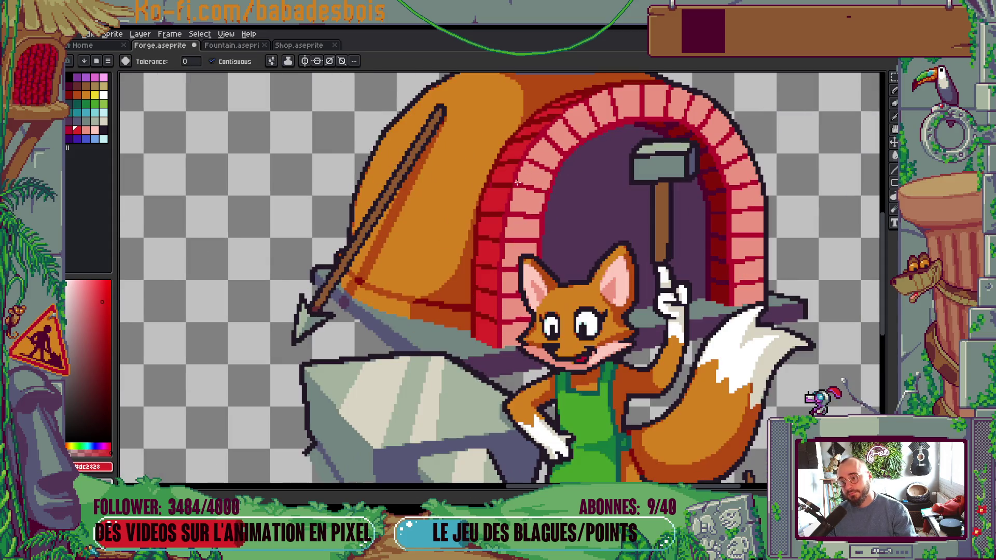
{"action": "scroll", "coordinate": [508, 189], "scroll_direction": "up", "scroll_amount": 2}
Step: Pencil dark-red pixels onto the mortar lines, extending one to the pink brick
{"action": "key", "text": "b"}
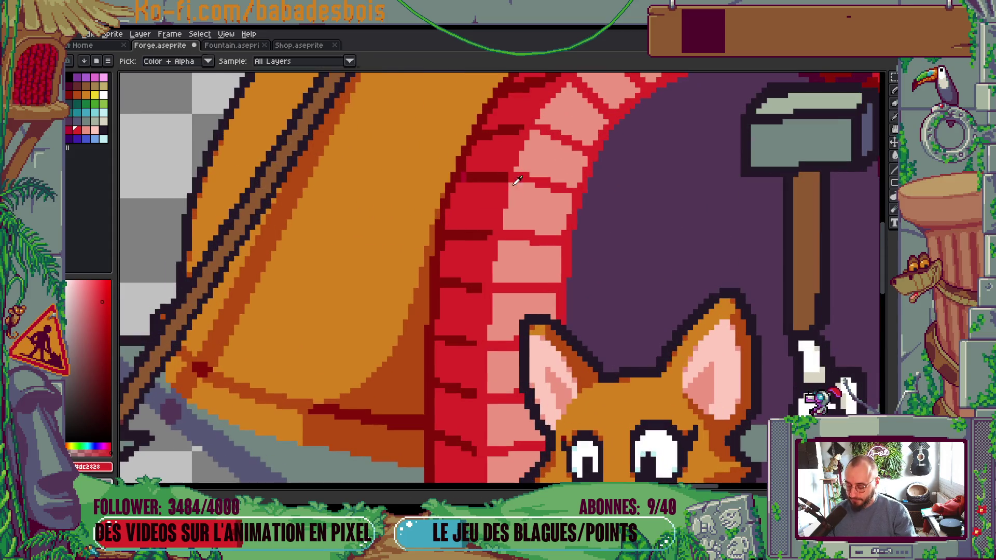
{"action": "left_click", "coordinate": [504, 175], "text": "alt"}
{"action": "left_click", "coordinate": [508, 176]}
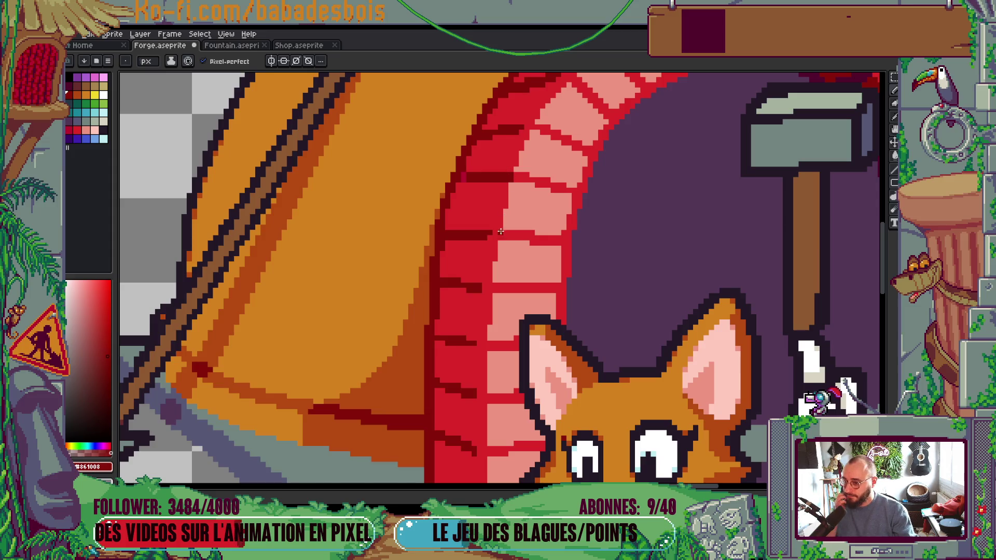
{"action": "left_click", "coordinate": [497, 236]}
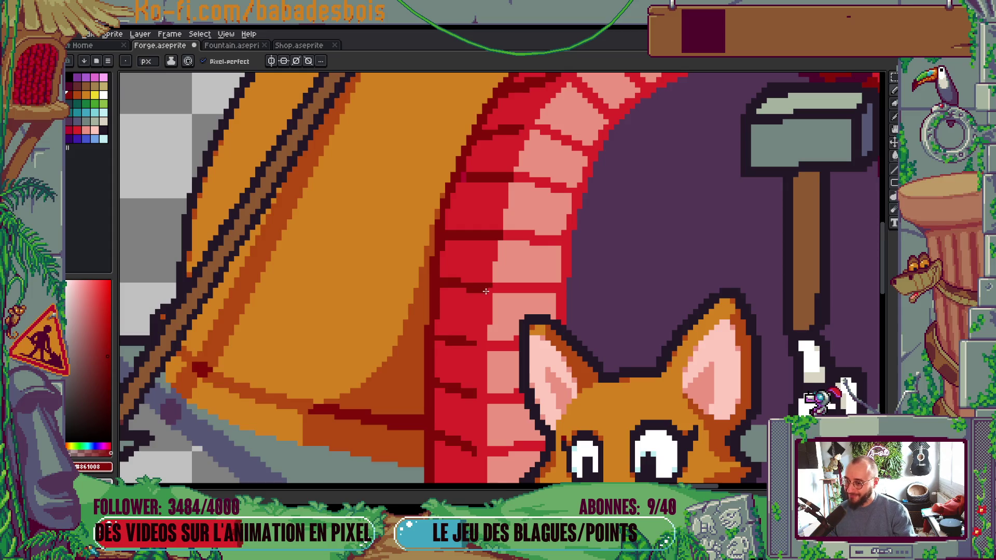
Step: Select palette crimson with the Paint Bucket, check the layer bounds, and save Forge.aseprite
{"action": "left_click", "coordinate": [69, 130]}
{"action": "key", "text": "g"}
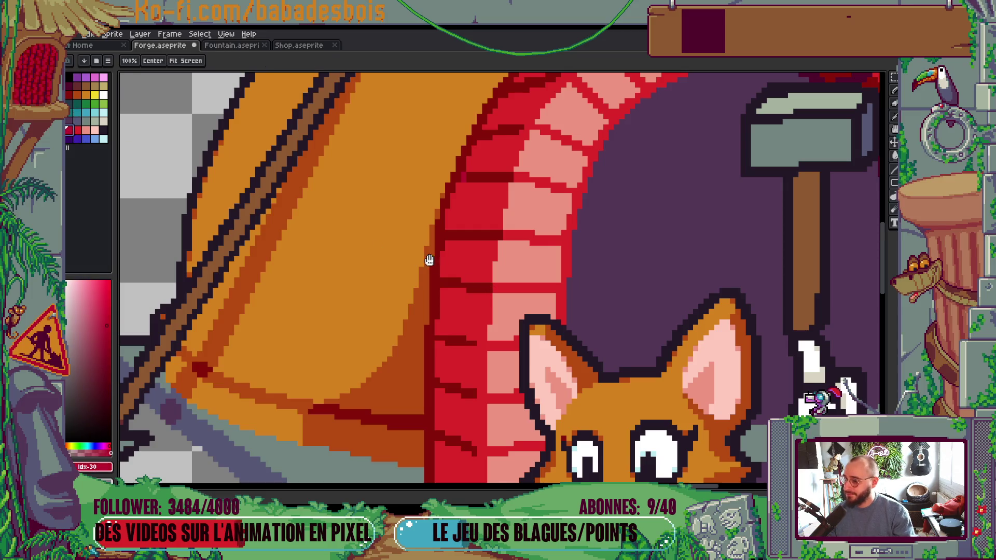
{"action": "scroll", "coordinate": [434, 270], "scroll_direction": "down", "scroll_amount": 8}
{"action": "scroll", "coordinate": [497, 207], "scroll_direction": "up", "scroll_amount": 2}
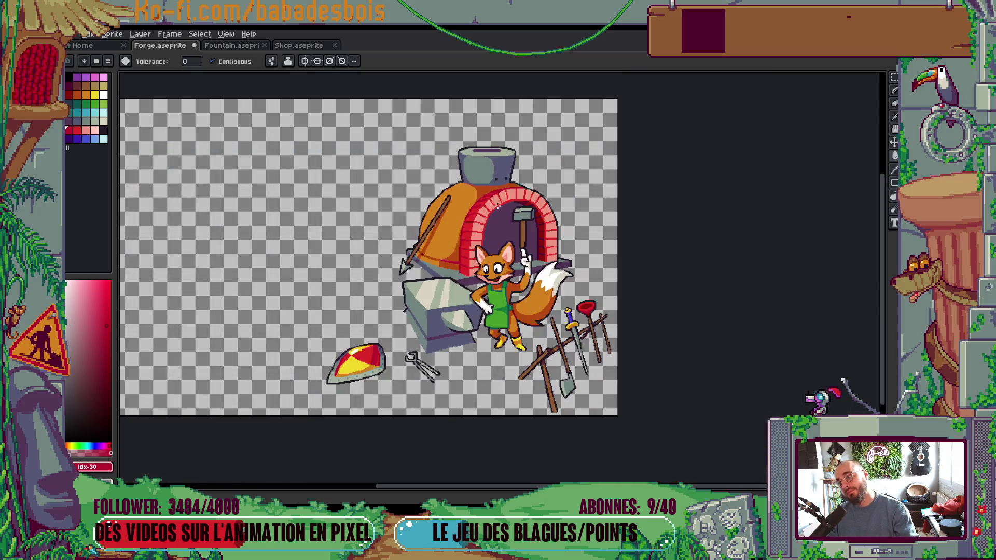
{"action": "scroll", "coordinate": [498, 223], "scroll_direction": "up", "scroll_amount": 2}
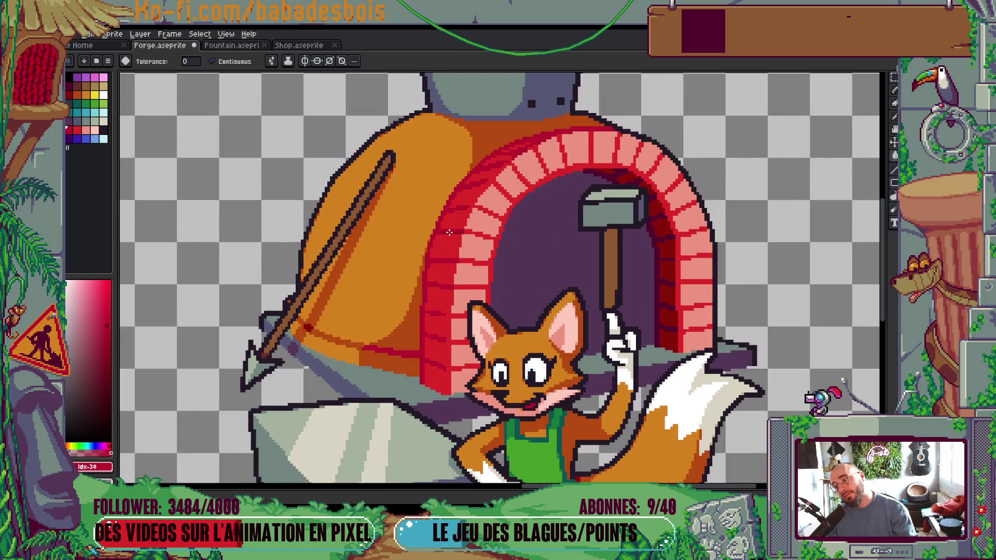
{"action": "scroll", "coordinate": [449, 232], "scroll_direction": "down", "scroll_amount": 3}
{"action": "scroll", "coordinate": [500, 202], "scroll_direction": "up", "scroll_amount": 1}
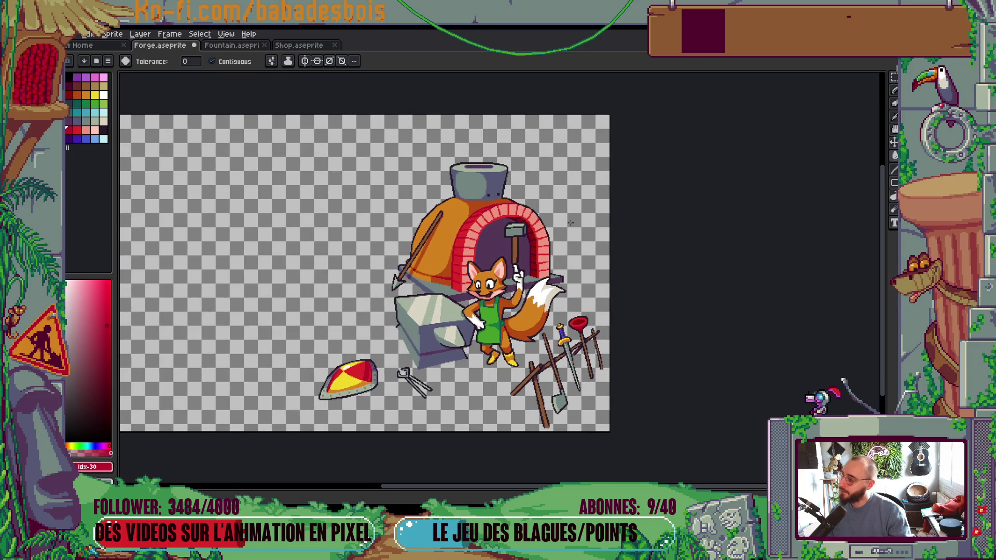
{"action": "key", "text": "ctrl"}
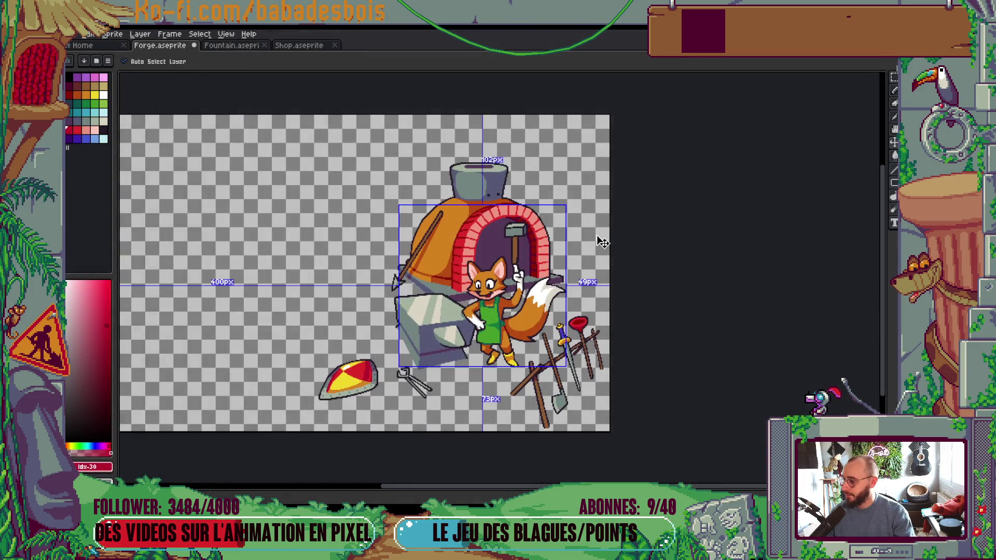
{"action": "key", "text": "ctrl"}
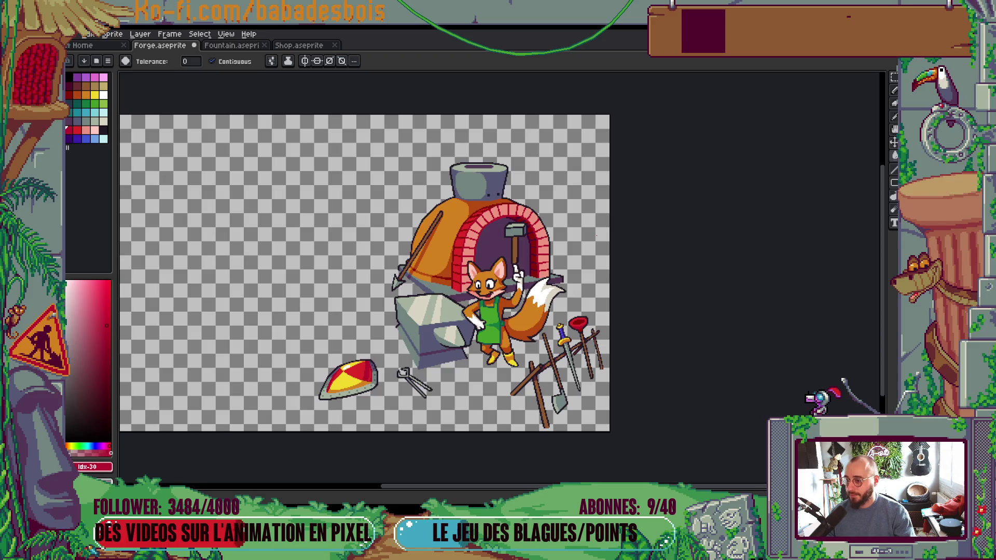
{"action": "key", "text": "ctrl+s"}
{"action": "left_click_drag", "start_coordinate": [597, 236], "coordinate": [604, 244]}
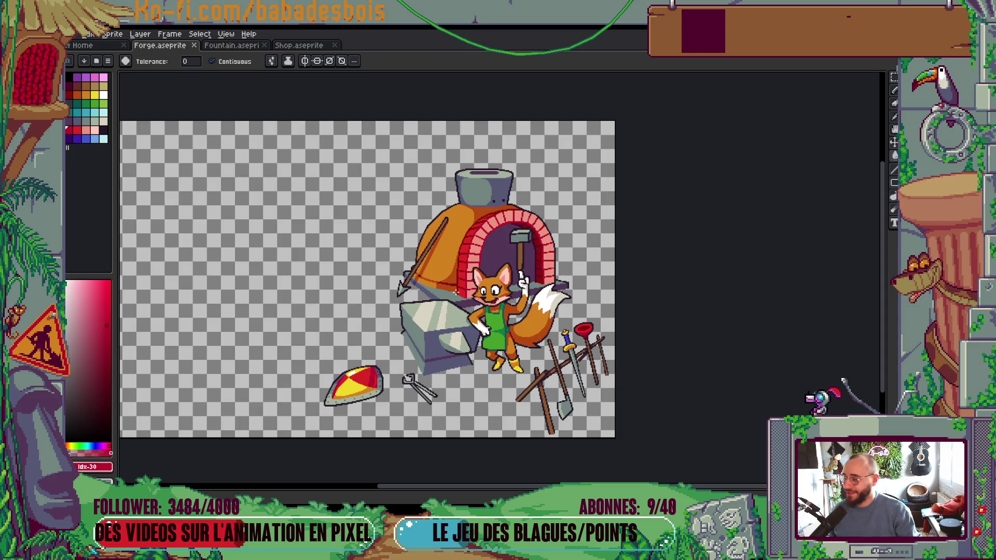
{"action": "scroll", "coordinate": [446, 258], "scroll_direction": "up", "scroll_amount": 3}
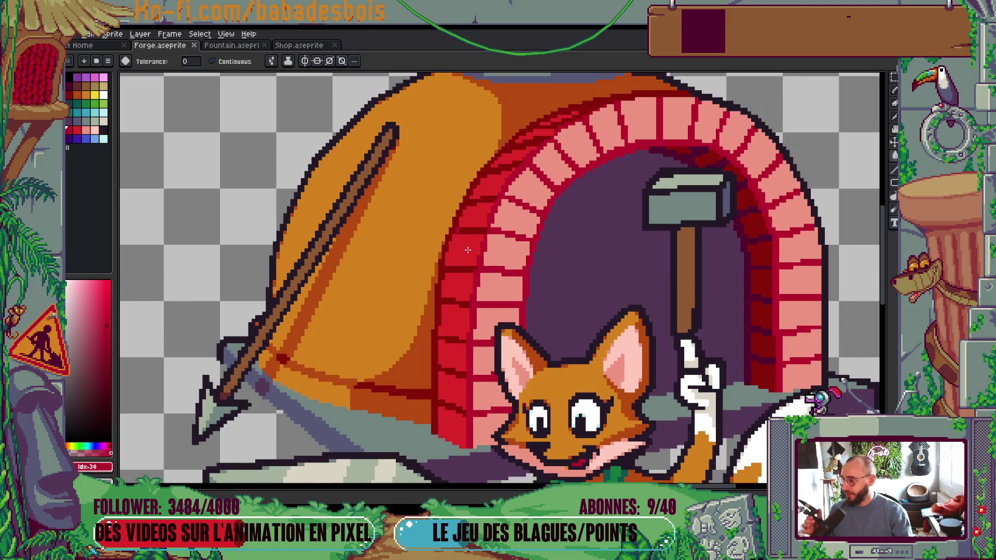
{"action": "scroll", "coordinate": [618, 222], "scroll_direction": "up", "scroll_amount": 3}
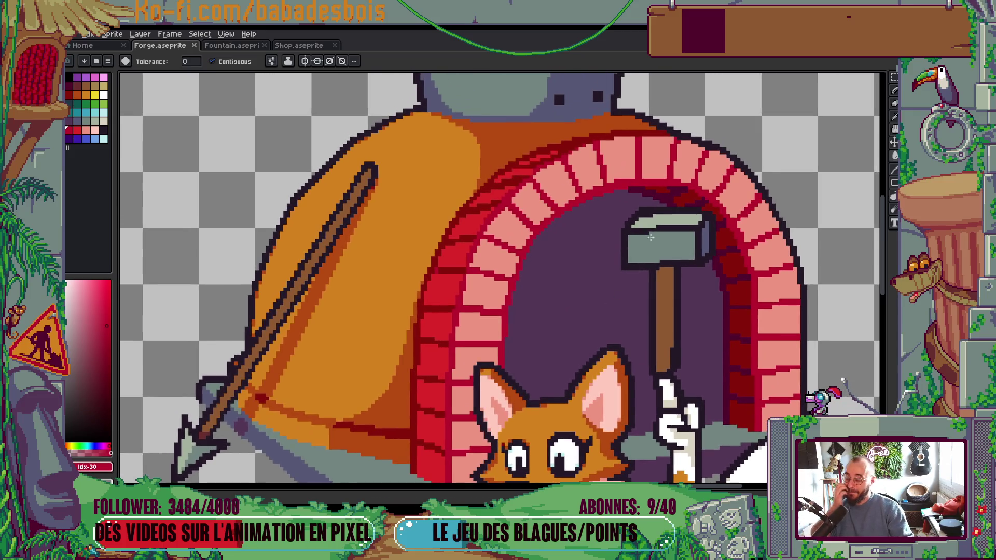
{"action": "scroll", "coordinate": [682, 174], "scroll_direction": "up", "scroll_amount": 1}
{"action": "scroll", "coordinate": [682, 174], "scroll_direction": "up", "scroll_amount": 2}
{"action": "key", "text": "b"}
{"action": "left_click", "coordinate": [629, 223], "text": "alt"}
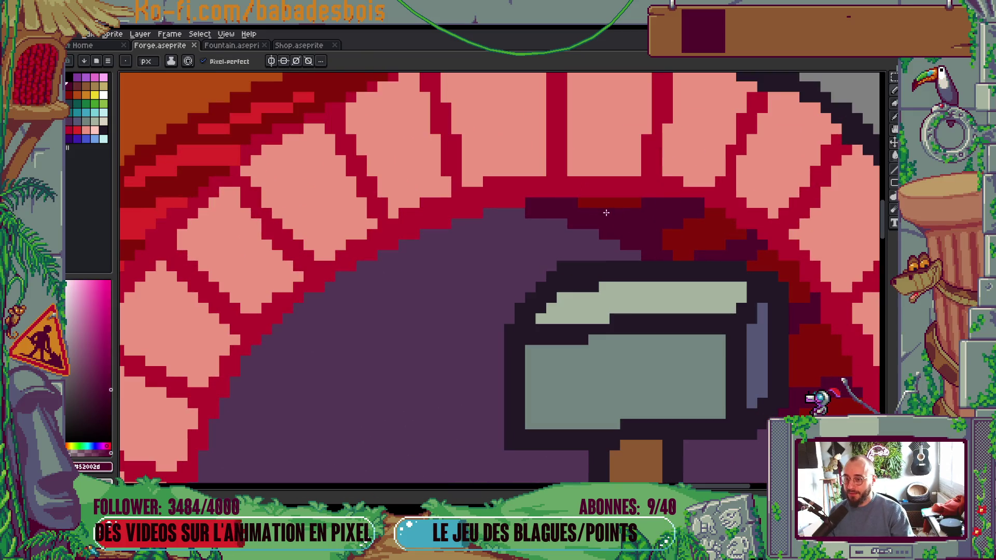
{"action": "left_click_drag", "start_coordinate": [636, 202], "coordinate": [579, 202]}
{"action": "scroll", "coordinate": [553, 203], "scroll_direction": "down", "scroll_amount": 4}
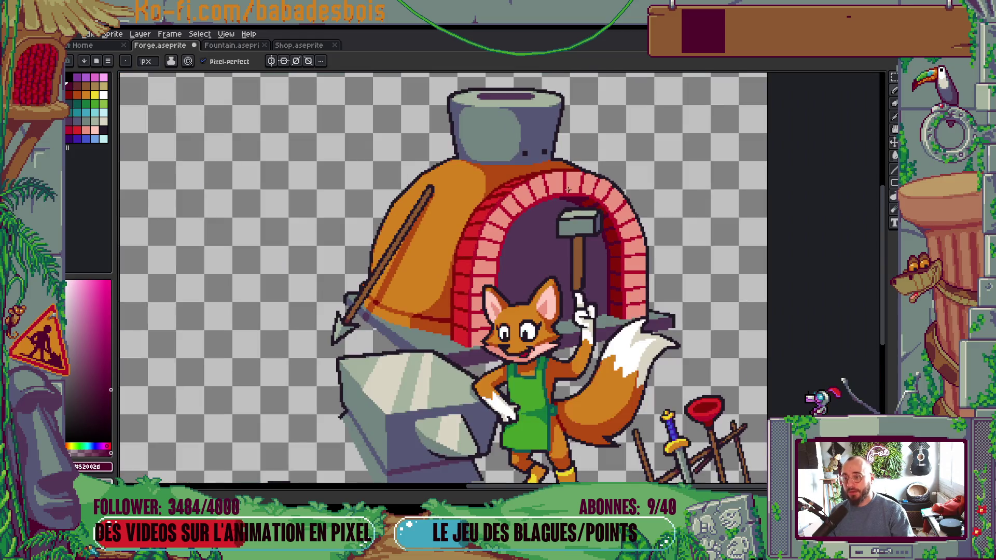
{"action": "scroll", "coordinate": [568, 189], "scroll_direction": "up", "scroll_amount": 4}
{"action": "left_click", "coordinate": [521, 197], "text": "alt"}
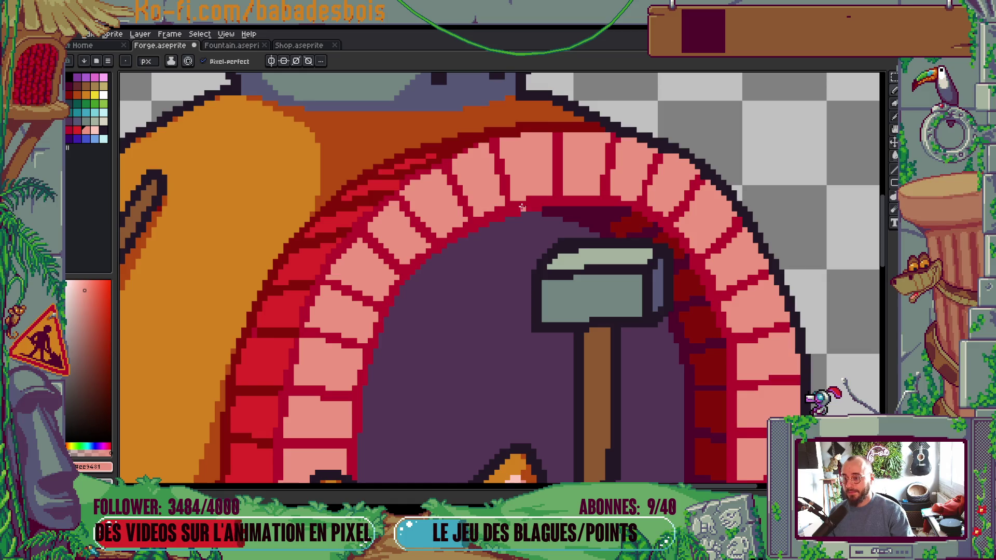
{"action": "scroll", "coordinate": [522, 207], "scroll_direction": "down", "scroll_amount": 4}
{"action": "key", "text": "ctrl+s"}
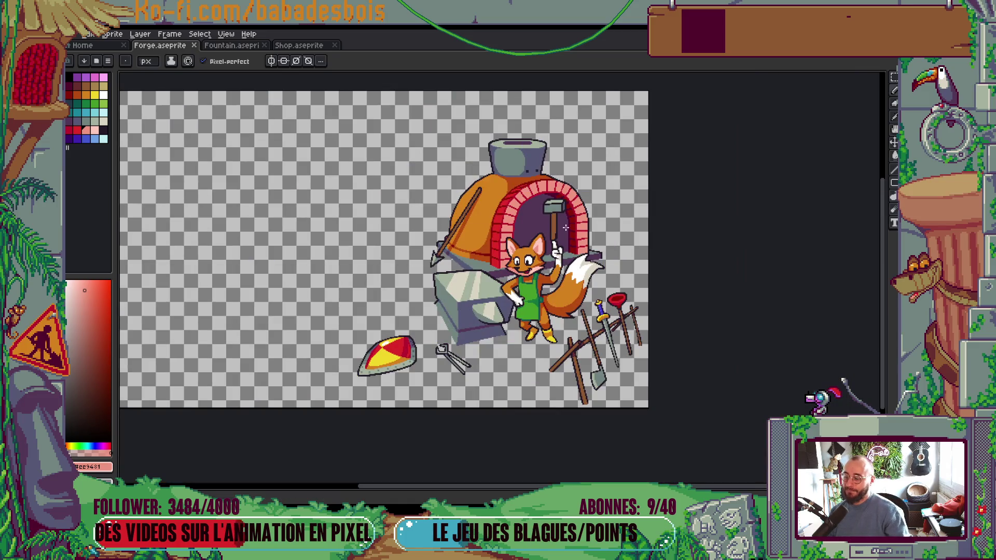
{"action": "scroll", "coordinate": [595, 218], "scroll_direction": "up", "scroll_amount": 5}
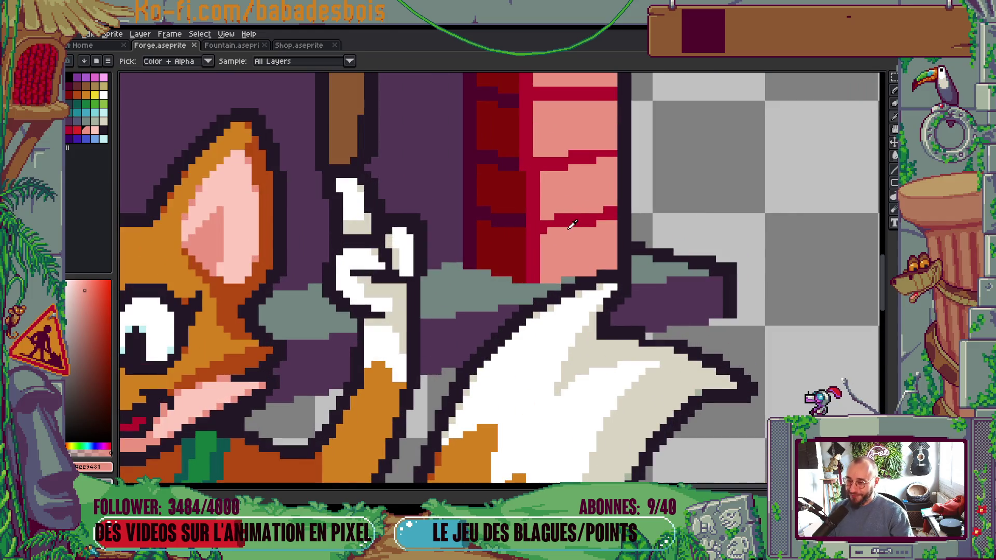
{"action": "left_click", "coordinate": [572, 225]}
{"action": "left_click", "coordinate": [550, 229]}
{"action": "scroll", "coordinate": [567, 209], "scroll_direction": "down", "scroll_amount": 5}
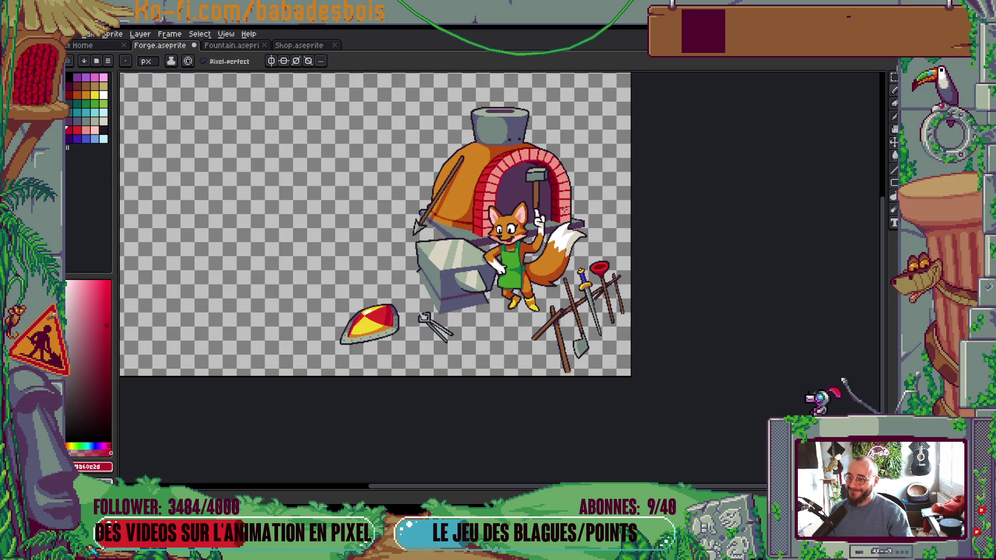
{"action": "scroll", "coordinate": [489, 161], "scroll_direction": "up", "scroll_amount": 4}
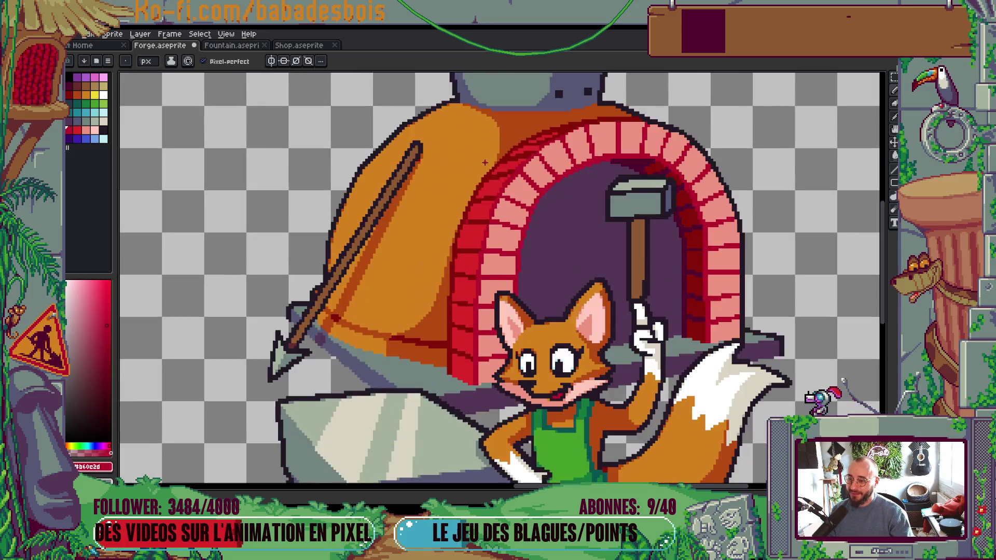
{"action": "left_click_drag", "start_coordinate": [517, 161], "coordinate": [484, 258]}
{"action": "mouse_move", "coordinate": [571, 246]}
{"action": "left_mouse_down"}
{"action": "mouse_move", "coordinate": [562, 271]}
{"action": "mouse_move", "coordinate": [497, 315]}
{"action": "mouse_move", "coordinate": [504, 250]}
{"action": "left_mouse_up"}
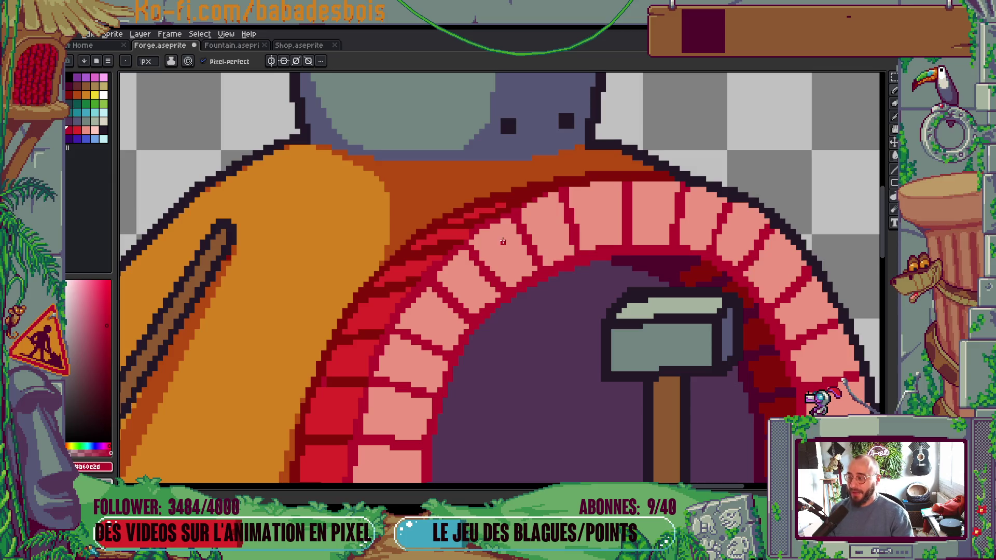
{"action": "scroll", "coordinate": [503, 240], "scroll_direction": "down", "scroll_amount": 3}
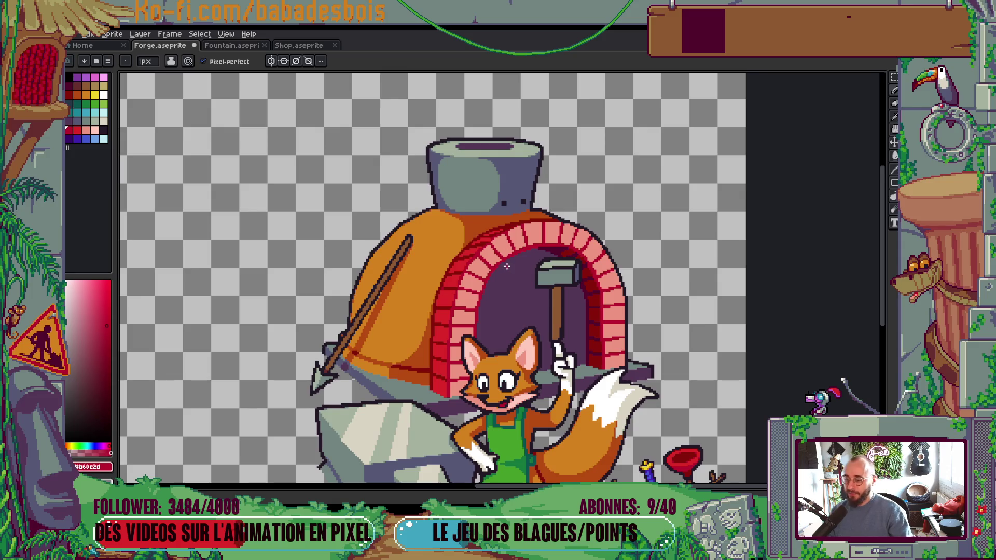
{"action": "left_click_drag", "start_coordinate": [501, 280], "coordinate": [516, 270]}
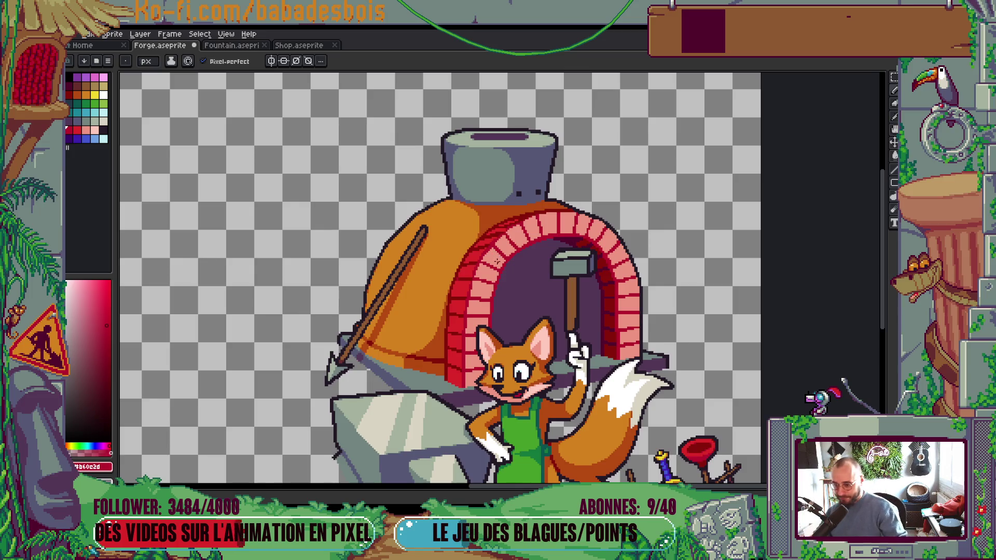
{"action": "scroll", "coordinate": [496, 281], "scroll_direction": "up", "scroll_amount": 4}
Step: Add two dark maroon shading pixels to the arch bricks
{"action": "scroll", "coordinate": [443, 316], "scroll_direction": "down", "scroll_amount": 1}
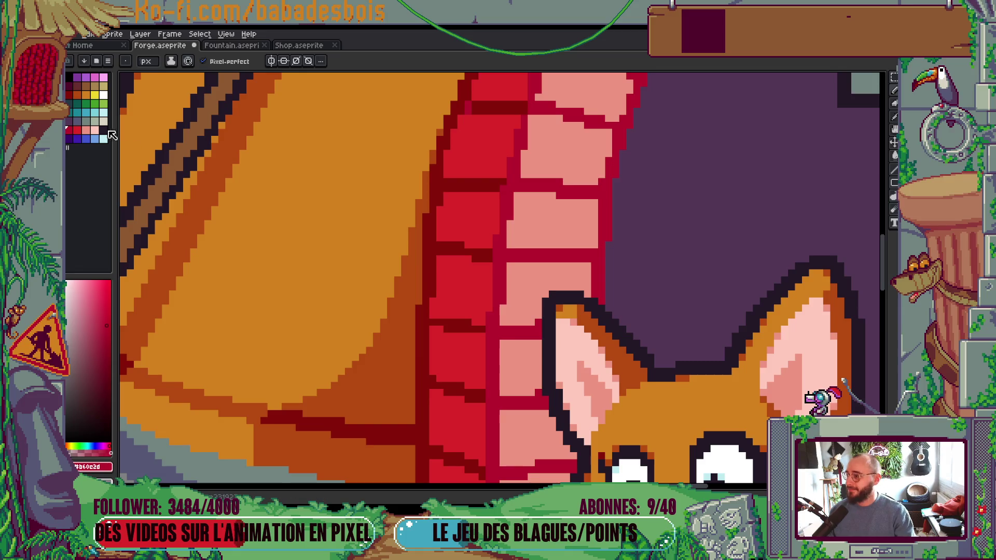
{"action": "scroll", "coordinate": [430, 290], "scroll_direction": "up", "scroll_amount": 2}
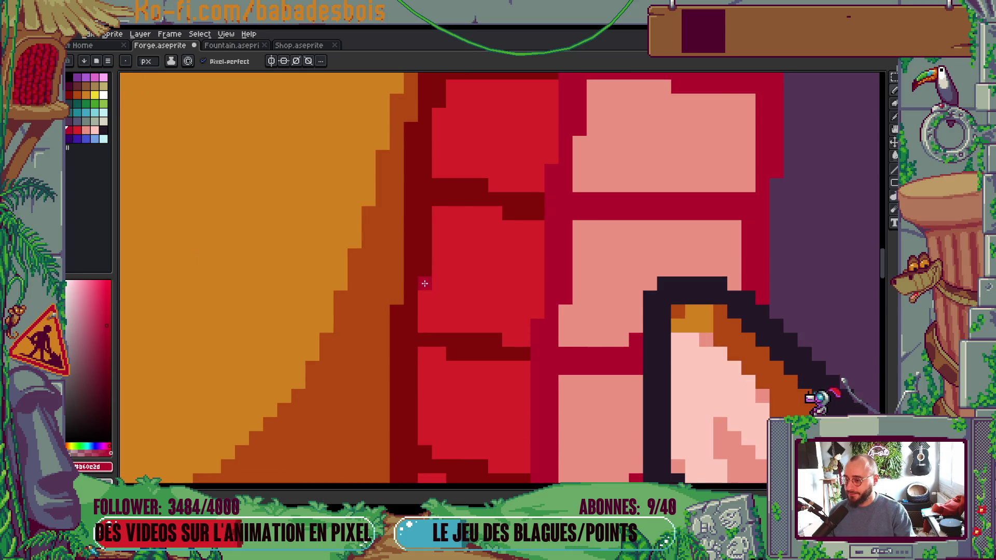
{"action": "scroll", "coordinate": [431, 292], "scroll_direction": "down", "scroll_amount": 3}
{"action": "scroll", "coordinate": [439, 298], "scroll_direction": "up", "scroll_amount": 2}
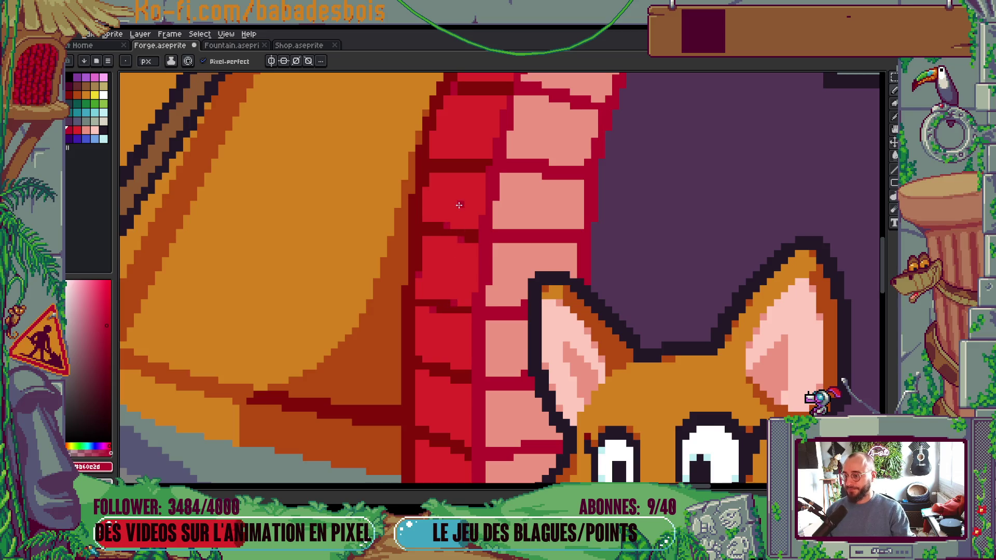
{"action": "scroll", "coordinate": [460, 205], "scroll_direction": "down", "scroll_amount": 3}
{"action": "scroll", "coordinate": [454, 307], "scroll_direction": "up", "scroll_amount": 4}
{"action": "left_click", "coordinate": [410, 284]}
{"action": "left_click", "coordinate": [440, 315]}
{"action": "scroll", "coordinate": [455, 373], "scroll_direction": "down", "scroll_amount": 1}
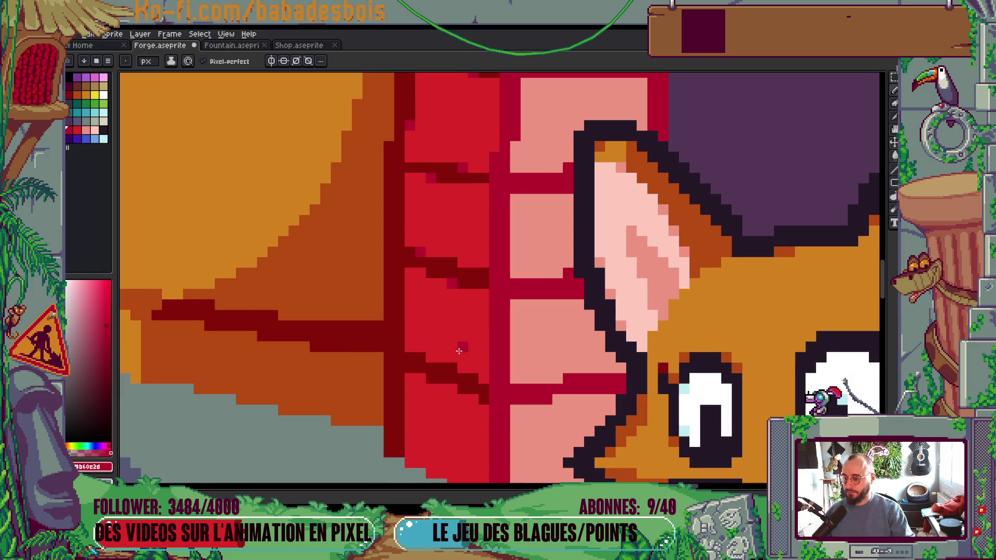
{"action": "scroll", "coordinate": [453, 379], "scroll_direction": "down", "scroll_amount": 4}
{"action": "scroll", "coordinate": [488, 329], "scroll_direction": "up", "scroll_amount": 2}
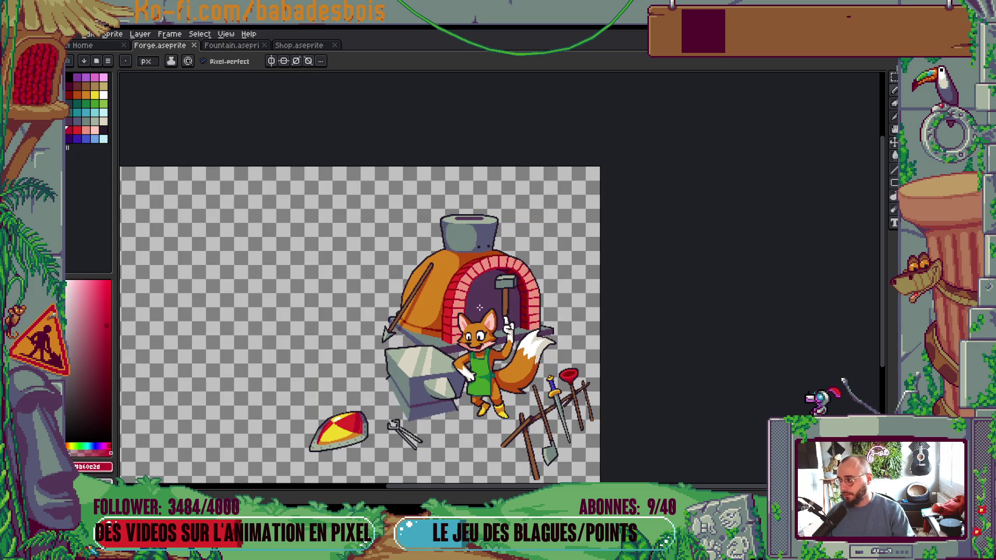
{"action": "scroll", "coordinate": [469, 295], "scroll_direction": "up", "scroll_amount": 4}
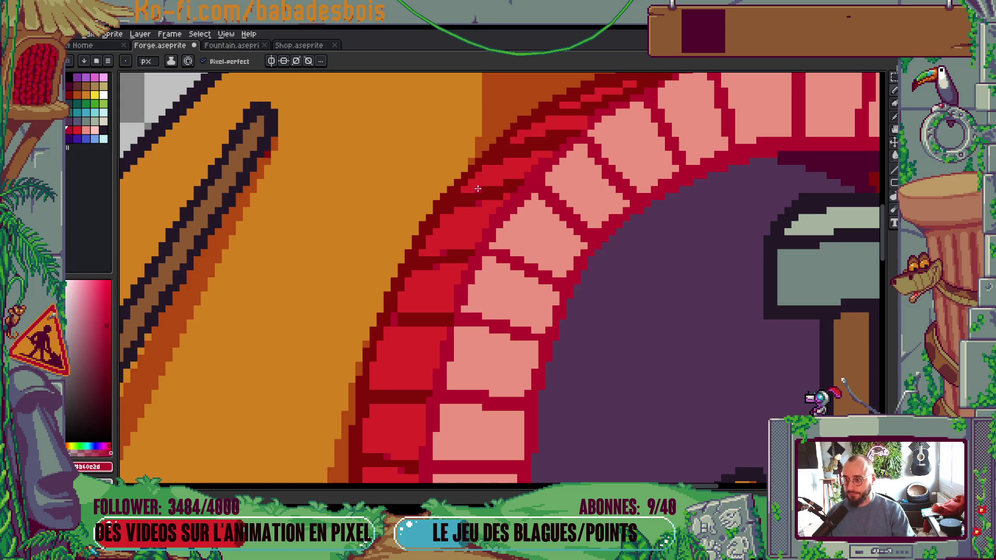
{"action": "left_click_drag", "start_coordinate": [485, 189], "coordinate": [554, 206]}
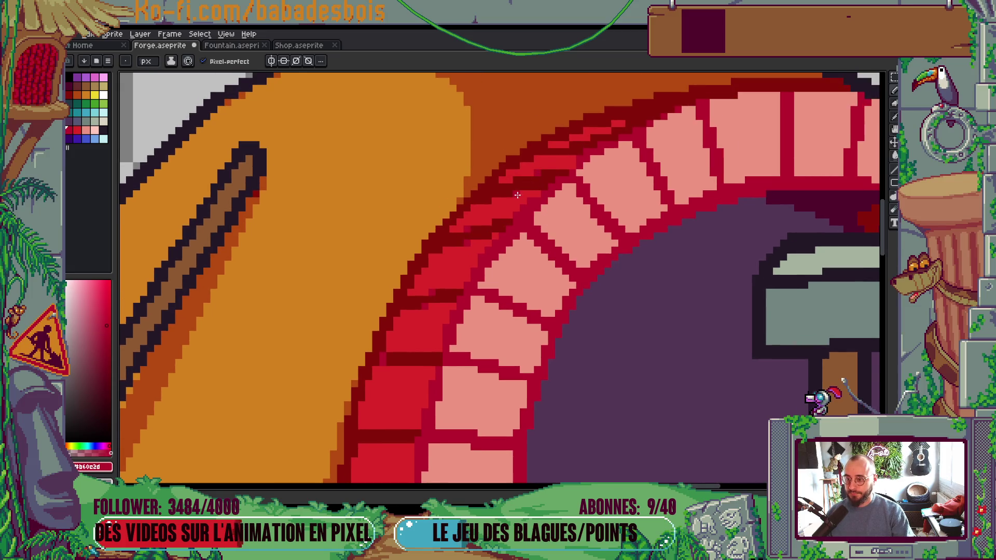
Step: Eyedrop the crimson brick colour and darken crimson pixels along the arch edge
{"action": "scroll", "coordinate": [491, 203], "scroll_direction": "down", "scroll_amount": 4}
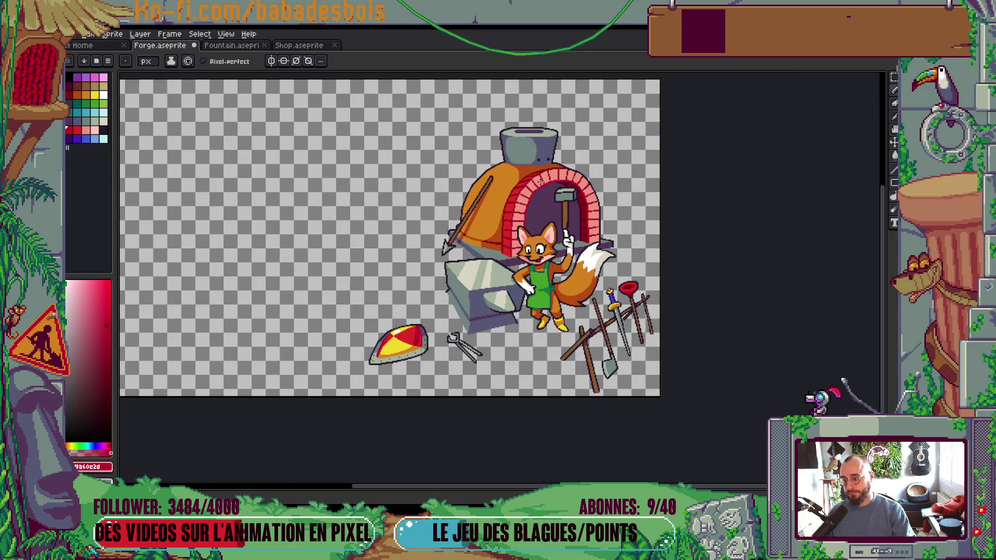
{"action": "scroll", "coordinate": [565, 225], "scroll_direction": "up", "scroll_amount": 4}
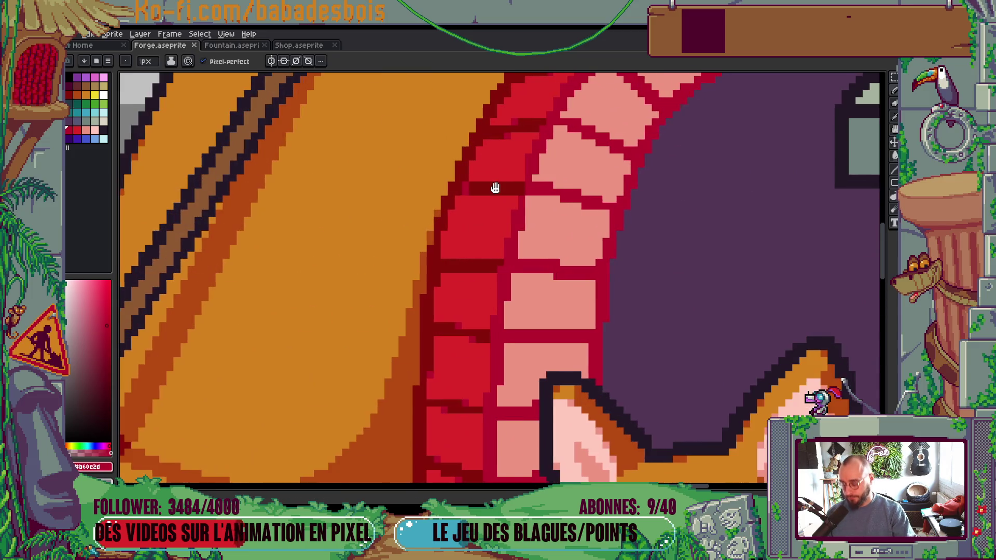
{"action": "key", "text": "alt"}
{"action": "left_click", "coordinate": [447, 182]}
{"action": "left_click", "coordinate": [447, 195]}
{"action": "scroll", "coordinate": [506, 208], "scroll_direction": "down", "scroll_amount": 4}
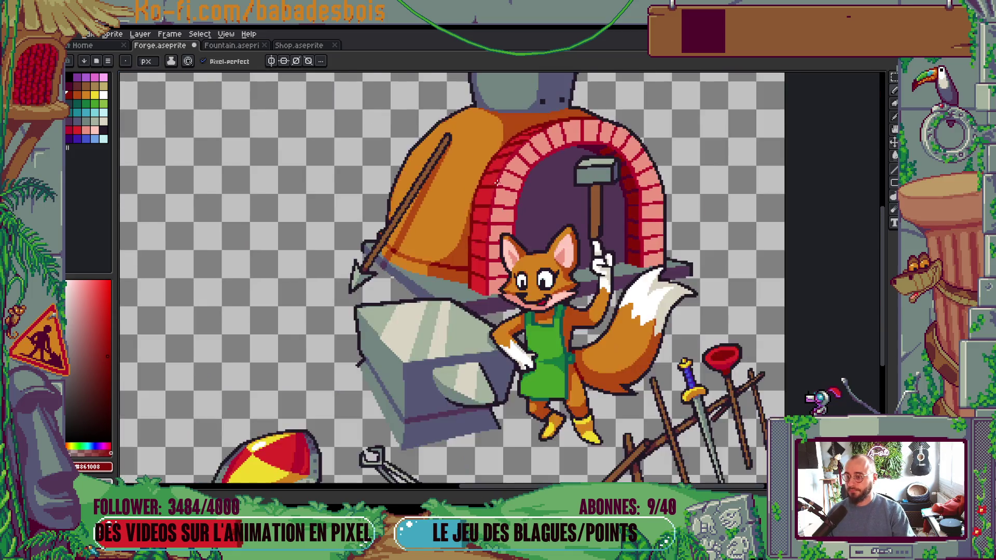
{"action": "key", "text": "ctrl"}
{"action": "scroll", "coordinate": [498, 213], "scroll_direction": "up", "scroll_amount": 4}
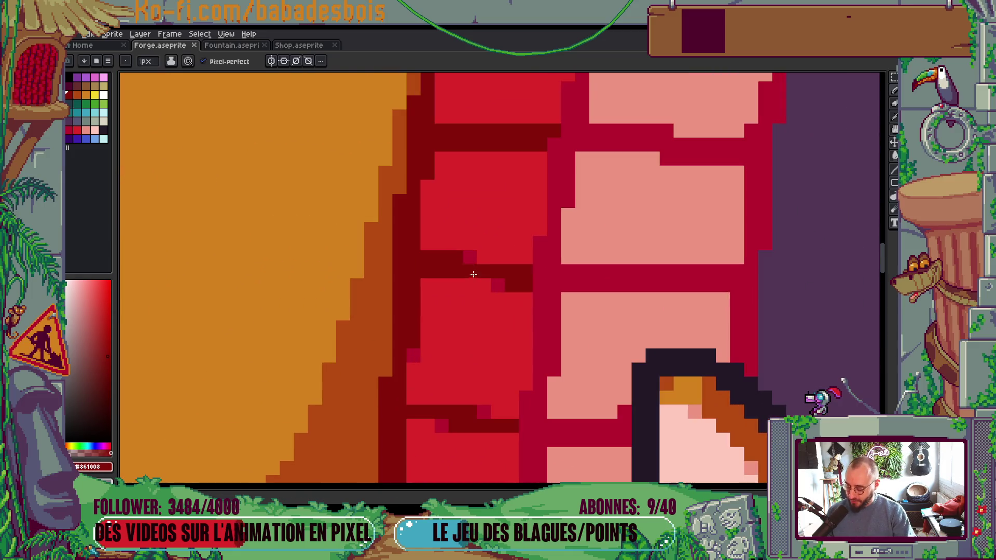
{"action": "left_click", "coordinate": [471, 258], "text": "alt"}
{"action": "left_click", "coordinate": [427, 189]}
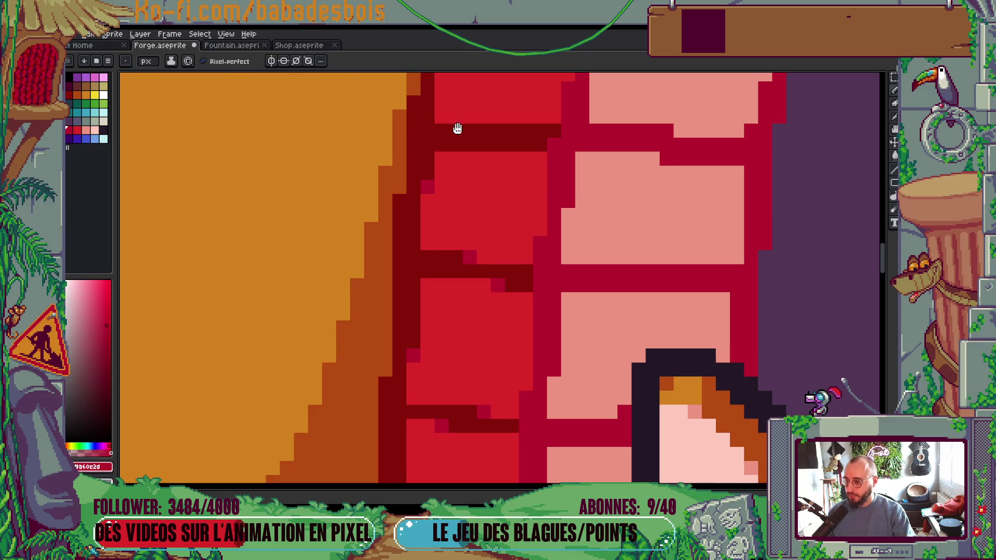
{"action": "scroll", "coordinate": [447, 246], "scroll_direction": "down", "scroll_amount": 3}
{"action": "scroll", "coordinate": [483, 89], "scroll_direction": "up", "scroll_amount": 2}
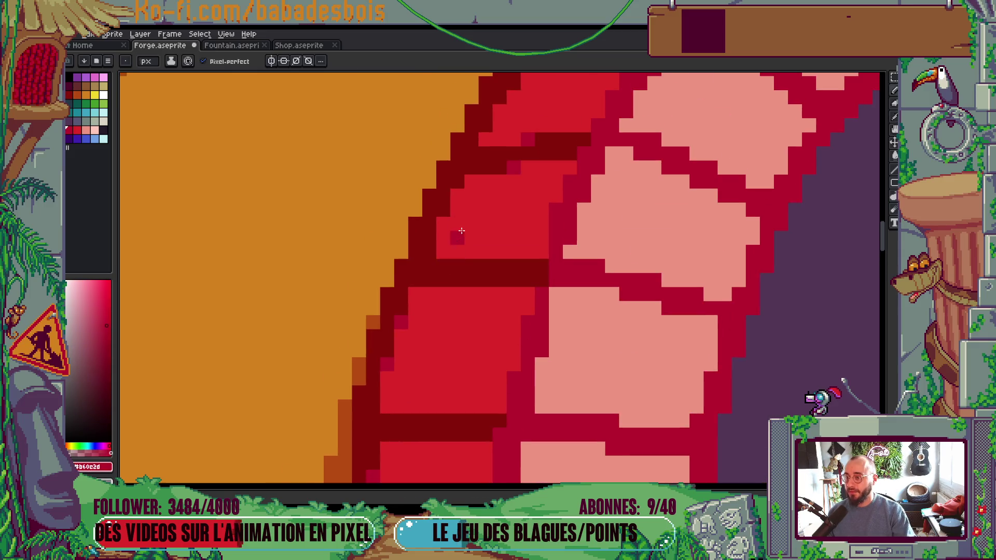
{"action": "scroll", "coordinate": [448, 218], "scroll_direction": "up", "scroll_amount": 3}
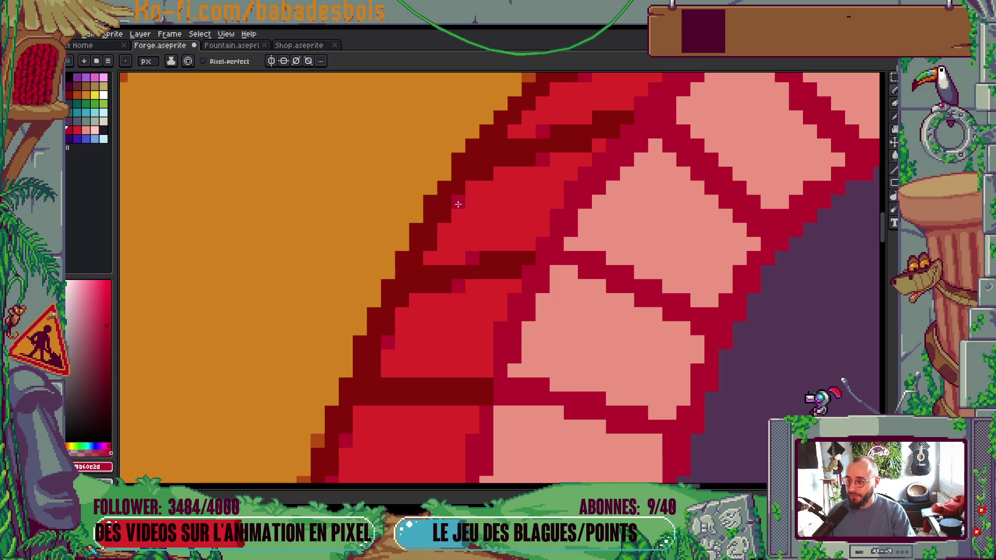
{"action": "scroll", "coordinate": [476, 185], "scroll_direction": "down", "scroll_amount": 3}
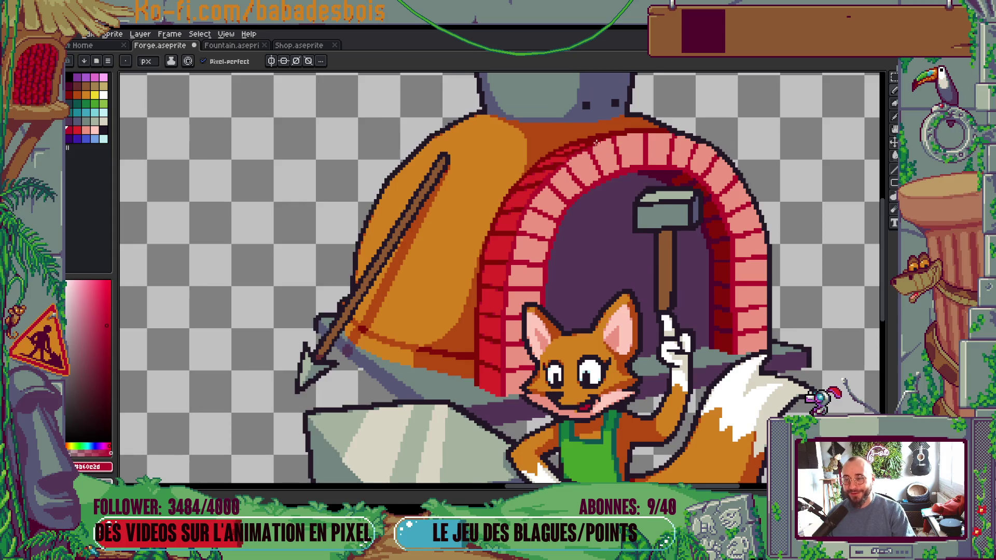
{"action": "scroll", "coordinate": [567, 154], "scroll_direction": "up", "scroll_amount": 3}
Step: Try the fill bucket, return to the pencil, and save the Forge file
{"action": "key", "text": "g"}
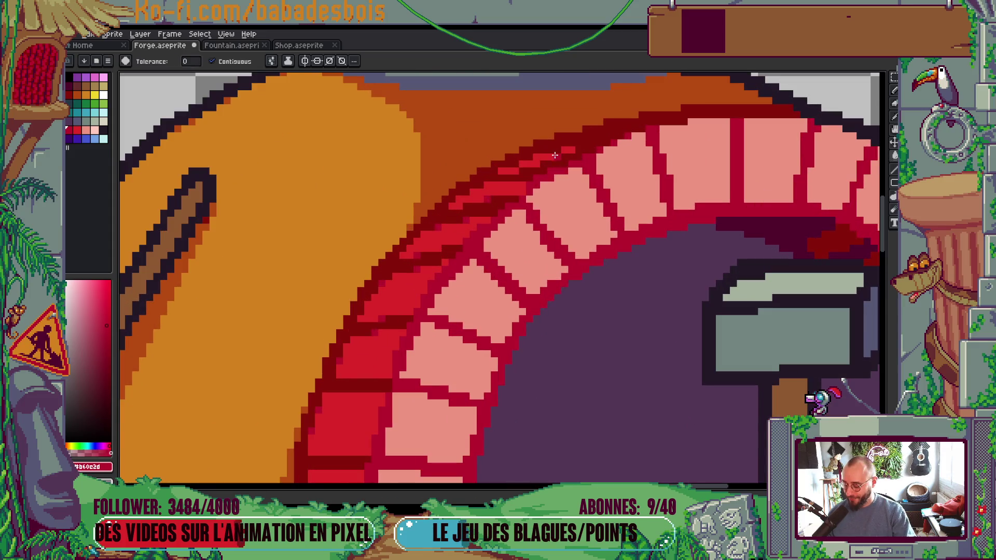
{"action": "key", "text": "b"}
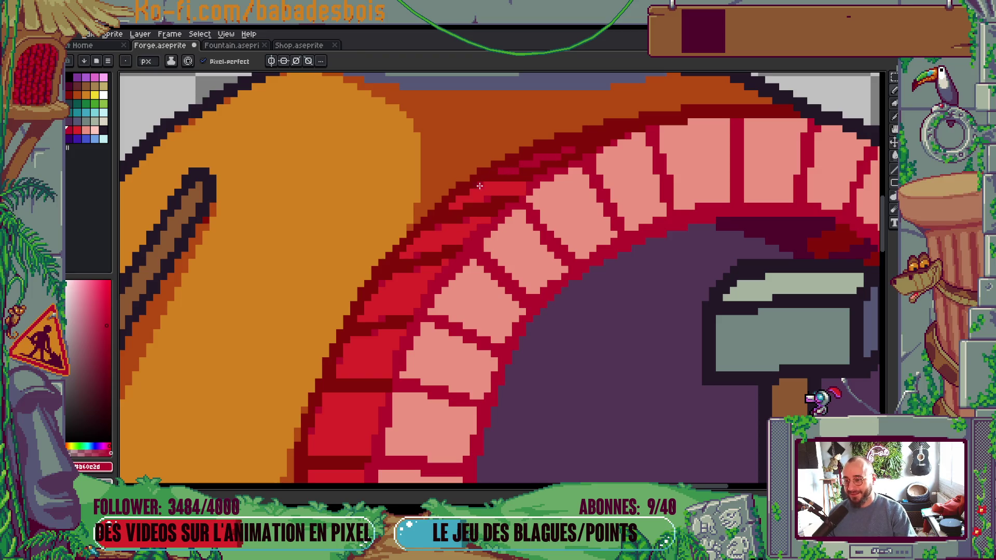
{"action": "scroll", "coordinate": [544, 203], "scroll_direction": "down", "scroll_amount": 3}
{"action": "scroll", "coordinate": [532, 212], "scroll_direction": "up", "scroll_amount": 4}
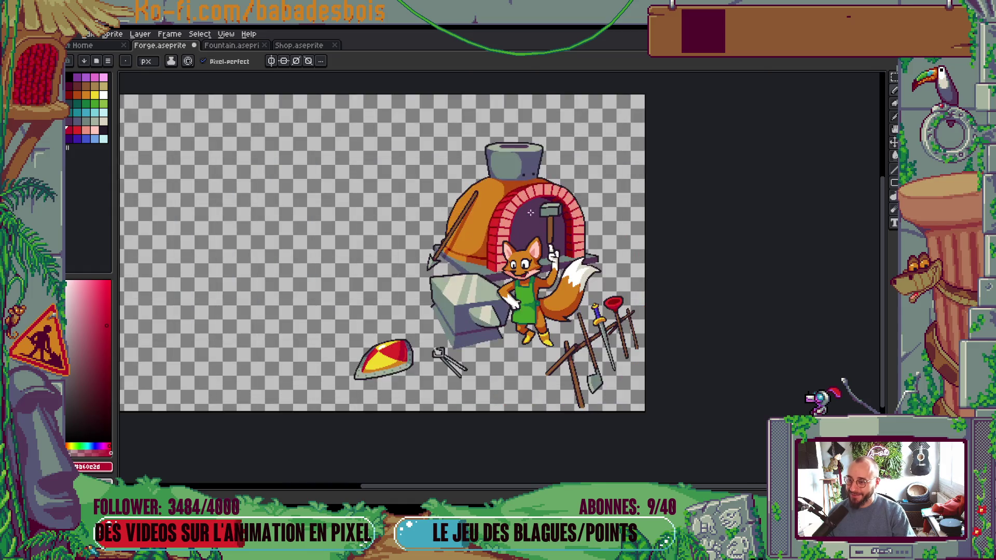
{"action": "scroll", "coordinate": [470, 182], "scroll_direction": "up", "scroll_amount": 1}
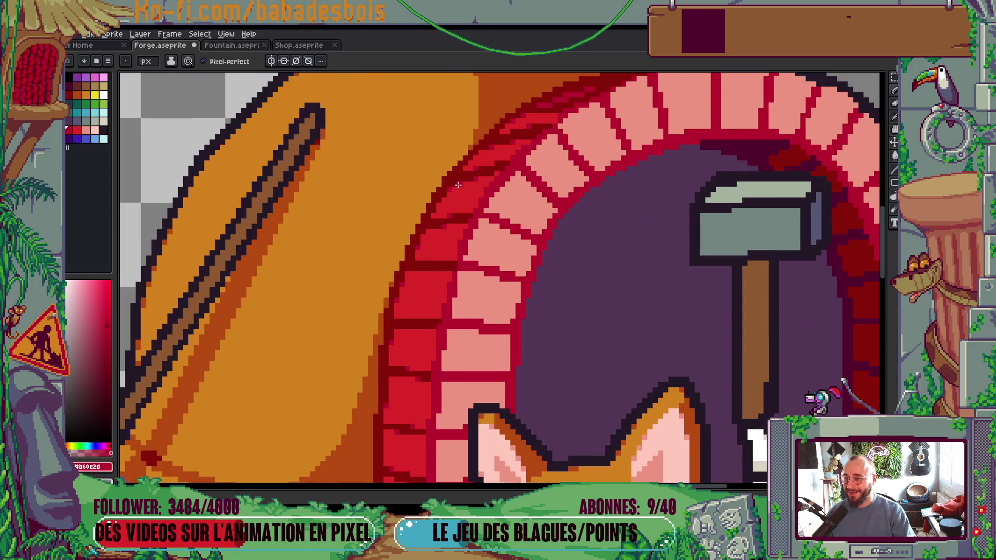
{"action": "scroll", "coordinate": [487, 231], "scroll_direction": "up", "scroll_amount": 1}
{"action": "right_click", "coordinate": [487, 231]}
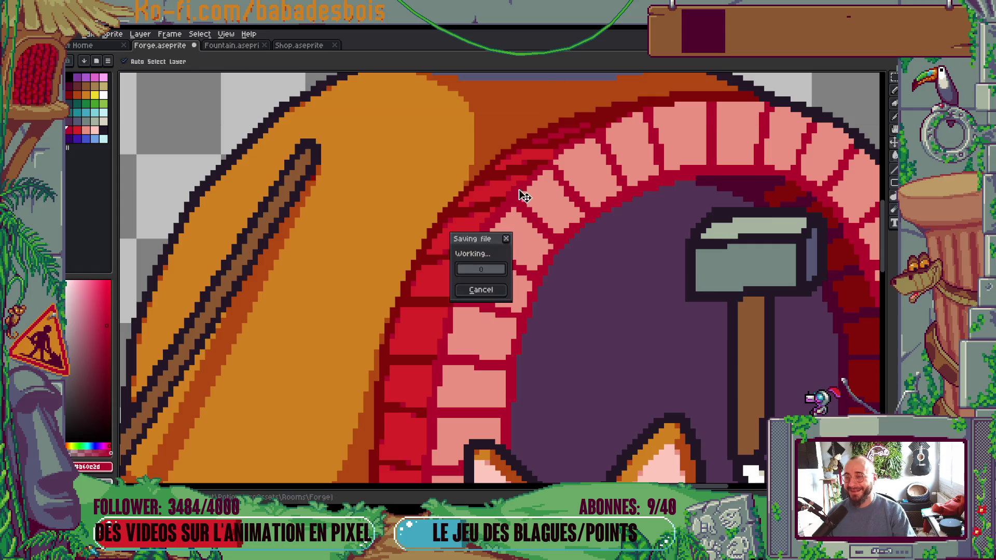
Step: Draw a dark outline pixel on the top of the arch
{"action": "scroll", "coordinate": [587, 256], "scroll_direction": "down", "scroll_amount": 2}
{"action": "scroll", "coordinate": [731, 163], "scroll_direction": "up", "scroll_amount": 3}
{"action": "scroll", "coordinate": [731, 164], "scroll_direction": "down", "scroll_amount": 2}
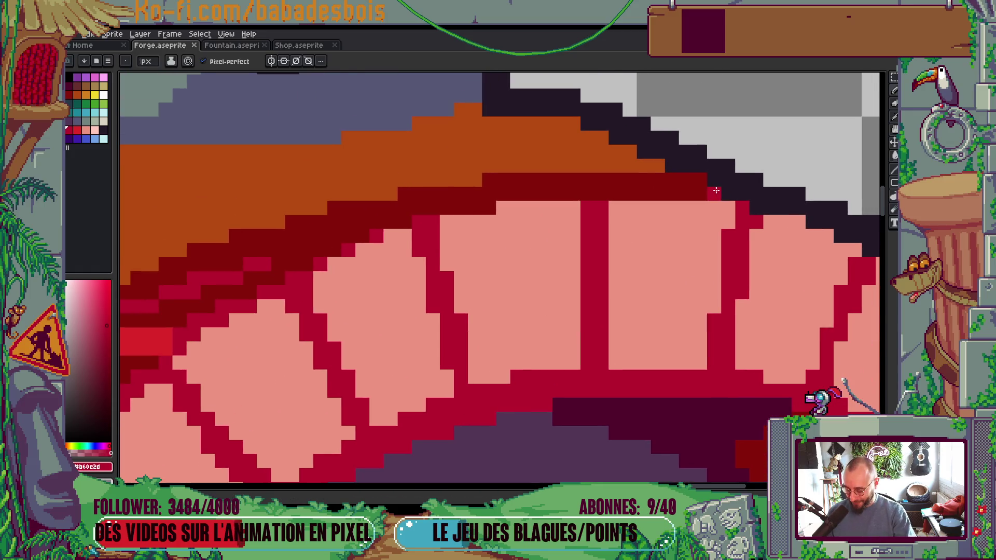
{"action": "scroll", "coordinate": [716, 171], "scroll_direction": "down", "scroll_amount": 1}
{"action": "scroll", "coordinate": [717, 172], "scroll_direction": "down", "scroll_amount": 3}
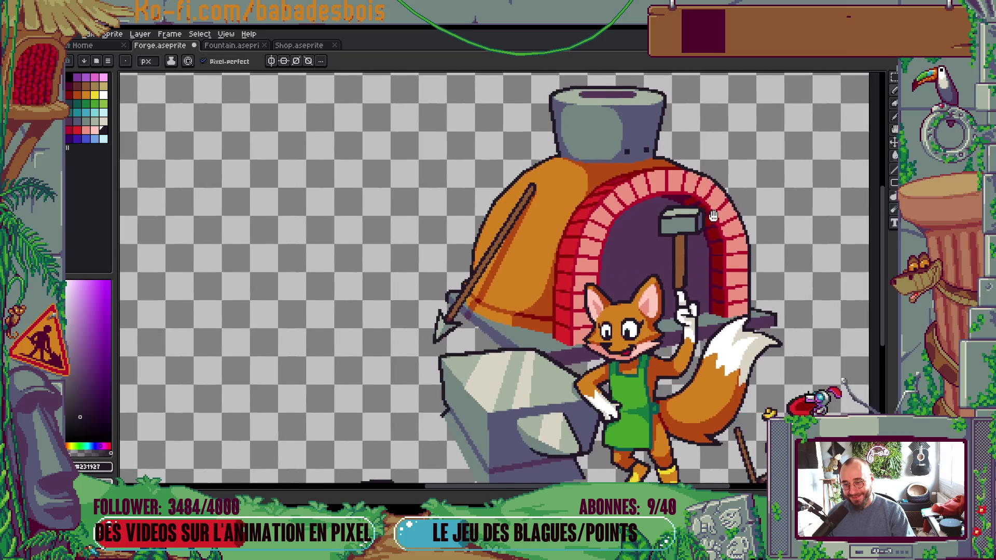
{"action": "scroll", "coordinate": [677, 156], "scroll_direction": "up", "scroll_amount": 5}
{"action": "left_click", "coordinate": [677, 155]}
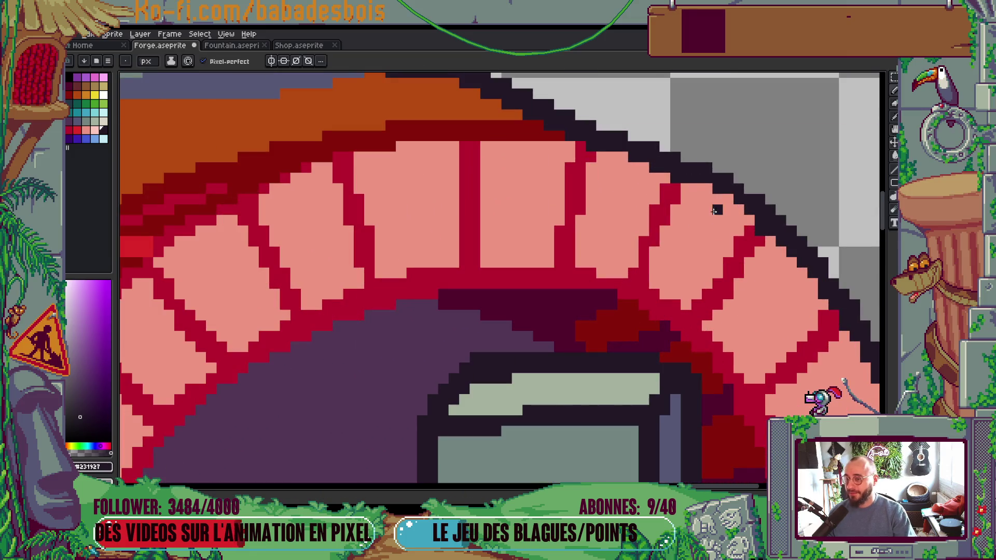
{"action": "scroll", "coordinate": [727, 161], "scroll_direction": "down", "scroll_amount": 3}
{"action": "scroll", "coordinate": [826, 189], "scroll_direction": "down", "scroll_amount": 1}
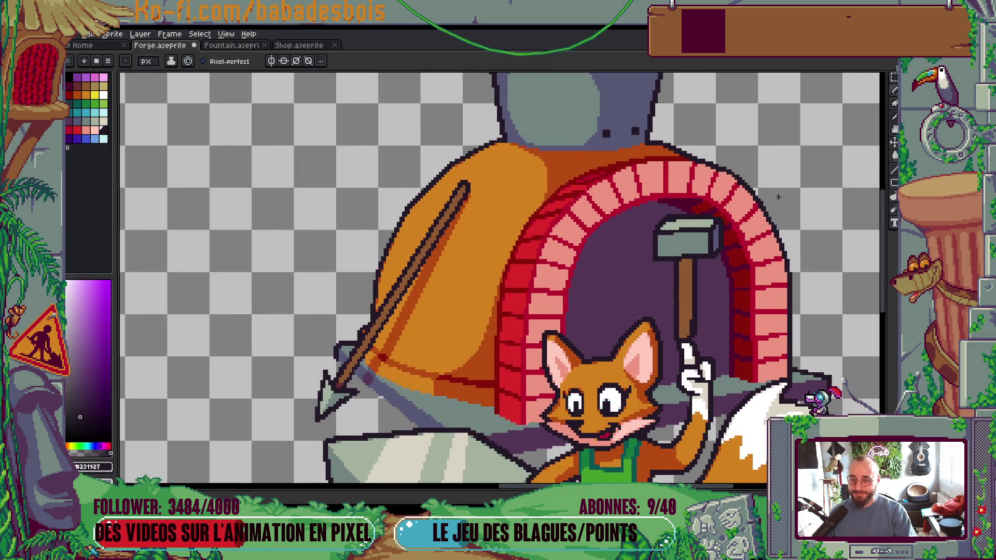
{"action": "scroll", "coordinate": [719, 220], "scroll_direction": "up", "scroll_amount": 4}
Step: Choose bright red and dot it along the arch outline and upper bricks
{"action": "key", "text": "alt"}
{"action": "left_click", "coordinate": [719, 220], "text": "alt"}
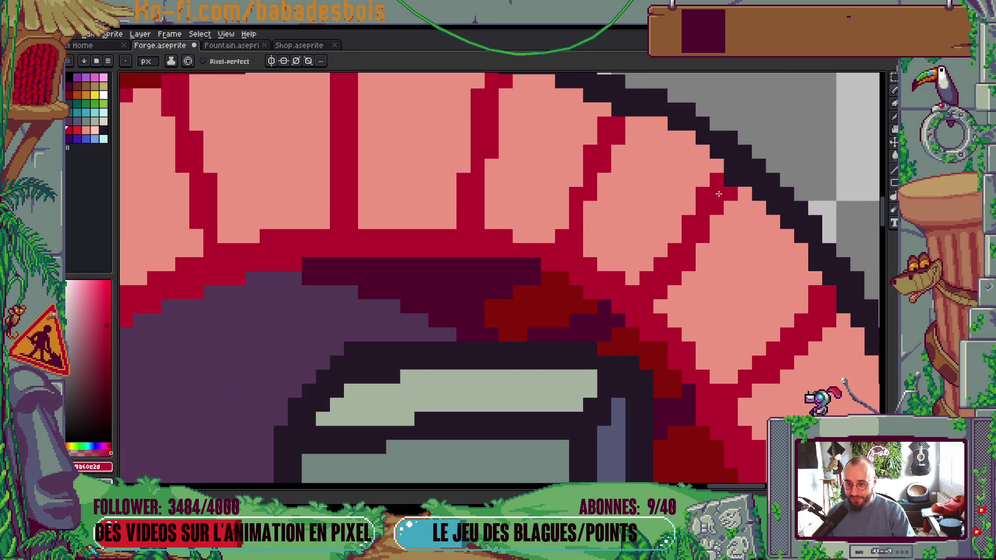
{"action": "scroll", "coordinate": [727, 221], "scroll_direction": "down", "scroll_amount": 3}
{"action": "scroll", "coordinate": [729, 220], "scroll_direction": "up", "scroll_amount": 3}
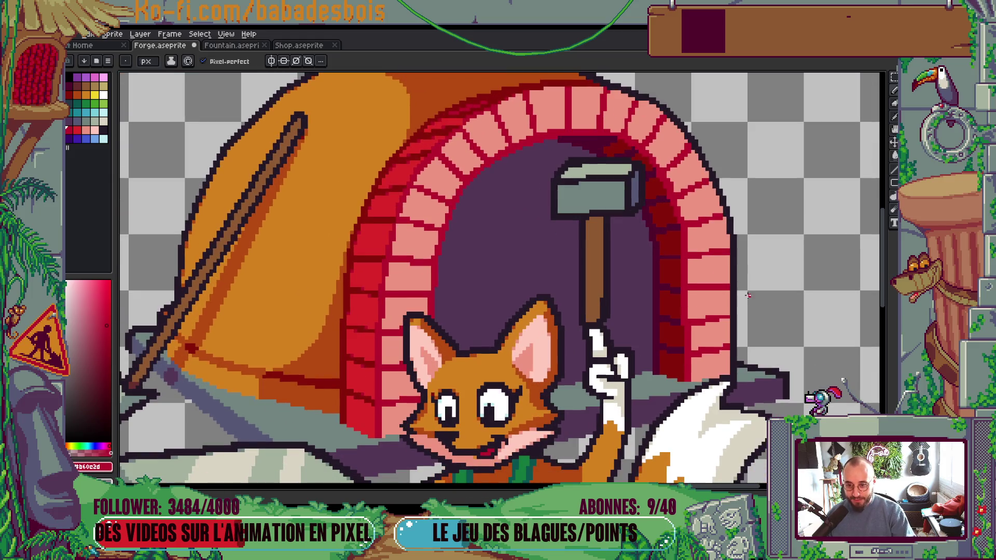
{"action": "scroll", "coordinate": [722, 209], "scroll_direction": "down", "scroll_amount": 1}
{"action": "scroll", "coordinate": [721, 209], "scroll_direction": "down", "scroll_amount": 1}
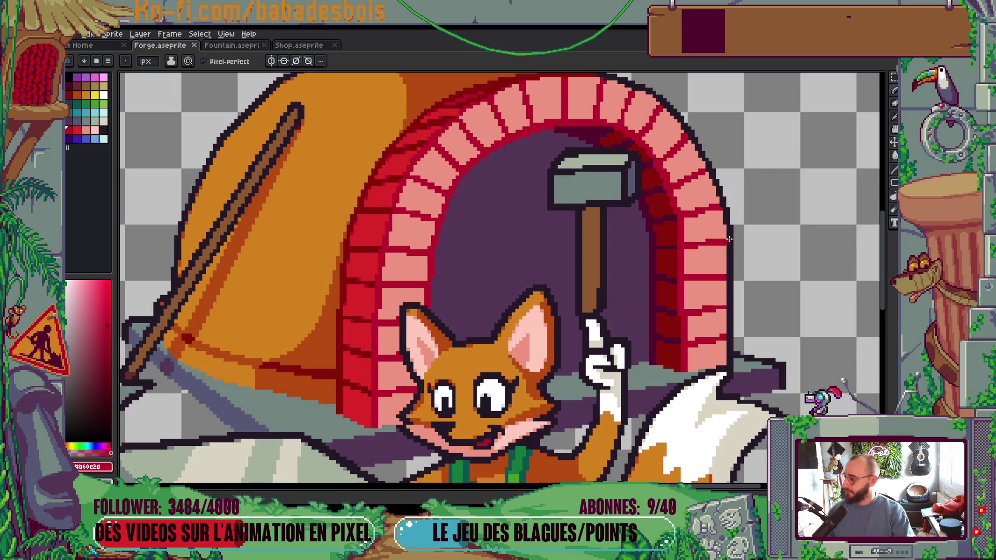
{"action": "left_click", "coordinate": [77, 130]}
{"action": "scroll", "coordinate": [699, 188], "scroll_direction": "up", "scroll_amount": 3}
{"action": "left_click", "coordinate": [688, 169]}
{"action": "left_click", "coordinate": [657, 179]}
{"action": "left_click", "coordinate": [695, 148]}
{"action": "scroll", "coordinate": [674, 150], "scroll_direction": "up", "scroll_amount": 2}
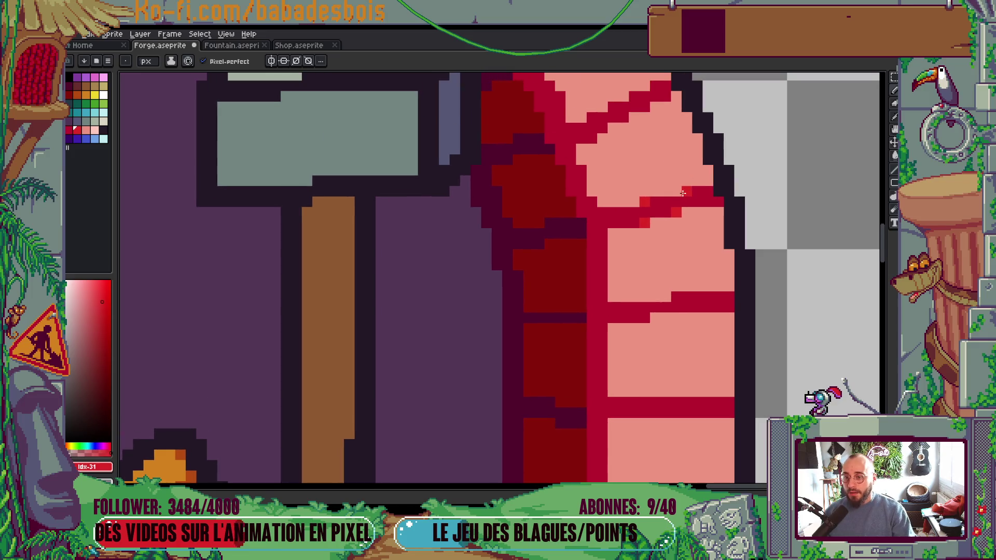
{"action": "scroll", "coordinate": [623, 156], "scroll_direction": "up", "scroll_amount": 1}
{"action": "left_click", "coordinate": [603, 165]}
Step: Scatter bright-red pixels along the crimson bands, especially the lower band
{"action": "scroll", "coordinate": [600, 165], "scroll_direction": "down", "scroll_amount": 2}
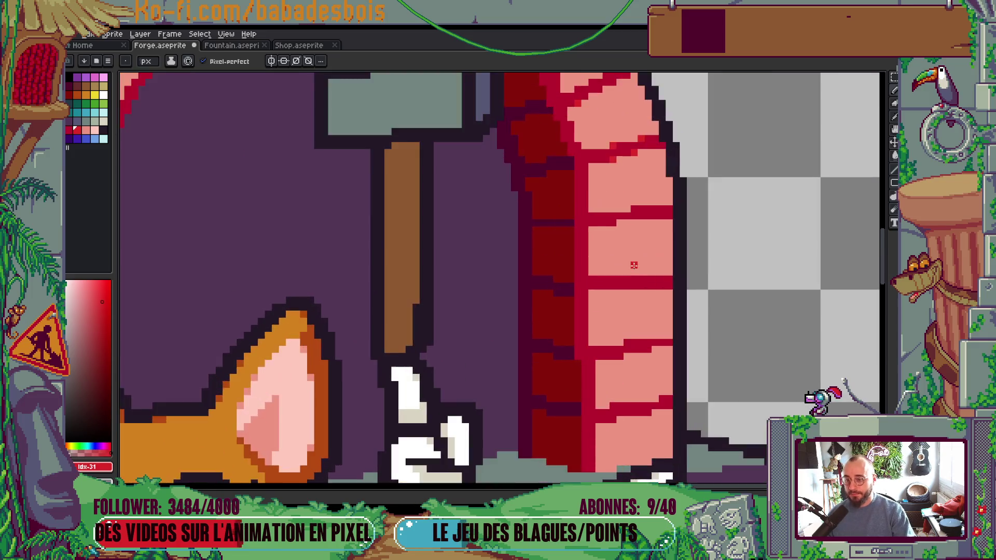
{"action": "scroll", "coordinate": [628, 207], "scroll_direction": "up", "scroll_amount": 3}
{"action": "left_click", "coordinate": [629, 207]}
{"action": "left_click", "coordinate": [602, 234]}
{"action": "scroll", "coordinate": [594, 238], "scroll_direction": "down", "scroll_amount": 3}
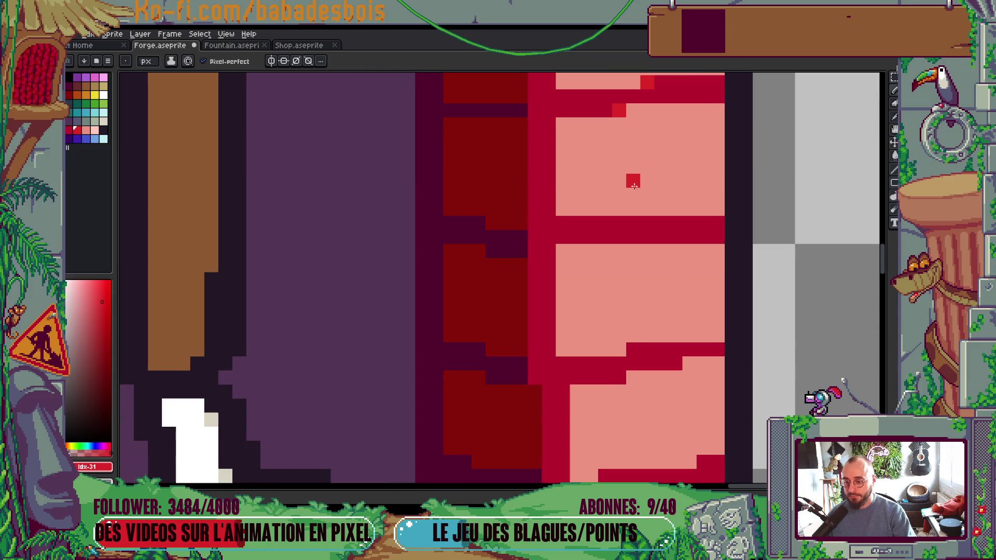
{"action": "left_click", "coordinate": [633, 349]}
{"action": "left_click", "coordinate": [675, 364]}
{"action": "left_click", "coordinate": [633, 378]}
{"action": "left_click", "coordinate": [620, 378]}
{"action": "scroll", "coordinate": [618, 378], "scroll_direction": "down", "scroll_amount": 3}
{"action": "left_click", "coordinate": [672, 356]}
{"action": "left_click", "coordinate": [685, 328]}
{"action": "left_click", "coordinate": [612, 371]}
{"action": "scroll", "coordinate": [608, 373], "scroll_direction": "down", "scroll_amount": 5}
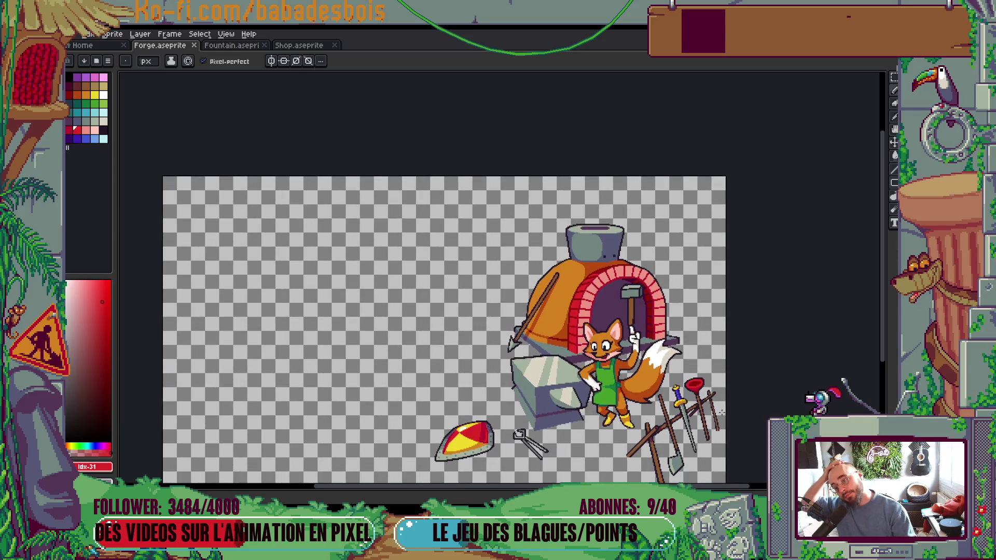
{"action": "left_click_drag", "start_coordinate": [721, 413], "coordinate": [716, 368]}
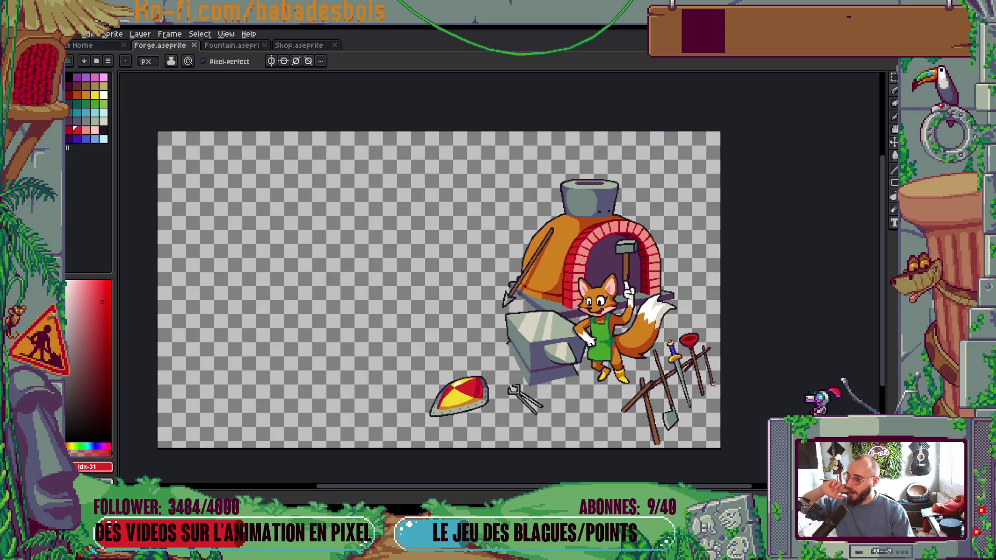
{"action": "mouse_move", "coordinate": [715, 377]}
{"action": "left_mouse_down"}
{"action": "mouse_move", "coordinate": [664, 361]}
{"action": "mouse_move", "coordinate": [633, 396]}
{"action": "mouse_move", "coordinate": [645, 410]}
{"action": "left_mouse_up"}
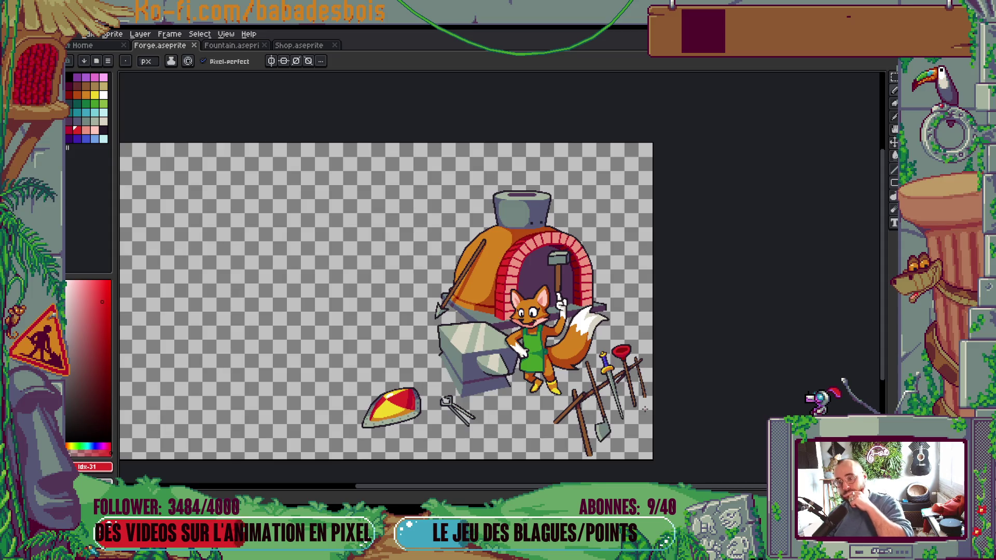
{"action": "mouse_move", "coordinate": [644, 244]}
{"action": "left_mouse_down"}
{"action": "mouse_move", "coordinate": [796, 219]}
{"action": "mouse_move", "coordinate": [718, 229]}
{"action": "mouse_move", "coordinate": [689, 248]}
{"action": "left_mouse_up"}
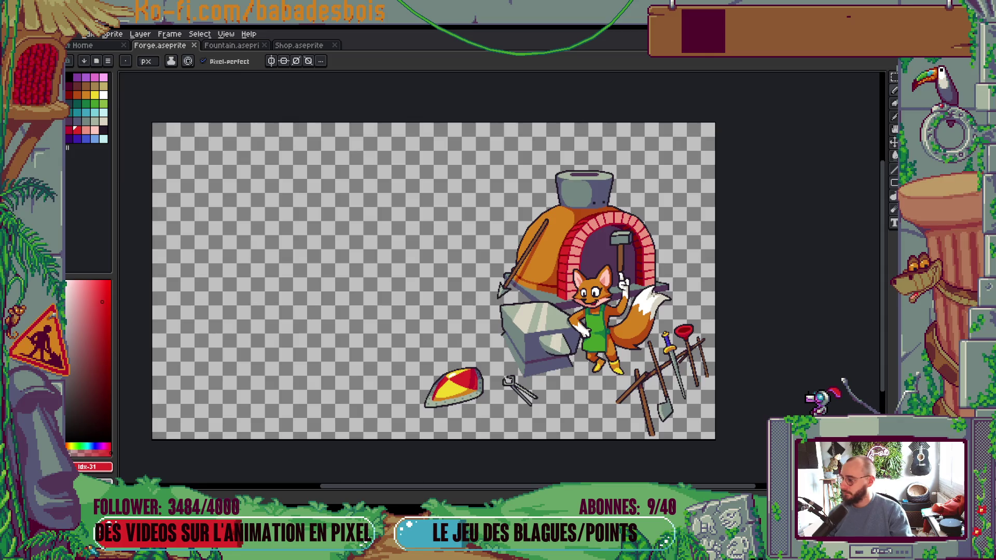
{"action": "scroll", "coordinate": [625, 306], "scroll_direction": "down", "scroll_amount": 1}
{"action": "scroll", "coordinate": [625, 306], "scroll_direction": "down", "scroll_amount": 1}
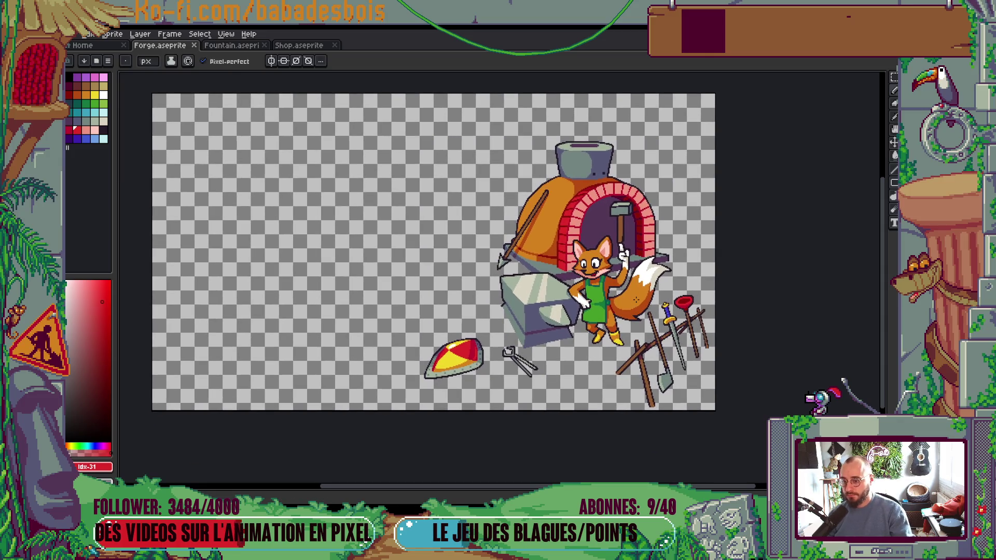
{"action": "scroll", "coordinate": [704, 323], "scroll_direction": "up", "scroll_amount": 3}
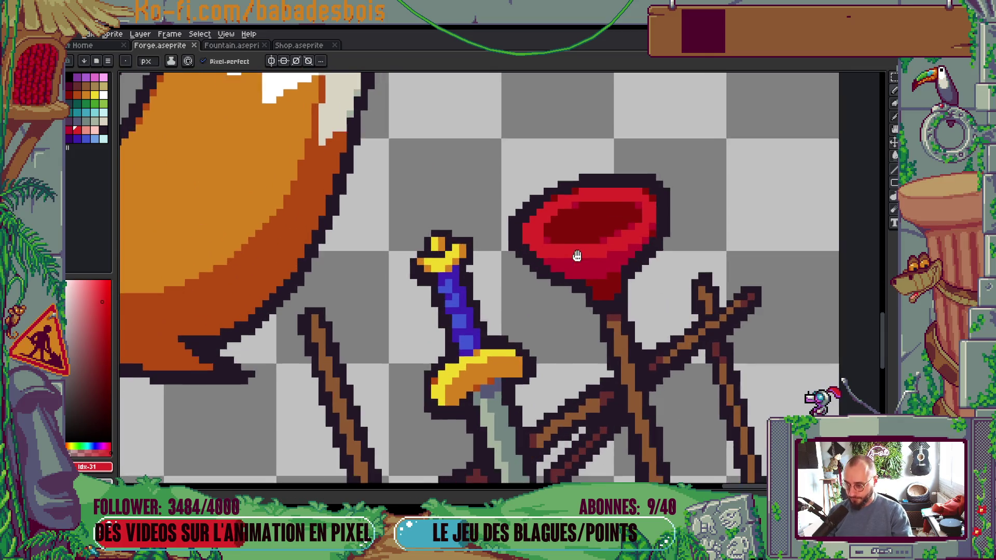
{"action": "scroll", "coordinate": [574, 258], "scroll_direction": "up", "scroll_amount": 1}
{"action": "left_click", "coordinate": [570, 280]}
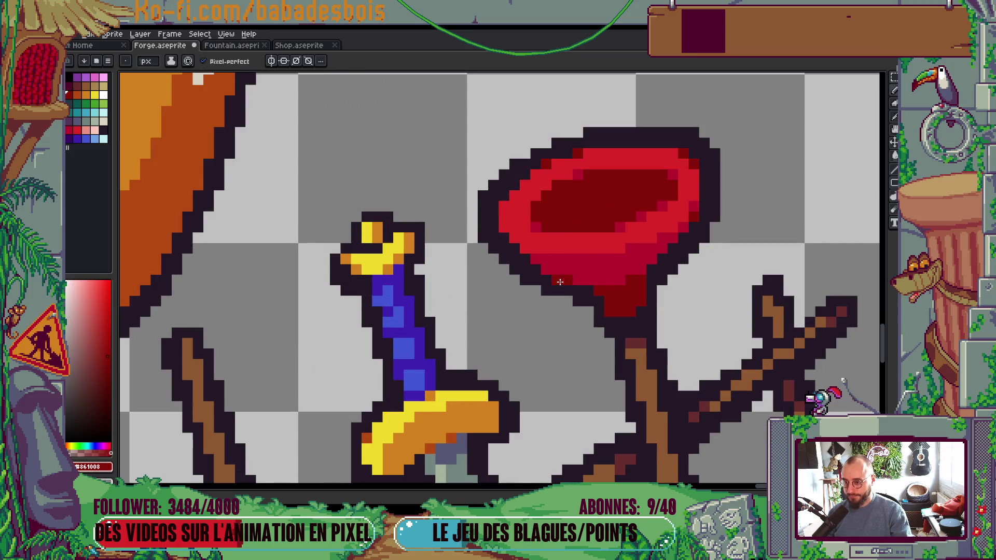
{"action": "scroll", "coordinate": [542, 272], "scroll_direction": "down", "scroll_amount": 5}
{"action": "scroll", "coordinate": [644, 287], "scroll_direction": "up", "scroll_amount": 2}
{"action": "scroll", "coordinate": [643, 287], "scroll_direction": "down", "scroll_amount": 2}
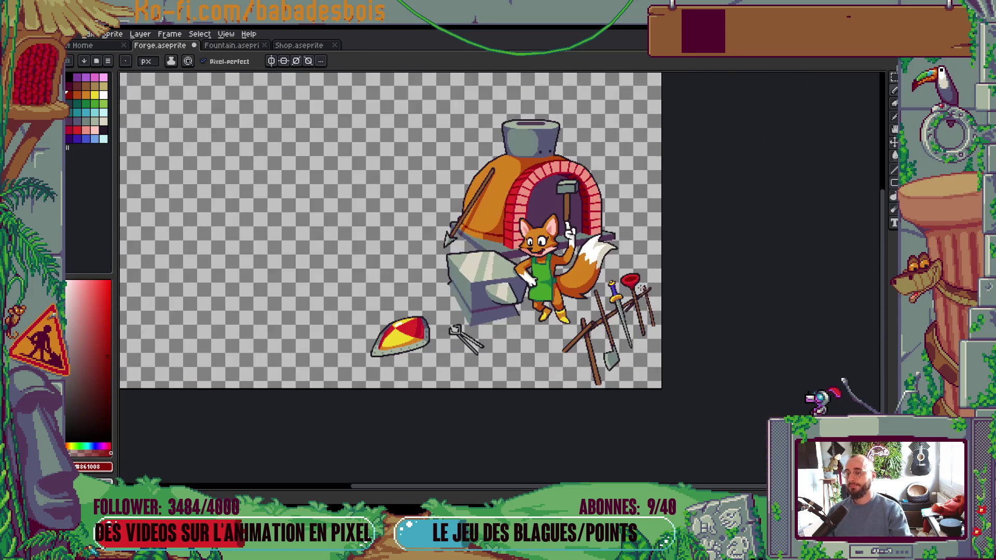
{"action": "key", "text": "ctrl+z"}
{"action": "scroll", "coordinate": [664, 430], "scroll_direction": "down", "scroll_amount": 1}
{"action": "scroll", "coordinate": [658, 427], "scroll_direction": "up", "scroll_amount": 1}
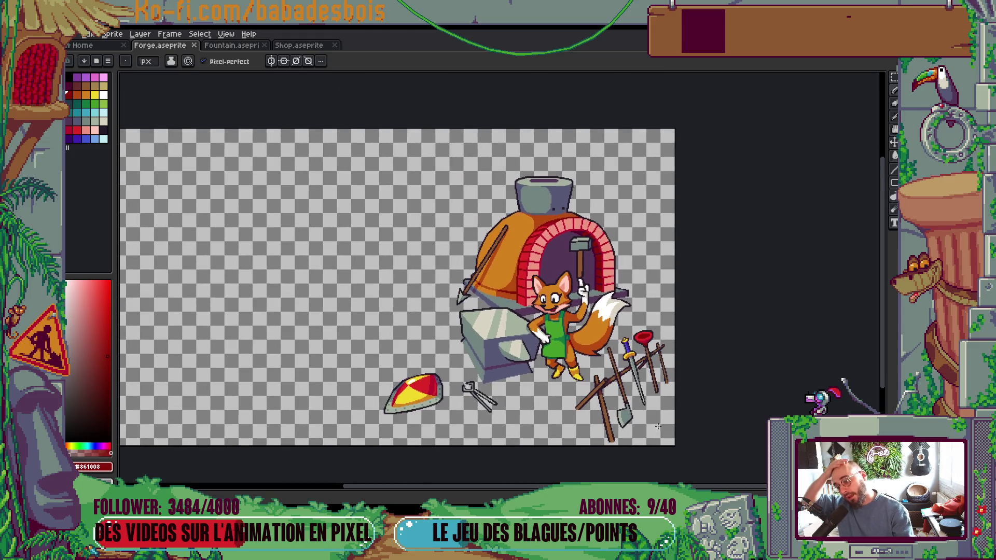
{"action": "scroll", "coordinate": [656, 414], "scroll_direction": "up", "scroll_amount": 1}
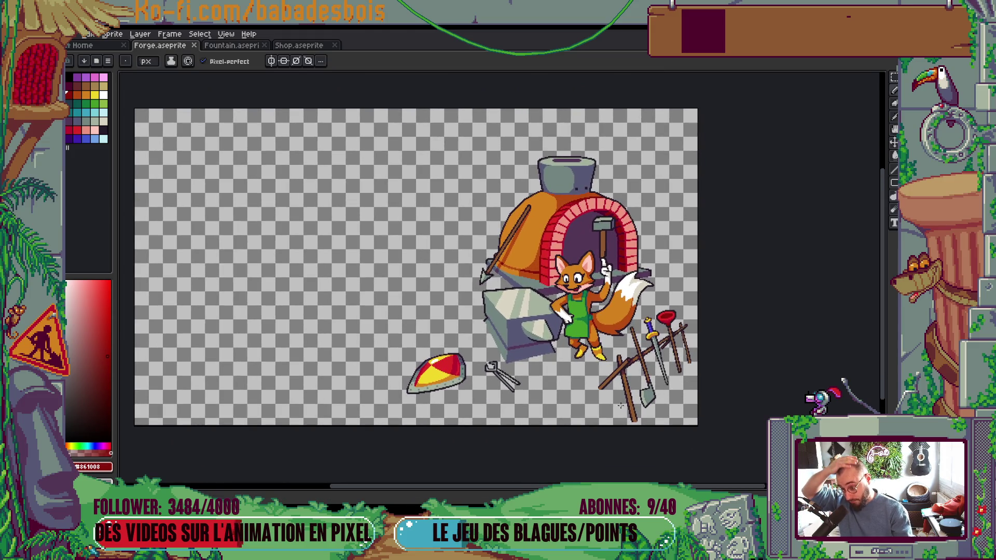
{"action": "scroll", "coordinate": [426, 401], "scroll_direction": "up", "scroll_amount": 5}
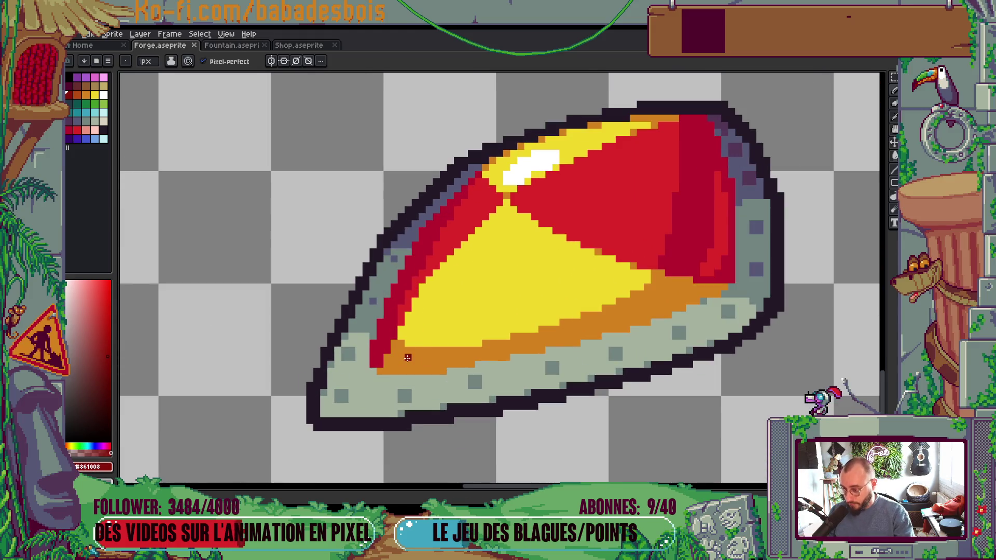
Step: Add an orange pixel near the shield's lower-left tip, then re-sample yellow and orange
{"action": "left_click_drag", "start_coordinate": [416, 355], "coordinate": [415, 359]}
{"action": "left_click", "coordinate": [414, 353], "text": "alt"}
{"action": "left_click", "coordinate": [405, 320]}
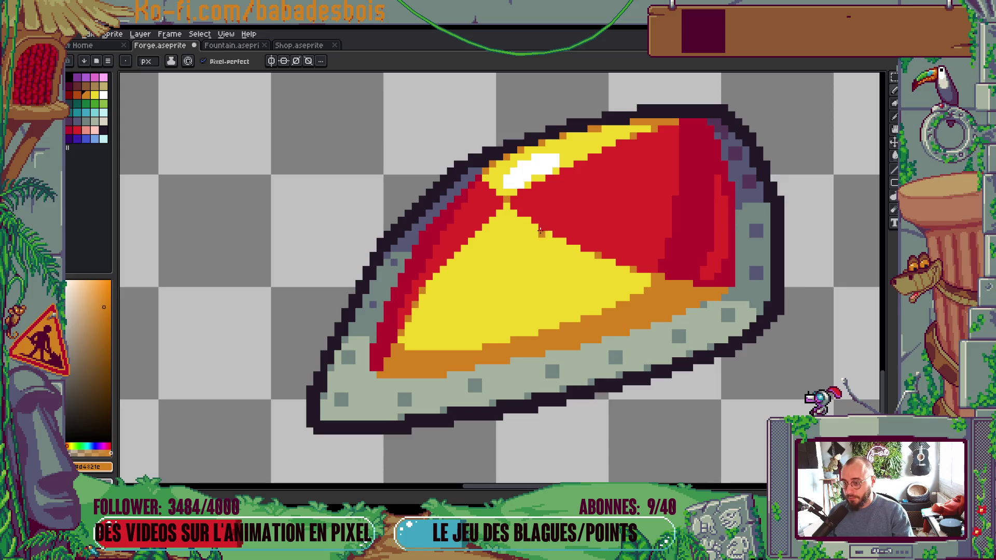
{"action": "left_click", "coordinate": [520, 221], "text": "alt"}
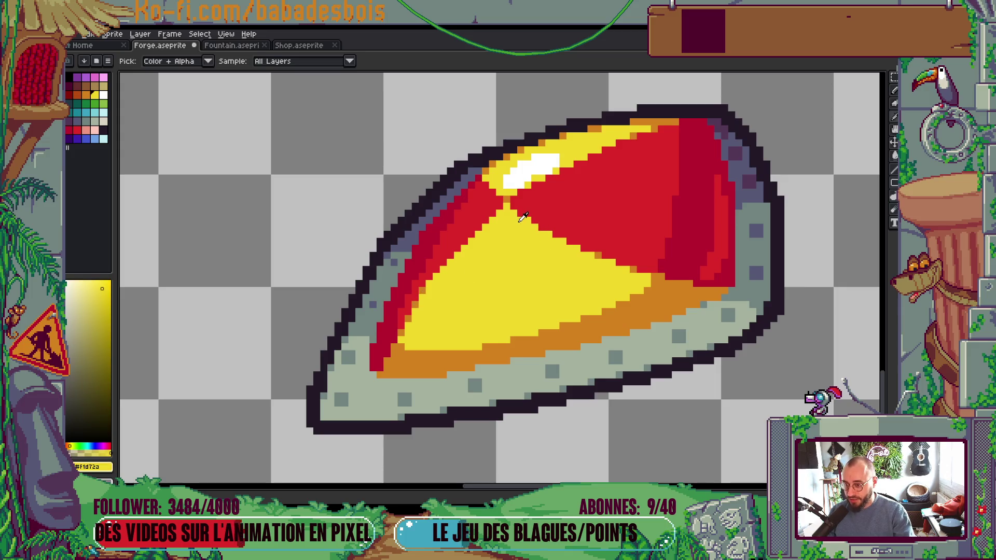
{"action": "left_click_drag", "start_coordinate": [519, 218], "coordinate": [502, 210]}
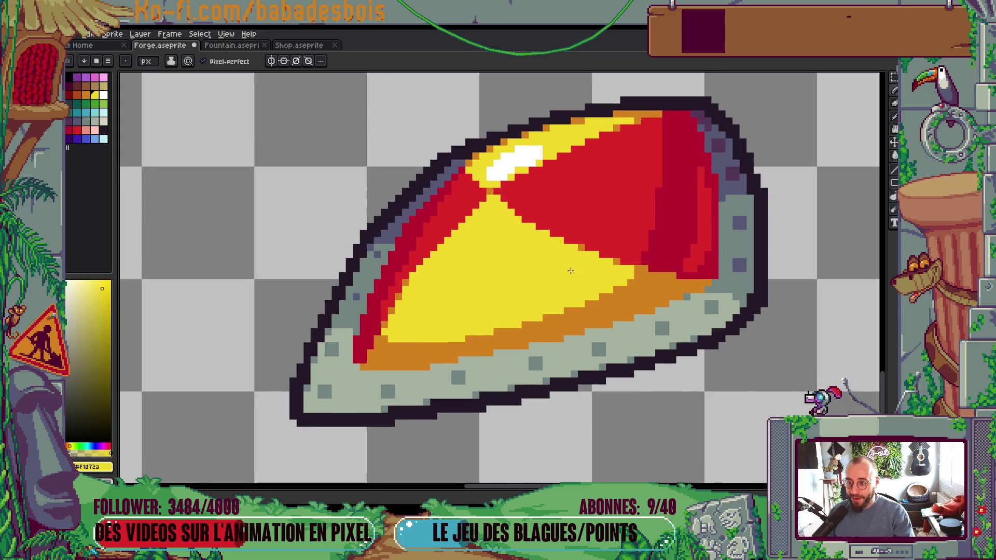
{"action": "left_click", "coordinate": [649, 293], "text": "alt"}
Step: Zoom out, recentre the forge scene, and bring up the layers list
{"action": "scroll", "coordinate": [616, 235], "scroll_direction": "down", "scroll_amount": 4}
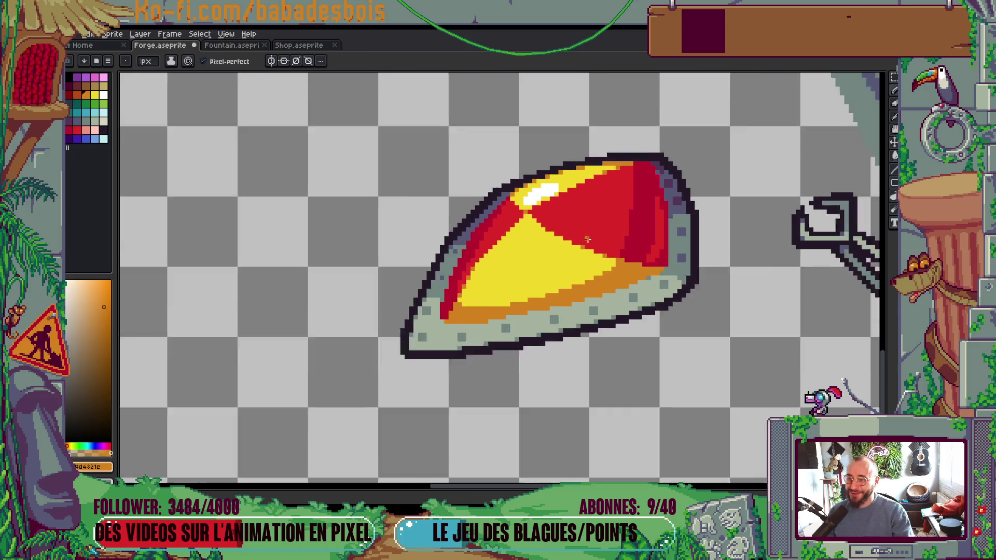
{"action": "scroll", "coordinate": [615, 234], "scroll_direction": "down", "scroll_amount": 3}
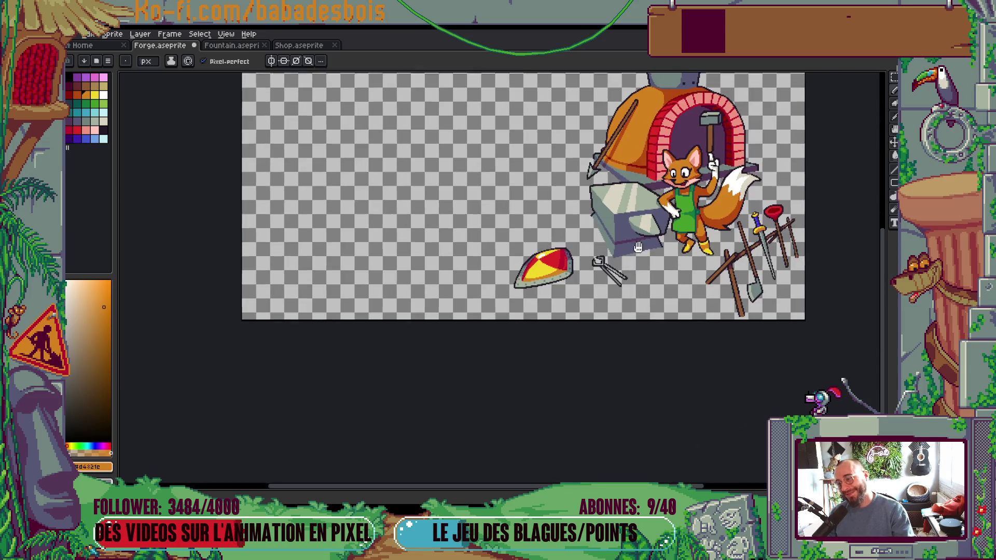
{"action": "left_click_drag", "start_coordinate": [606, 271], "coordinate": [583, 295]}
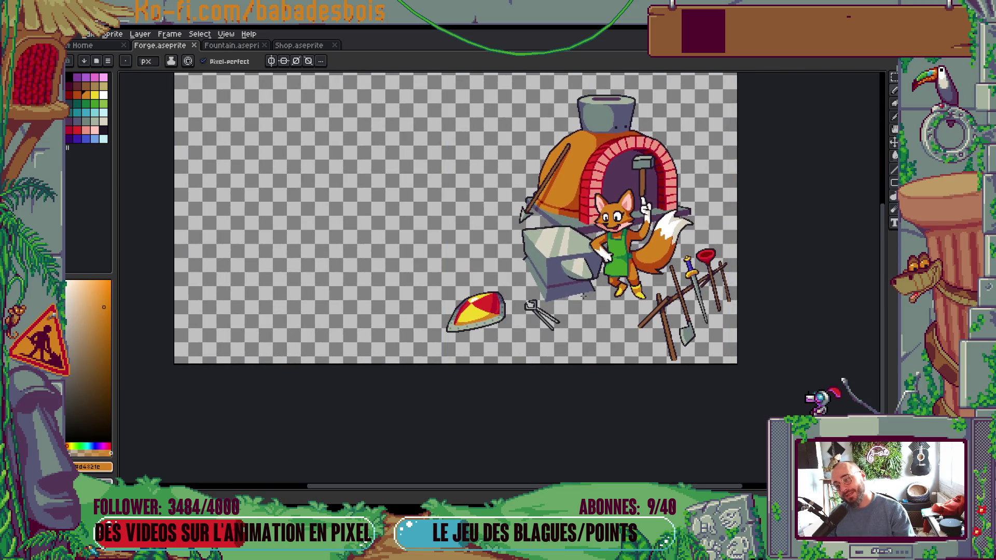
{"action": "mouse_move", "coordinate": [469, 337]}
{"action": "left_mouse_down"}
{"action": "mouse_move", "coordinate": [407, 373]}
{"action": "mouse_move", "coordinate": [421, 402]}
{"action": "mouse_move", "coordinate": [430, 395]}
{"action": "left_mouse_up"}
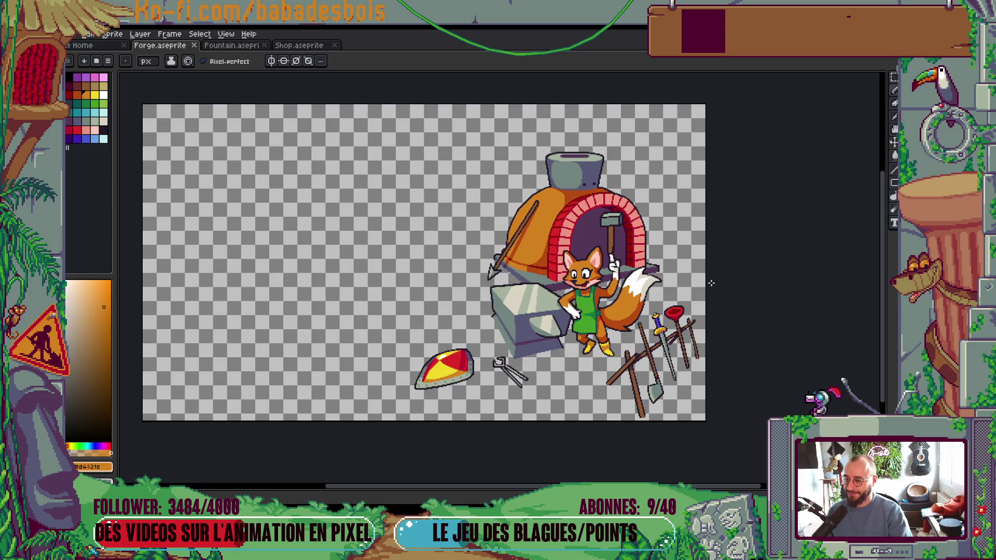
{"action": "key", "text": "Tab"}
{"action": "left_click", "coordinate": [781, 99]}
{"action": "left_click", "coordinate": [781, 100]}
{"action": "left_click", "coordinate": [784, 98]}
{"action": "left_click", "coordinate": [783, 98]}
{"action": "left_click", "coordinate": [784, 98]}
{"action": "left_click", "coordinate": [784, 99]}
{"action": "left_click", "coordinate": [784, 98]}
{"action": "left_click", "coordinate": [784, 99]}
{"action": "left_click", "coordinate": [783, 98]}
{"action": "left_click", "coordinate": [784, 99]}
{"action": "left_click", "coordinate": [784, 99]}
{"action": "left_click", "coordinate": [783, 98]}
{"action": "left_click", "coordinate": [784, 98]}
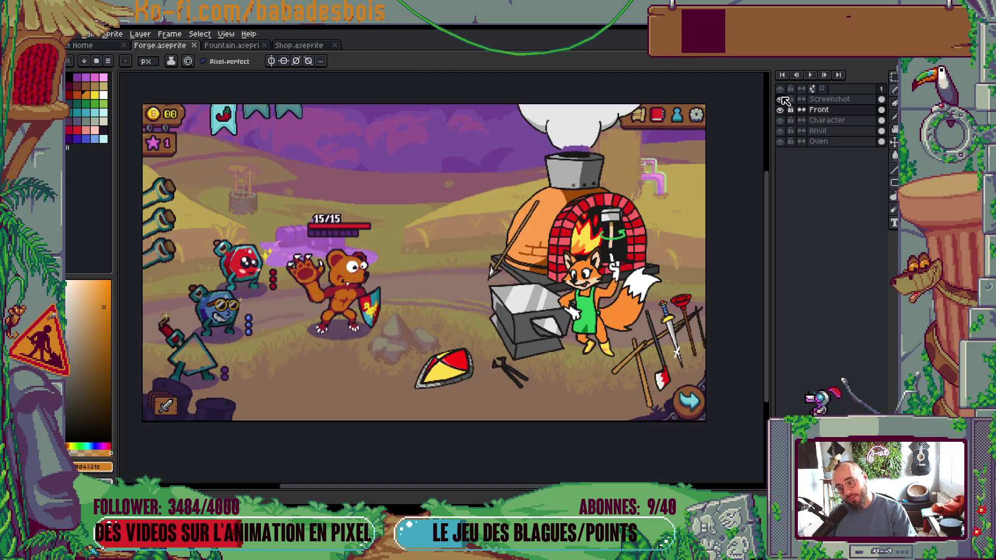
{"action": "left_click", "coordinate": [785, 100]}
{"action": "key", "text": "Tab"}
{"action": "scroll", "coordinate": [517, 227], "scroll_direction": "up", "scroll_amount": 5}
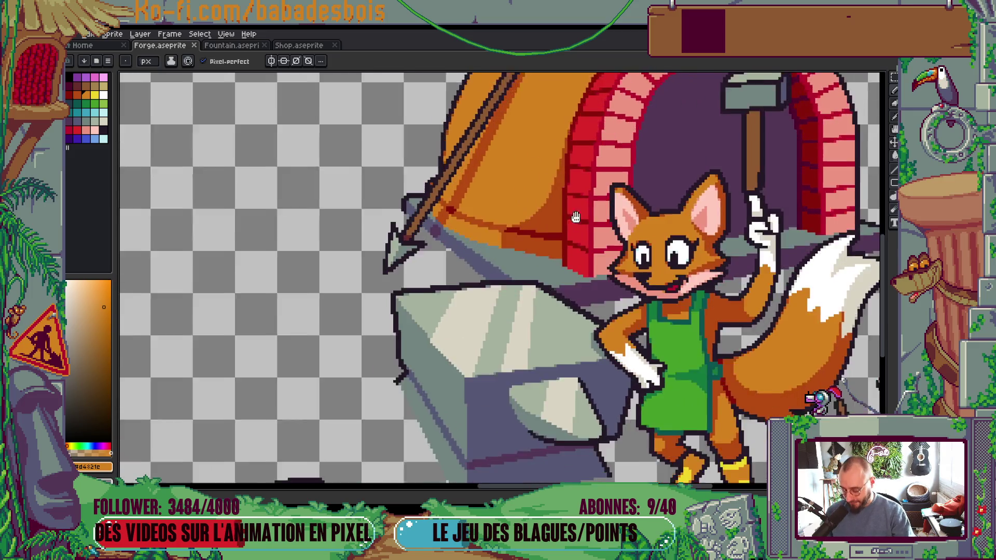
Step: Eyedrop the darker orange #b54b12 from the furnace dome as the drawing colour
{"action": "key", "text": "alt"}
{"action": "left_click", "coordinate": [517, 227], "text": "alt"}
{"action": "left_click_drag", "start_coordinate": [517, 227], "coordinate": [476, 295]}
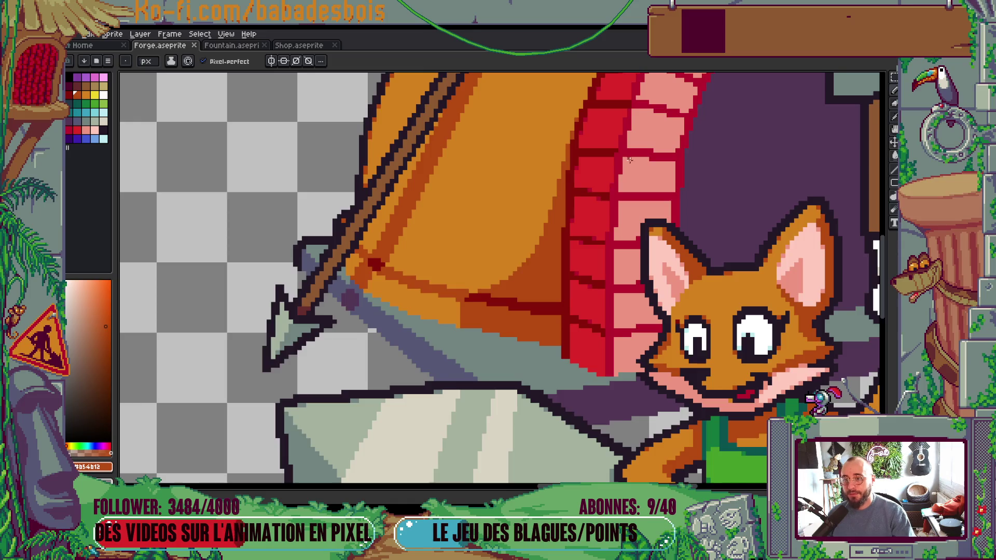
{"action": "left_click_drag", "start_coordinate": [583, 136], "coordinate": [582, 224]}
{"action": "scroll", "coordinate": [582, 224], "scroll_direction": "down", "scroll_amount": 5}
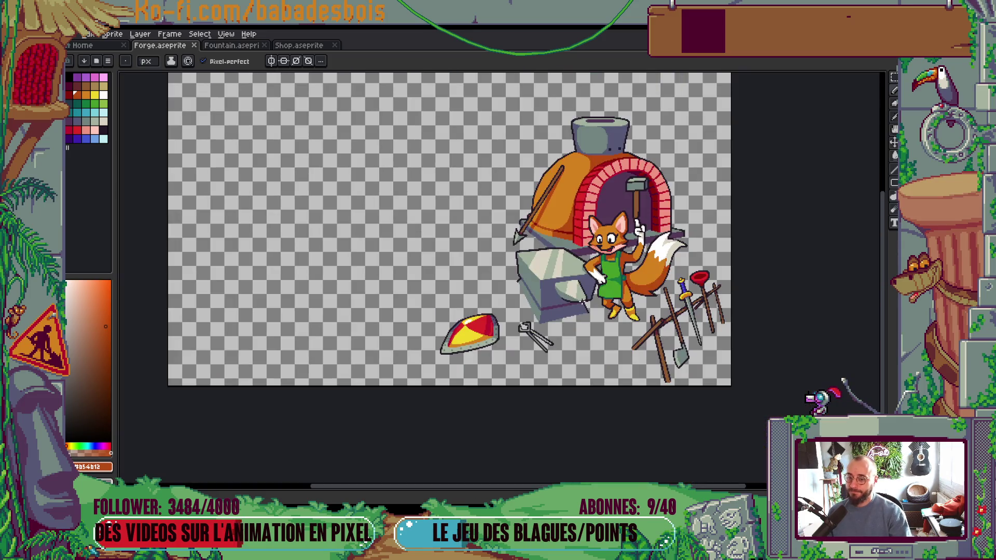
{"action": "left_click_drag", "start_coordinate": [583, 302], "coordinate": [574, 336]}
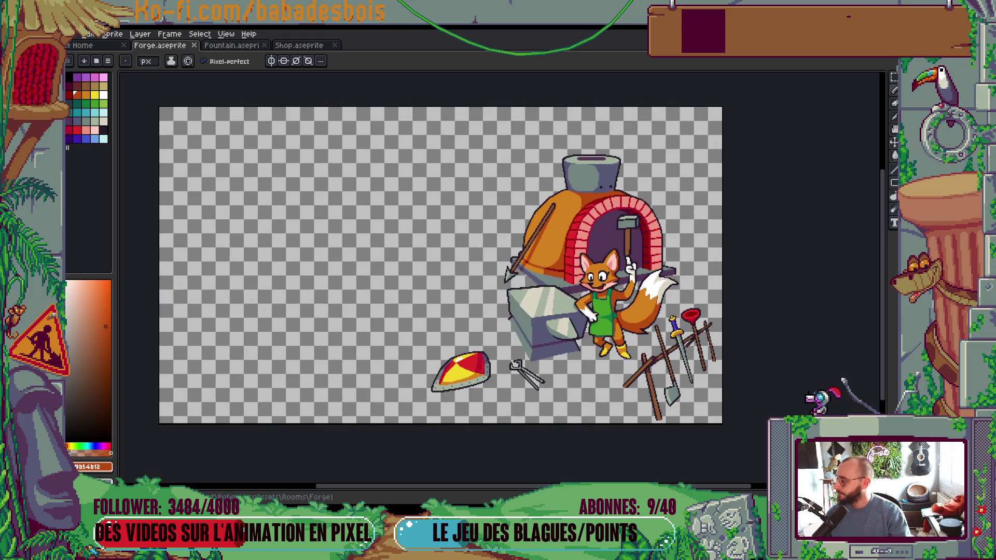
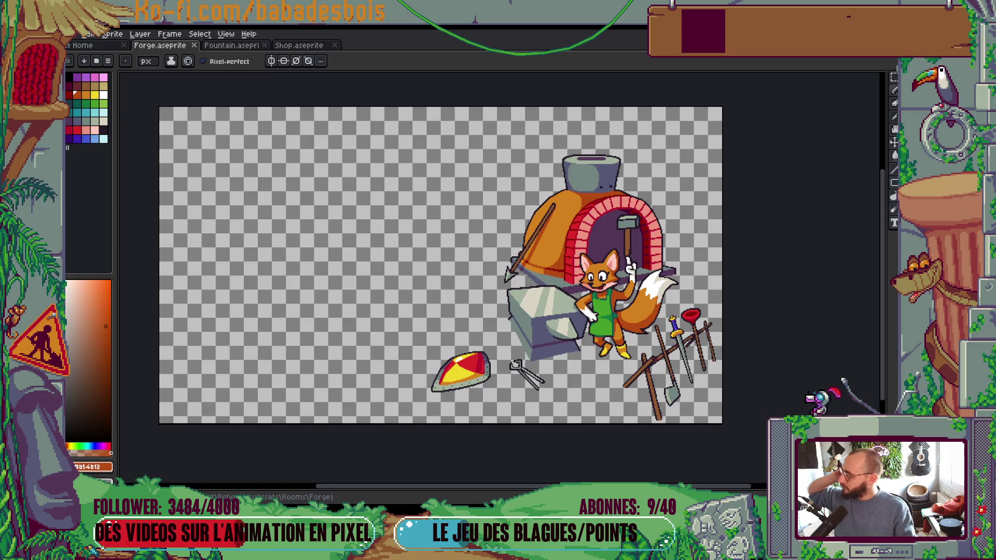
Step: Draw a thin dark seam across the orange dome with a short vertical seam rising from it
{"action": "left_click_drag", "start_coordinate": [369, 212], "coordinate": [350, 210]}
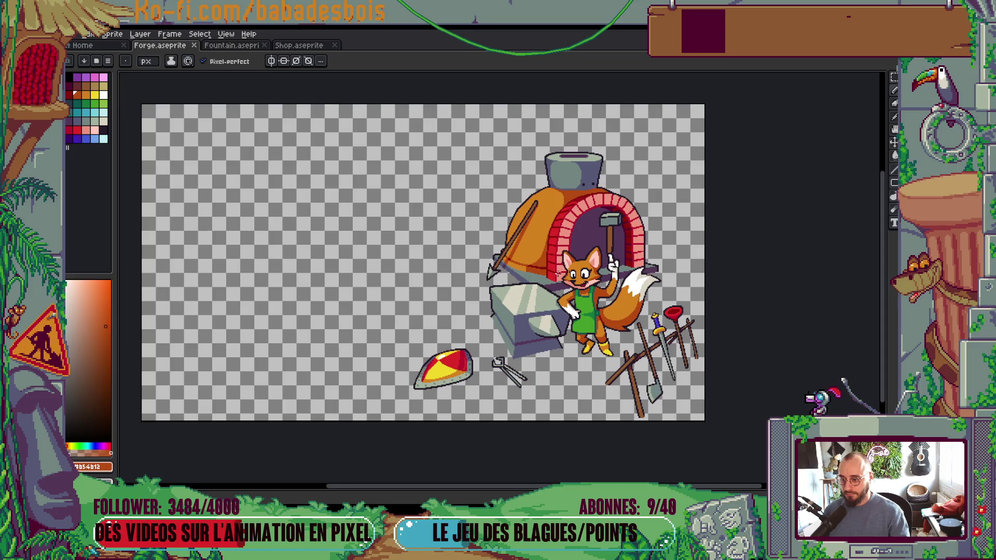
{"action": "scroll", "coordinate": [487, 384], "scroll_direction": "up", "scroll_amount": 3}
{"action": "scroll", "coordinate": [487, 377], "scroll_direction": "down", "scroll_amount": 3}
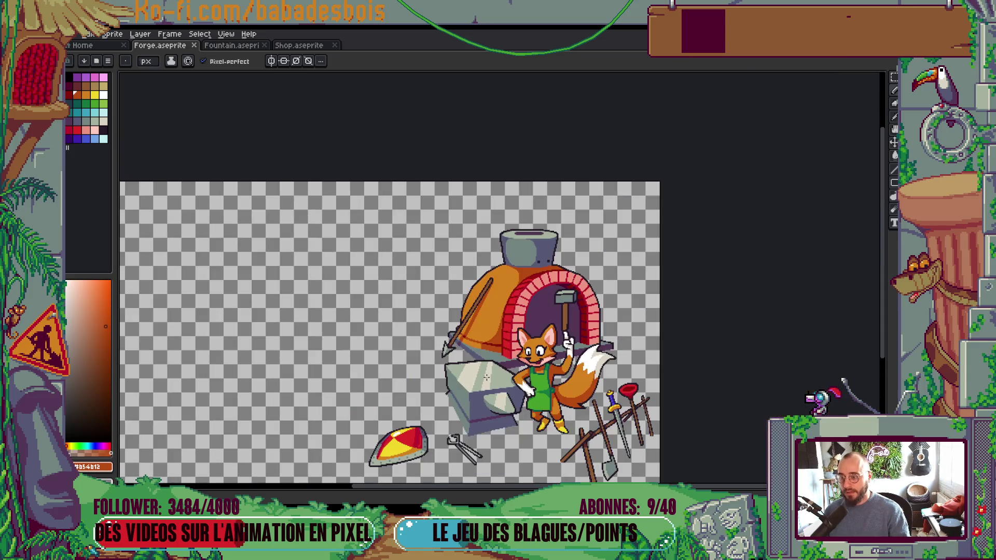
{"action": "scroll", "coordinate": [487, 377], "scroll_direction": "up", "scroll_amount": 4}
{"action": "key", "text": "Tab"}
{"action": "key", "text": "Tab"}
{"action": "key", "text": "Tab"}
{"action": "left_click", "coordinate": [780, 99]}
{"action": "left_click", "coordinate": [780, 99]}
{"action": "key", "text": "Tab"}
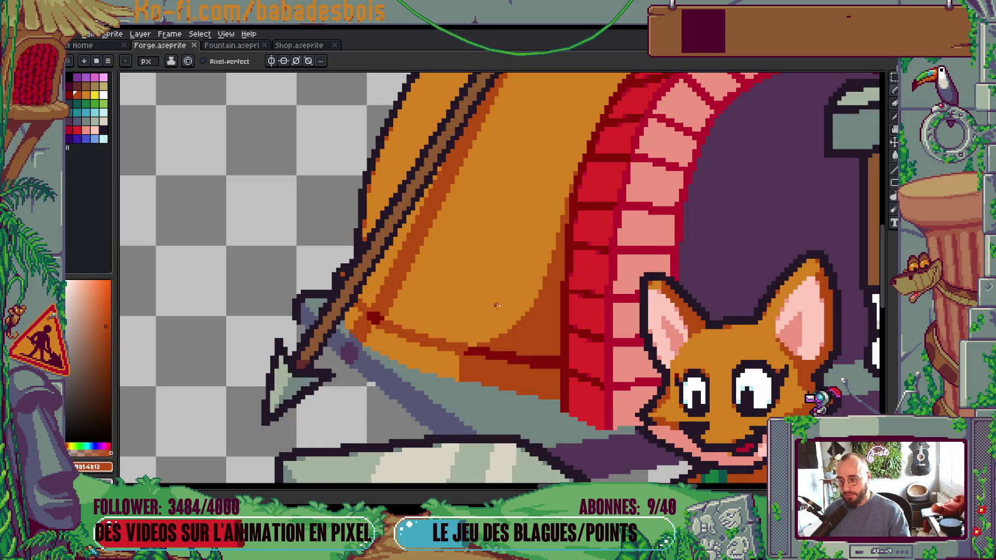
{"action": "left_click_drag", "start_coordinate": [468, 296], "coordinate": [537, 304]}
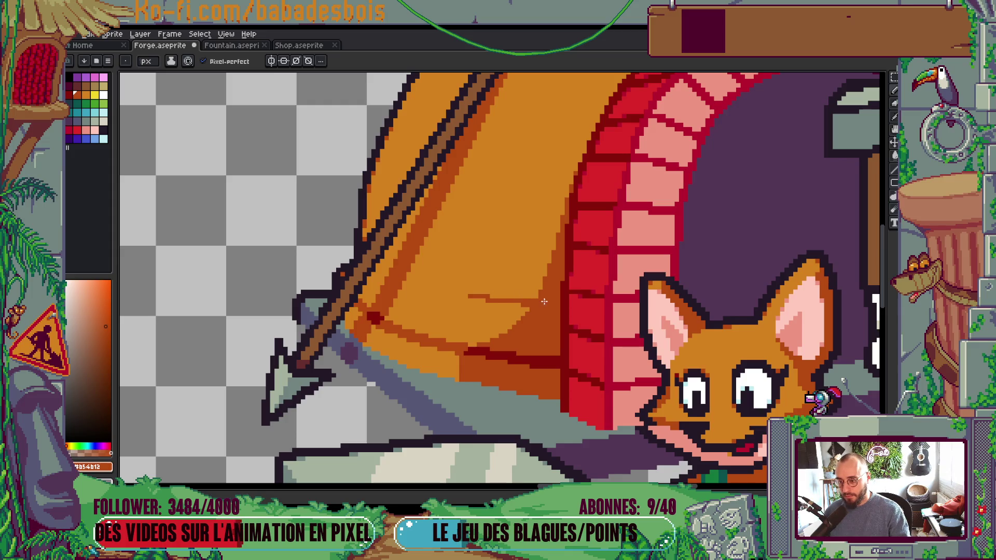
{"action": "mouse_move", "coordinate": [488, 297]}
{"action": "left_mouse_down"}
{"action": "mouse_move", "coordinate": [492, 264]}
{"action": "mouse_move", "coordinate": [545, 270]}
{"action": "left_mouse_up"}
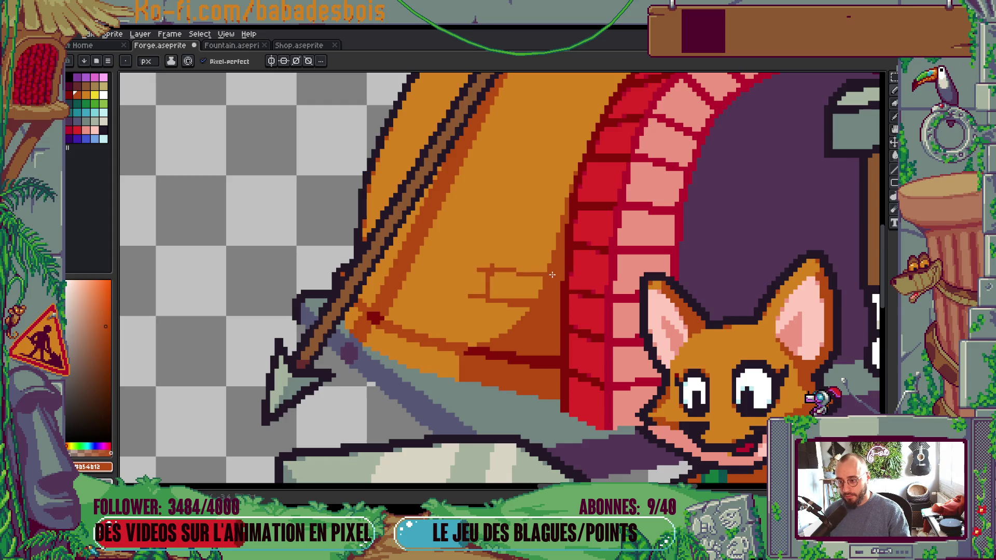
Step: Add another upward seam, then cover stray dark pixels on the dome with its base orange
{"action": "scroll", "coordinate": [521, 270], "scroll_direction": "down", "scroll_amount": 3}
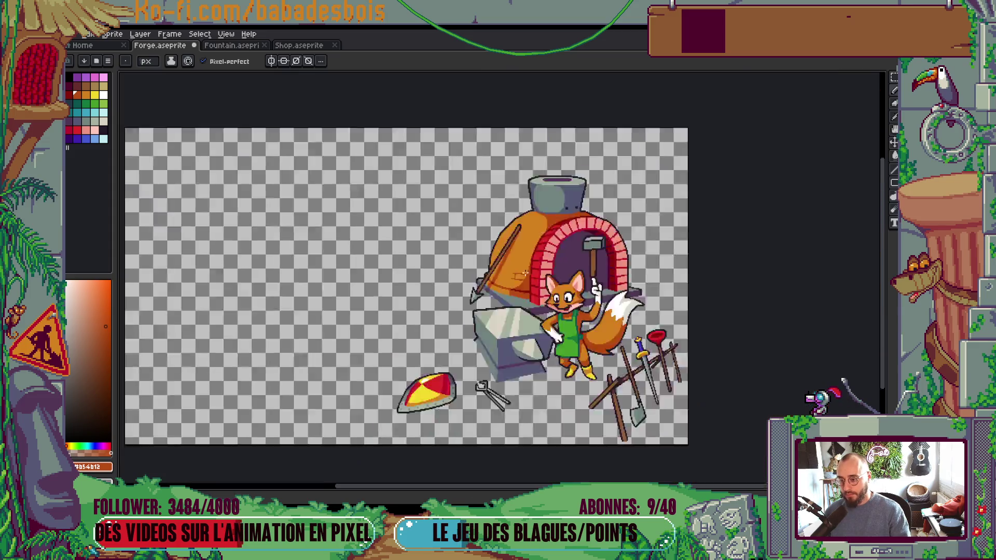
{"action": "scroll", "coordinate": [458, 278], "scroll_direction": "up", "scroll_amount": 2}
{"action": "scroll", "coordinate": [458, 279], "scroll_direction": "up", "scroll_amount": 2}
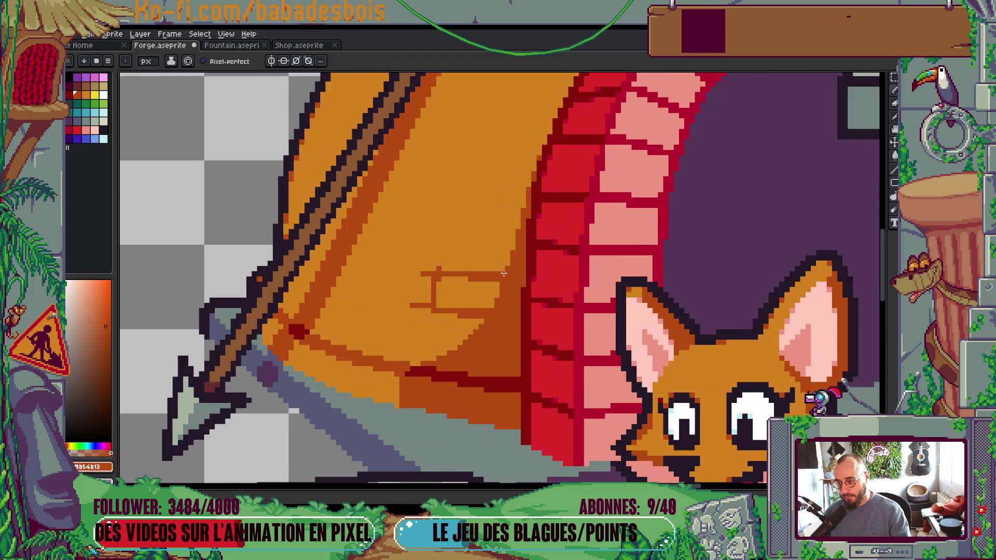
{"action": "mouse_move", "coordinate": [440, 270]}
{"action": "left_mouse_down"}
{"action": "mouse_move", "coordinate": [439, 253]}
{"action": "mouse_move", "coordinate": [470, 255]}
{"action": "left_mouse_up"}
{"action": "scroll", "coordinate": [466, 265], "scroll_direction": "up", "scroll_amount": 2}
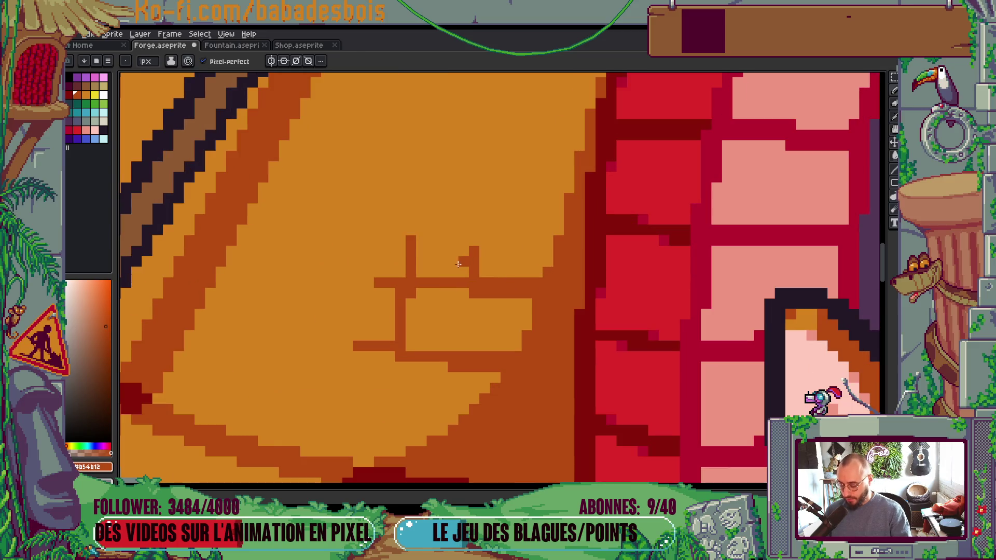
{"action": "left_click", "coordinate": [458, 265], "text": "alt"}
{"action": "mouse_move", "coordinate": [410, 239]}
{"action": "left_mouse_down"}
{"action": "mouse_move", "coordinate": [410, 278]}
{"action": "mouse_move", "coordinate": [389, 284]}
{"action": "left_mouse_up"}
{"action": "left_click", "coordinate": [400, 302]}
{"action": "left_click", "coordinate": [411, 293]}
{"action": "left_click", "coordinate": [379, 282]}
{"action": "left_click", "coordinate": [400, 346]}
{"action": "scroll", "coordinate": [403, 343], "scroll_direction": "up", "scroll_amount": 1}
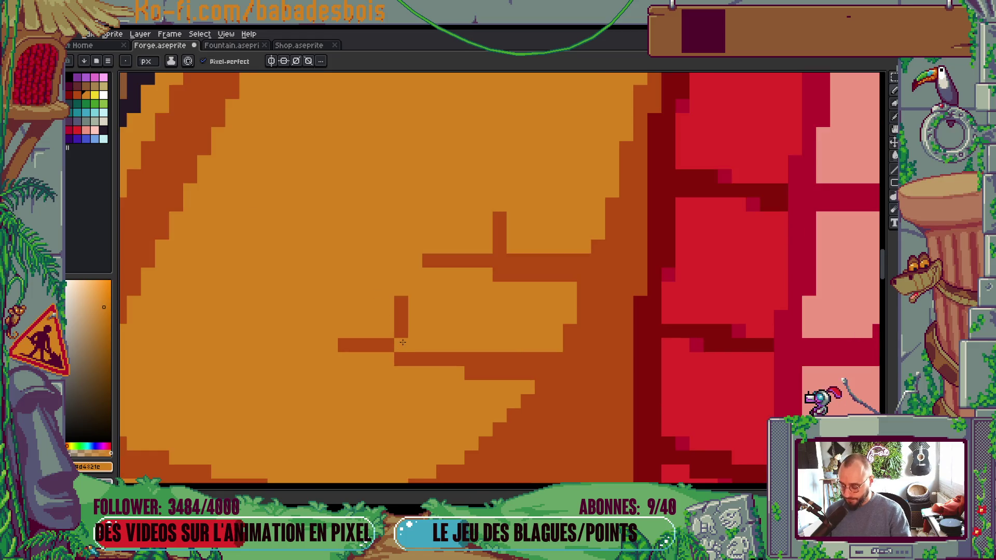
Step: Paint a few more dark orange seam pixels along the dome
{"action": "left_click", "coordinate": [407, 356], "text": "alt"}
{"action": "left_click_drag", "start_coordinate": [393, 359], "coordinate": [369, 359]}
{"action": "scroll", "coordinate": [483, 297], "scroll_direction": "down", "scroll_amount": 4}
{"action": "scroll", "coordinate": [483, 297], "scroll_direction": "down", "scroll_amount": 2}
{"action": "scroll", "coordinate": [514, 267], "scroll_direction": "up", "scroll_amount": 4}
{"action": "scroll", "coordinate": [497, 292], "scroll_direction": "up", "scroll_amount": 3}
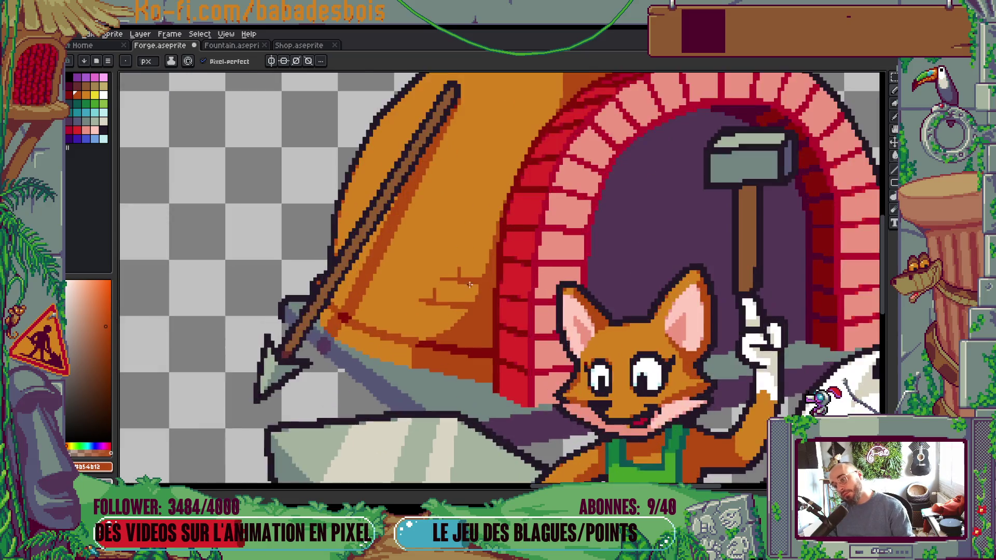
{"action": "scroll", "coordinate": [457, 281], "scroll_direction": "up", "scroll_amount": 1}
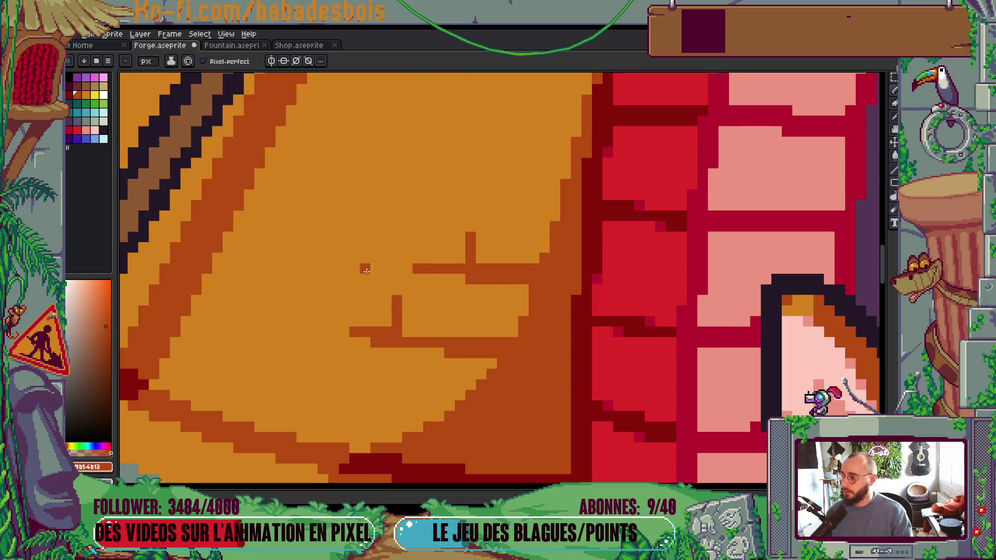
Step: Draw dark red seams around a brick on the dome, with extra pixels beside the crack
{"action": "left_click", "coordinate": [69, 96]}
{"action": "mouse_move", "coordinate": [545, 269]}
{"action": "left_mouse_down"}
{"action": "mouse_move", "coordinate": [576, 269]}
{"action": "mouse_move", "coordinate": [542, 288]}
{"action": "left_mouse_up"}
{"action": "mouse_move", "coordinate": [536, 342]}
{"action": "left_mouse_down"}
{"action": "mouse_move", "coordinate": [534, 311]}
{"action": "mouse_move", "coordinate": [519, 312]}
{"action": "mouse_move", "coordinate": [558, 312]}
{"action": "mouse_move", "coordinate": [556, 322]}
{"action": "mouse_move", "coordinate": [514, 323]}
{"action": "mouse_move", "coordinate": [529, 309]}
{"action": "mouse_move", "coordinate": [530, 279]}
{"action": "mouse_move", "coordinate": [536, 303]}
{"action": "left_mouse_up"}
{"action": "scroll", "coordinate": [529, 311], "scroll_direction": "down", "scroll_amount": 4}
{"action": "scroll", "coordinate": [530, 311], "scroll_direction": "up", "scroll_amount": 3}
{"action": "left_click", "coordinate": [536, 307]}
{"action": "scroll", "coordinate": [540, 278], "scroll_direction": "down", "scroll_amount": 3}
{"action": "scroll", "coordinate": [539, 279], "scroll_direction": "down", "scroll_amount": 3}
Step: Sample the dome's dark orange and draw a short vertical seam with it
{"action": "scroll", "coordinate": [571, 316], "scroll_direction": "up", "scroll_amount": 1}
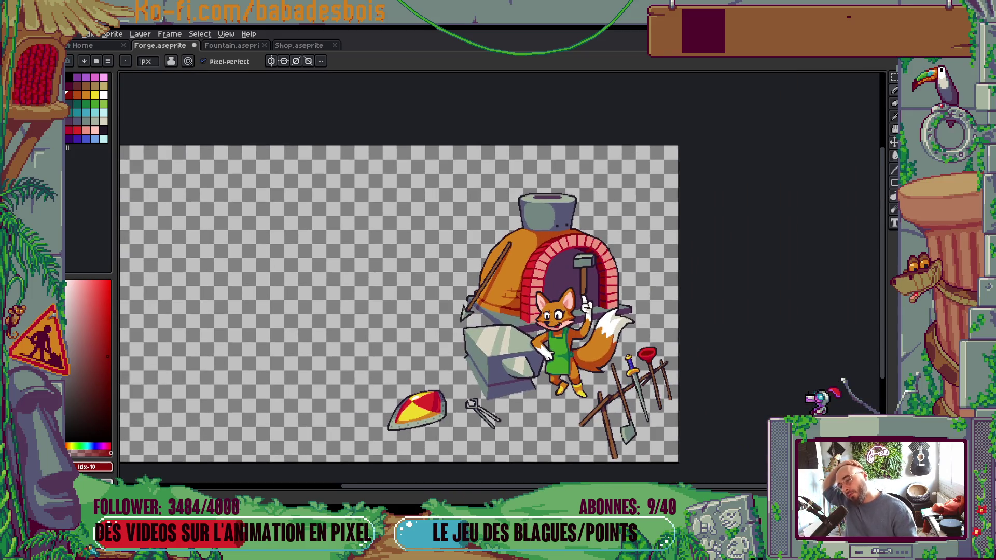
{"action": "scroll", "coordinate": [519, 311], "scroll_direction": "up", "scroll_amount": 5}
{"action": "key", "text": "alt"}
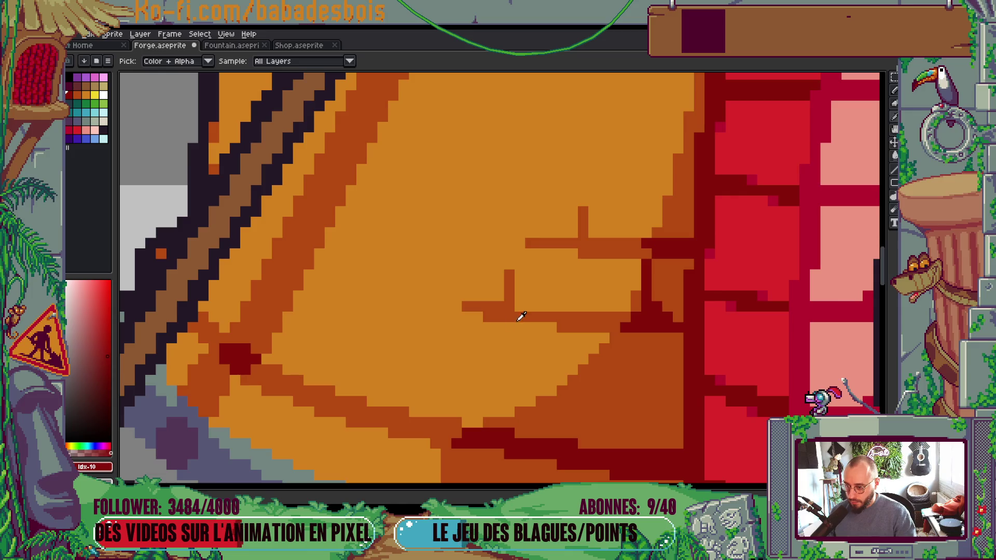
{"action": "left_click", "coordinate": [521, 317]}
{"action": "scroll", "coordinate": [524, 301], "scroll_direction": "down", "scroll_amount": 5}
{"action": "scroll", "coordinate": [541, 270], "scroll_direction": "up", "scroll_amount": 1}
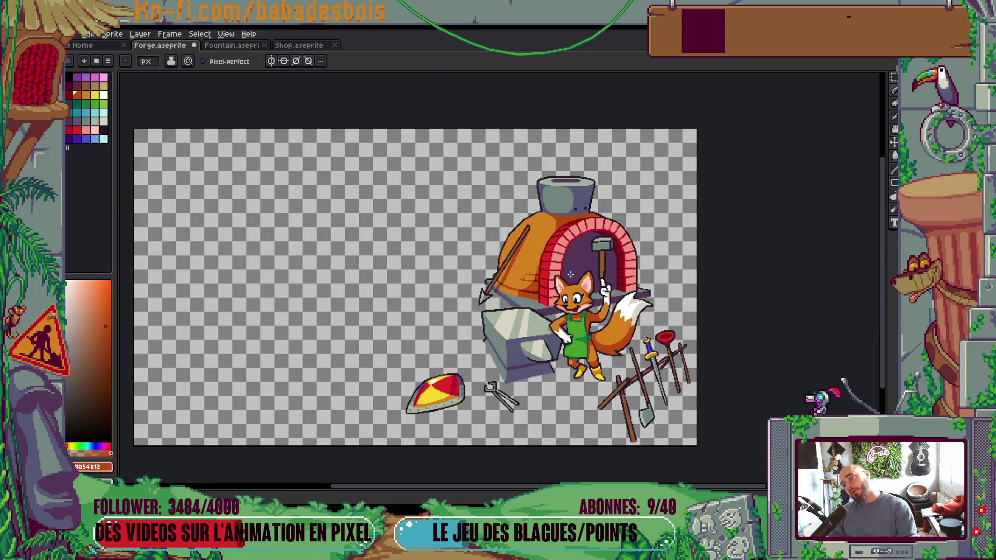
{"action": "scroll", "coordinate": [571, 274], "scroll_direction": "up", "scroll_amount": 4}
{"action": "mouse_move", "coordinate": [480, 251]}
{"action": "left_mouse_down"}
{"action": "mouse_move", "coordinate": [491, 193]}
{"action": "mouse_move", "coordinate": [513, 194]}
{"action": "left_mouse_up"}
Step: Darken a short stretch of the brick line on the dome
{"action": "key", "text": "alt"}
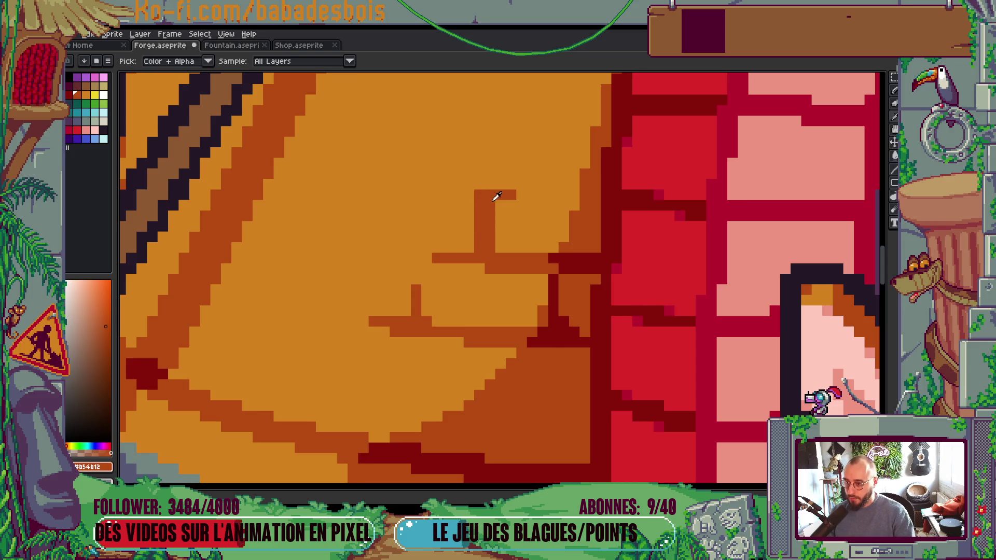
{"action": "scroll", "coordinate": [498, 194], "scroll_direction": "down", "scroll_amount": 5}
{"action": "scroll", "coordinate": [511, 191], "scroll_direction": "up", "scroll_amount": 1}
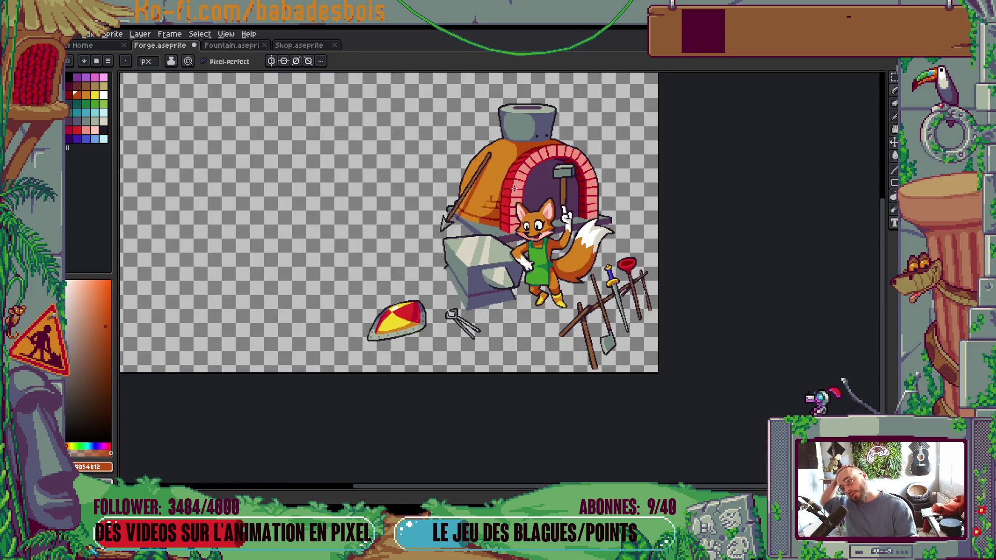
{"action": "scroll", "coordinate": [501, 218], "scroll_direction": "down", "scroll_amount": 1}
{"action": "scroll", "coordinate": [489, 253], "scroll_direction": "up", "scroll_amount": 4}
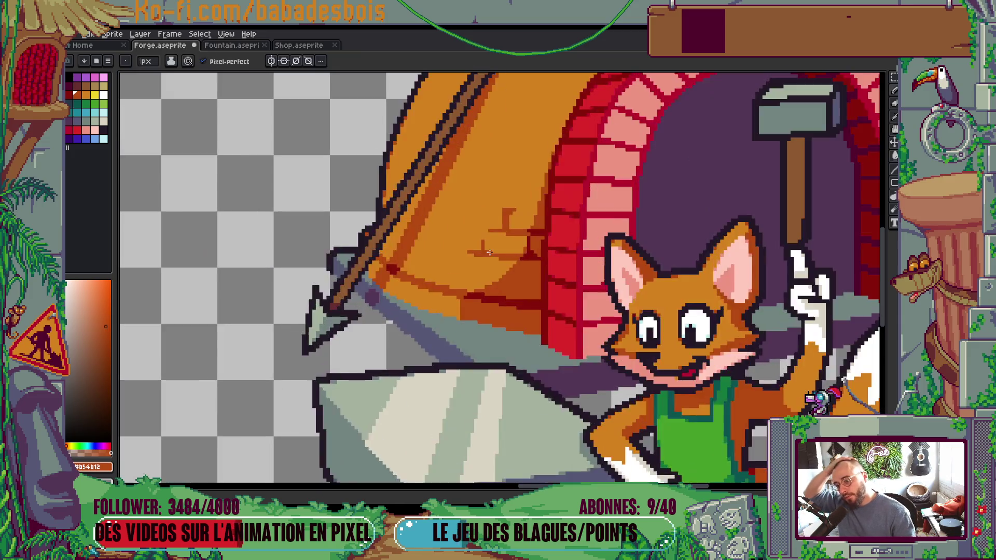
{"action": "scroll", "coordinate": [489, 253], "scroll_direction": "up", "scroll_amount": 2}
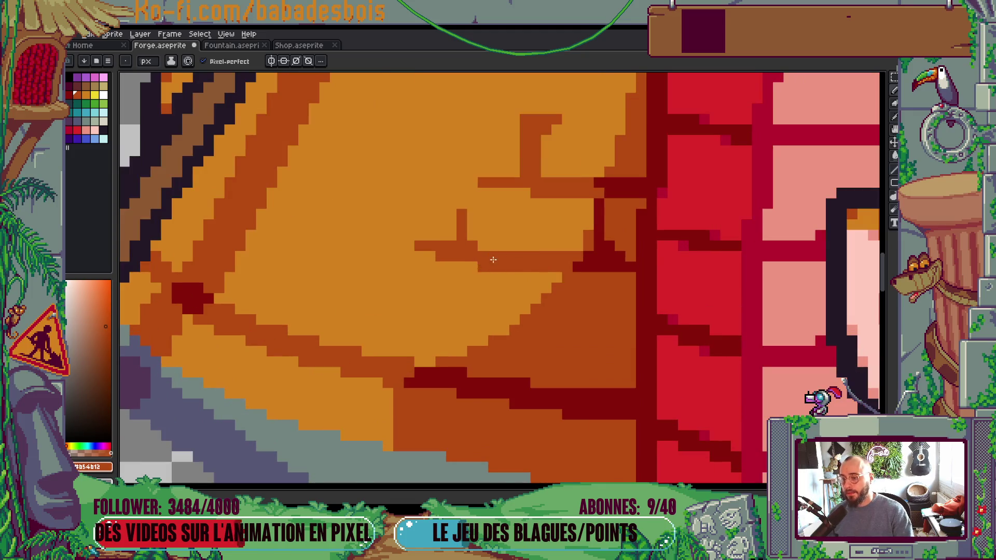
{"action": "scroll", "coordinate": [493, 260], "scroll_direction": "down", "scroll_amount": 8}
{"action": "scroll", "coordinate": [551, 225], "scroll_direction": "down", "scroll_amount": 1}
{"action": "scroll", "coordinate": [510, 221], "scroll_direction": "up", "scroll_amount": 7}
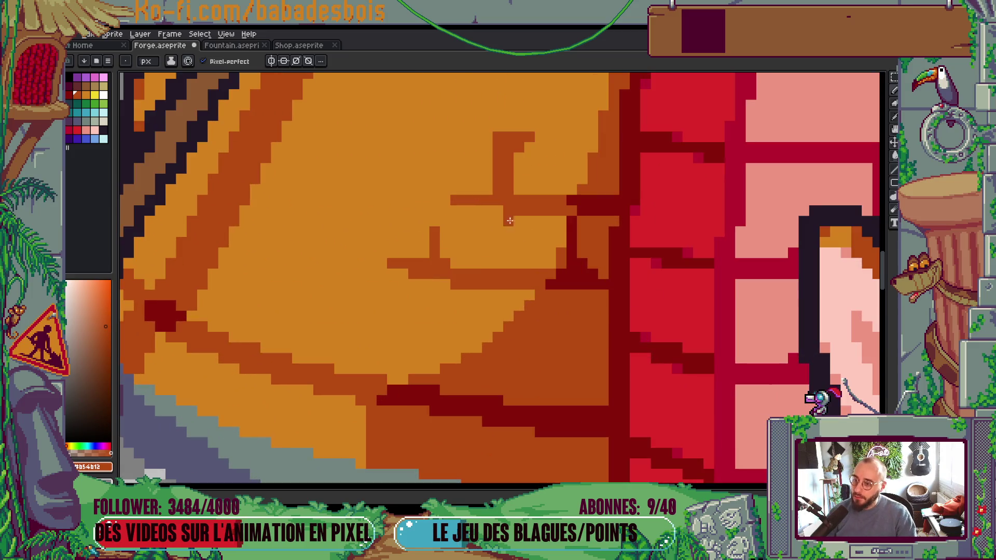
{"action": "left_click_drag", "start_coordinate": [510, 221], "coordinate": [449, 213]}
{"action": "scroll", "coordinate": [501, 174], "scroll_direction": "down", "scroll_amount": 7}
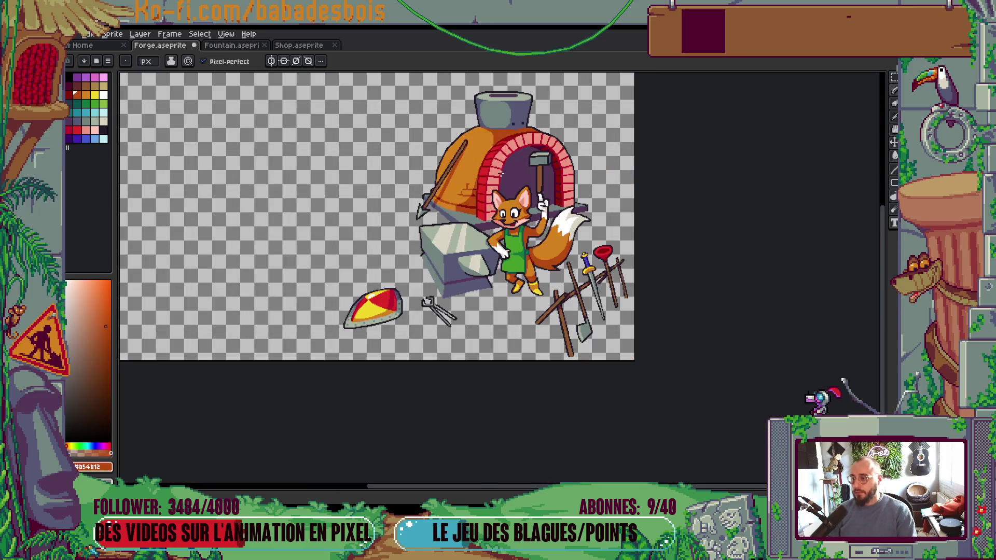
{"action": "scroll", "coordinate": [508, 194], "scroll_direction": "down", "scroll_amount": 1}
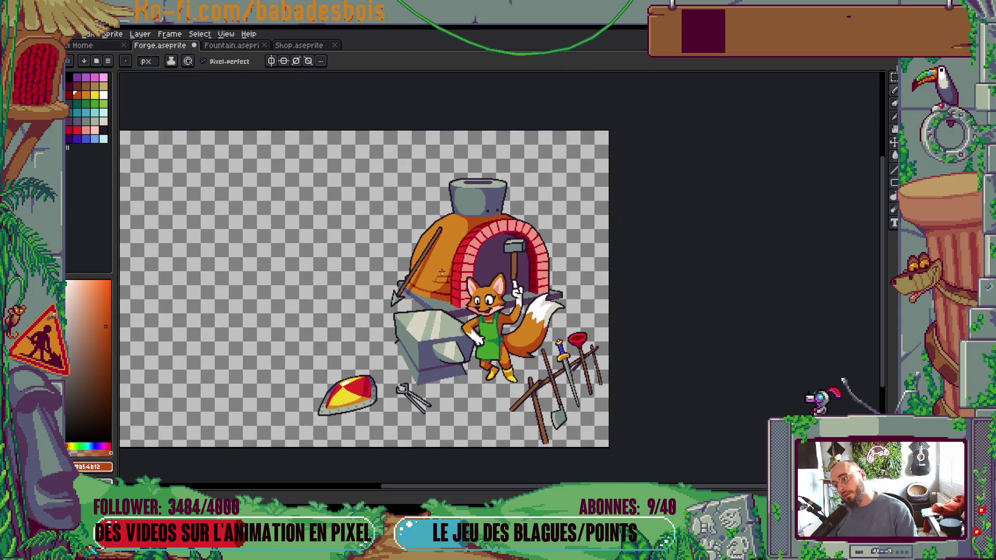
{"action": "scroll", "coordinate": [443, 255], "scroll_direction": "up", "scroll_amount": 8}
Step: Cover a stray pixel and brick corner with base orange, then save Forge.aseprite
{"action": "left_click_drag", "start_coordinate": [443, 254], "coordinate": [449, 245]}
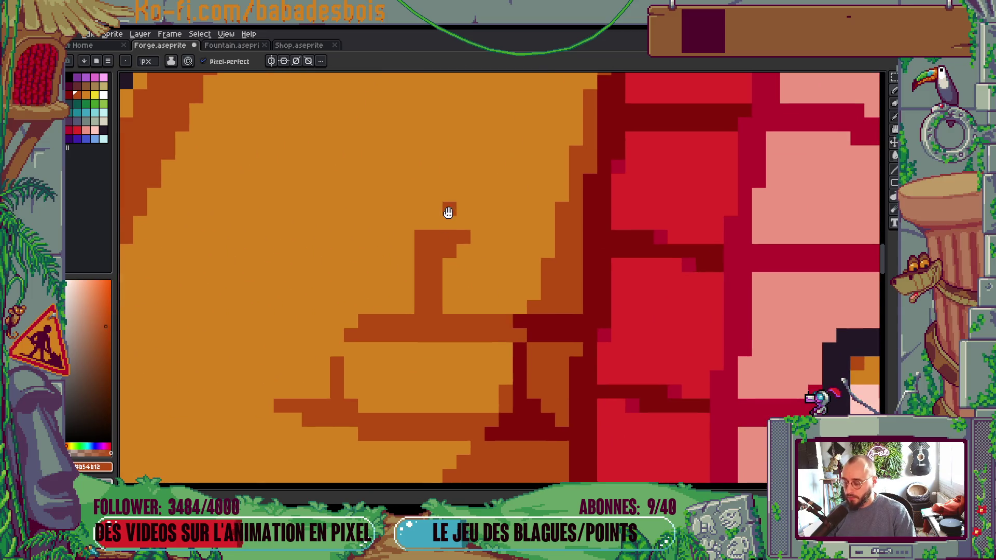
{"action": "key", "text": "i"}
{"action": "key", "text": "b"}
{"action": "left_click", "coordinate": [431, 212]}
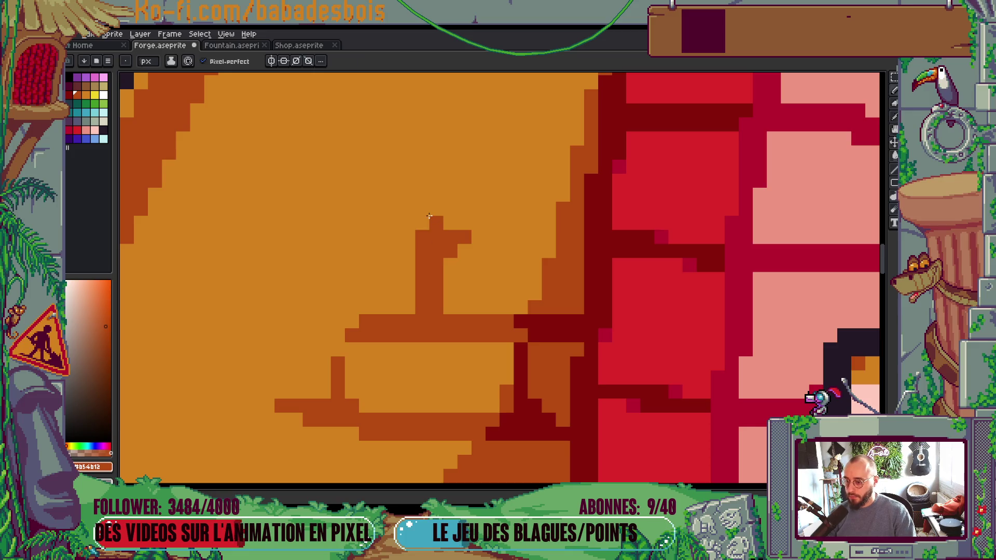
{"action": "left_click", "coordinate": [432, 213], "text": "alt"}
{"action": "left_click_drag", "start_coordinate": [432, 214], "coordinate": [437, 236]}
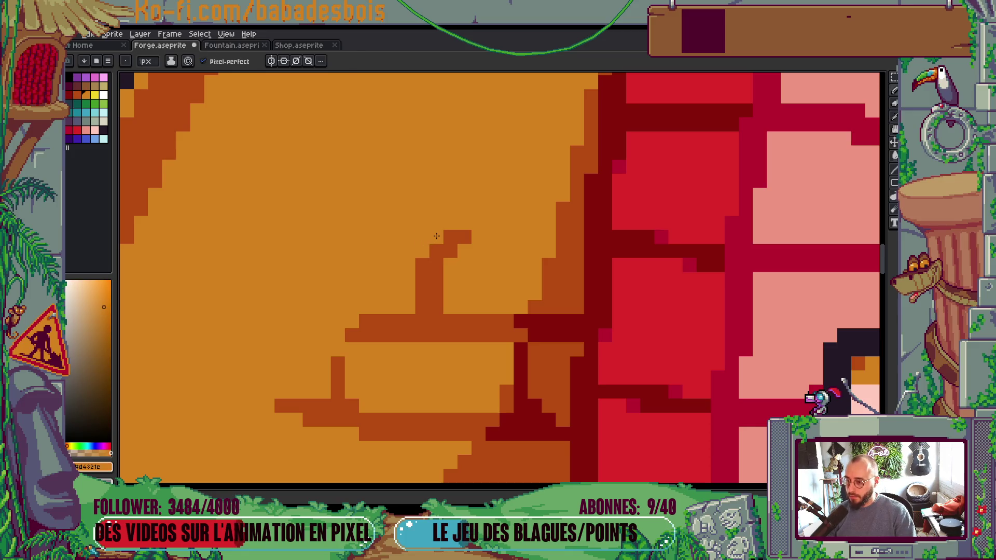
{"action": "scroll", "coordinate": [440, 197], "scroll_direction": "down", "scroll_amount": 8}
{"action": "key", "text": "ctrl+s"}
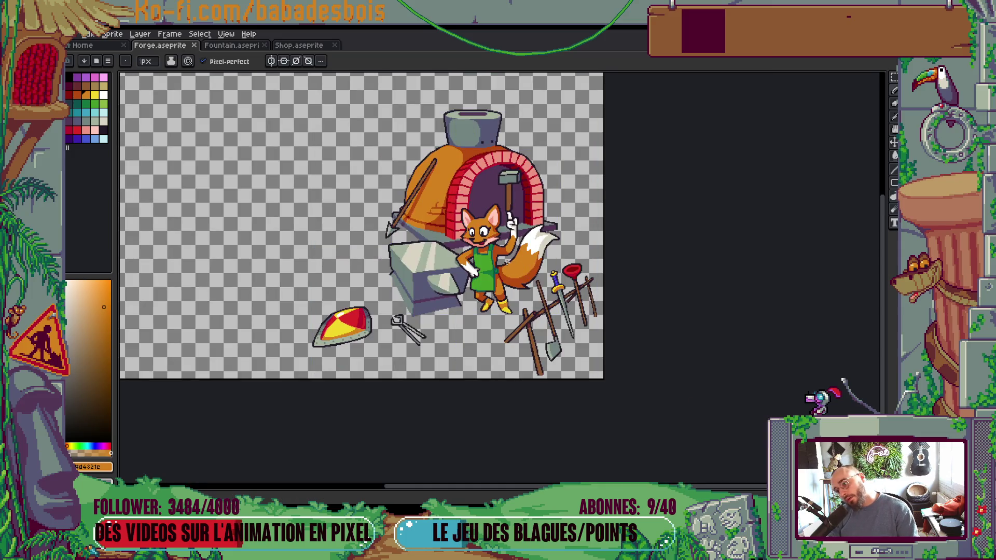
Step: Pick the dark orange again and dab it onto the dome
{"action": "scroll", "coordinate": [418, 228], "scroll_direction": "up", "scroll_amount": 6}
{"action": "scroll", "coordinate": [418, 228], "scroll_direction": "up", "scroll_amount": 1}
{"action": "left_click", "coordinate": [462, 228]}
{"action": "left_click", "coordinate": [458, 242], "text": "alt"}
{"action": "scroll", "coordinate": [459, 243], "scroll_direction": "down", "scroll_amount": 6}
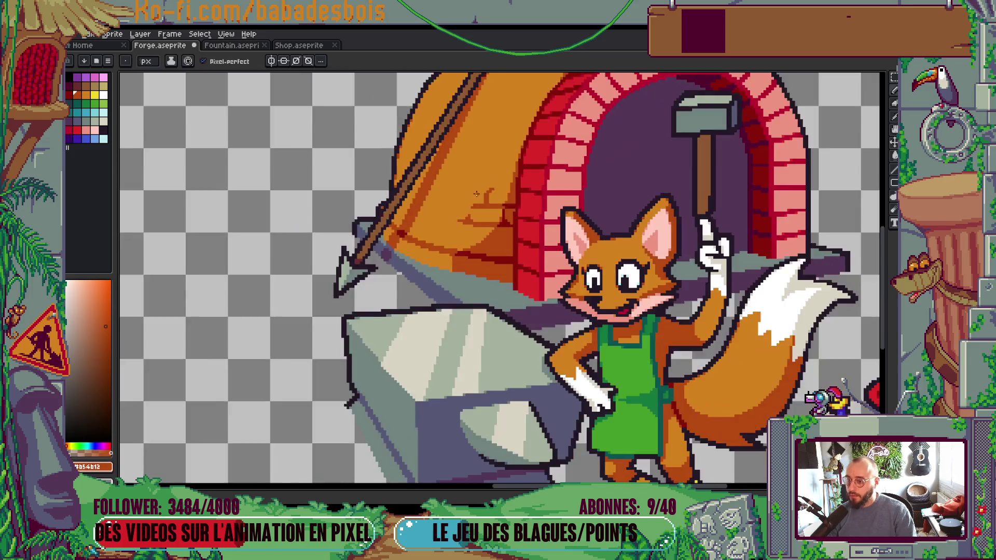
{"action": "scroll", "coordinate": [457, 198], "scroll_direction": "up", "scroll_amount": 5}
{"action": "scroll", "coordinate": [457, 198], "scroll_direction": "down", "scroll_amount": 5}
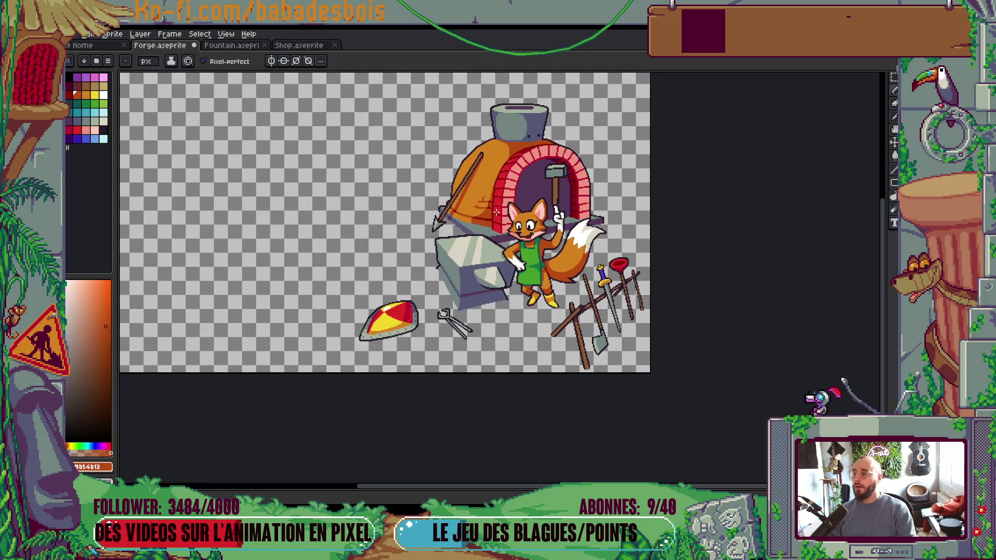
Step: Re-centre the view on the forge and reselect the dome's base orange with the Pencil
{"action": "left_click_drag", "start_coordinate": [497, 213], "coordinate": [432, 325]}
{"action": "scroll", "coordinate": [423, 307], "scroll_direction": "up", "scroll_amount": 4}
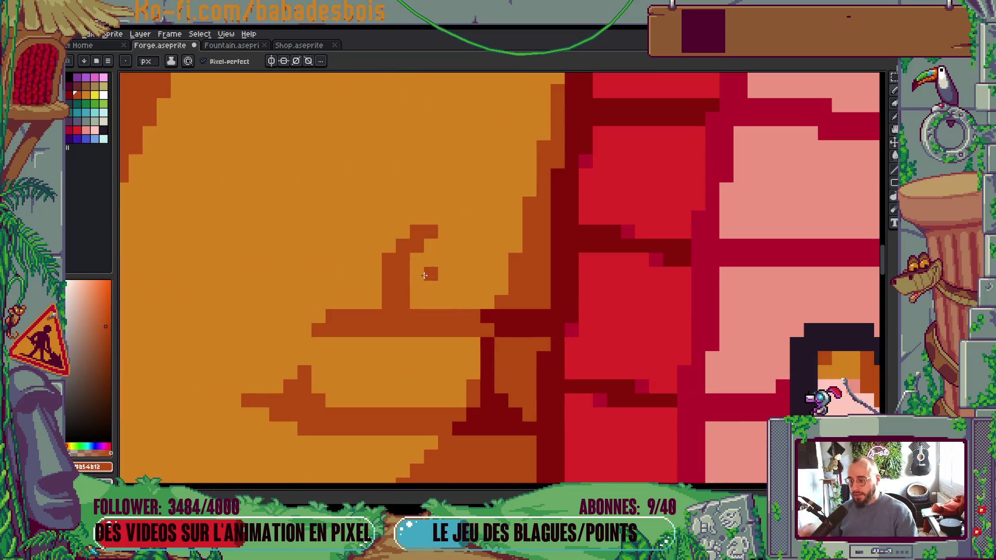
{"action": "left_click", "coordinate": [423, 255], "text": "alt"}
{"action": "scroll", "coordinate": [423, 255], "scroll_direction": "down", "scroll_amount": 6}
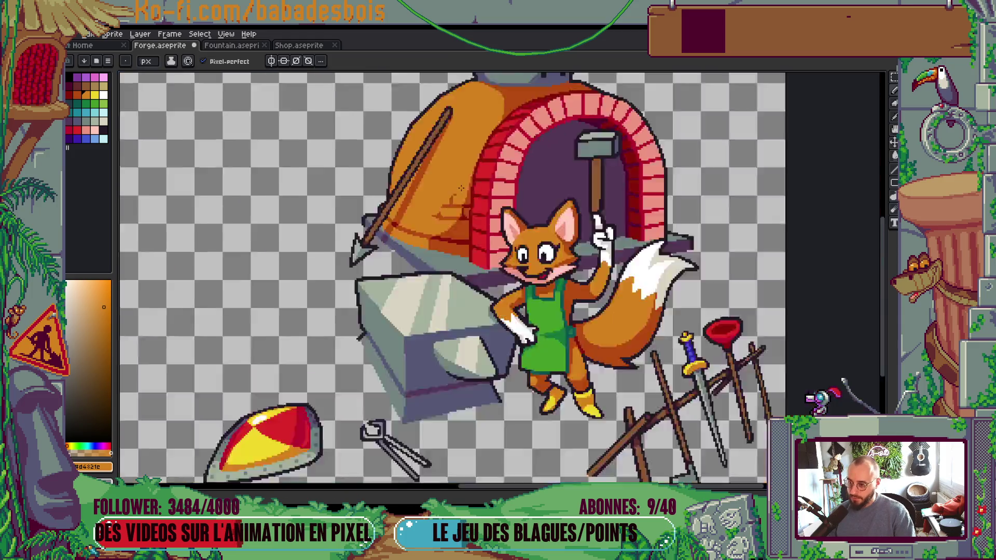
{"action": "key", "text": "v"}
{"action": "key", "text": "b"}
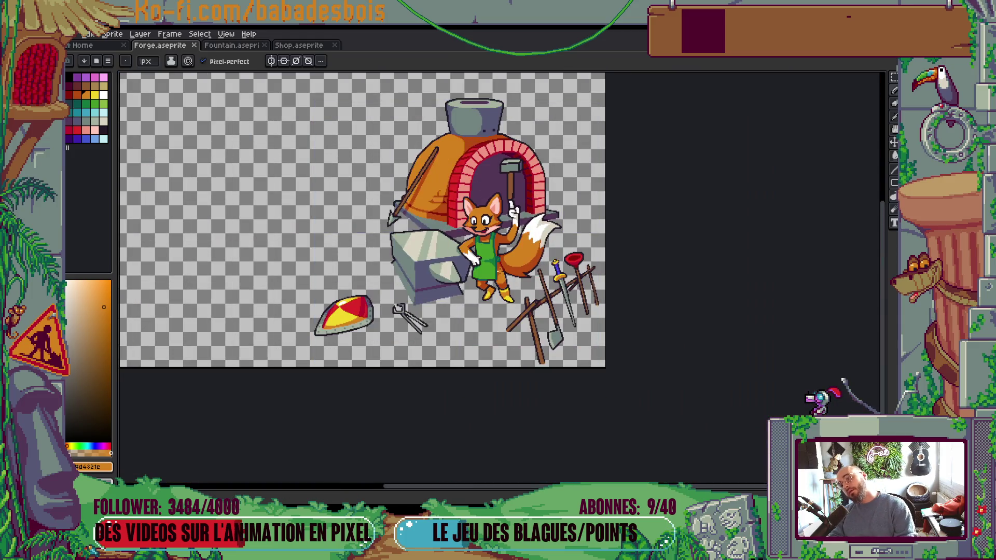
{"action": "scroll", "coordinate": [410, 192], "scroll_direction": "up", "scroll_amount": 4}
{"action": "scroll", "coordinate": [410, 192], "scroll_direction": "down", "scroll_amount": 2}
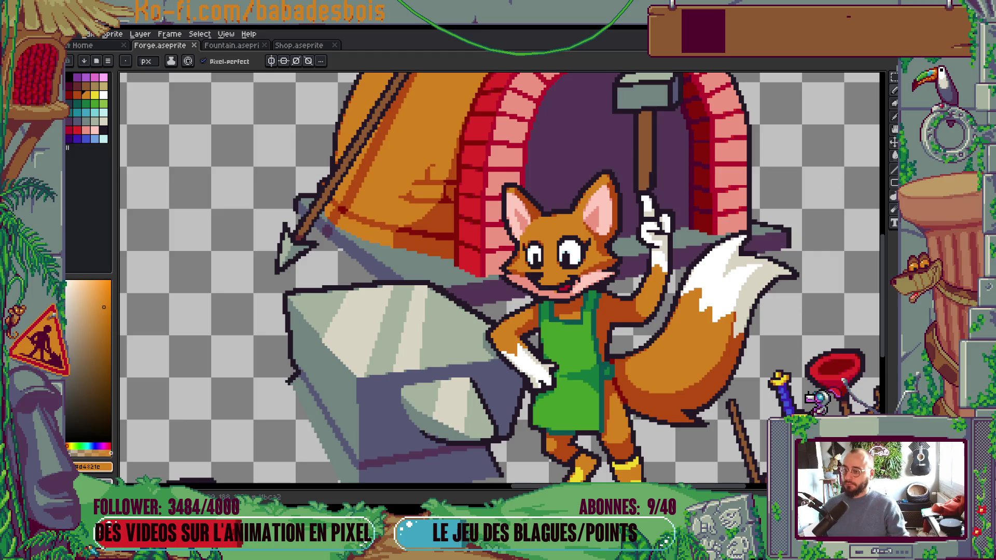
{"action": "scroll", "coordinate": [575, 318], "scroll_direction": "down", "scroll_amount": 3}
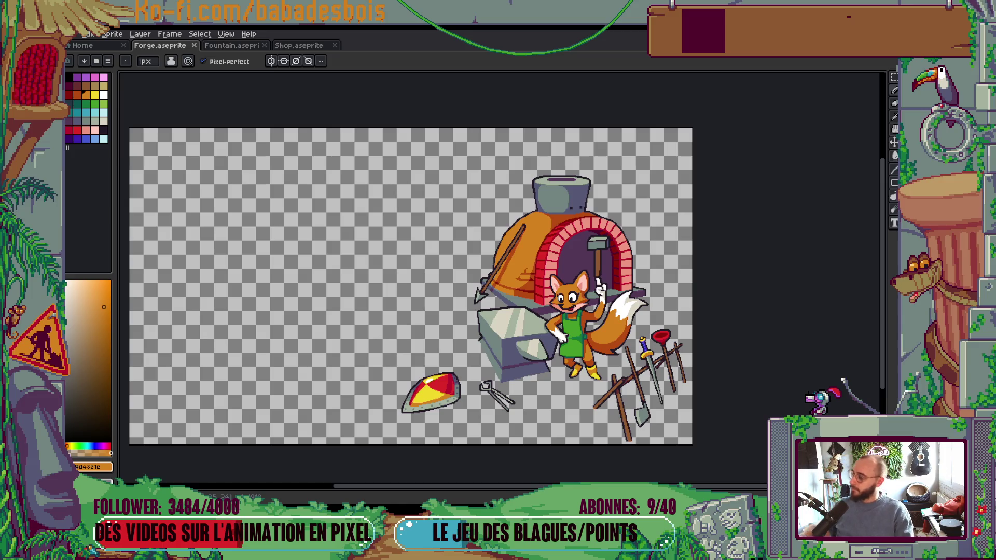
{"action": "left_click_drag", "start_coordinate": [434, 313], "coordinate": [409, 300]}
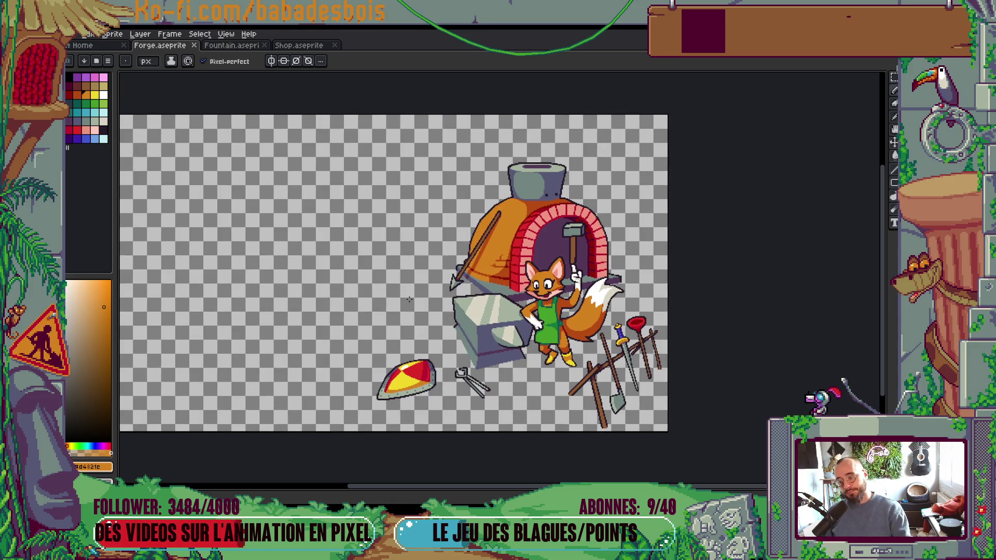
{"action": "scroll", "coordinate": [546, 298], "scroll_direction": "down", "scroll_amount": 2}
{"action": "scroll", "coordinate": [546, 299], "scroll_direction": "up", "scroll_amount": 2}
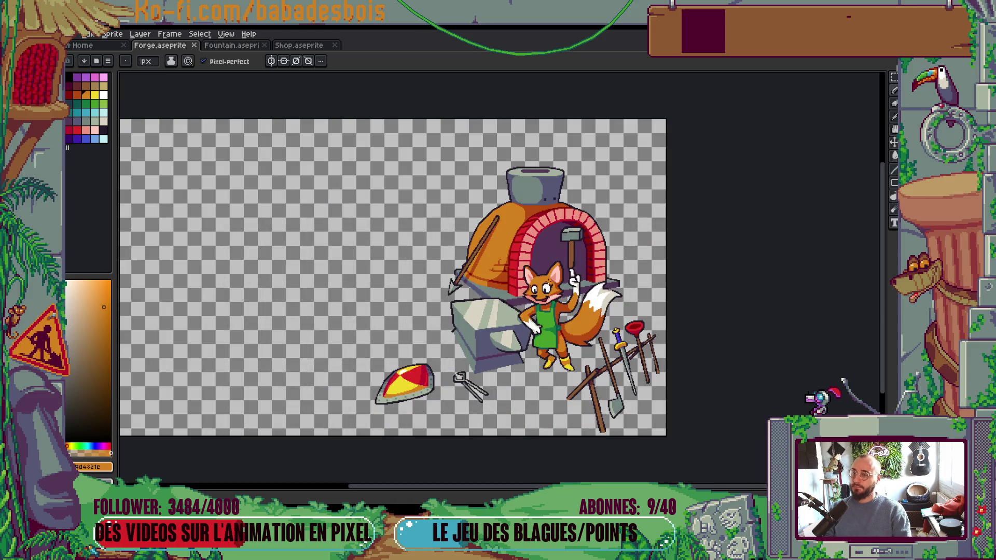
{"action": "left_click_drag", "start_coordinate": [551, 254], "coordinate": [555, 250]}
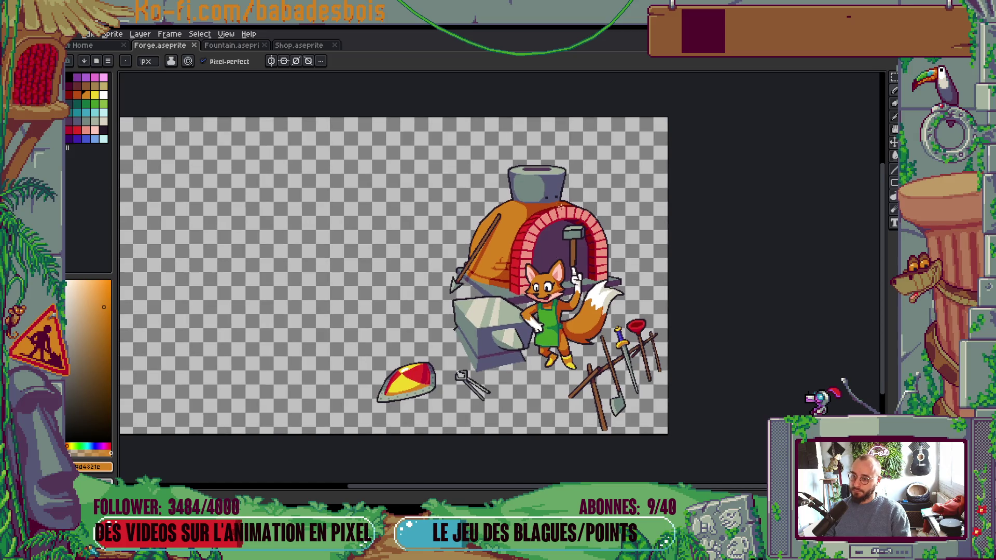
{"action": "scroll", "coordinate": [561, 206], "scroll_direction": "up", "scroll_amount": 5}
Step: Repaint part of the chimney in its own grey-green and save Forge
{"action": "left_click", "coordinate": [469, 205], "text": "alt"}
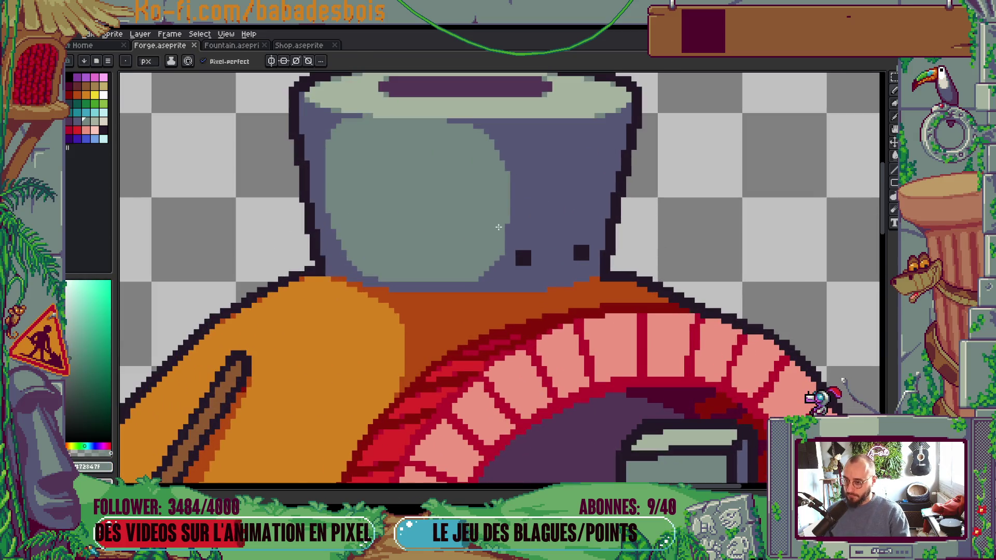
{"action": "left_click_drag", "start_coordinate": [506, 228], "coordinate": [507, 187]}
{"action": "scroll", "coordinate": [511, 154], "scroll_direction": "down", "scroll_amount": 5}
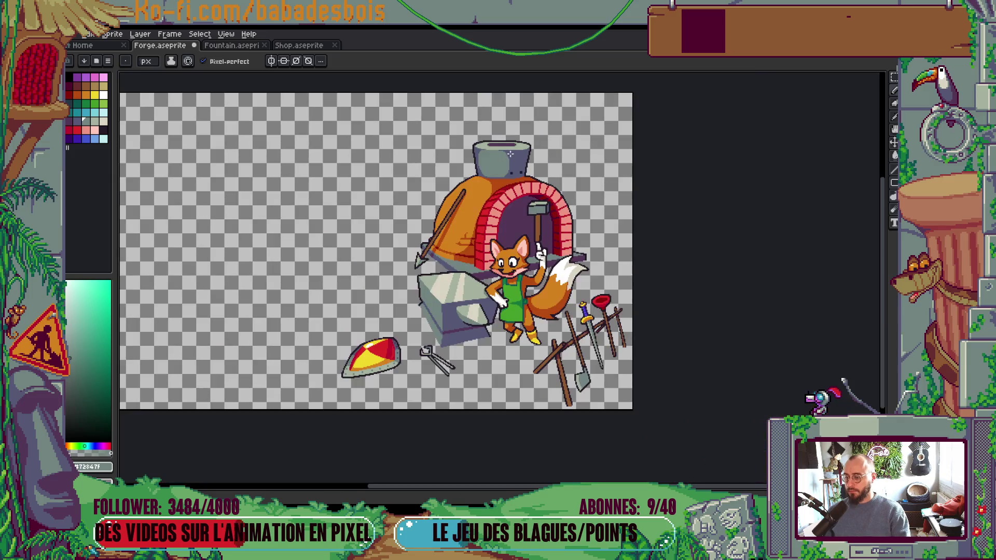
{"action": "scroll", "coordinate": [511, 154], "scroll_direction": "down", "scroll_amount": 2}
{"action": "scroll", "coordinate": [539, 188], "scroll_direction": "up", "scroll_amount": 1}
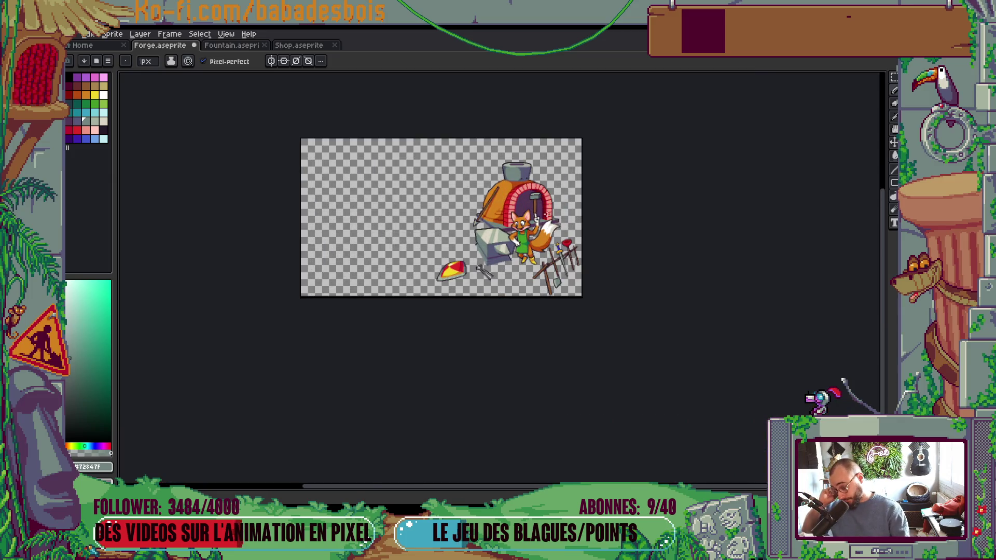
{"action": "scroll", "coordinate": [564, 263], "scroll_direction": "up", "scroll_amount": 2}
{"action": "key", "text": "ctrl+s"}
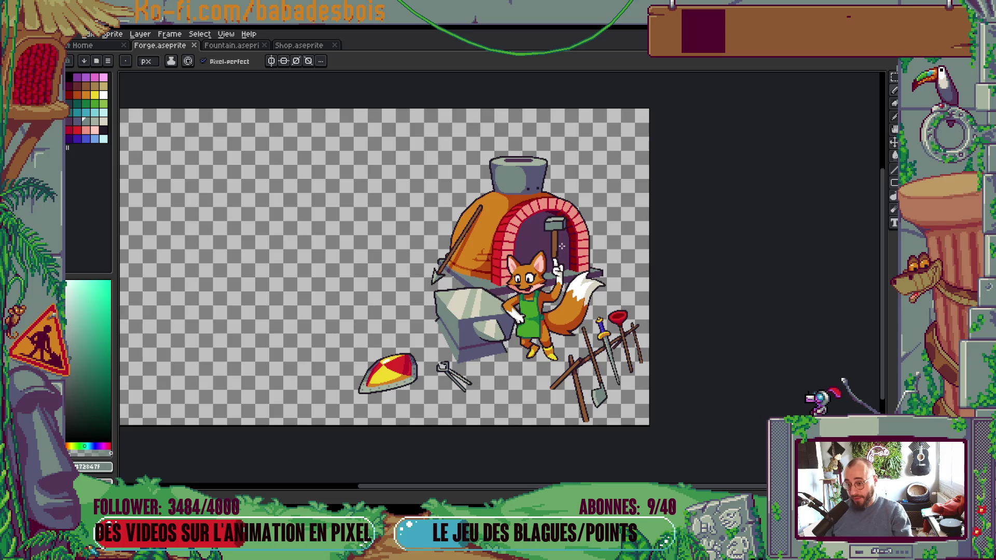
Step: Try a grey stroke inside the forge arch, then undo it
{"action": "scroll", "coordinate": [563, 244], "scroll_direction": "up", "scroll_amount": 2}
{"action": "mouse_move", "coordinate": [561, 224]}
{"action": "left_mouse_down"}
{"action": "mouse_move", "coordinate": [571, 270]}
{"action": "mouse_move", "coordinate": [570, 232]}
{"action": "left_mouse_up"}
{"action": "key", "text": "ctrl+z"}
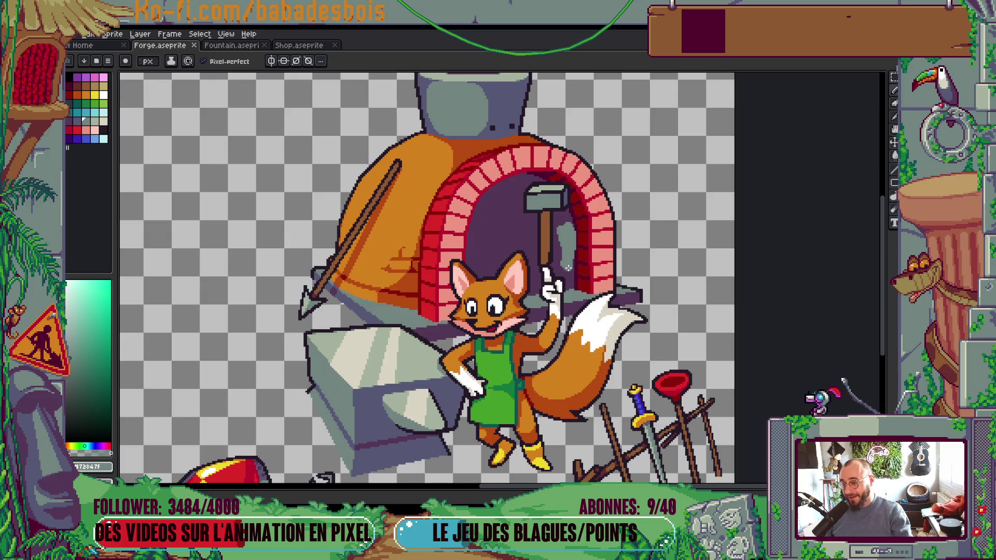
{"action": "key", "text": "ctrl+z"}
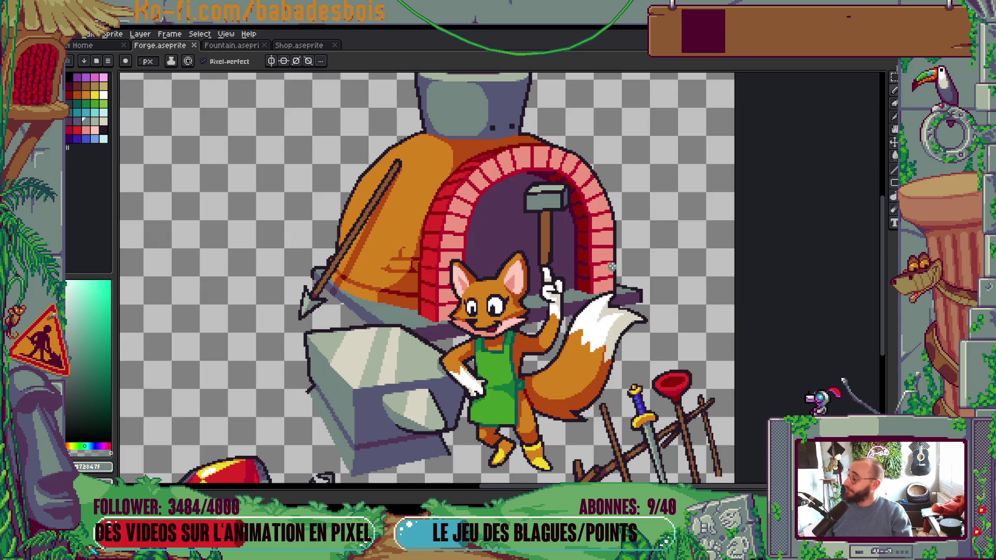
Step: Toggle between Move and Pencil, show the layers list, and bring up the Oven layer's options
{"action": "scroll", "coordinate": [612, 267], "scroll_direction": "down", "scroll_amount": 3}
{"action": "scroll", "coordinate": [620, 291], "scroll_direction": "up", "scroll_amount": 2}
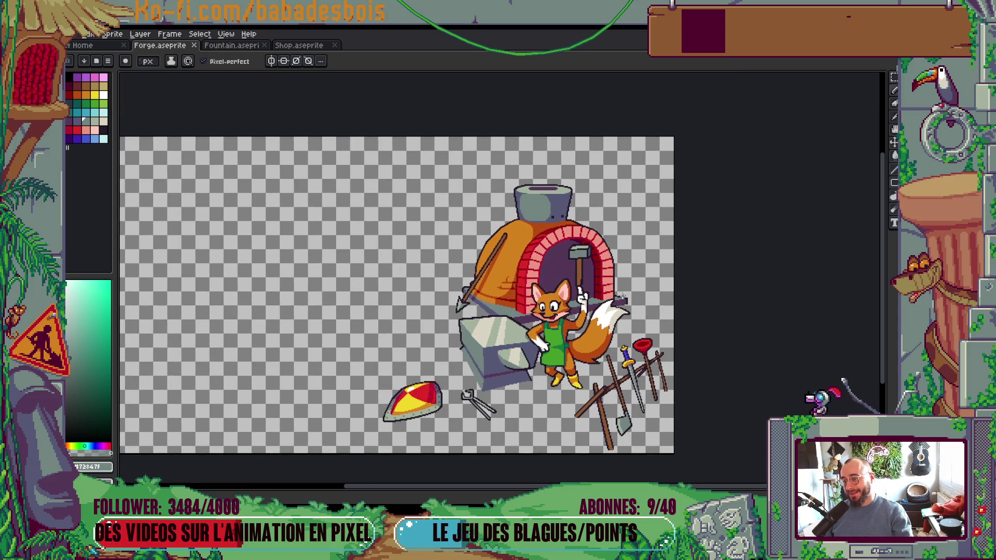
{"action": "scroll", "coordinate": [540, 187], "scroll_direction": "up", "scroll_amount": 3}
{"action": "key", "text": "v"}
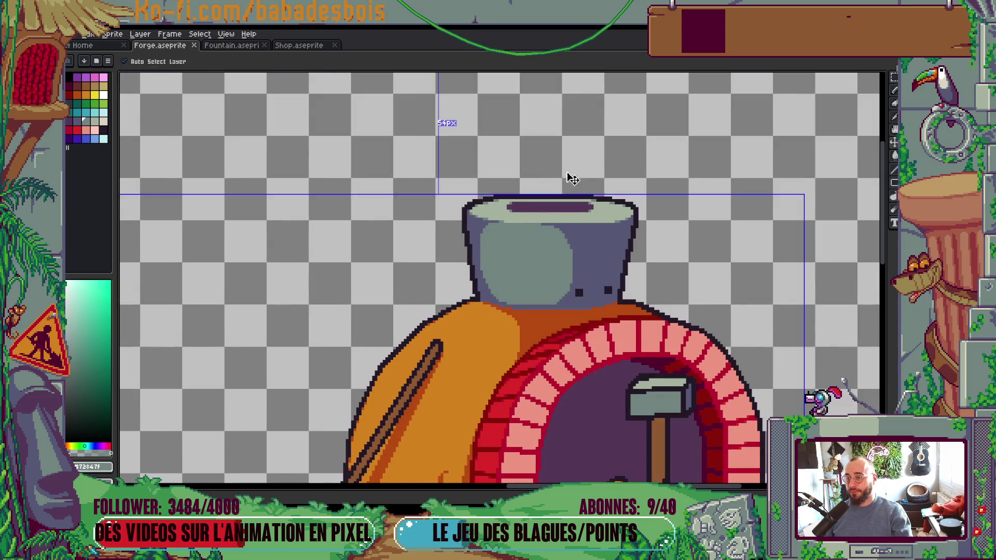
{"action": "scroll", "coordinate": [571, 178], "scroll_direction": "down", "scroll_amount": 3}
{"action": "key", "text": "b"}
{"action": "scroll", "coordinate": [545, 192], "scroll_direction": "down", "scroll_amount": 1}
{"action": "scroll", "coordinate": [525, 207], "scroll_direction": "up", "scroll_amount": 1}
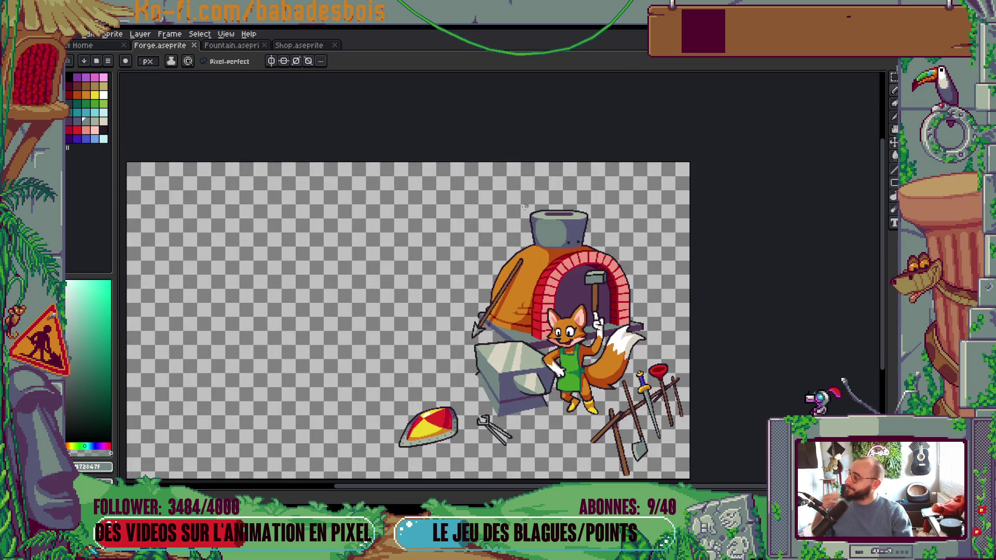
{"action": "scroll", "coordinate": [525, 207], "scroll_direction": "down", "scroll_amount": 2}
{"action": "key", "text": "Tab"}
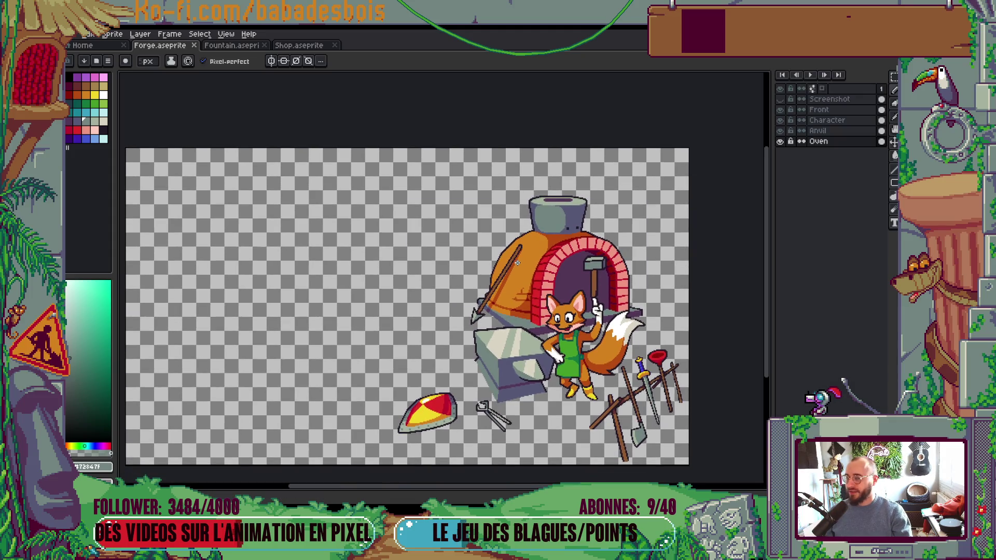
{"action": "right_click", "coordinate": [829, 142]}
Step: Add a new empty layer above Oven and shrink the brush to 1px
{"action": "mouse_move", "coordinate": [846, 161]}
{"action": "left_click", "coordinate": [791, 162]}
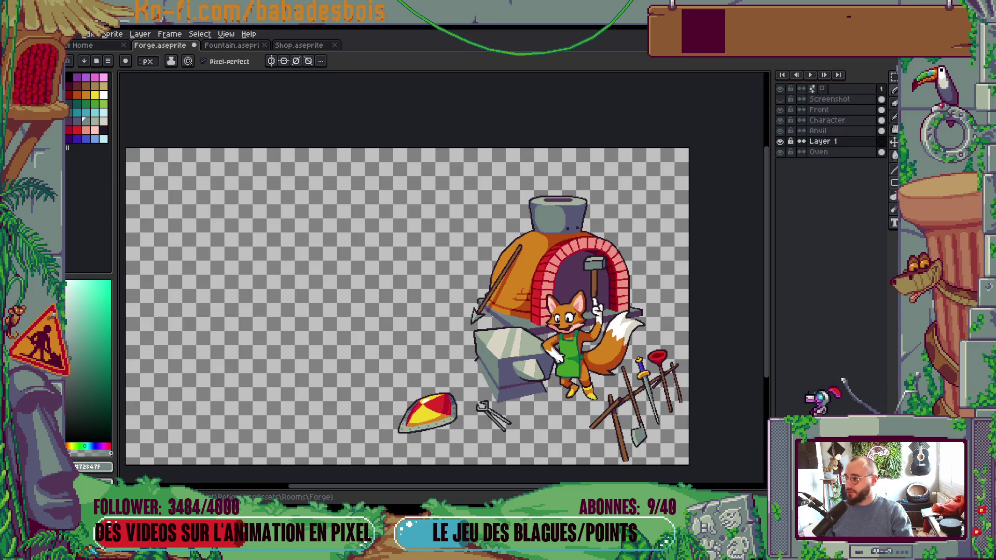
{"action": "key", "text": "Tab"}
{"action": "left_click", "coordinate": [88, 123]}
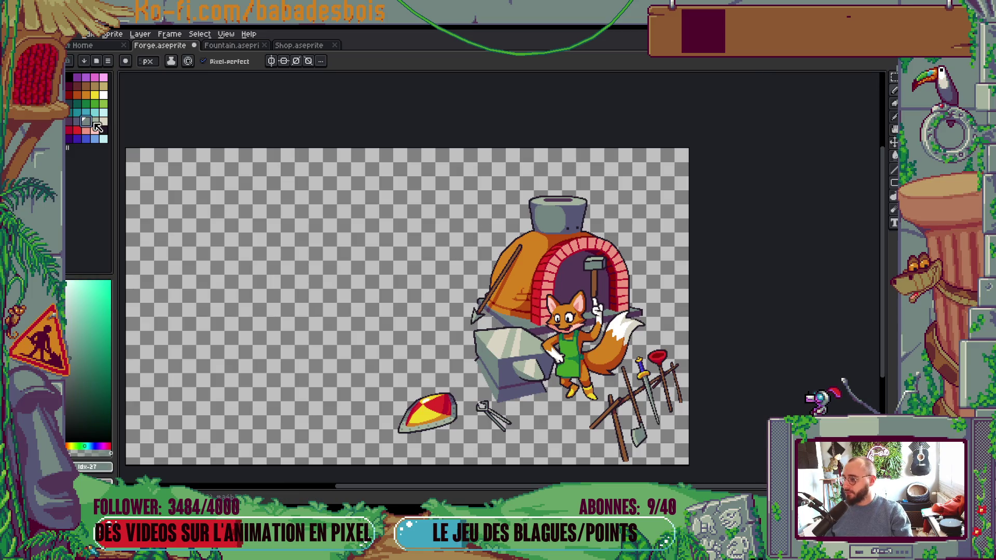
{"action": "left_click", "coordinate": [96, 124]}
{"action": "key", "text": "minus"}
{"action": "key", "text": "minus"}
{"action": "key", "text": "minus"}
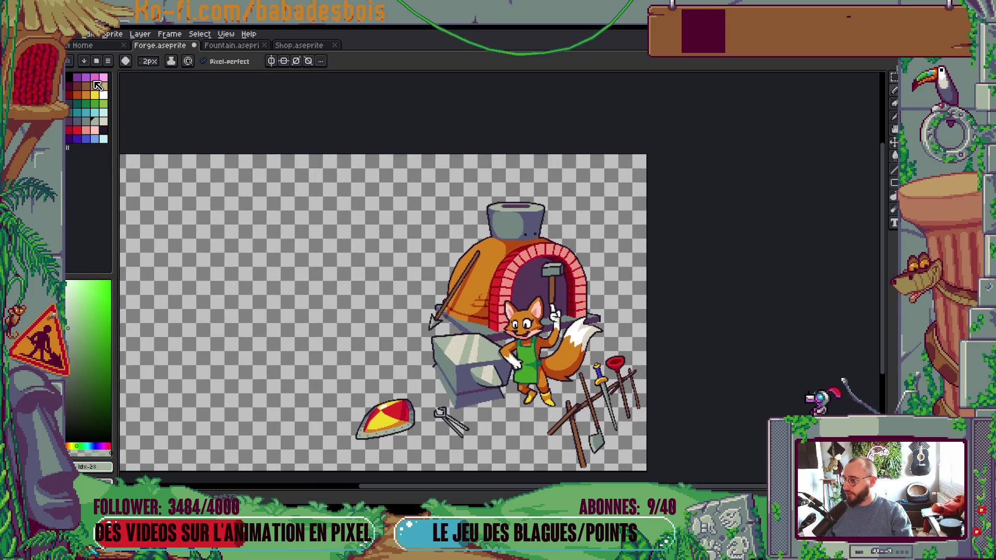
Step: Paint pink smoke puffs above the chimney, widening the brush to 5px for a larger cloud
{"action": "left_click", "coordinate": [94, 79]}
{"action": "left_click", "coordinate": [509, 196]}
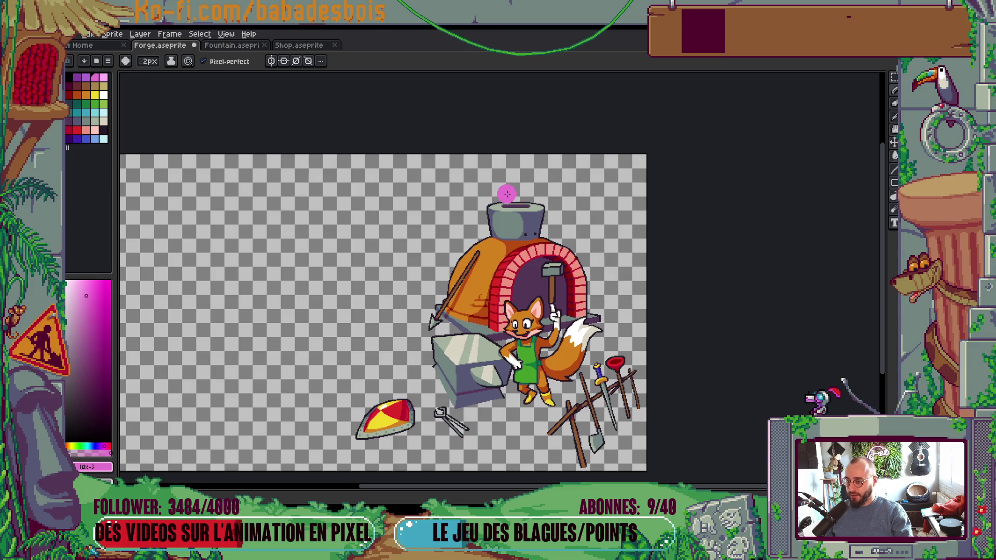
{"action": "left_click", "coordinate": [495, 185]}
{"action": "key", "text": "plus"}
{"action": "key", "text": "plus"}
{"action": "key", "text": "plus"}
{"action": "mouse_move", "coordinate": [493, 184]}
{"action": "left_mouse_down"}
{"action": "mouse_move", "coordinate": [493, 174]}
{"action": "mouse_move", "coordinate": [513, 171]}
{"action": "mouse_move", "coordinate": [506, 181]}
{"action": "mouse_move", "coordinate": [517, 191]}
{"action": "mouse_move", "coordinate": [526, 172]}
{"action": "left_mouse_up"}
{"action": "key", "text": "plus"}
{"action": "key", "text": "plus"}
{"action": "key", "text": "plus"}
{"action": "key", "text": "plus"}
{"action": "key", "text": "plus"}
{"action": "key", "text": "plus"}
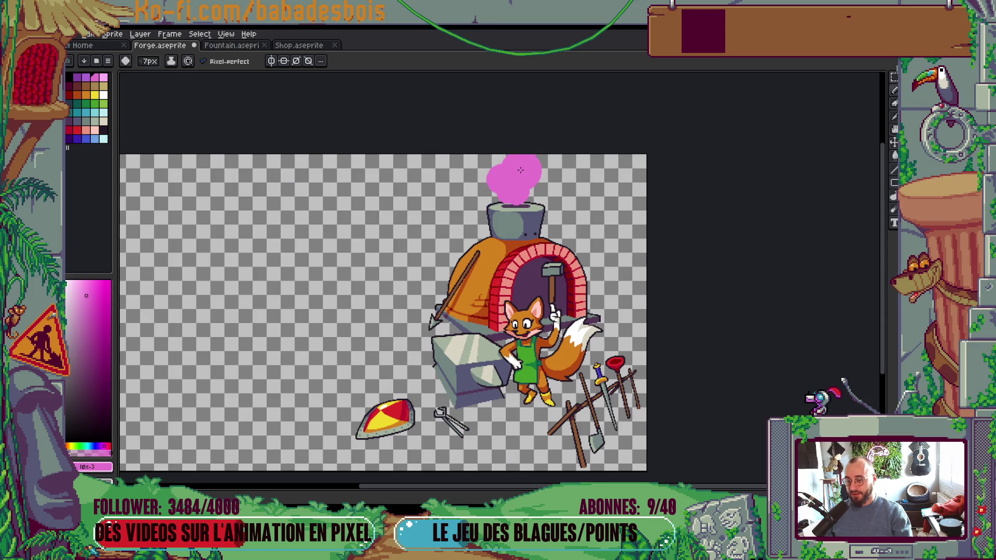
Step: With a 2px brush, extend the pink smoke down over the chimney rim
{"action": "scroll", "coordinate": [527, 171], "scroll_direction": "down", "scroll_amount": 3}
{"action": "scroll", "coordinate": [566, 156], "scroll_direction": "up", "scroll_amount": 6}
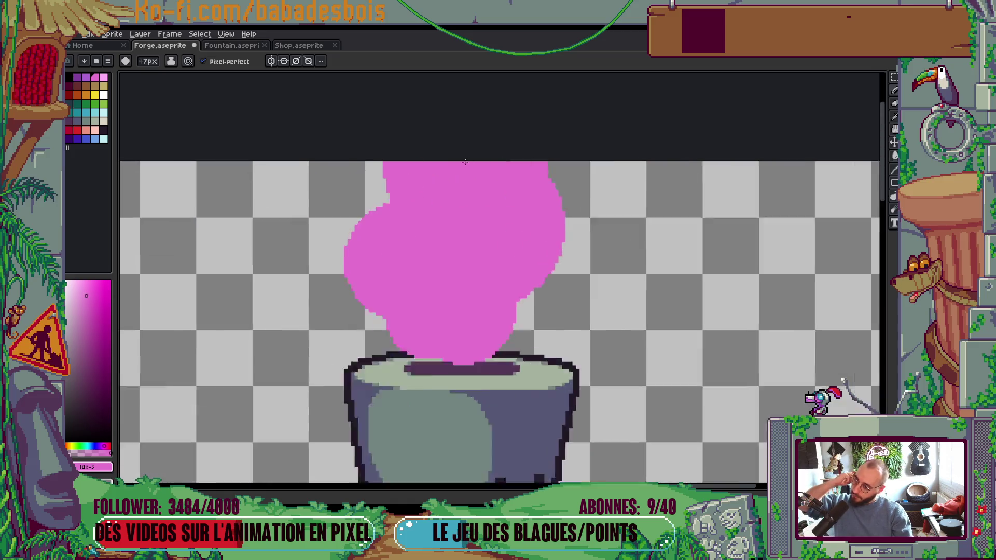
{"action": "scroll", "coordinate": [336, 176], "scroll_direction": "down", "scroll_amount": 5}
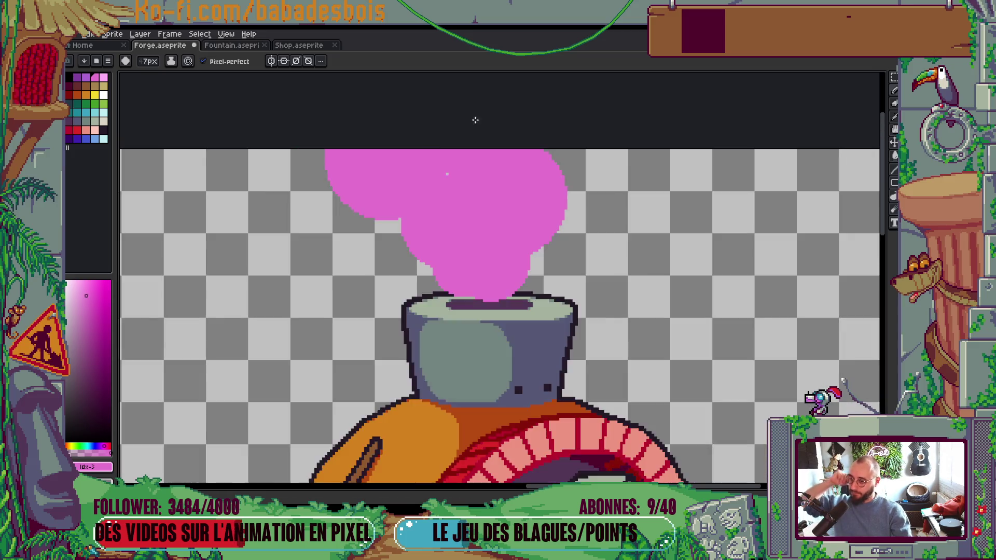
{"action": "scroll", "coordinate": [605, 357], "scroll_direction": "up", "scroll_amount": 1}
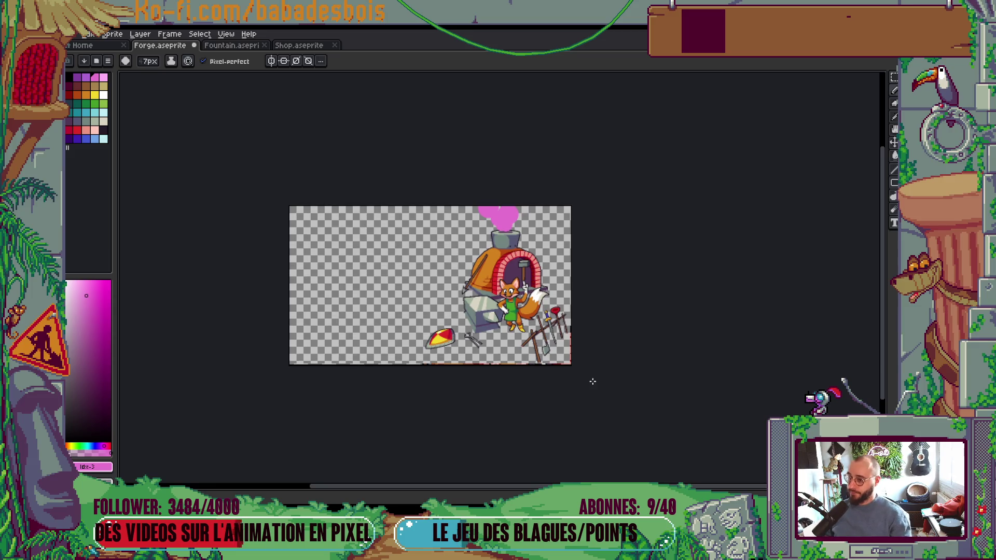
{"action": "scroll", "coordinate": [527, 192], "scroll_direction": "up", "scroll_amount": 5}
{"action": "scroll", "coordinate": [502, 202], "scroll_direction": "down", "scroll_amount": 6}
{"action": "scroll", "coordinate": [556, 230], "scroll_direction": "up", "scroll_amount": 1}
{"action": "scroll", "coordinate": [556, 230], "scroll_direction": "up", "scroll_amount": 5}
{"action": "scroll", "coordinate": [600, 224], "scroll_direction": "up", "scroll_amount": 5}
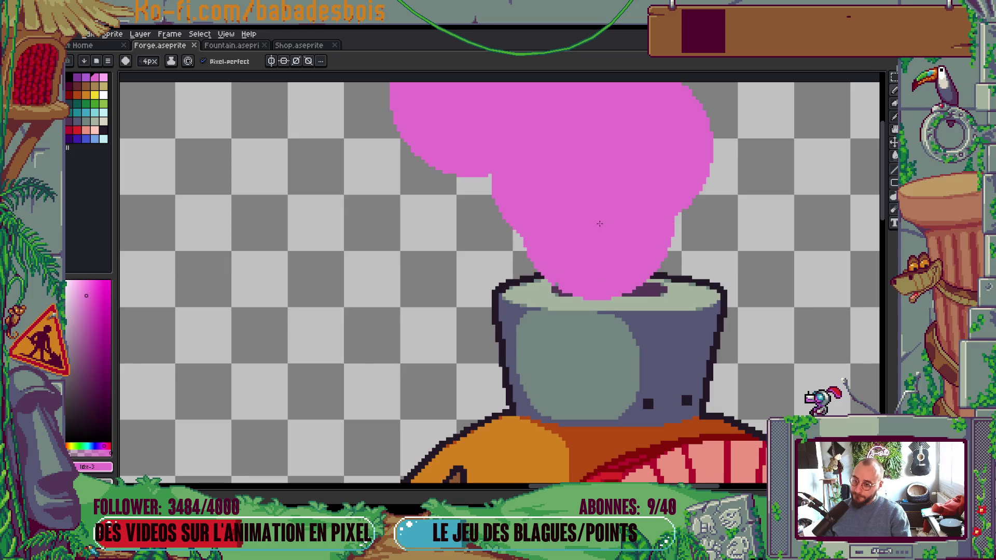
{"action": "key", "text": "minus"}
{"action": "key", "text": "minus"}
{"action": "key", "text": "minus"}
{"action": "key", "text": "plus"}
{"action": "left_click_drag", "start_coordinate": [595, 259], "coordinate": [628, 258]}
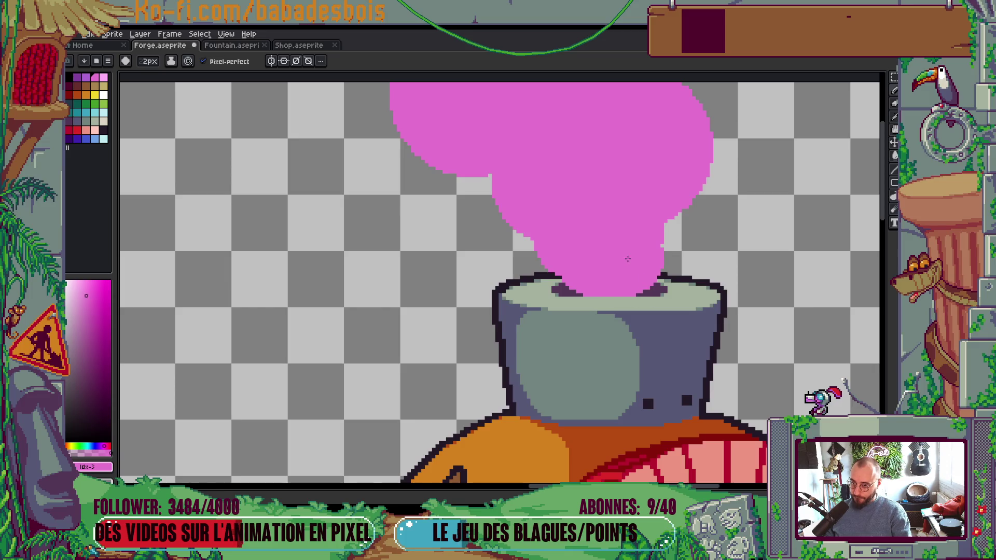
Step: Save the Forge file and reposition the view of the sprite
{"action": "key", "text": "ctrl+s"}
{"action": "scroll", "coordinate": [628, 258], "scroll_direction": "down", "scroll_amount": 5}
{"action": "scroll", "coordinate": [656, 207], "scroll_direction": "up", "scroll_amount": 1}
{"action": "mouse_move", "coordinate": [671, 289]}
{"action": "left_mouse_down"}
{"action": "mouse_move", "coordinate": [675, 301]}
{"action": "mouse_move", "coordinate": [677, 272]}
{"action": "left_mouse_up"}
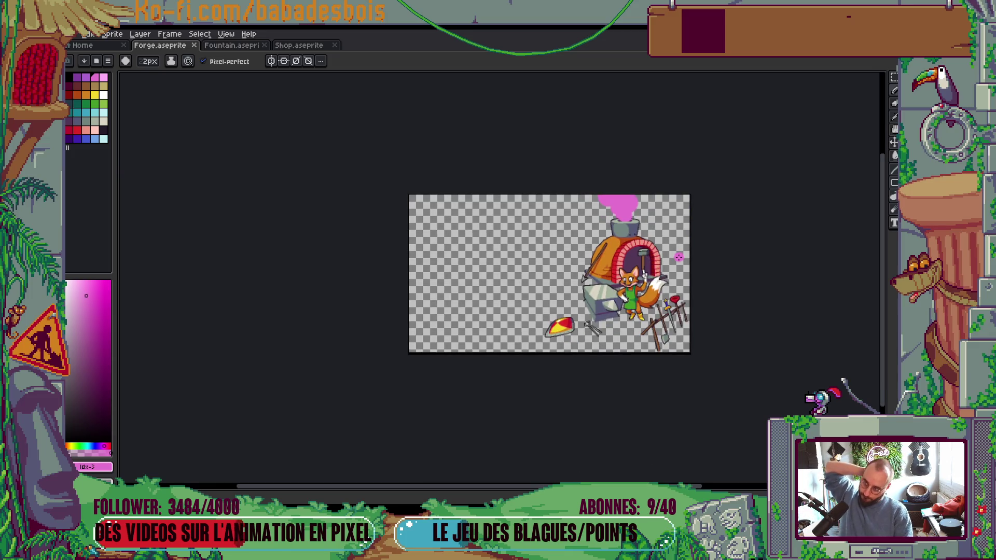
{"action": "left_click_drag", "start_coordinate": [707, 251], "coordinate": [619, 232]}
{"action": "scroll", "coordinate": [619, 231], "scroll_direction": "up", "scroll_amount": 2}
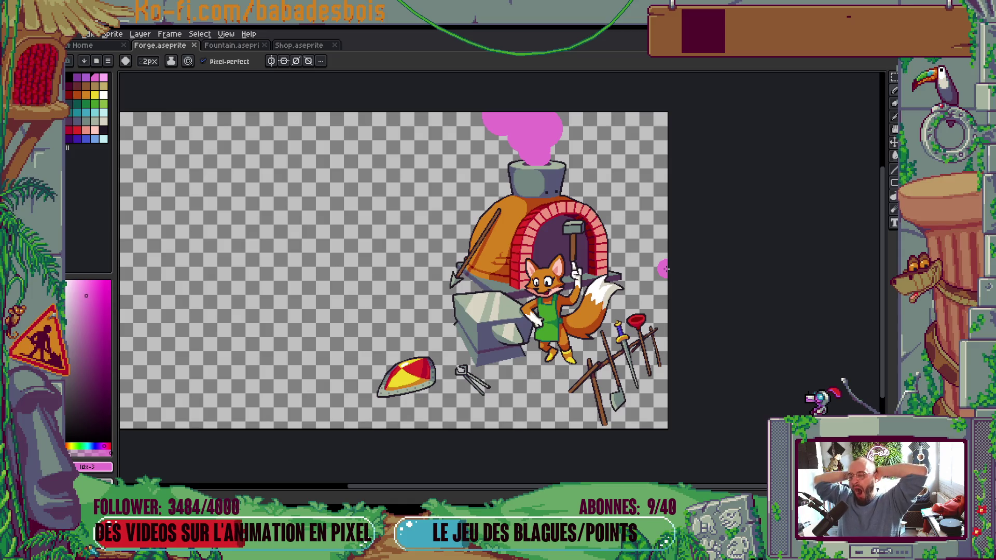
{"action": "scroll", "coordinate": [665, 269], "scroll_direction": "right", "scroll_amount": 1}
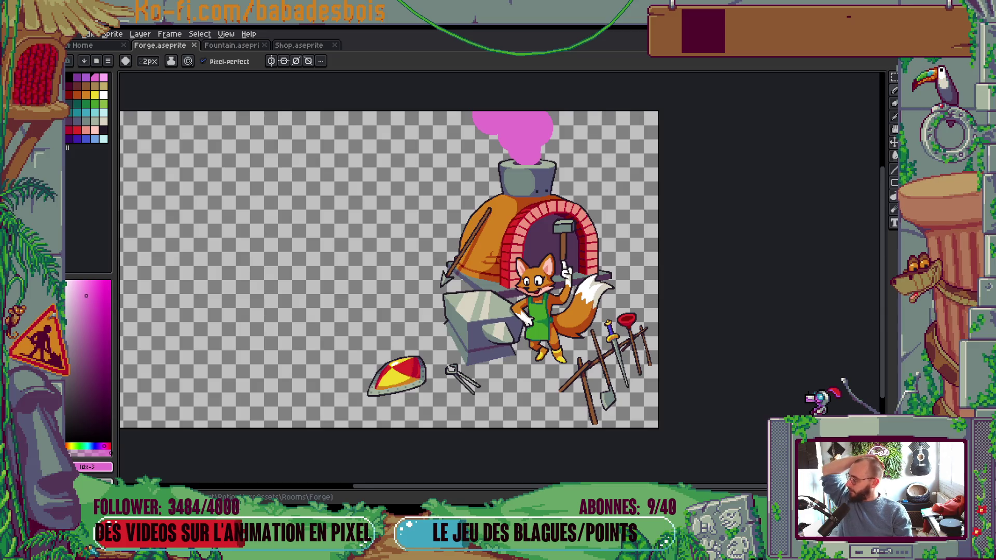
{"action": "scroll", "coordinate": [407, 216], "scroll_direction": "down", "scroll_amount": 2}
{"action": "scroll", "coordinate": [442, 306], "scroll_direction": "down", "scroll_amount": 1}
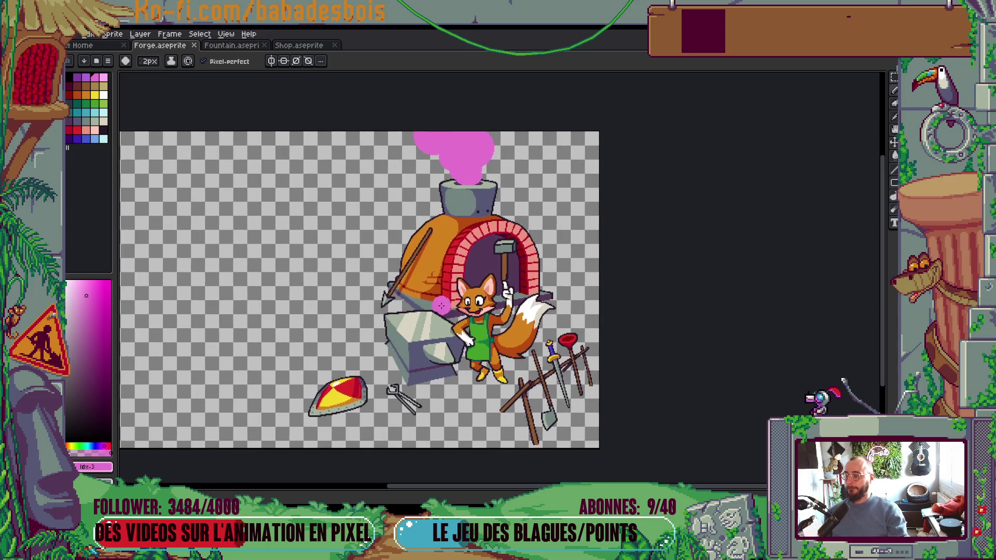
{"action": "left_click_drag", "start_coordinate": [563, 287], "coordinate": [652, 289]}
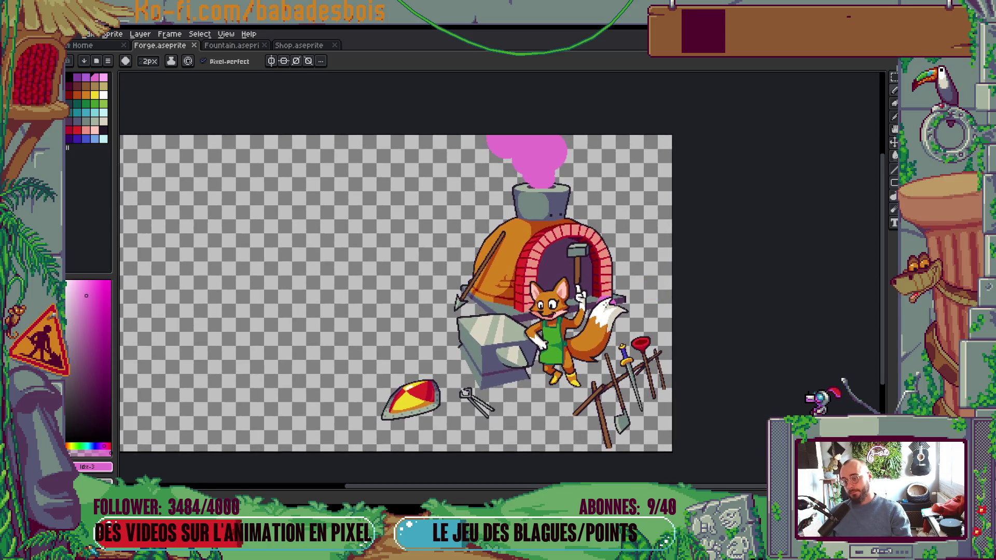
{"action": "key", "text": "Tab"}
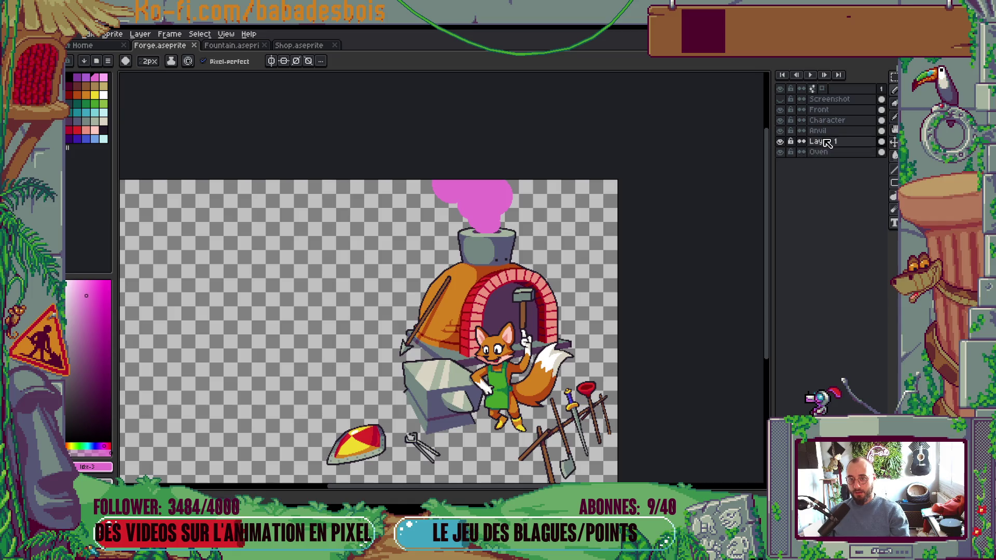
{"action": "double_click", "coordinate": [825, 142]}
{"action": "type", "text": "Fume"}
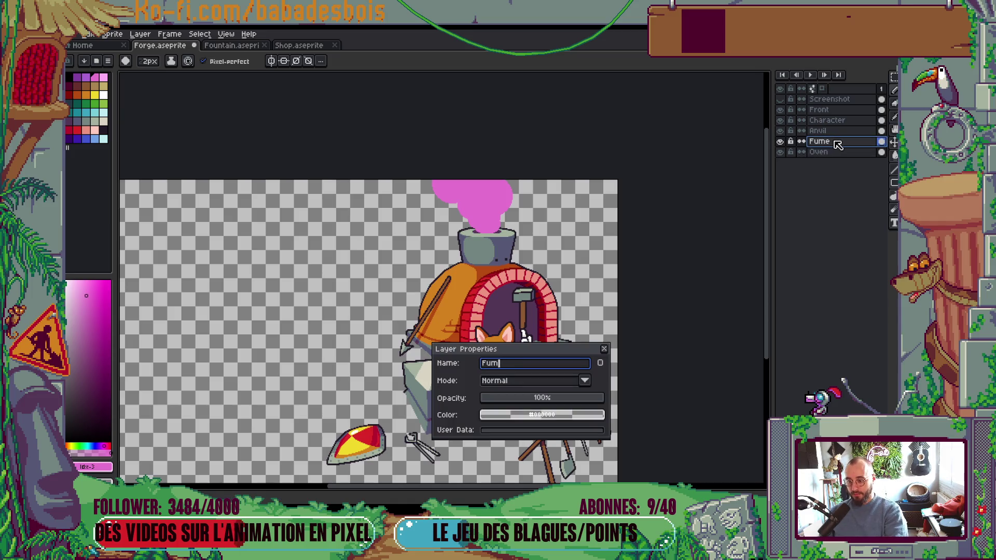
{"action": "key", "text": "Return"}
{"action": "key", "text": "Tab"}
{"action": "left_click_drag", "start_coordinate": [534, 314], "coordinate": [487, 263]}
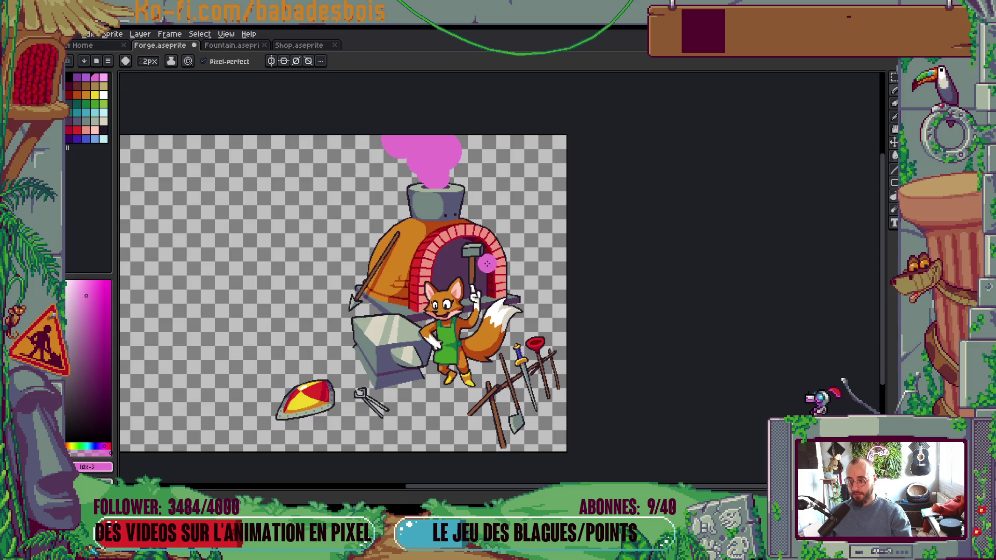
{"action": "key", "text": "Tab"}
{"action": "double_click", "coordinate": [833, 143]}
{"action": "type", "text": "S"}
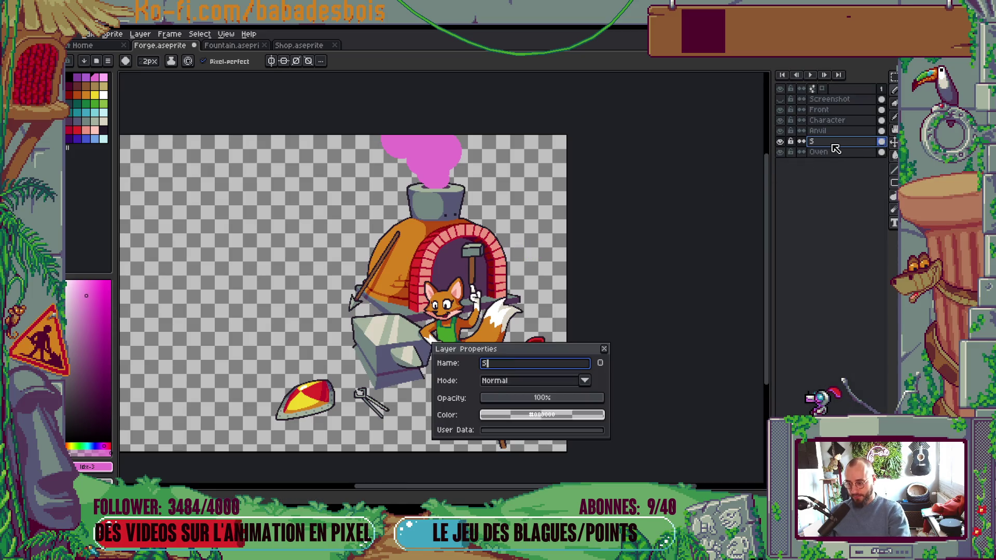
{"action": "type", "text": "moke"}
{"action": "key", "text": "Return"}
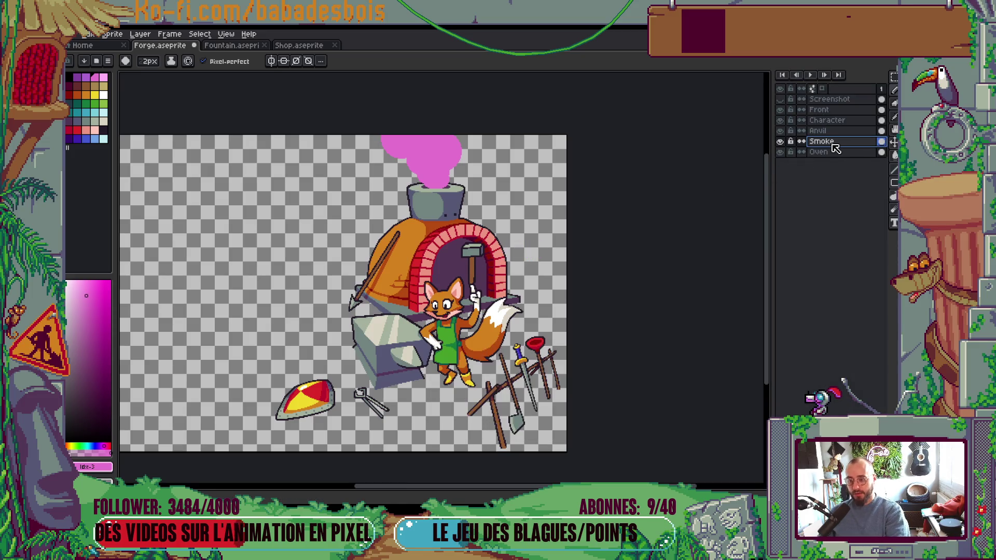
{"action": "left_click_drag", "start_coordinate": [768, 187], "coordinate": [689, 187]}
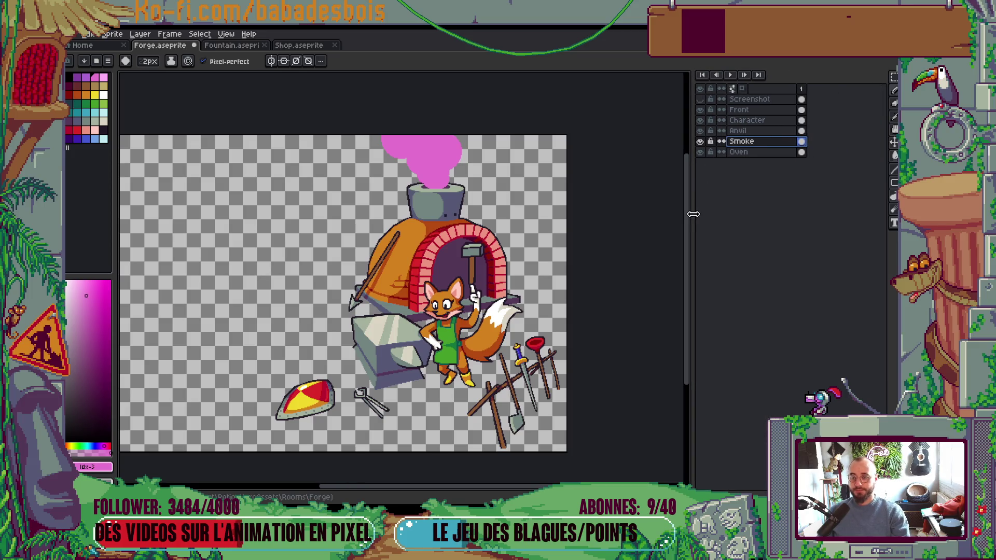
{"action": "left_click_drag", "start_coordinate": [550, 249], "coordinate": [584, 269]}
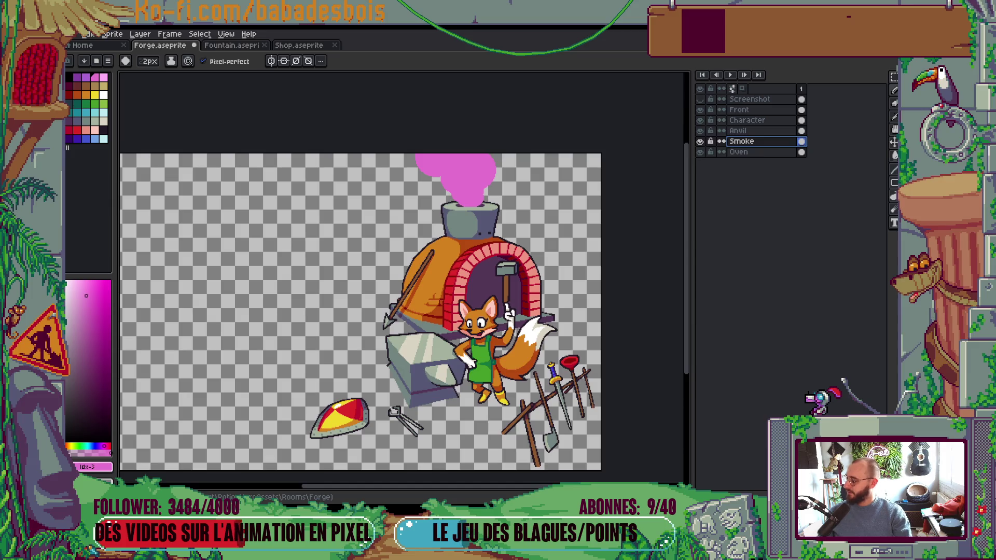
{"action": "key", "text": "alt+Tab"}
{"action": "left_click", "coordinate": [92, 128]}
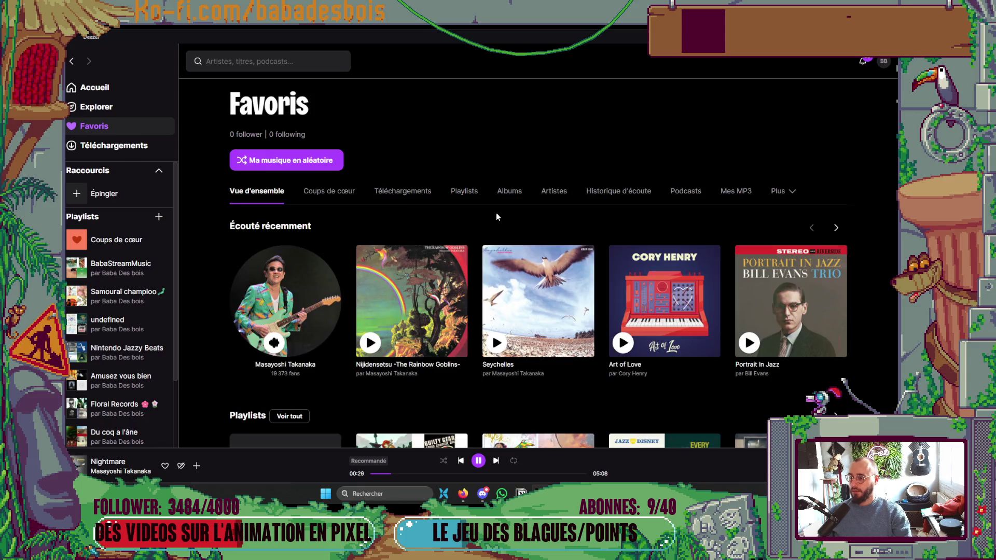
Step: Show the favourite albums in Deezer
{"action": "scroll", "coordinate": [496, 212], "scroll_direction": "down", "scroll_amount": 3}
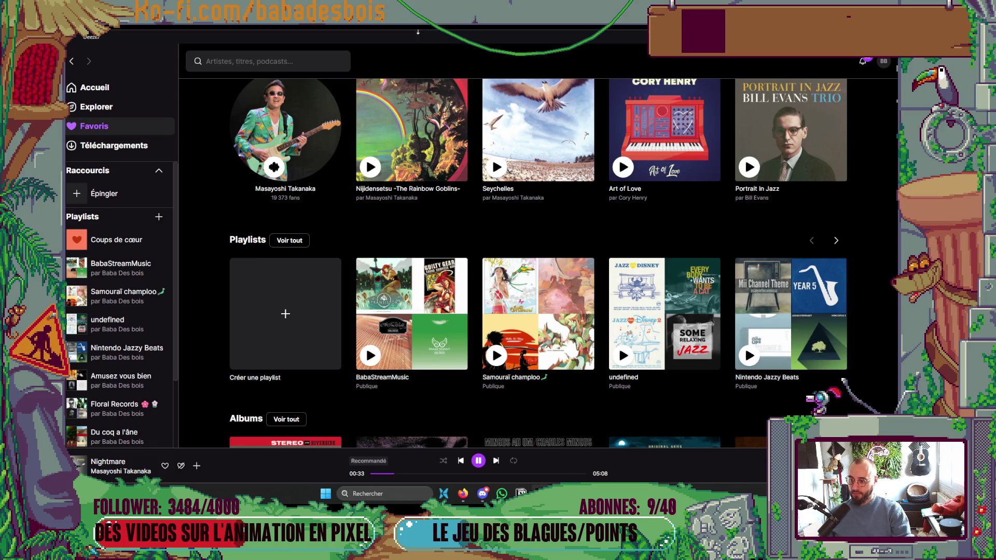
{"action": "scroll", "coordinate": [559, 194], "scroll_direction": "up", "scroll_amount": 3}
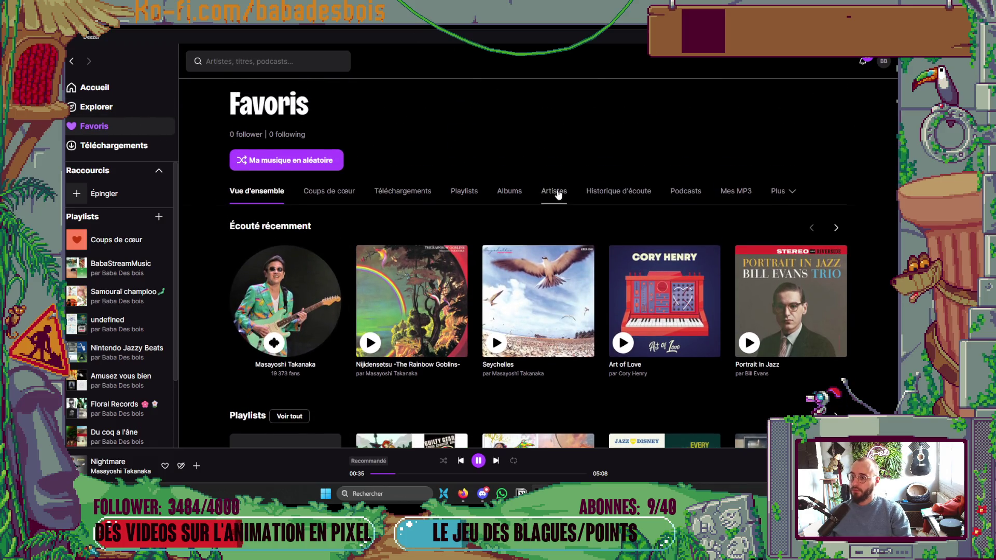
{"action": "left_click", "coordinate": [515, 195]}
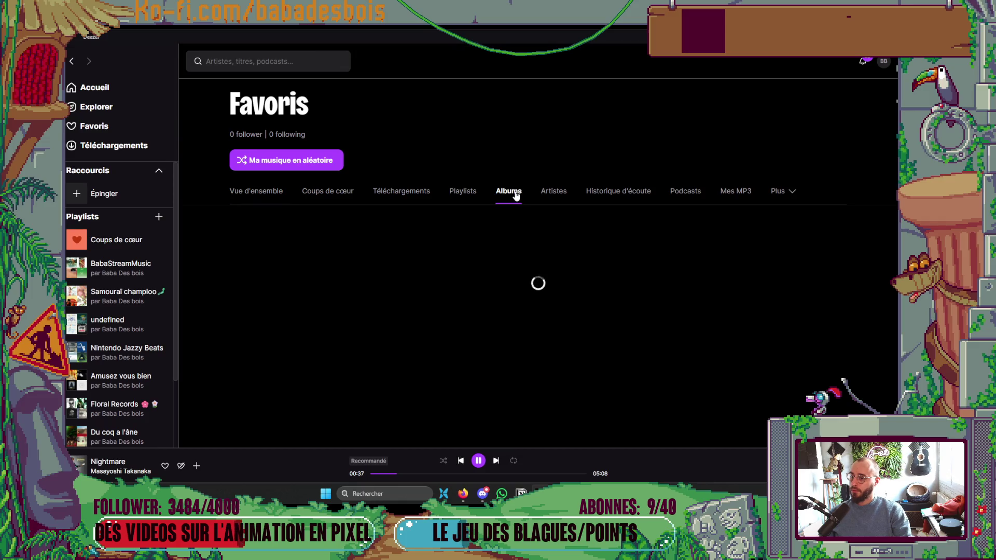
Step: Scroll down to the Black Radio album, start playing it and return to Aseprite
{"action": "scroll", "coordinate": [522, 191], "scroll_direction": "down", "scroll_amount": 6}
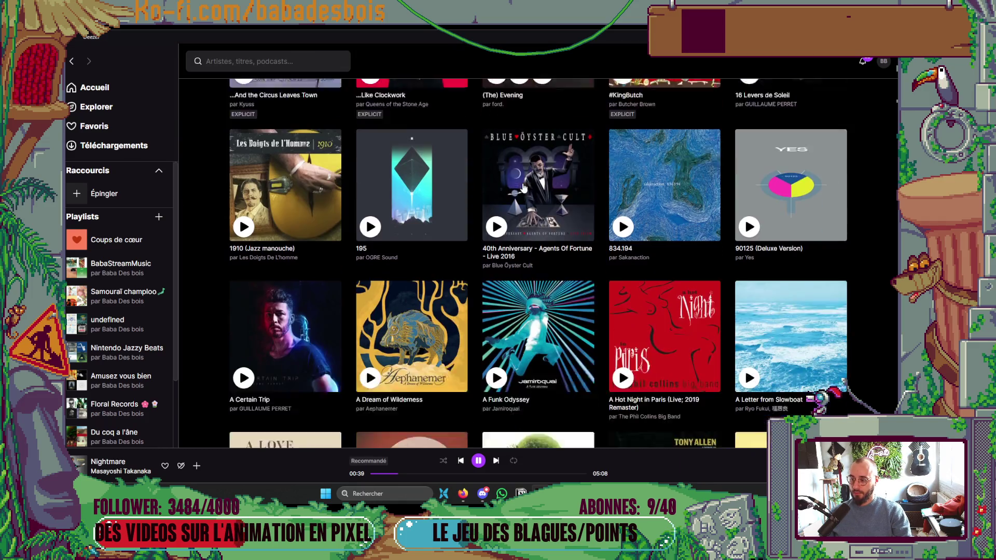
{"action": "scroll", "coordinate": [523, 188], "scroll_direction": "down", "scroll_amount": 5}
{"action": "scroll", "coordinate": [526, 182], "scroll_direction": "down", "scroll_amount": 3}
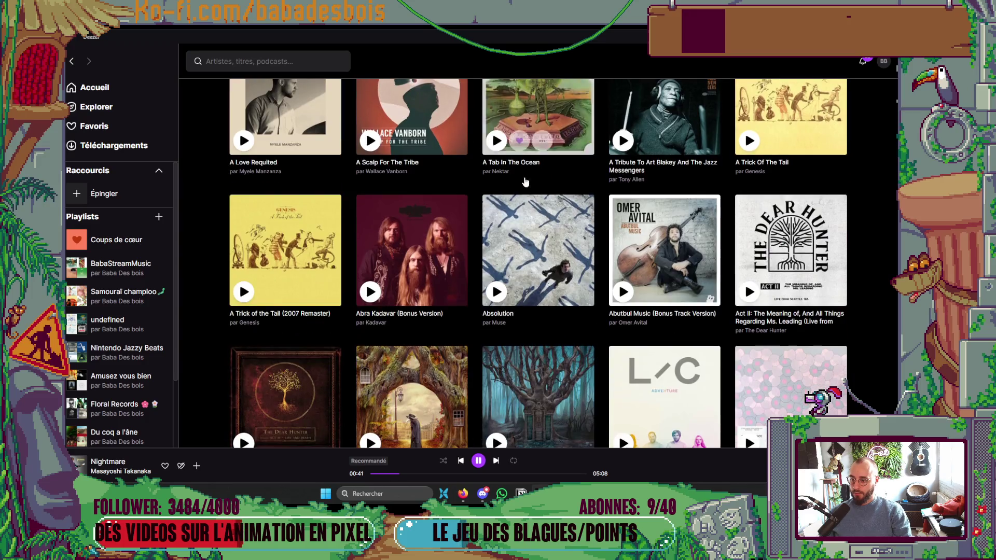
{"action": "scroll", "coordinate": [526, 179], "scroll_direction": "down", "scroll_amount": 10}
{"action": "scroll", "coordinate": [525, 178], "scroll_direction": "down", "scroll_amount": 6}
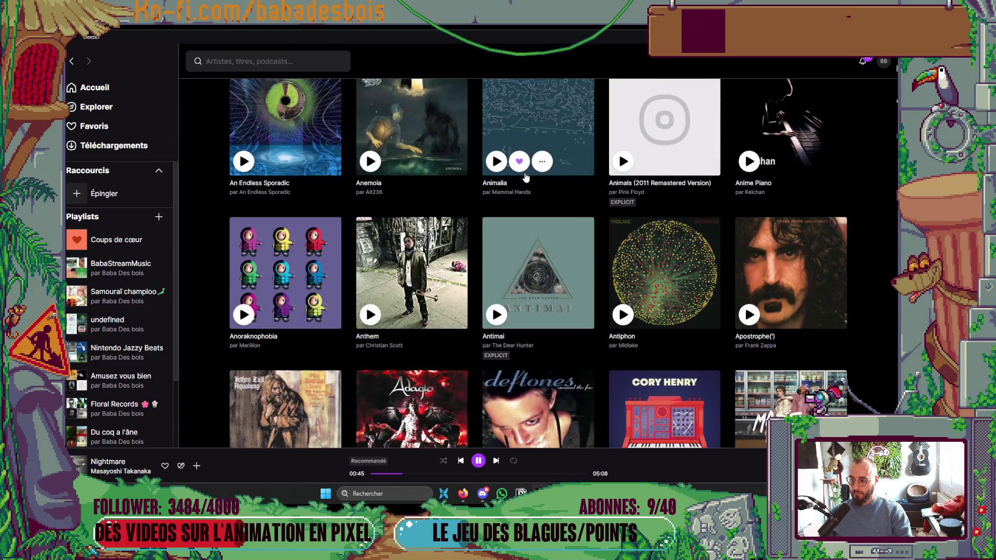
{"action": "scroll", "coordinate": [526, 177], "scroll_direction": "down", "scroll_amount": 3}
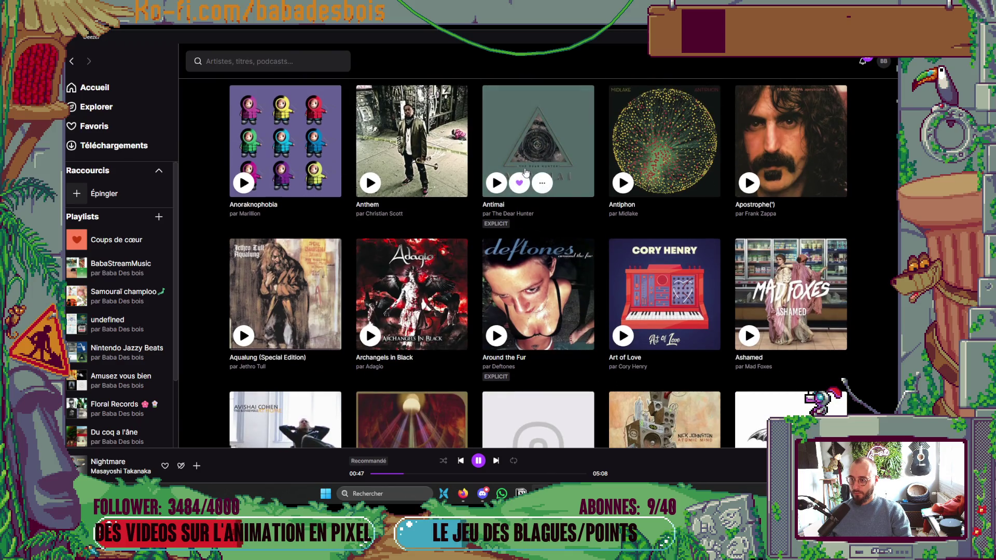
{"action": "scroll", "coordinate": [525, 172], "scroll_direction": "down", "scroll_amount": 12}
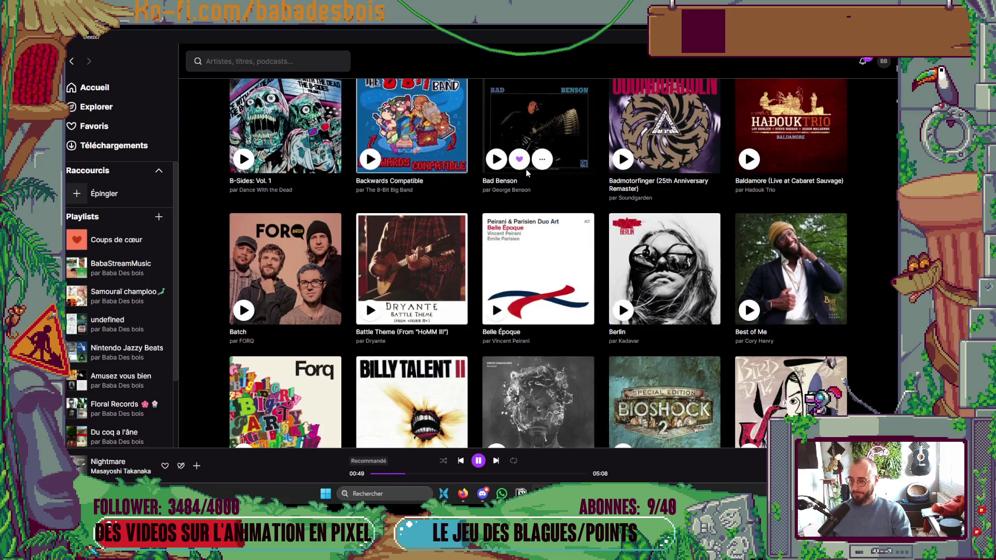
{"action": "scroll", "coordinate": [526, 170], "scroll_direction": "down", "scroll_amount": 7}
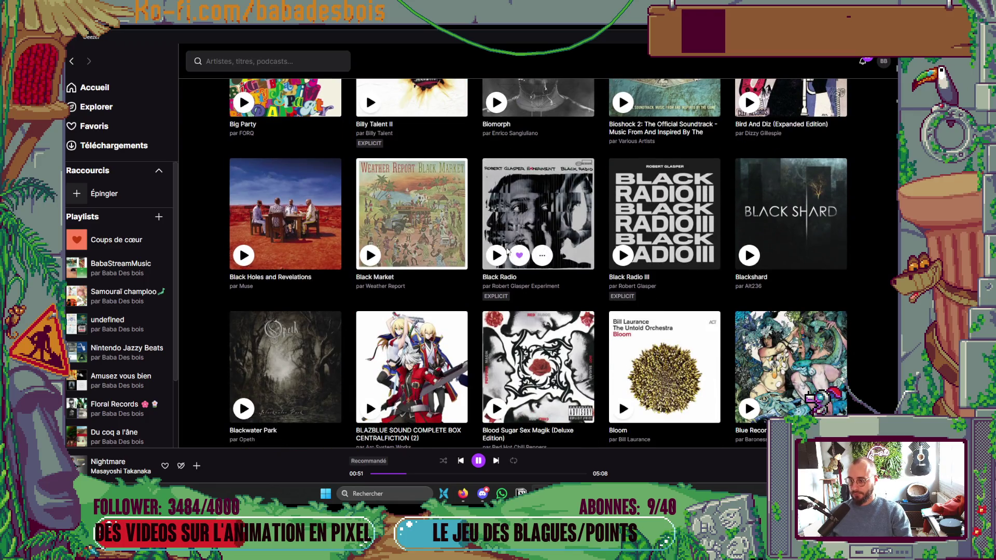
{"action": "left_click", "coordinate": [506, 253]}
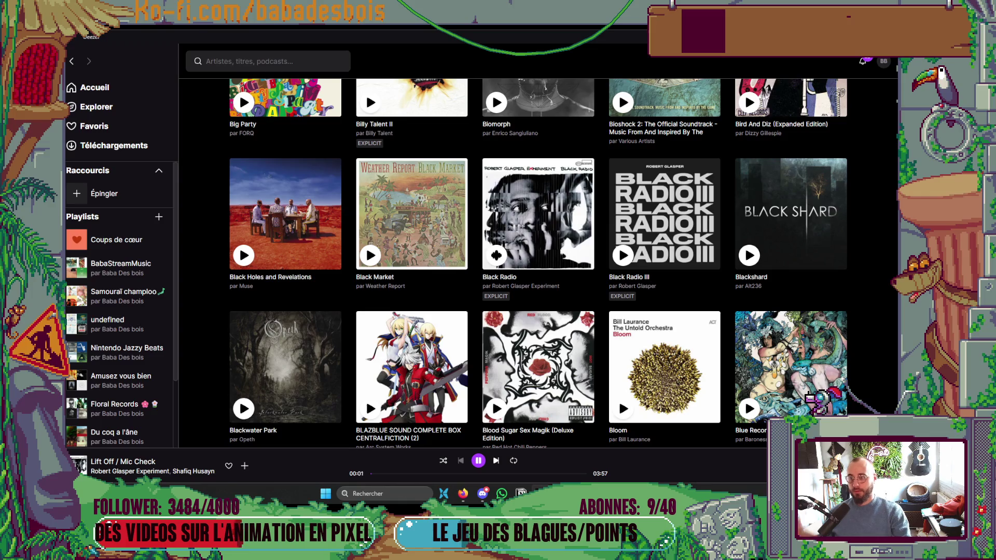
{"action": "key", "text": "alt+Tab"}
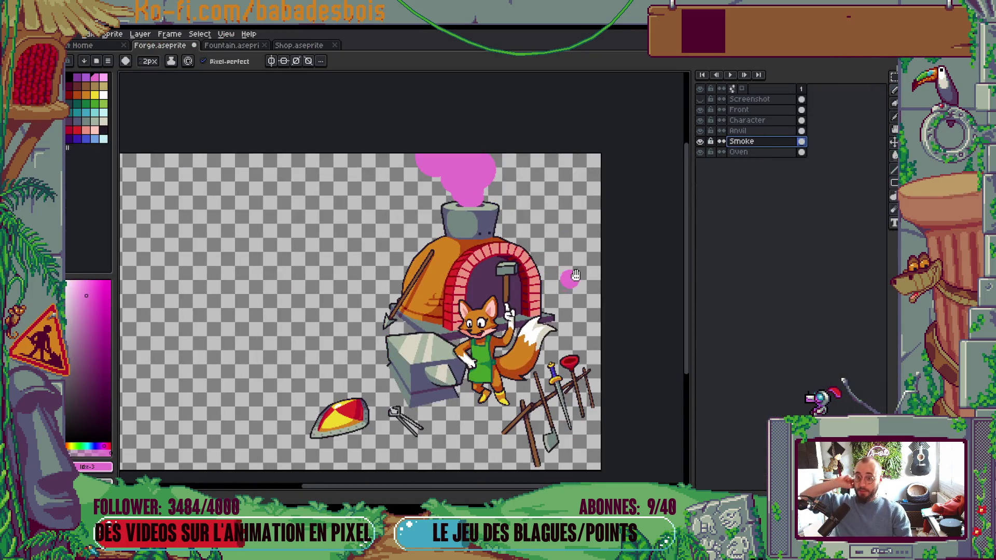
Step: Centre the oven in view, add a second animation frame and clear its copied smoke
{"action": "left_click_drag", "start_coordinate": [571, 279], "coordinate": [613, 260]}
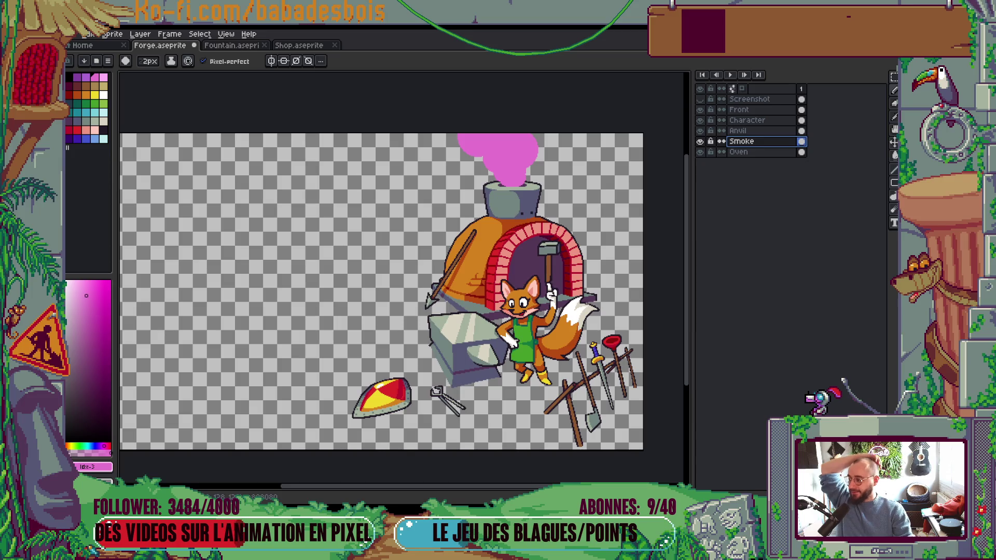
{"action": "mouse_move", "coordinate": [500, 287]}
{"action": "left_mouse_down"}
{"action": "mouse_move", "coordinate": [585, 307]}
{"action": "mouse_move", "coordinate": [571, 262]}
{"action": "left_mouse_up"}
{"action": "key", "text": "alt+n"}
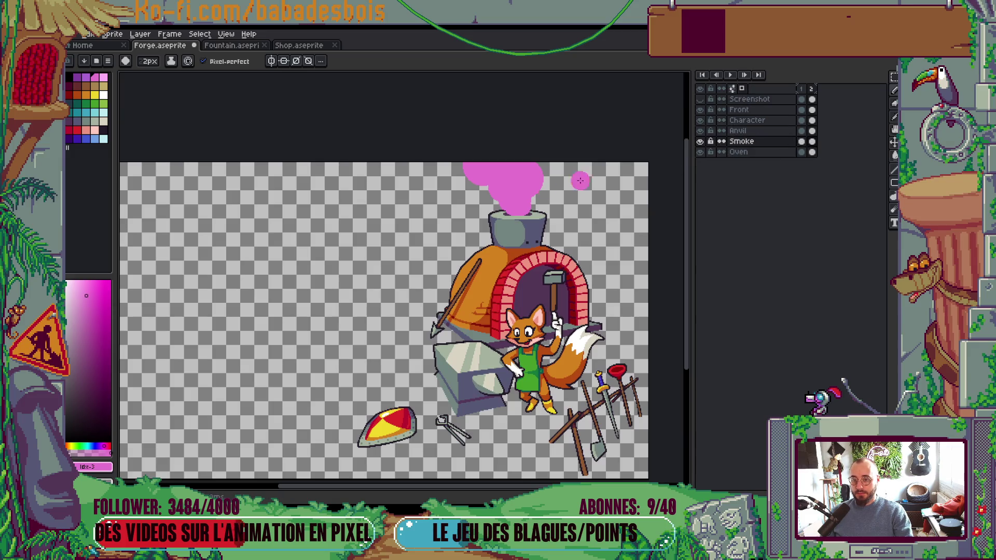
{"action": "scroll", "coordinate": [495, 216], "scroll_direction": "up", "scroll_amount": 3}
{"action": "key", "text": "ctrl+z"}
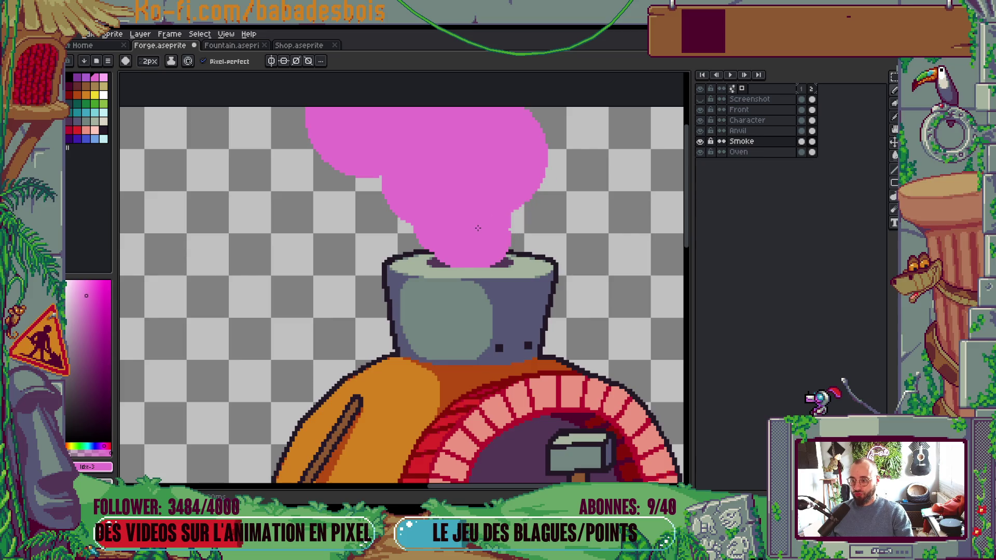
{"action": "key", "text": "ctrl+z"}
{"action": "key", "text": "ctrl+y"}
{"action": "key", "text": "ctrl+y"}
{"action": "key", "text": "ctrl+z"}
{"action": "key", "text": "ctrl+z"}
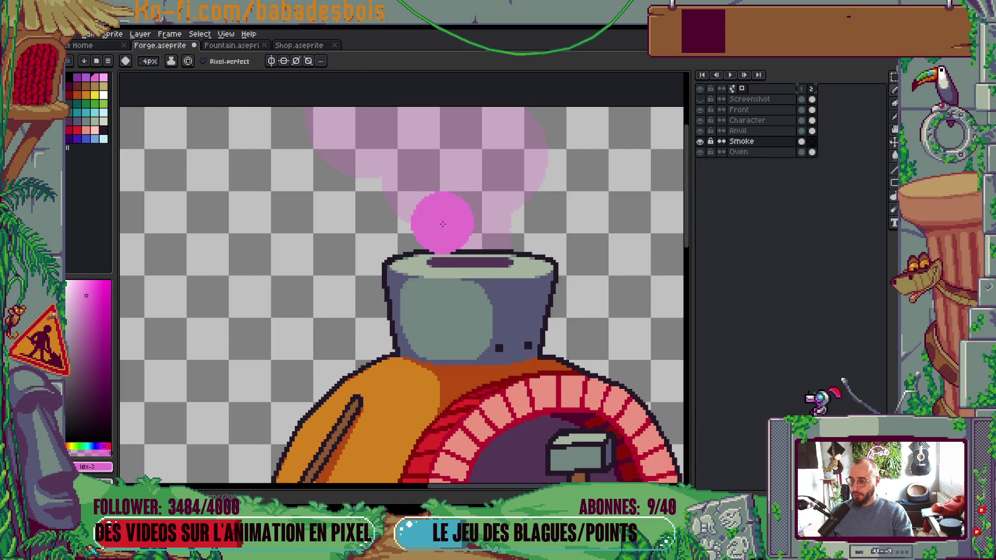
Step: Paint pink smoke puffs above the chimney, resizing the brush and undoing connecting strokes
{"action": "left_click_drag", "start_coordinate": [438, 229], "coordinate": [403, 198]}
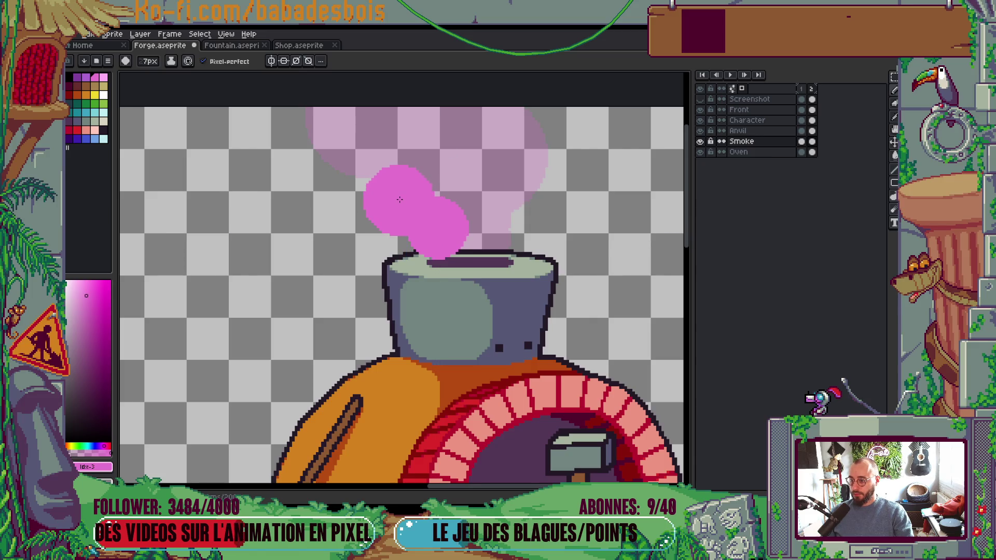
{"action": "key", "text": "ctrl+z"}
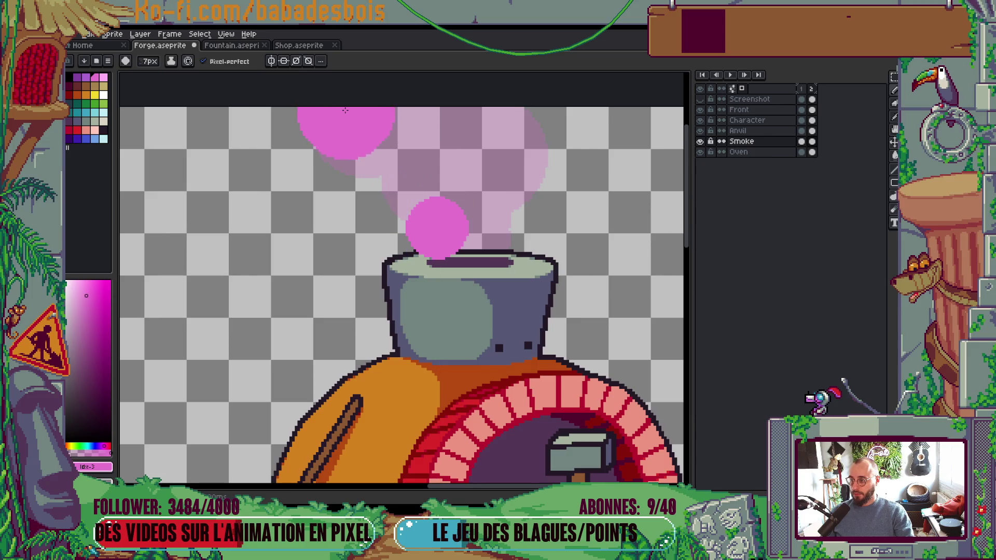
{"action": "key", "text": "minus"}
{"action": "key", "text": "minus"}
{"action": "key", "text": "minus"}
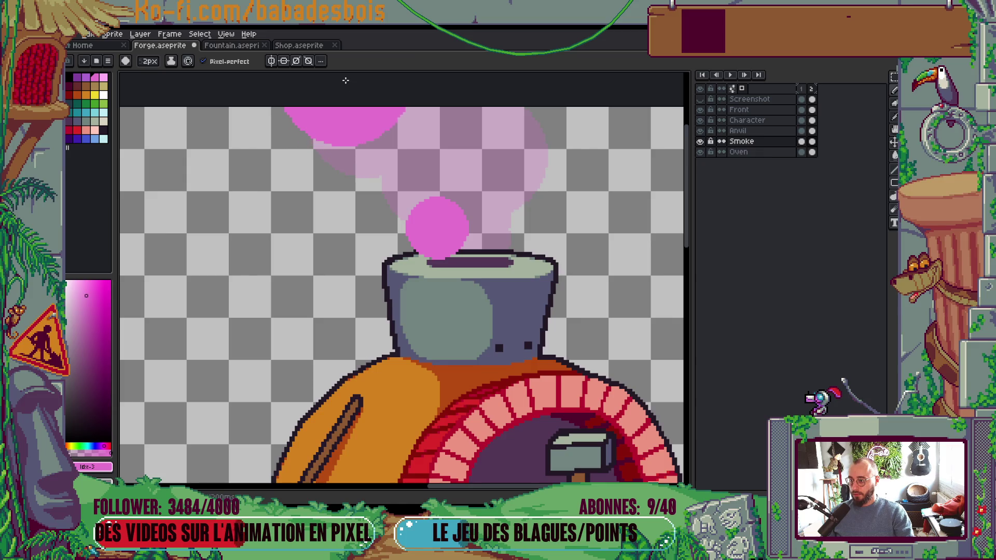
{"action": "mouse_move", "coordinate": [343, 89]}
{"action": "left_mouse_down"}
{"action": "mouse_move", "coordinate": [444, 169]}
{"action": "mouse_move", "coordinate": [393, 160]}
{"action": "left_mouse_up"}
{"action": "key", "text": "ctrl+z"}
{"action": "key", "text": "plus"}
{"action": "key", "text": "plus"}
{"action": "key", "text": "plus"}
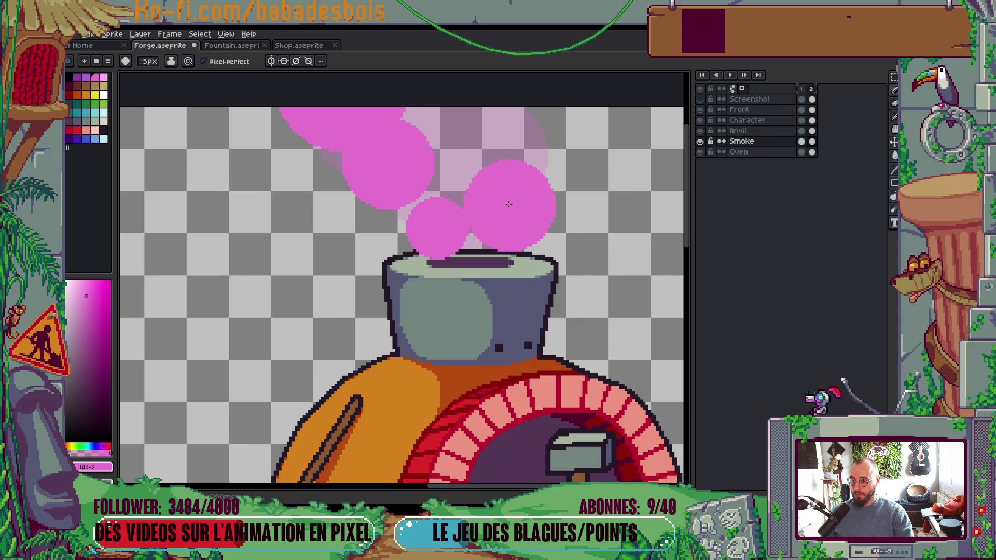
{"action": "key", "text": "minus"}
{"action": "key", "text": "minus"}
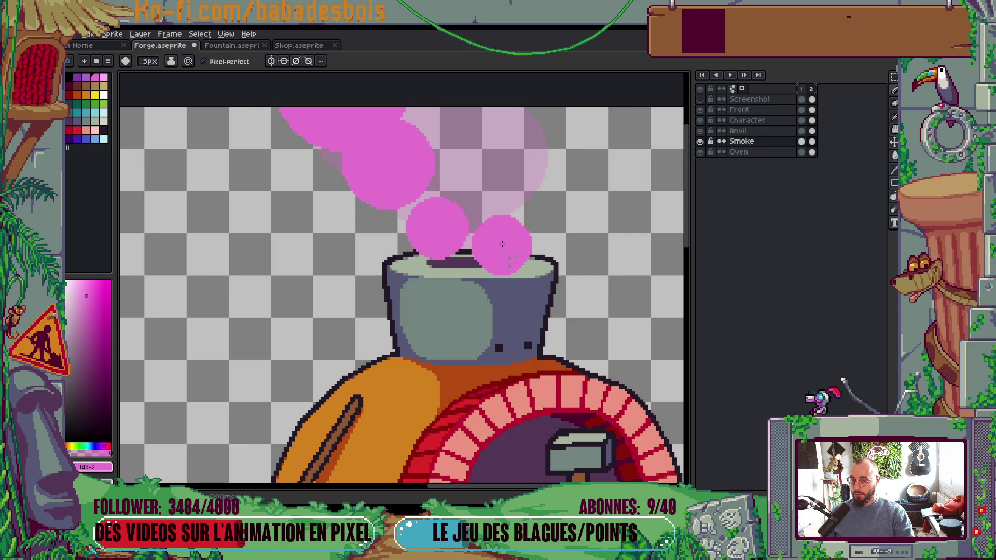
{"action": "scroll", "coordinate": [502, 249], "scroll_direction": "up", "scroll_amount": 2}
{"action": "left_click", "coordinate": [501, 277], "text": "ctrl"}
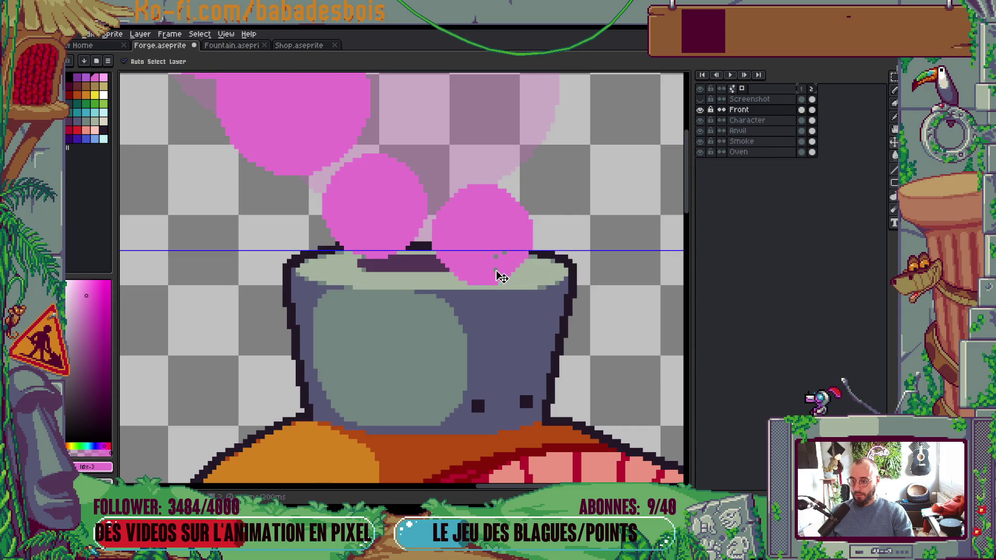
Step: Select the chimney-top area and transform it in the first frame, then drop the selection
{"action": "left_click", "coordinate": [496, 271]}
{"action": "key", "text": "ctrl+z"}
{"action": "key", "text": "m"}
{"action": "left_click_drag", "start_coordinate": [442, 214], "coordinate": [623, 313]}
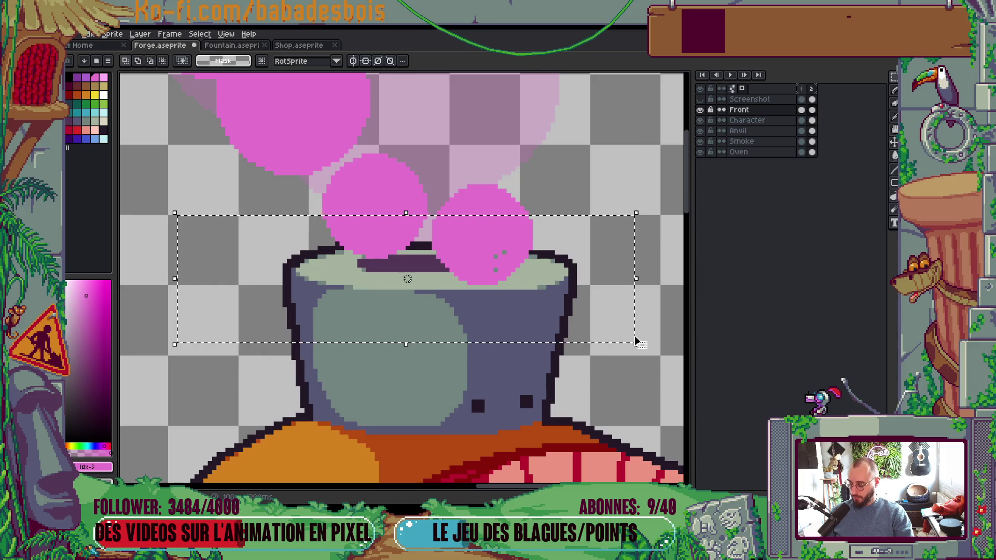
{"action": "left_click", "coordinate": [812, 152]}
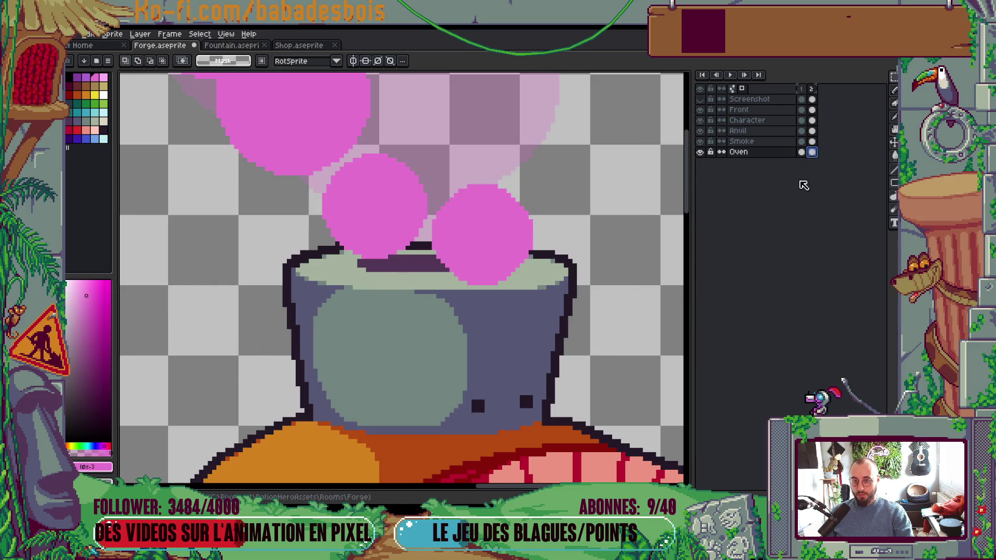
{"action": "key", "text": "Left"}
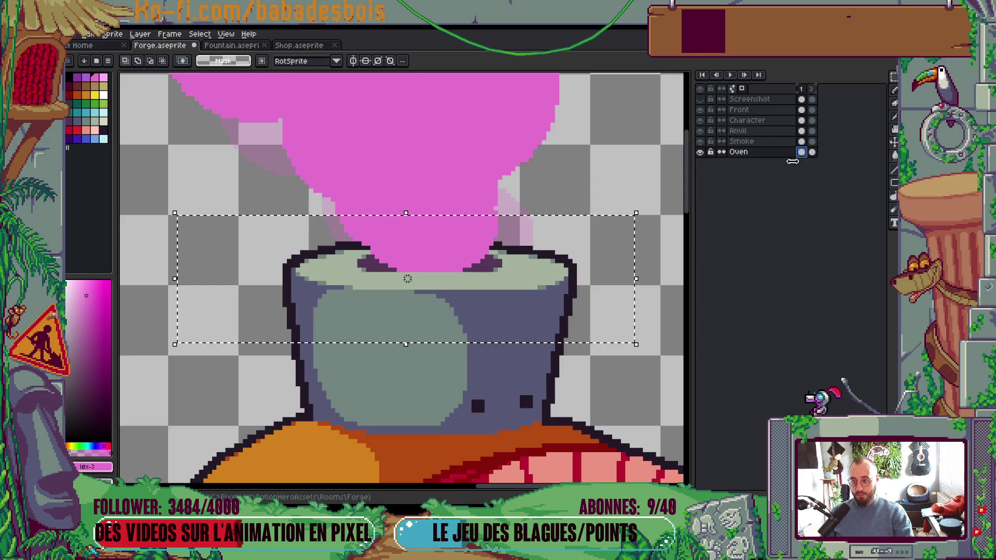
{"action": "key", "text": "ctrl+t"}
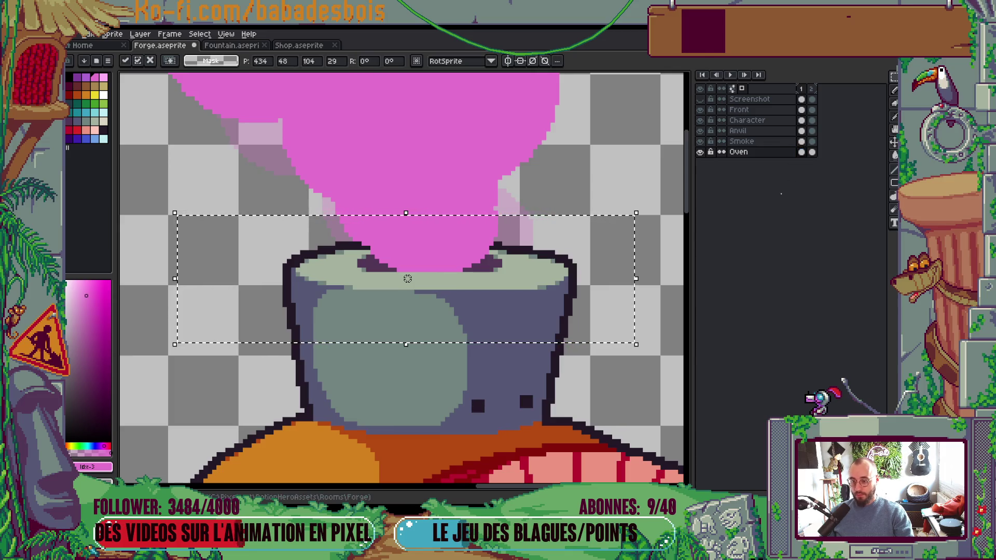
{"action": "left_click", "coordinate": [802, 109]}
{"action": "key", "text": "ctrl+d"}
Step: Show the Front layer, make Smoke active in frame 2, and pick the smoke pink
{"action": "scroll", "coordinate": [619, 217], "scroll_direction": "down", "scroll_amount": 5}
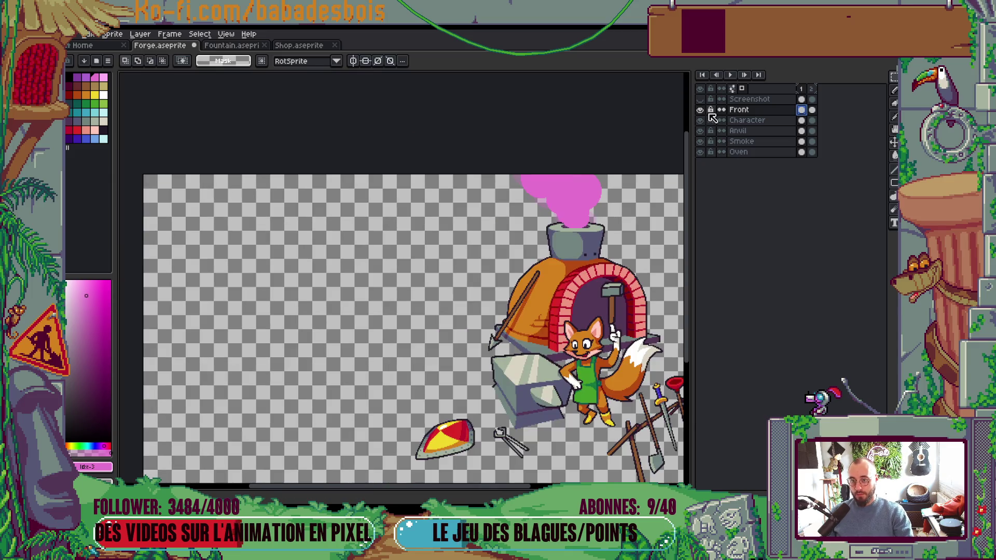
{"action": "left_click", "coordinate": [702, 110]}
{"action": "left_click", "coordinate": [801, 141]}
{"action": "key", "text": "Right"}
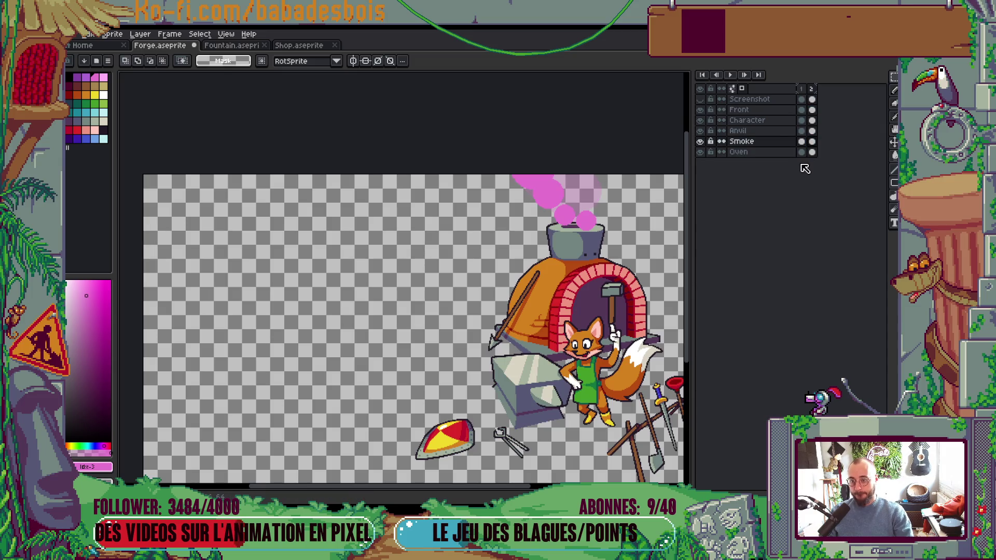
{"action": "scroll", "coordinate": [576, 228], "scroll_direction": "up", "scroll_amount": 3}
{"action": "key", "text": "alt"}
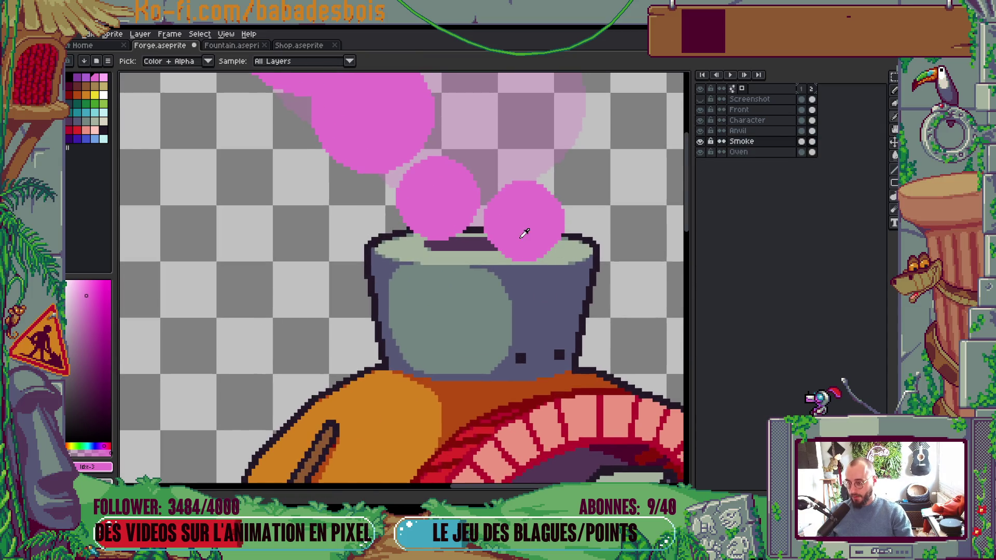
{"action": "left_click", "coordinate": [524, 234], "text": "alt"}
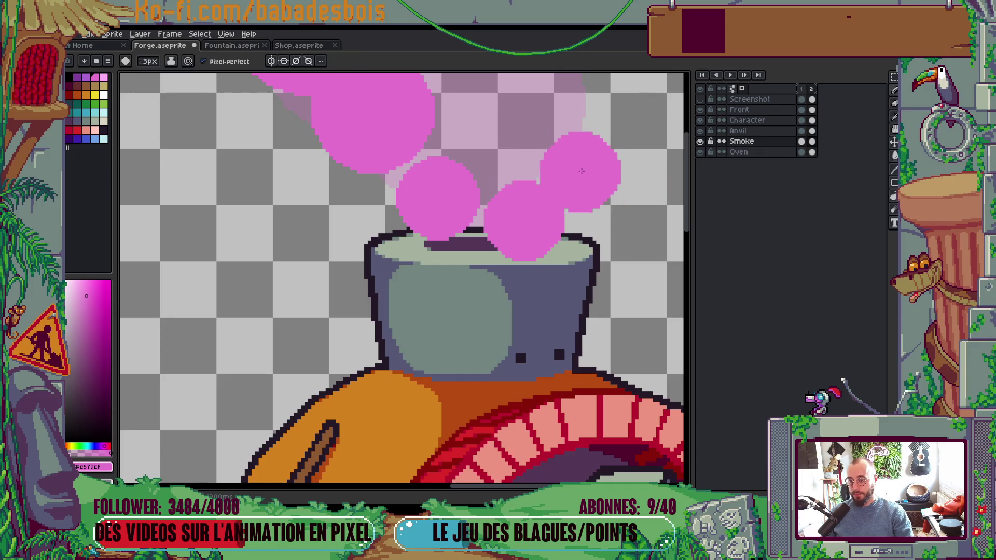
Step: Try filling the gap between the smoke puffs, then undo the connecting fill
{"action": "scroll", "coordinate": [582, 171], "scroll_direction": "up", "scroll_amount": 2}
{"action": "scroll", "coordinate": [540, 171], "scroll_direction": "up", "scroll_amount": 6}
{"action": "scroll", "coordinate": [531, 138], "scroll_direction": "up", "scroll_amount": 5}
{"action": "scroll", "coordinate": [533, 144], "scroll_direction": "up", "scroll_amount": 3}
{"action": "mouse_move", "coordinate": [533, 144]}
{"action": "left_mouse_down"}
{"action": "mouse_move", "coordinate": [506, 193]}
{"action": "mouse_move", "coordinate": [499, 239]}
{"action": "mouse_move", "coordinate": [447, 208]}
{"action": "mouse_move", "coordinate": [489, 225]}
{"action": "mouse_move", "coordinate": [460, 213]}
{"action": "mouse_move", "coordinate": [420, 150]}
{"action": "mouse_move", "coordinate": [394, 132]}
{"action": "left_mouse_up"}
{"action": "key", "text": "ctrl+z"}
{"action": "scroll", "coordinate": [506, 193], "scroll_direction": "up", "scroll_amount": 2}
{"action": "scroll", "coordinate": [467, 197], "scroll_direction": "down", "scroll_amount": 5}
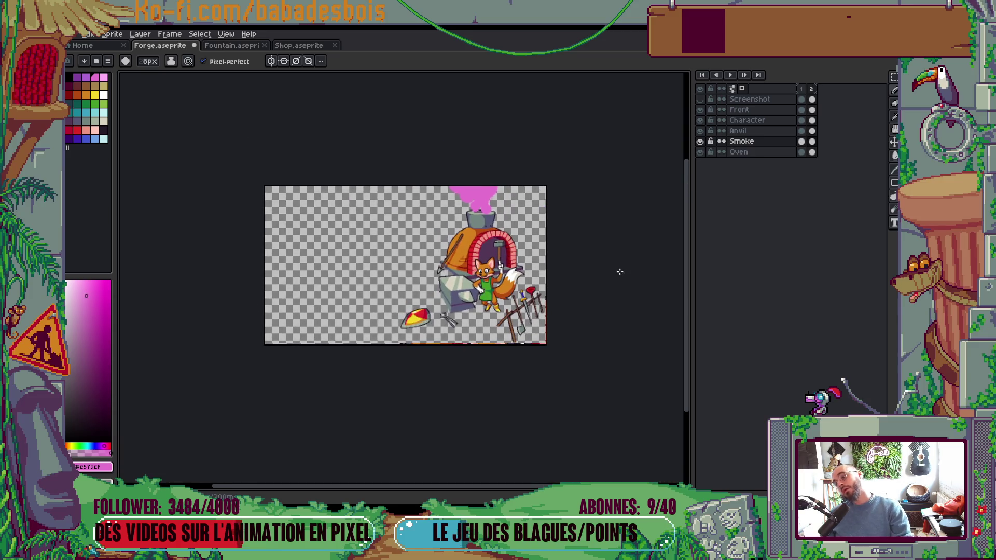
{"action": "scroll", "coordinate": [482, 218], "scroll_direction": "up", "scroll_amount": 5}
Step: Stamp pink smoke dabs on the chimney with a smaller brush, restamping lower
{"action": "left_click", "coordinate": [490, 247]}
{"action": "key", "text": "ctrl+z"}
{"action": "left_click", "coordinate": [516, 291]}
{"action": "key", "text": "ctrl+z"}
{"action": "key", "text": "minus"}
{"action": "key", "text": "minus"}
{"action": "left_click", "coordinate": [492, 285]}
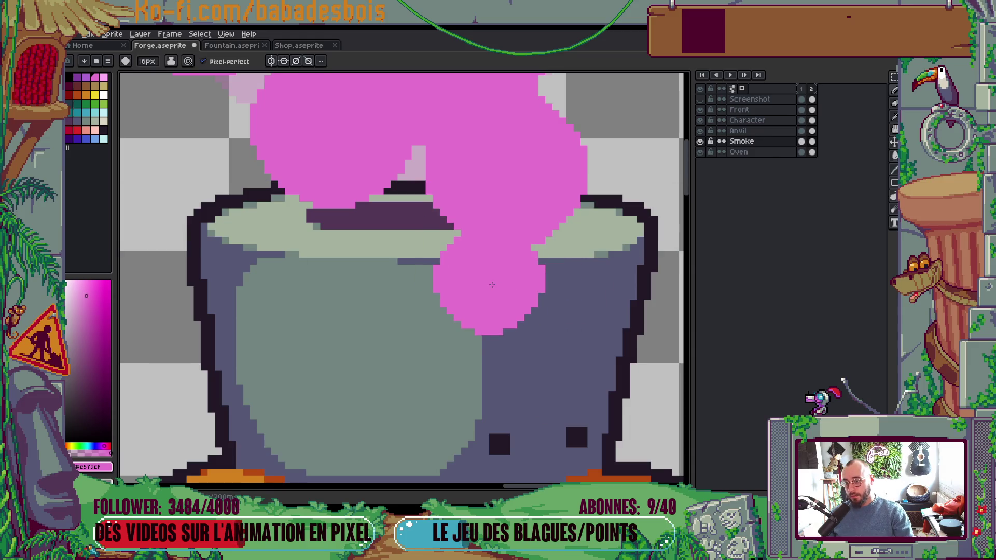
Step: Shrink the brush to 2px and try pink dabs on the pot rim, undoing them
{"action": "key", "text": "ctrl+z"}
{"action": "left_click", "coordinate": [545, 286]}
{"action": "key", "text": "ctrl+z"}
{"action": "key", "text": "minus"}
{"action": "key", "text": "minus"}
{"action": "key", "text": "minus"}
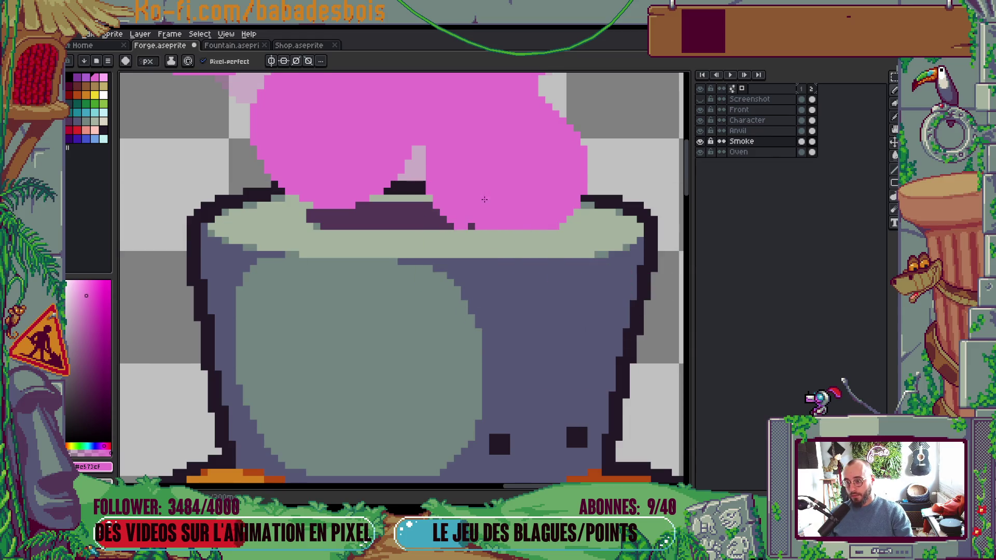
{"action": "left_click", "coordinate": [477, 262]}
{"action": "key", "text": "ctrl+z"}
{"action": "scroll", "coordinate": [476, 257], "scroll_direction": "down", "scroll_amount": 1}
{"action": "left_click_drag", "start_coordinate": [467, 241], "coordinate": [487, 262]}
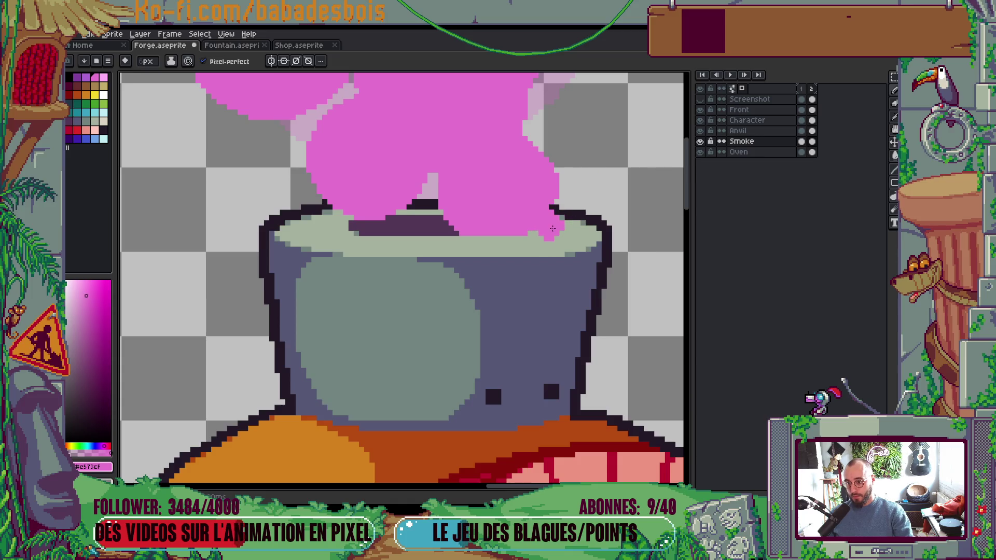
{"action": "key", "text": "ctrl+z"}
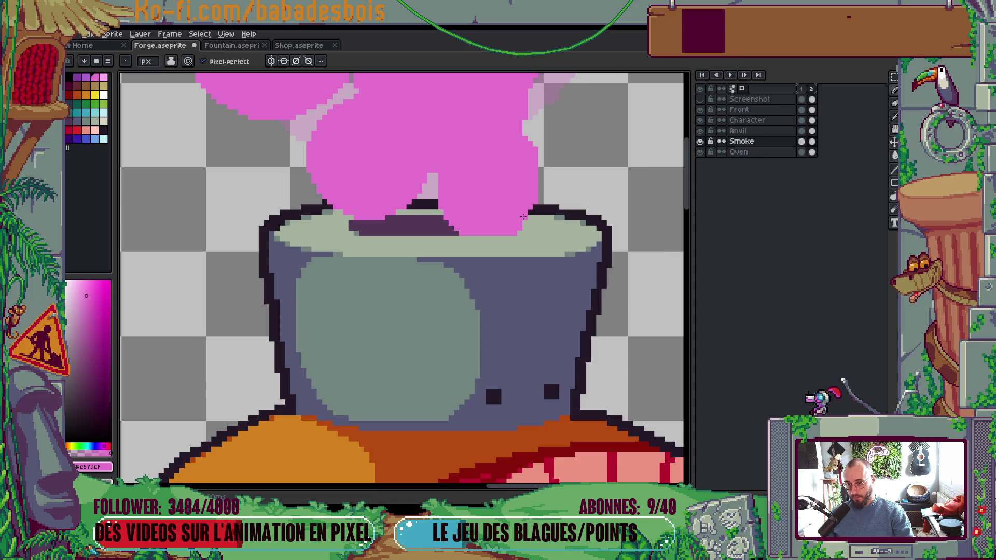
Step: Play the animation to preview the smoke
{"action": "scroll", "coordinate": [524, 220], "scroll_direction": "down", "scroll_amount": 5}
{"action": "key", "text": "Return"}
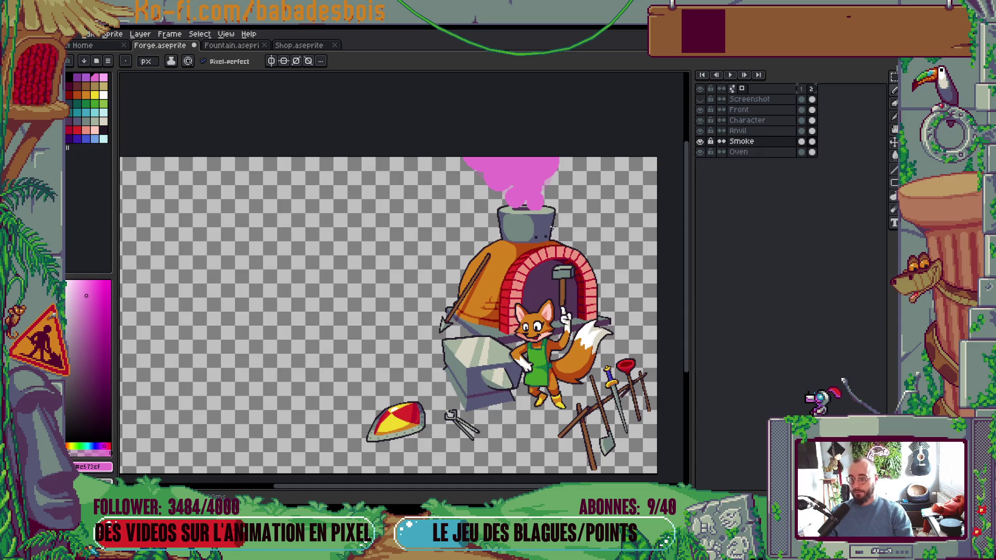
{"action": "scroll", "coordinate": [548, 214], "scroll_direction": "up", "scroll_amount": 5}
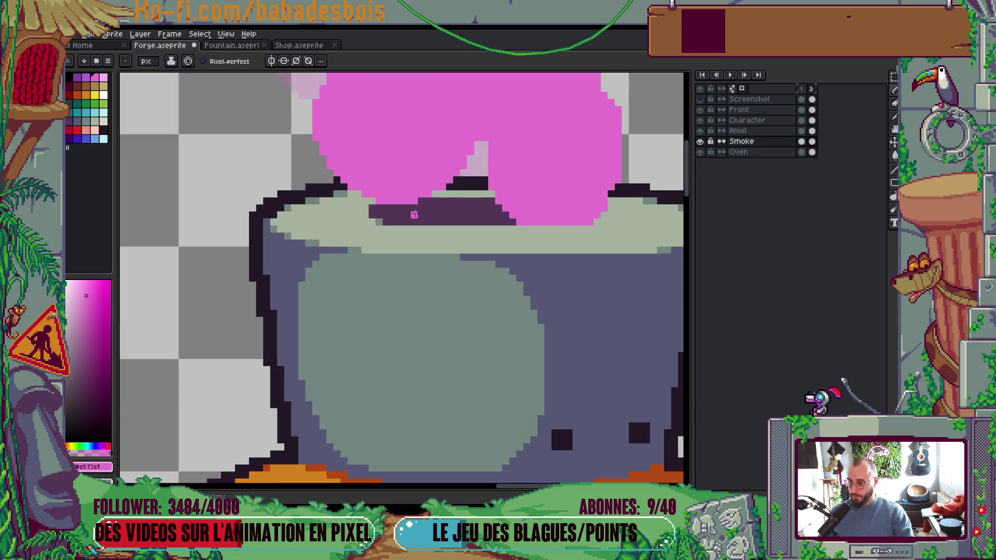
Step: Bucket-fill the dark purple gap and light-pink patch in the smoke pink, then compare
{"action": "key", "text": "g"}
{"action": "left_click", "coordinate": [446, 210]}
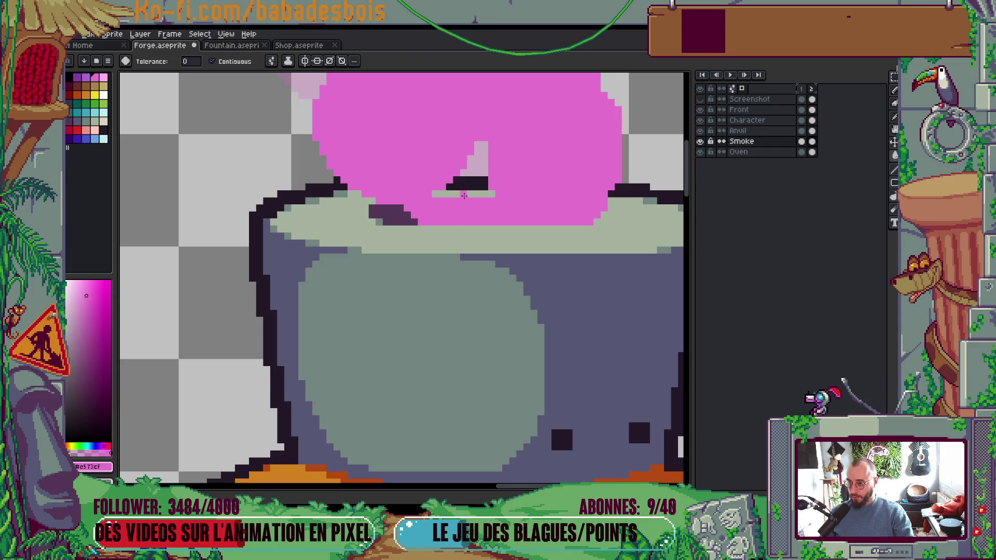
{"action": "left_click", "coordinate": [480, 166]}
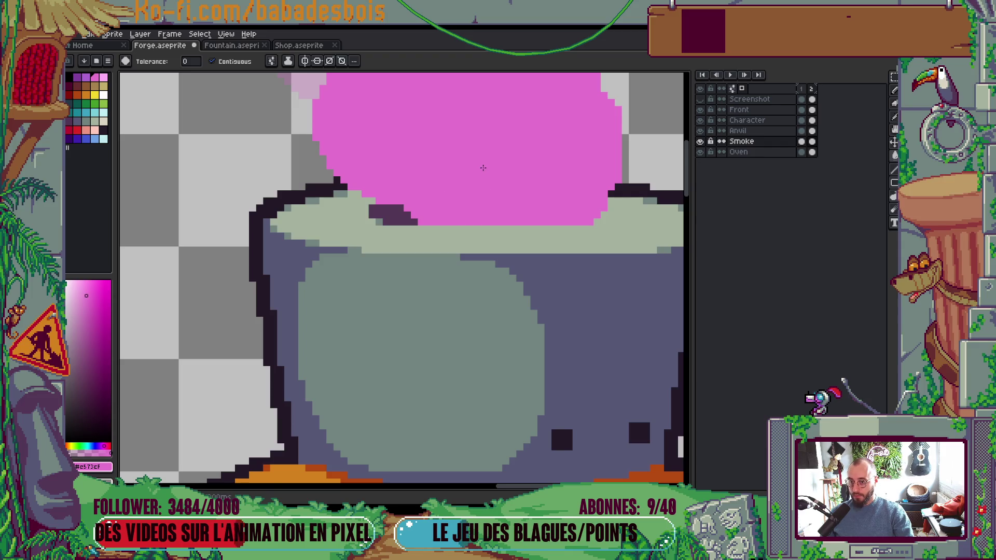
{"action": "scroll", "coordinate": [499, 153], "scroll_direction": "down", "scroll_amount": 4}
{"action": "left_click", "coordinate": [700, 141]}
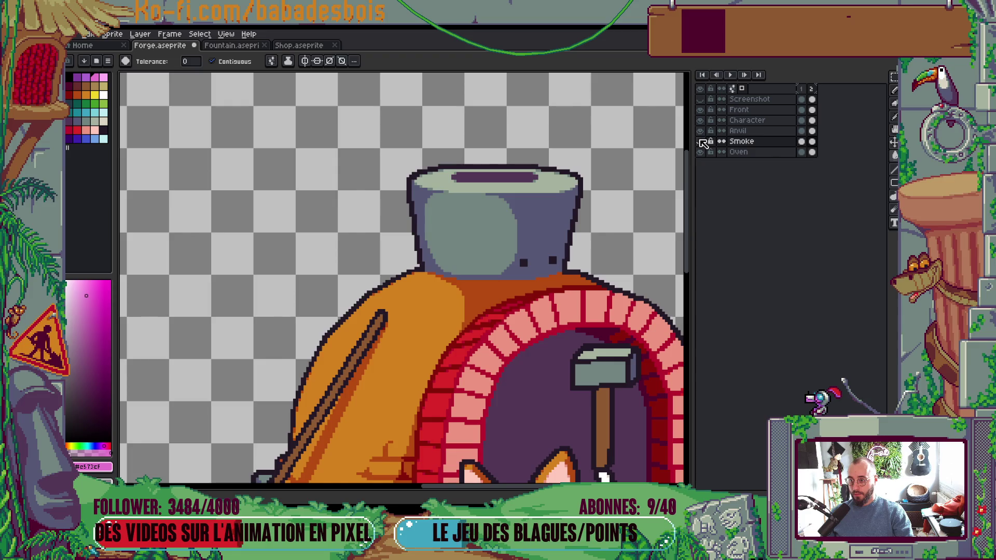
{"action": "left_click", "coordinate": [700, 141]}
{"action": "left_click_drag", "start_coordinate": [392, 89], "coordinate": [351, 145]}
Step: Turn off Stop at Grid in the Paint Bucket options
{"action": "left_click", "coordinate": [273, 61]}
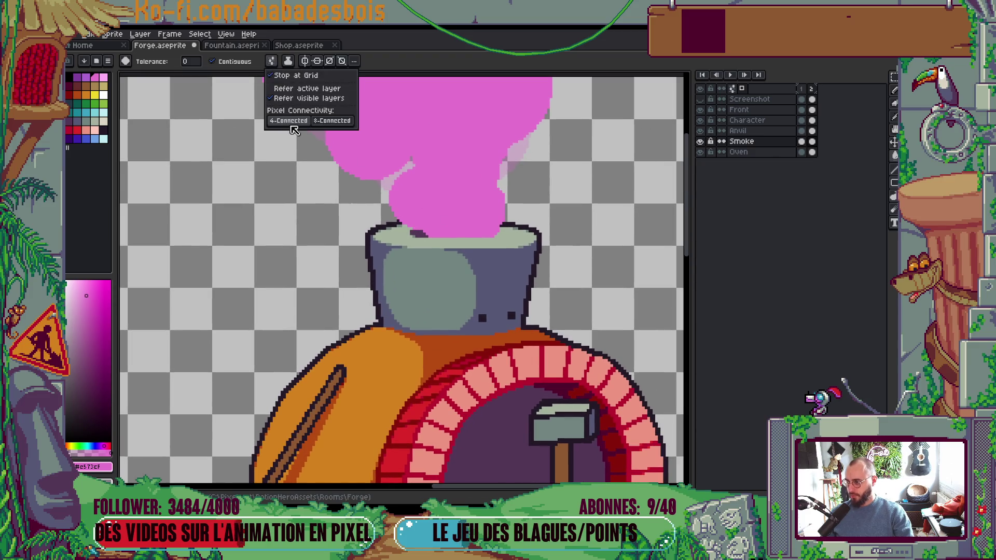
{"action": "left_click", "coordinate": [296, 75]}
{"action": "left_click", "coordinate": [273, 61]}
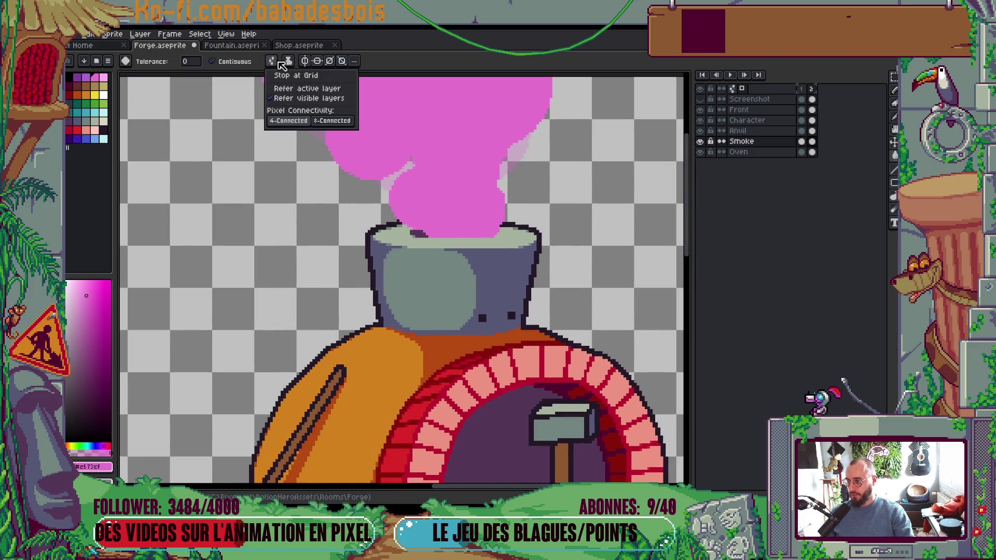
{"action": "left_click", "coordinate": [299, 76]}
{"action": "left_click", "coordinate": [273, 61]}
{"action": "left_click", "coordinate": [307, 88]}
Step: Fill a smoke gap, undo the canvas-wide flood, and toggle the Smoke layer to check
{"action": "left_click", "coordinate": [609, 183]}
{"action": "key", "text": "ctrl+z"}
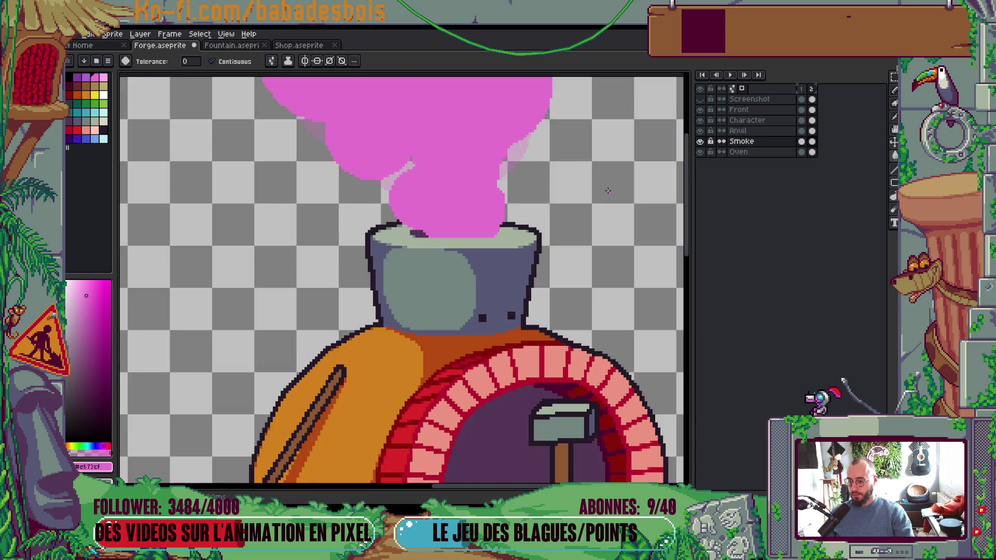
{"action": "scroll", "coordinate": [592, 184], "scroll_direction": "down", "scroll_amount": 2}
{"action": "scroll", "coordinate": [575, 185], "scroll_direction": "up", "scroll_amount": 1}
{"action": "left_click", "coordinate": [700, 141]}
{"action": "left_click", "coordinate": [700, 141]}
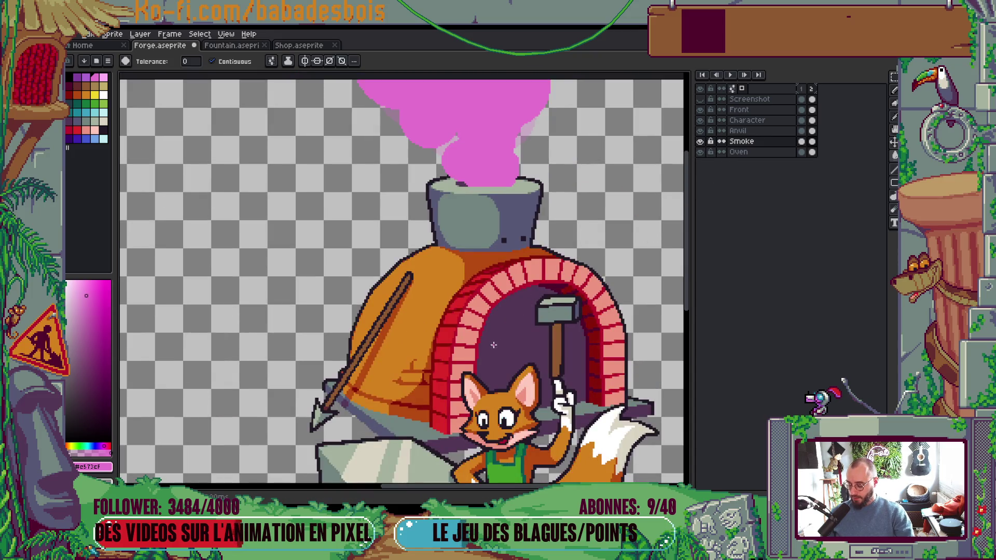
Step: Toggle layer visibility to view the Oven layer alone, then restore the layers and hide Screenshot
{"action": "key", "text": "b"}
{"action": "scroll", "coordinate": [494, 345], "scroll_direction": "up", "scroll_amount": 3}
{"action": "left_click", "coordinate": [462, 266], "text": "ctrl"}
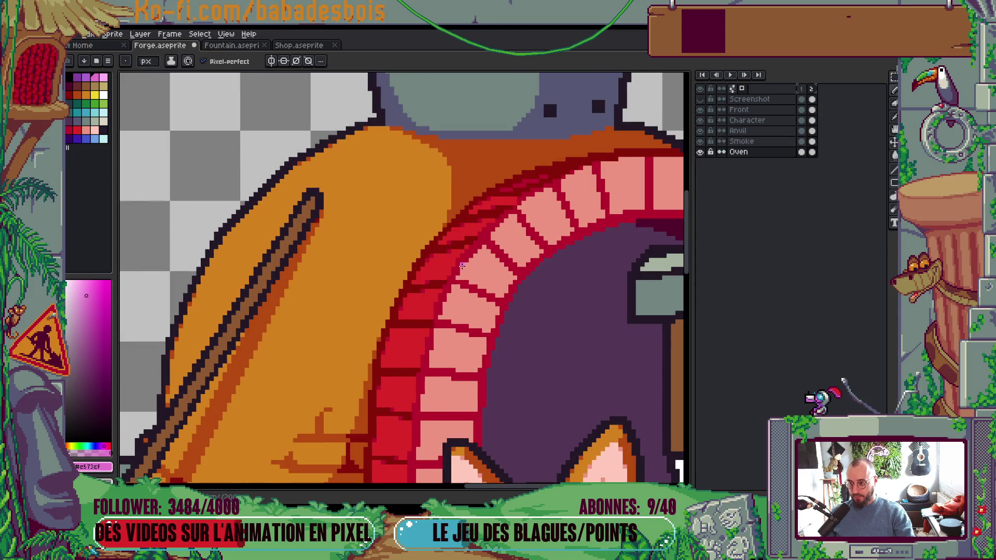
{"action": "left_click", "coordinate": [701, 152], "text": "alt"}
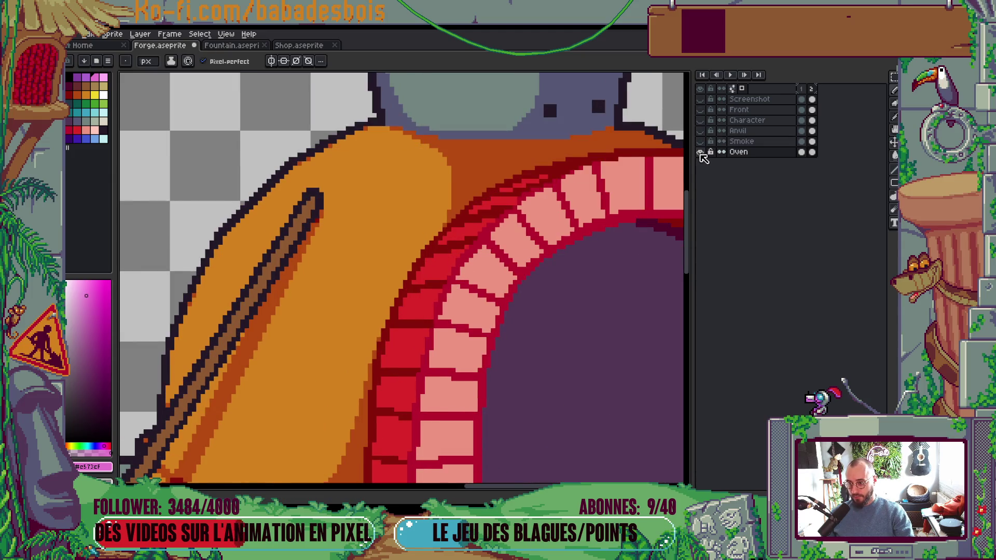
{"action": "left_click", "coordinate": [701, 152]}
{"action": "left_click", "coordinate": [701, 152]}
{"action": "left_click", "coordinate": [701, 152], "text": "alt"}
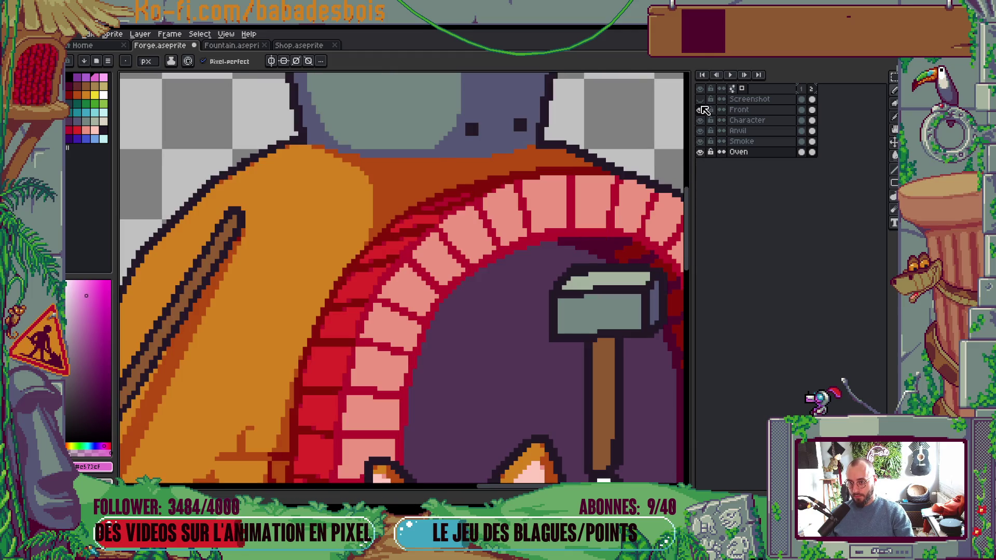
{"action": "left_click", "coordinate": [700, 99]}
{"action": "left_click", "coordinate": [700, 99]}
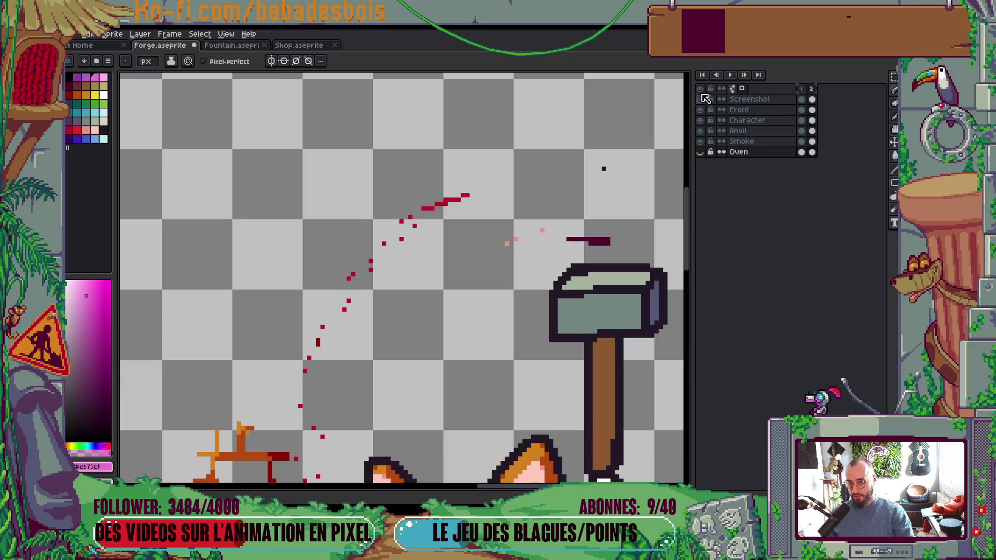
Step: On the Front layer, marquee-select areas around the orange sprite while toggling the Oven layer, then deselect
{"action": "scroll", "coordinate": [624, 179], "scroll_direction": "down", "scroll_amount": 1}
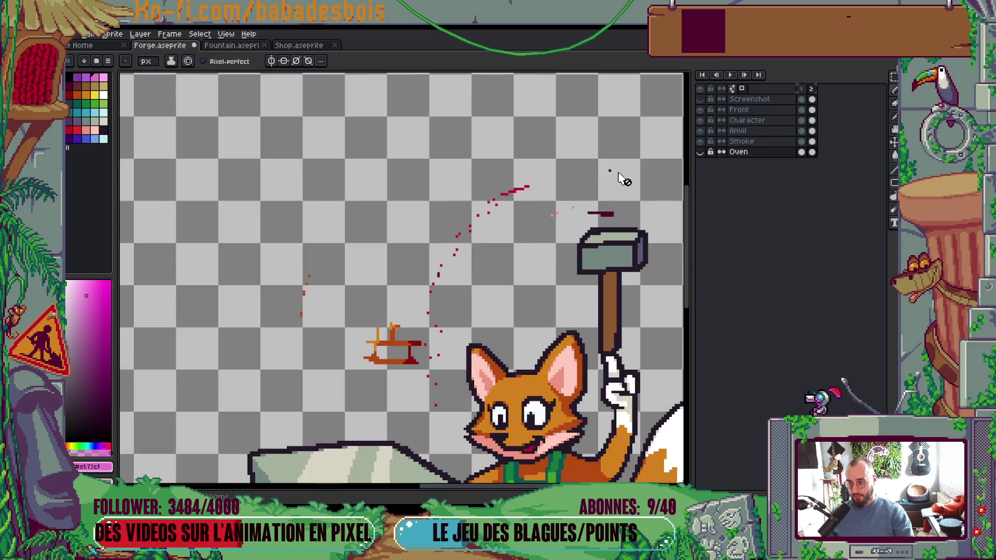
{"action": "left_click", "coordinate": [401, 340], "text": "ctrl"}
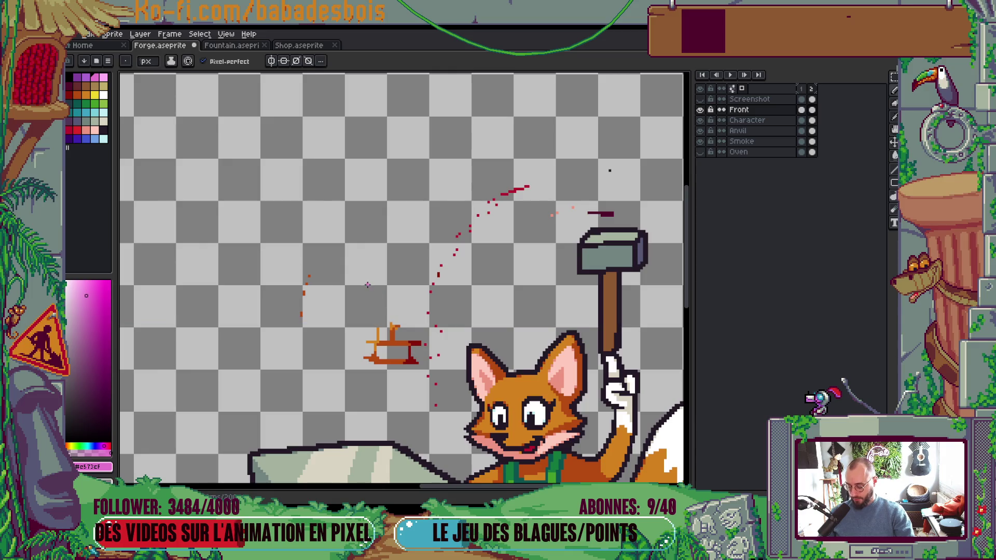
{"action": "key", "text": "m"}
{"action": "left_click_drag", "start_coordinate": [274, 206], "coordinate": [452, 416]}
{"action": "left_click_drag", "start_coordinate": [374, 127], "coordinate": [525, 296]}
{"action": "mouse_move", "coordinate": [584, 192]}
{"action": "left_mouse_down"}
{"action": "mouse_move", "coordinate": [633, 212]}
{"action": "mouse_move", "coordinate": [623, 225]}
{"action": "left_mouse_up"}
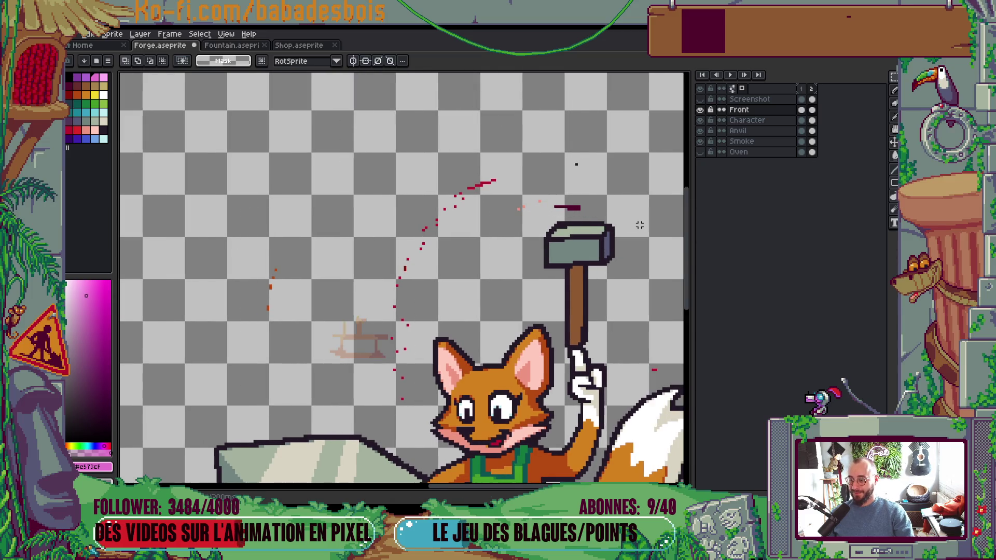
{"action": "left_click", "coordinate": [802, 153]}
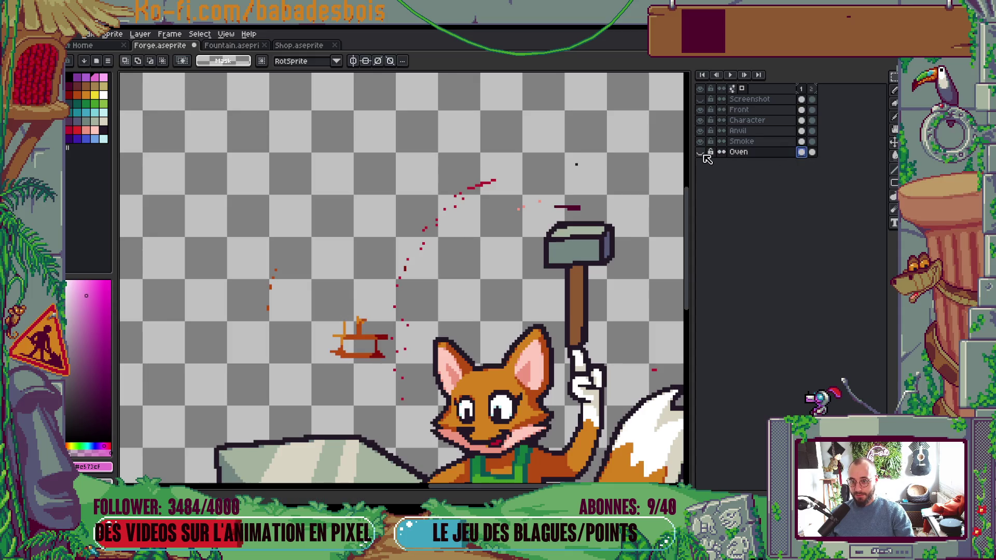
{"action": "left_click", "coordinate": [701, 153]}
{"action": "key", "text": "ctrl+shift+d"}
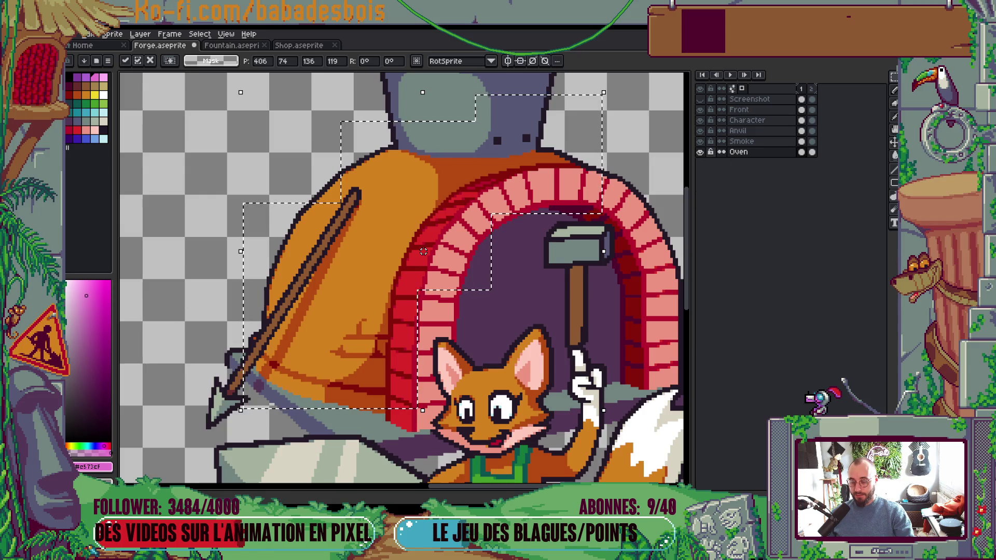
{"action": "left_click", "coordinate": [700, 153]}
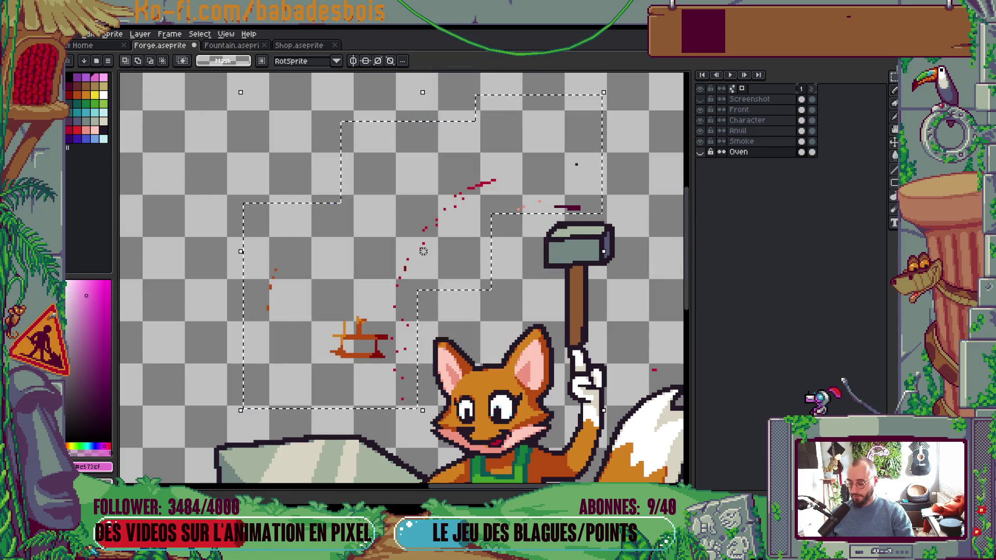
{"action": "key", "text": "b"}
{"action": "key", "text": "ctrl+d"}
Step: With the Oven layer shown, restore and then clear the previous selection, and hide the Oven layer again
{"action": "left_click", "coordinate": [455, 345], "text": "ctrl"}
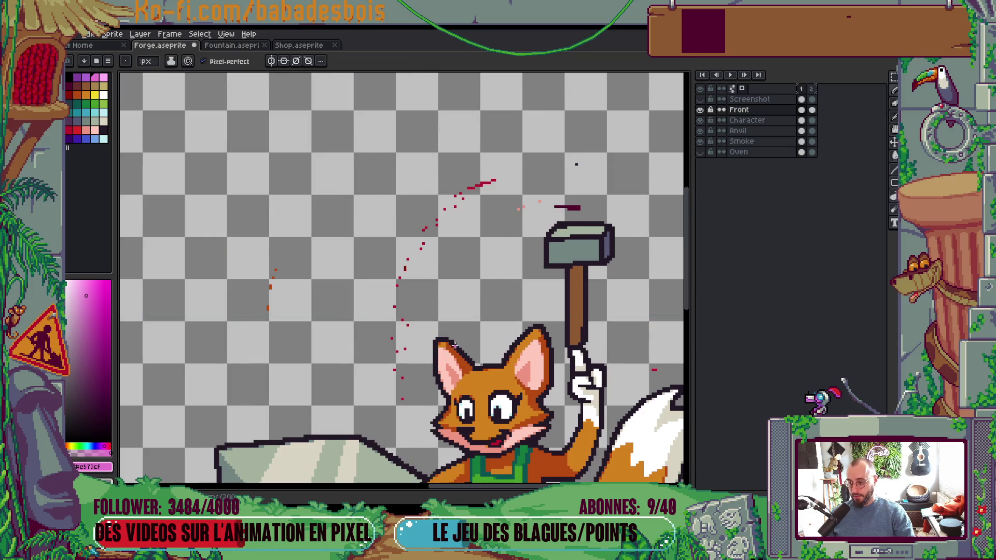
{"action": "left_click", "coordinate": [742, 152]}
{"action": "left_click", "coordinate": [701, 152]}
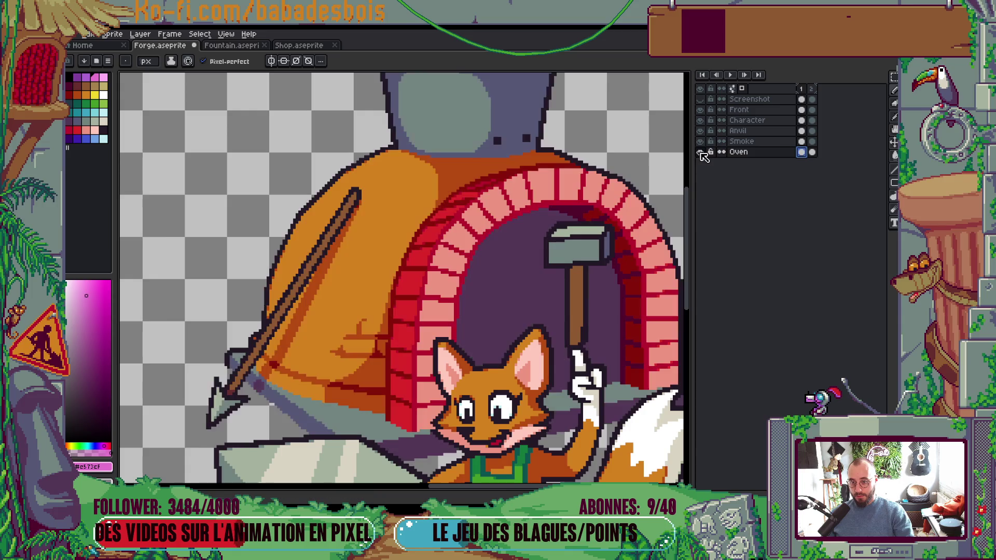
{"action": "key", "text": "v"}
{"action": "key", "text": "ctrl+shift+d"}
{"action": "key", "text": "ctrl+d"}
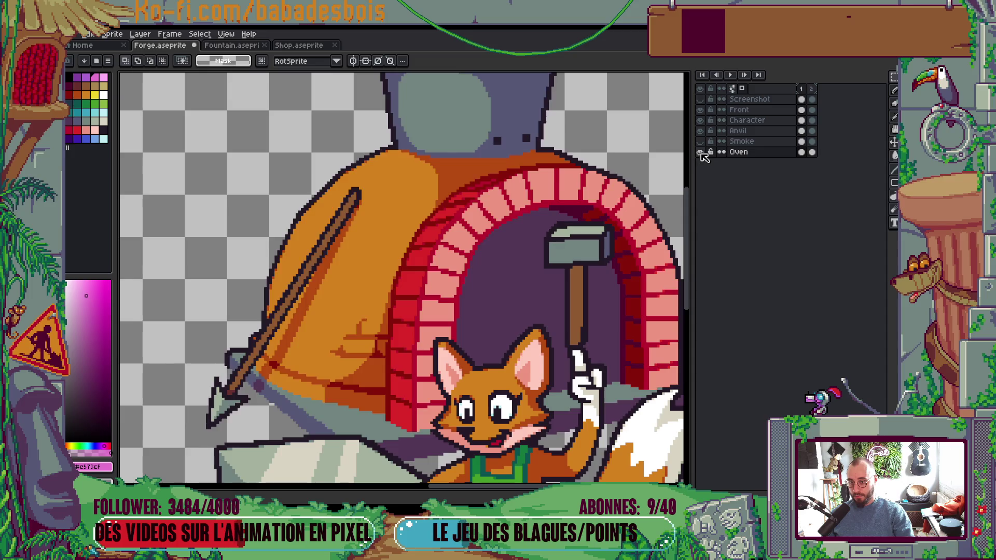
{"action": "left_click", "coordinate": [700, 152]}
{"action": "key", "text": "b"}
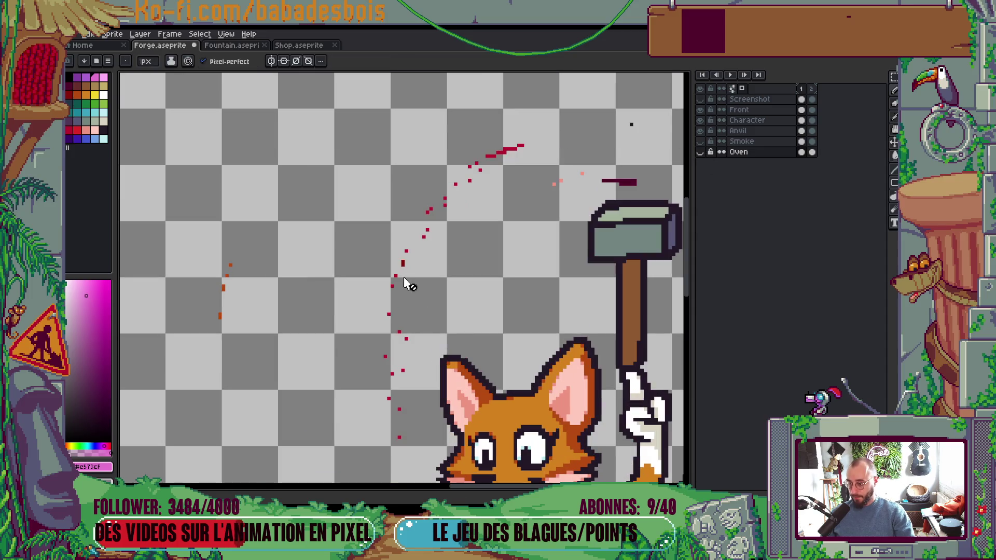
Step: On the Character layer, select the areas left of the fox and the hammer head, then deselect
{"action": "left_click", "coordinate": [404, 281], "text": "ctrl"}
{"action": "key", "text": "m"}
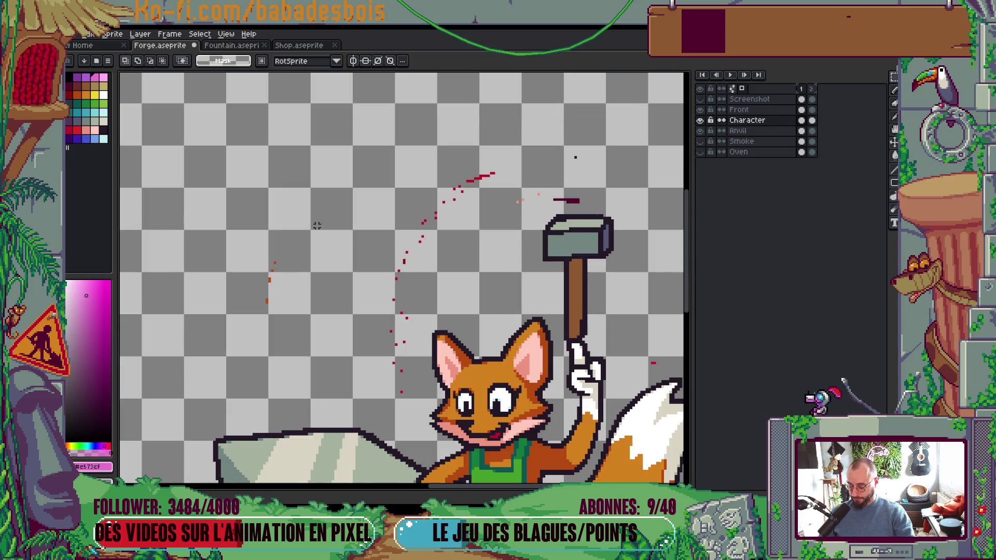
{"action": "mouse_move", "coordinate": [250, 217]}
{"action": "left_mouse_down"}
{"action": "mouse_move", "coordinate": [395, 394]}
{"action": "mouse_move", "coordinate": [407, 395]}
{"action": "left_mouse_up"}
{"action": "left_click_drag", "start_coordinate": [381, 169], "coordinate": [511, 265], "text": "shift"}
{"action": "left_click_drag", "start_coordinate": [490, 107], "coordinate": [619, 208], "text": "shift"}
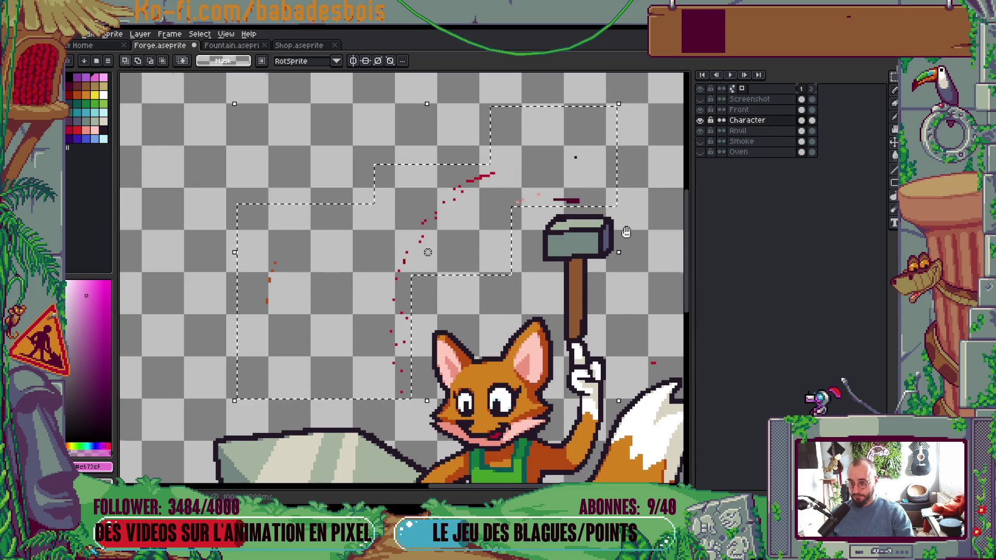
{"action": "scroll", "coordinate": [554, 294], "scroll_direction": "right", "scroll_amount": 3}
{"action": "scroll", "coordinate": [554, 293], "scroll_direction": "down", "scroll_amount": 1}
{"action": "scroll", "coordinate": [578, 311], "scroll_direction": "down", "scroll_amount": 3}
{"action": "key", "text": "ctrl+d"}
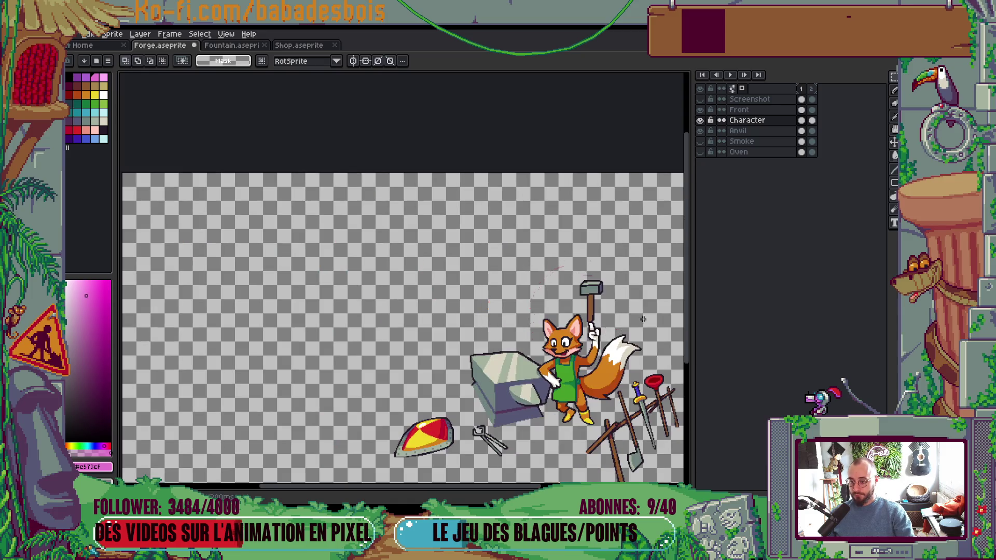
{"action": "scroll", "coordinate": [620, 302], "scroll_direction": "up", "scroll_amount": 2}
Step: Show the Oven layer and inspect the Character and Oven cels in the second frame
{"action": "left_click", "coordinate": [700, 151]}
{"action": "left_click", "coordinate": [801, 152]}
{"action": "key", "text": "ctrl+shift+d"}
{"action": "left_click_drag", "start_coordinate": [619, 265], "coordinate": [544, 252]}
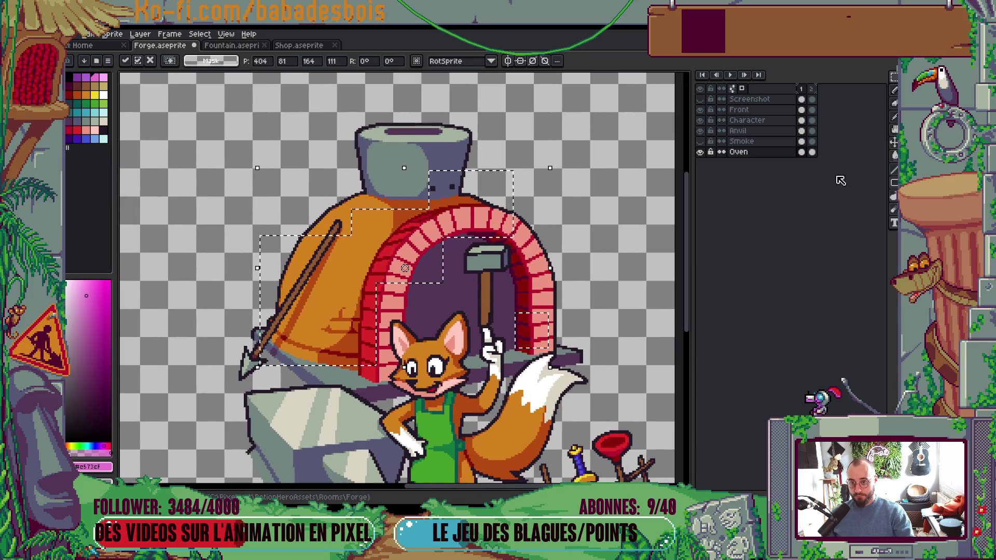
{"action": "left_click", "coordinate": [812, 119]}
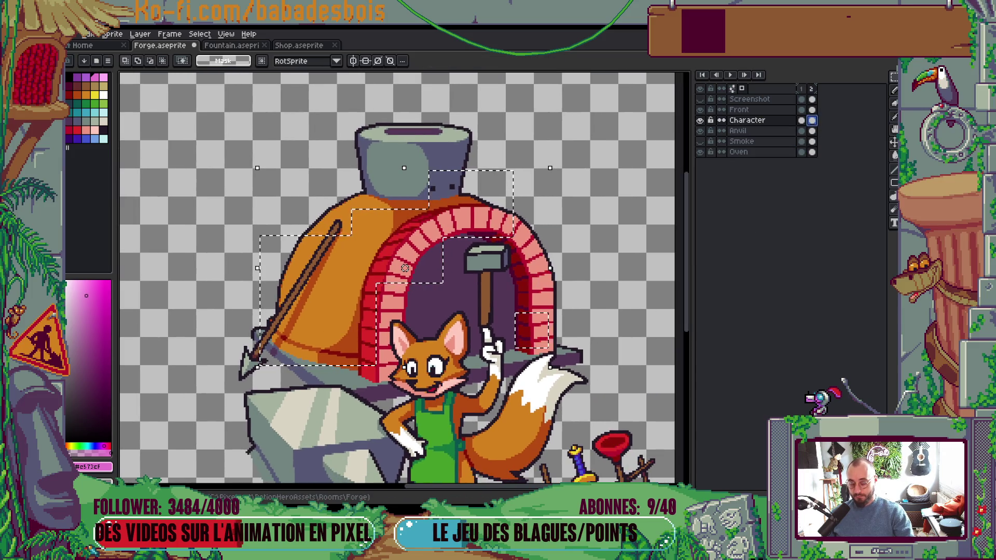
{"action": "key", "text": "ctrl+d"}
{"action": "left_click", "coordinate": [812, 152]}
{"action": "key", "text": "ctrl+a"}
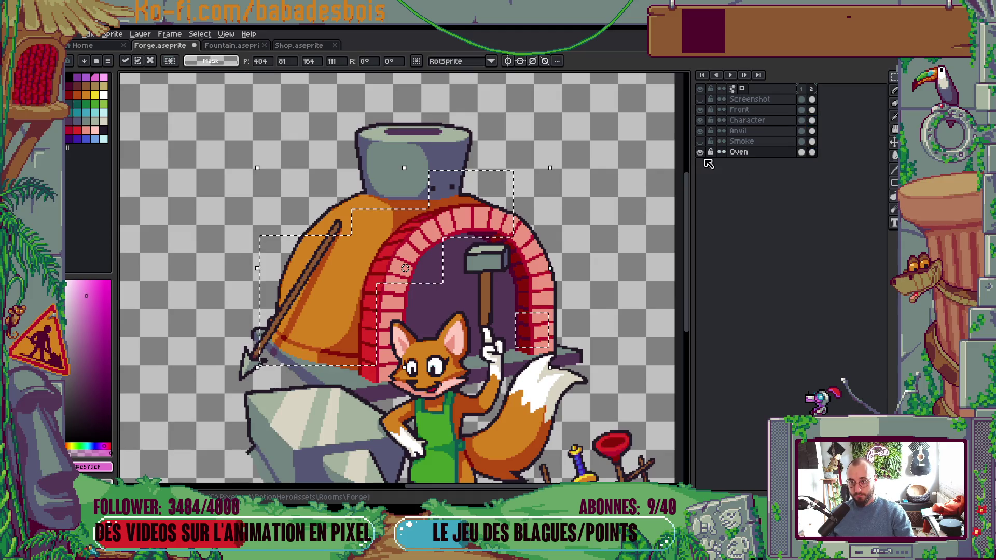
{"action": "key", "text": "ctrl+d"}
Step: Isolate the oven by hiding the other layers, re-show them, and hide the Screenshot reference
{"action": "left_click", "coordinate": [700, 123]}
{"action": "left_click", "coordinate": [700, 122]}
{"action": "left_click", "coordinate": [700, 152], "text": "alt"}
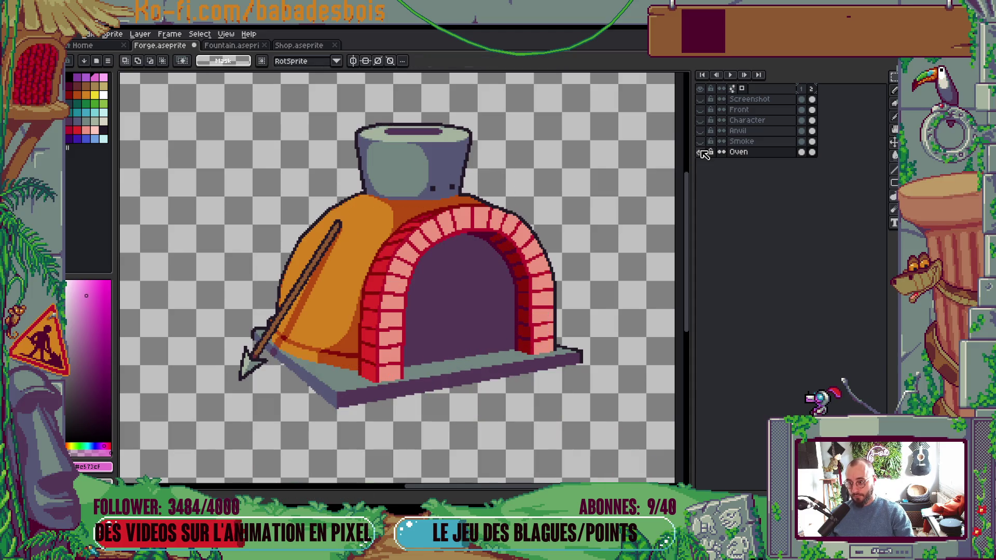
{"action": "left_click", "coordinate": [700, 150], "text": "alt"}
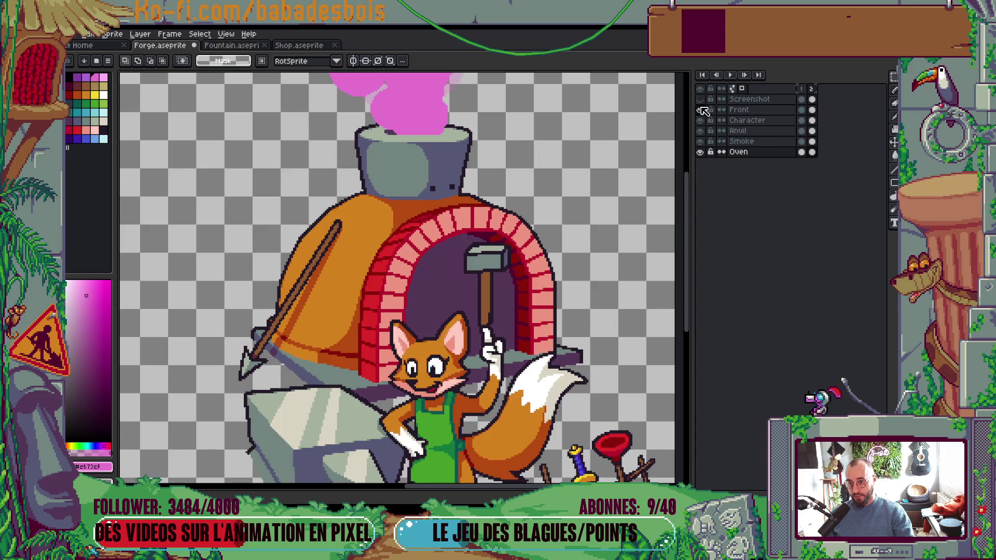
{"action": "left_click", "coordinate": [700, 99]}
{"action": "left_click", "coordinate": [701, 99]}
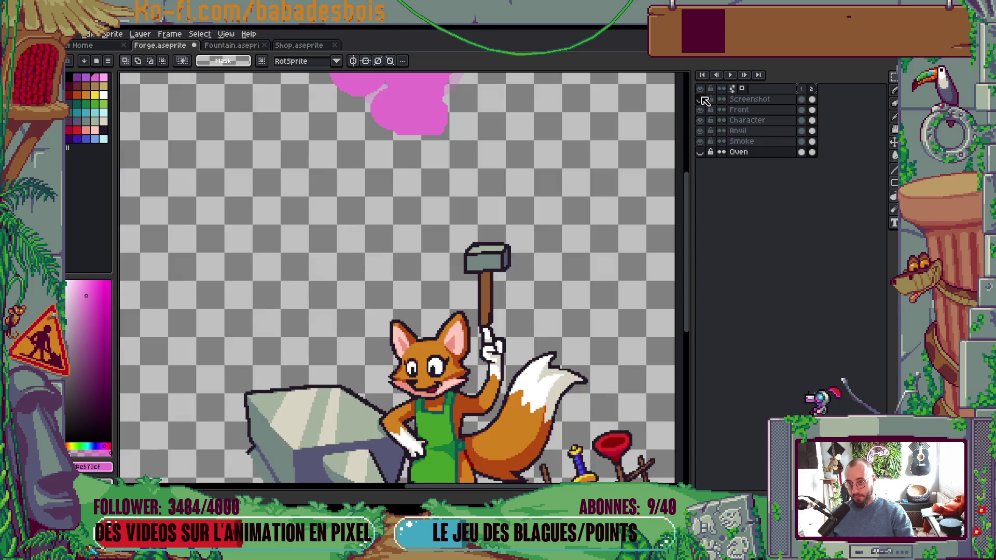
Step: Fit the whole sprite in view on frame 1 with the Oven layer visible
{"action": "key", "text": "1"}
{"action": "key", "text": "ctrl+0"}
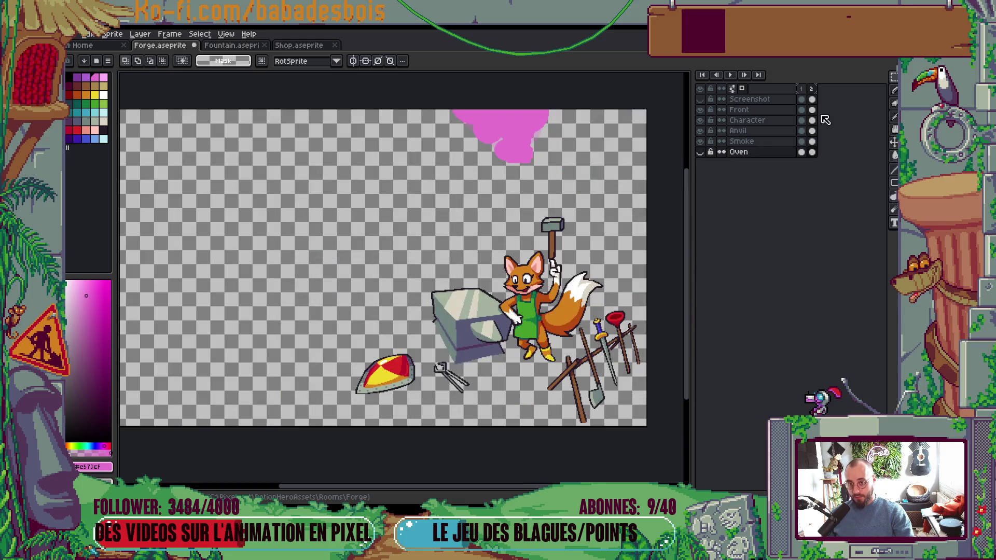
{"action": "left_click", "coordinate": [802, 131]}
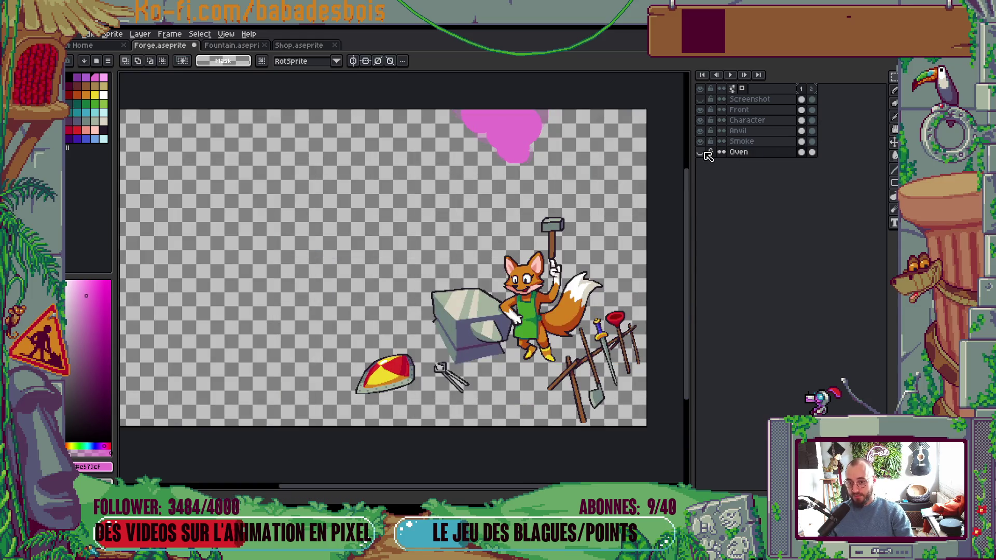
{"action": "left_click", "coordinate": [701, 151]}
Step: Sample the light orange and dark orange crack colours from the oven dome
{"action": "mouse_move", "coordinate": [518, 250]}
{"action": "left_mouse_down"}
{"action": "mouse_move", "coordinate": [496, 264]}
{"action": "mouse_move", "coordinate": [458, 238]}
{"action": "left_mouse_up"}
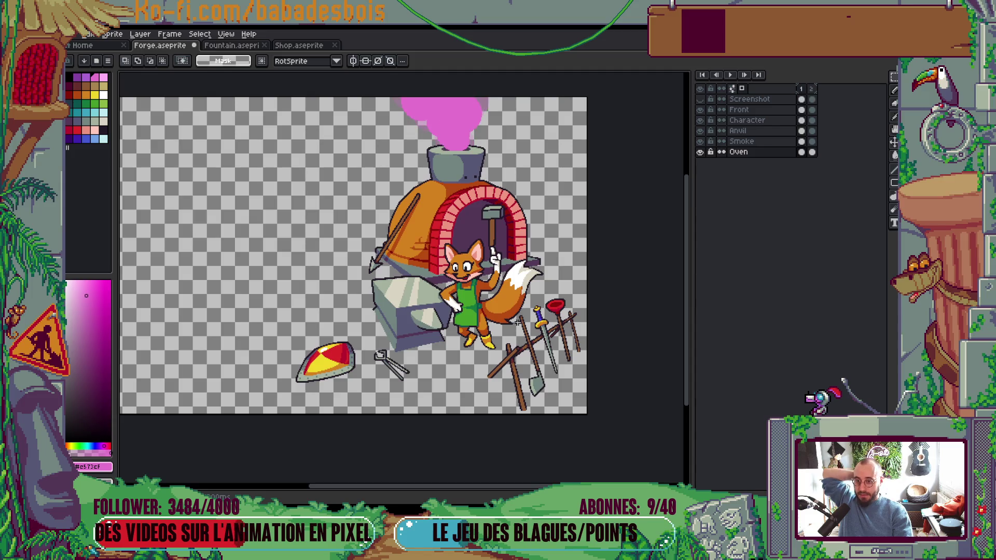
{"action": "scroll", "coordinate": [391, 251], "scroll_direction": "up", "scroll_amount": 8}
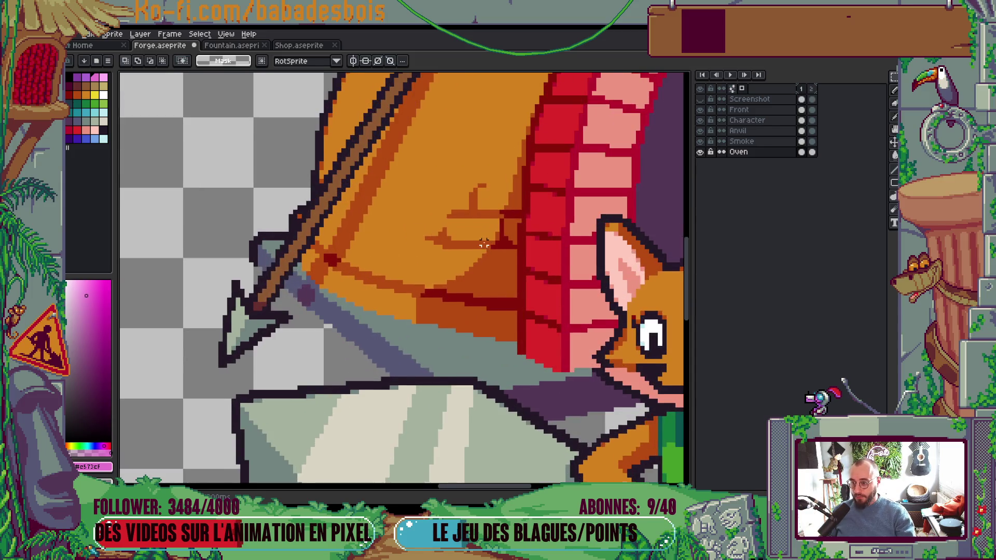
{"action": "key", "text": "b"}
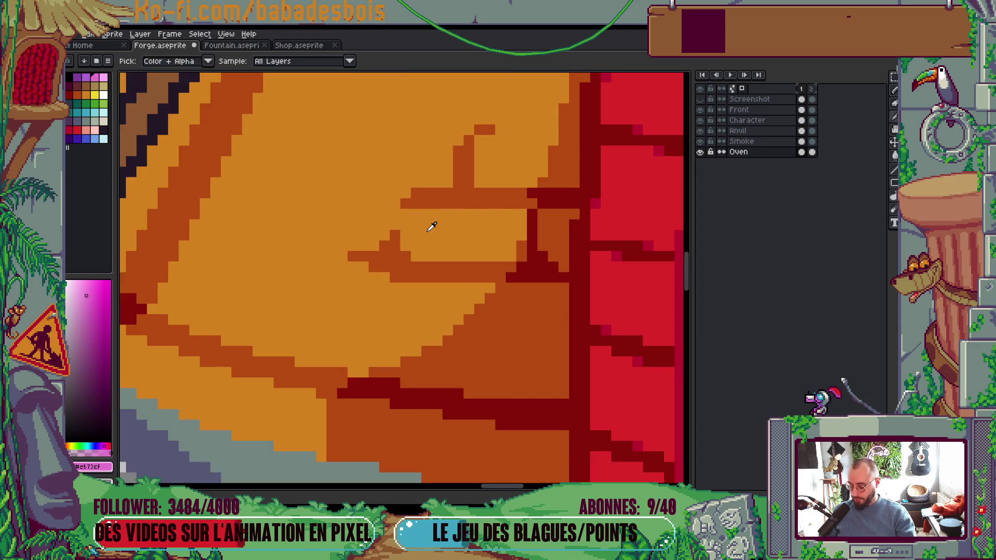
{"action": "left_click", "coordinate": [431, 226], "text": "alt"}
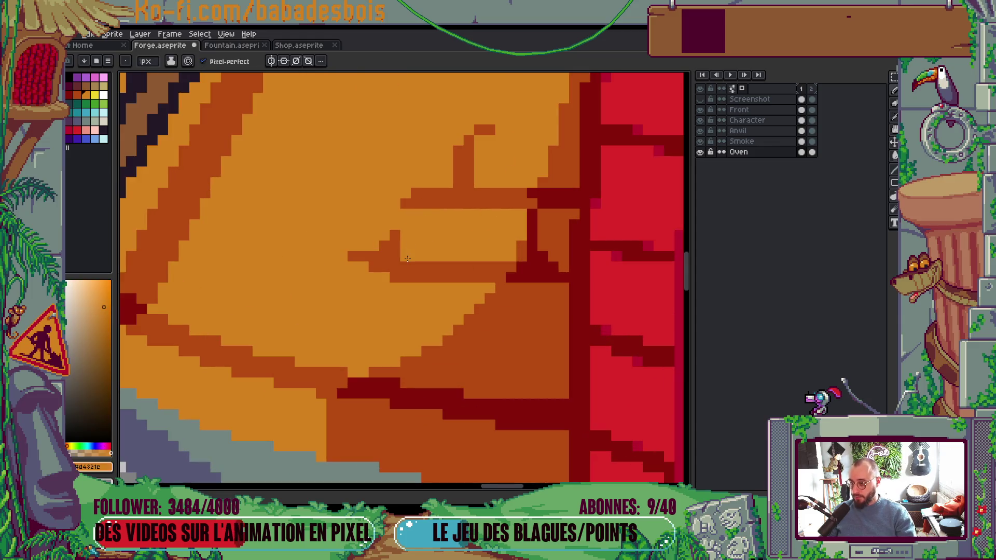
{"action": "scroll", "coordinate": [406, 259], "scroll_direction": "down", "scroll_amount": 7}
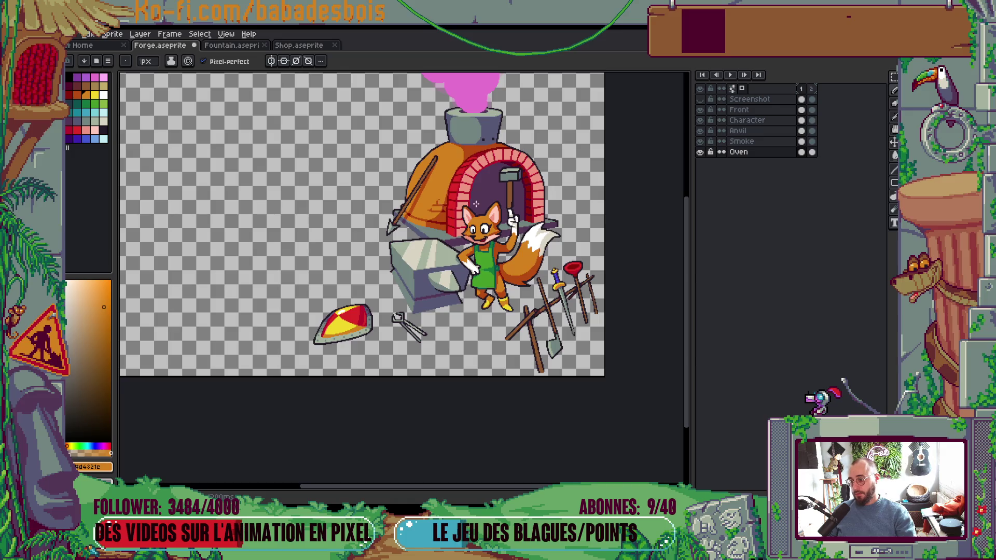
{"action": "scroll", "coordinate": [419, 201], "scroll_direction": "up", "scroll_amount": 5}
{"action": "scroll", "coordinate": [410, 194], "scroll_direction": "up", "scroll_amount": 2}
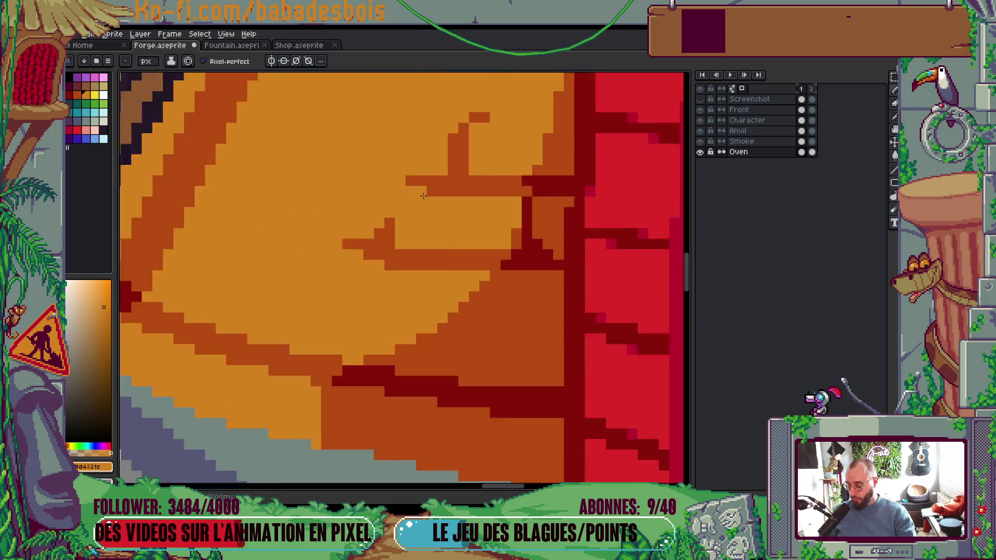
{"action": "left_click", "coordinate": [394, 175], "text": "alt"}
{"action": "scroll", "coordinate": [439, 190], "scroll_direction": "down", "scroll_amount": 7}
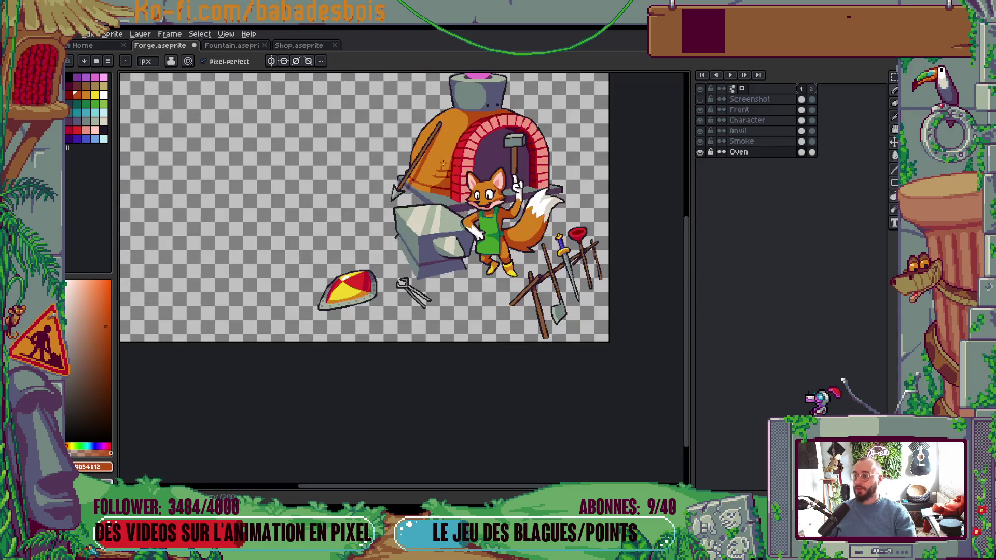
{"action": "scroll", "coordinate": [450, 158], "scroll_direction": "up", "scroll_amount": 7}
{"action": "left_click", "coordinate": [423, 221], "text": "alt"}
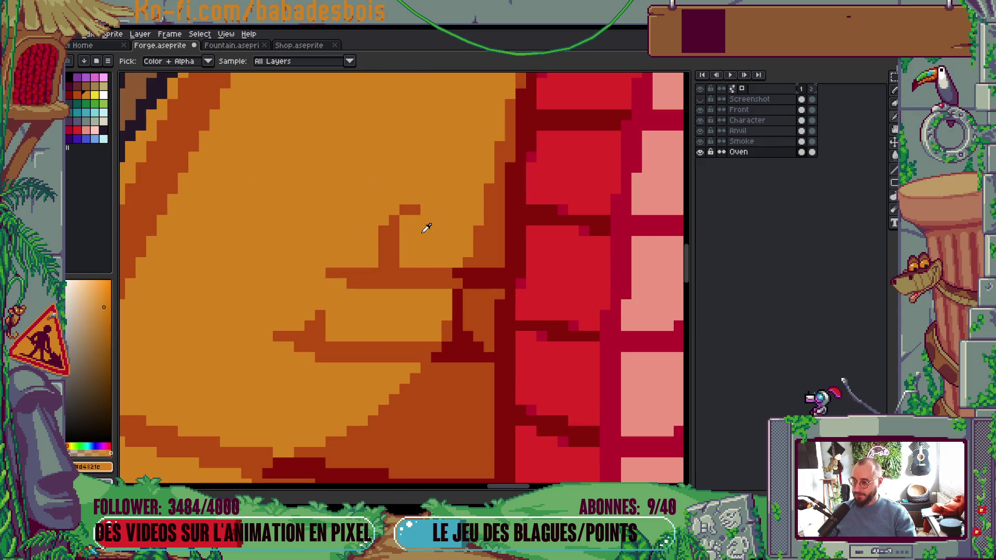
{"action": "scroll", "coordinate": [405, 206], "scroll_direction": "down", "scroll_amount": 6}
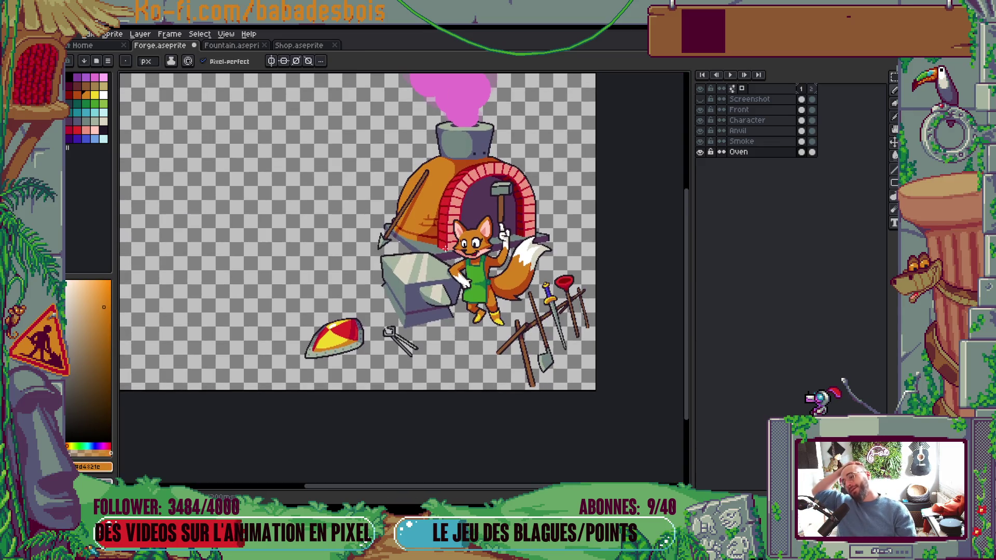
{"action": "scroll", "coordinate": [421, 221], "scroll_direction": "up", "scroll_amount": 7}
Step: Select the crack pattern on the oven dome and stretch it wider to the right
{"action": "key", "text": "m"}
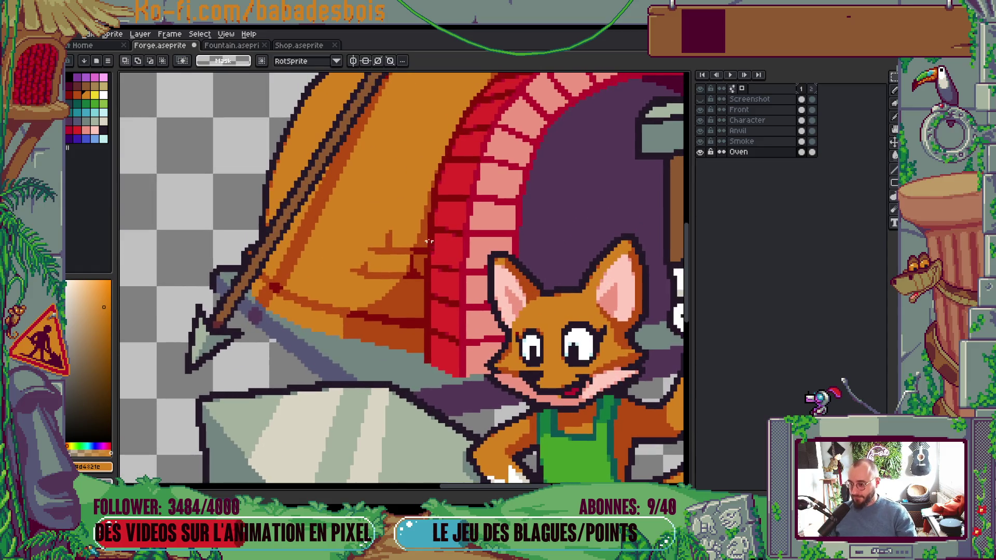
{"action": "left_click_drag", "start_coordinate": [294, 214], "coordinate": [465, 316]}
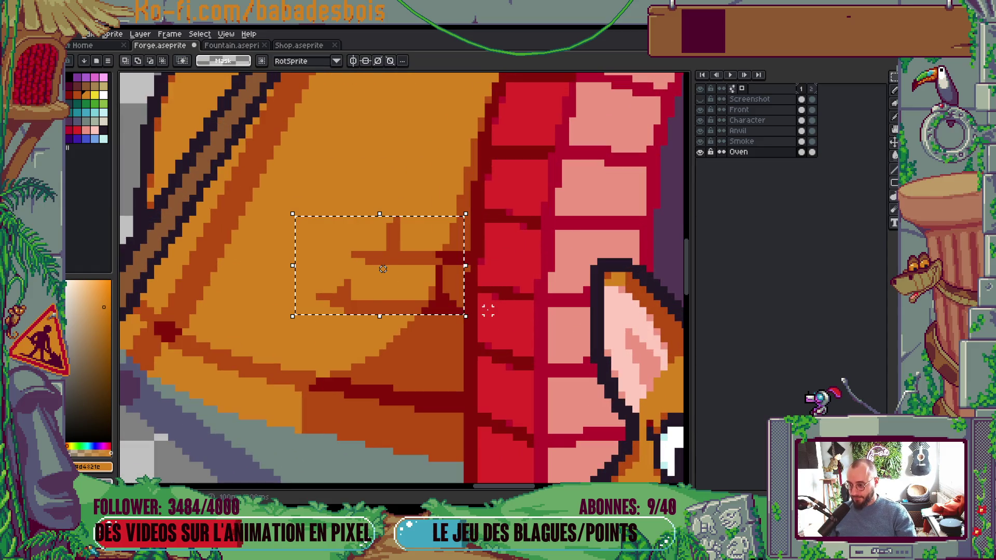
{"action": "left_click_drag", "start_coordinate": [468, 263], "coordinate": [476, 261]}
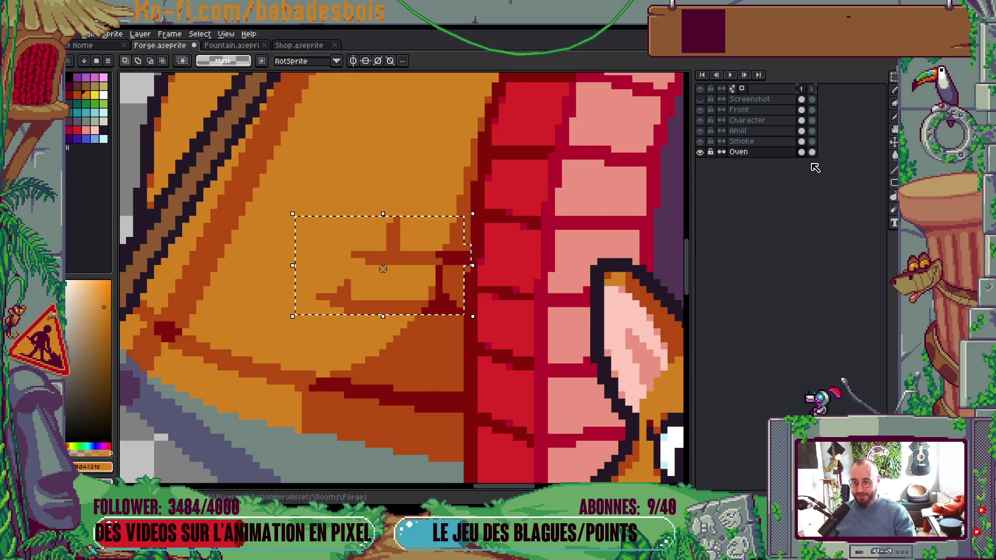
{"action": "key", "text": "Return"}
Step: Play the animation to preview the pink chimney smoke
{"action": "scroll", "coordinate": [514, 245], "scroll_direction": "down", "scroll_amount": 5}
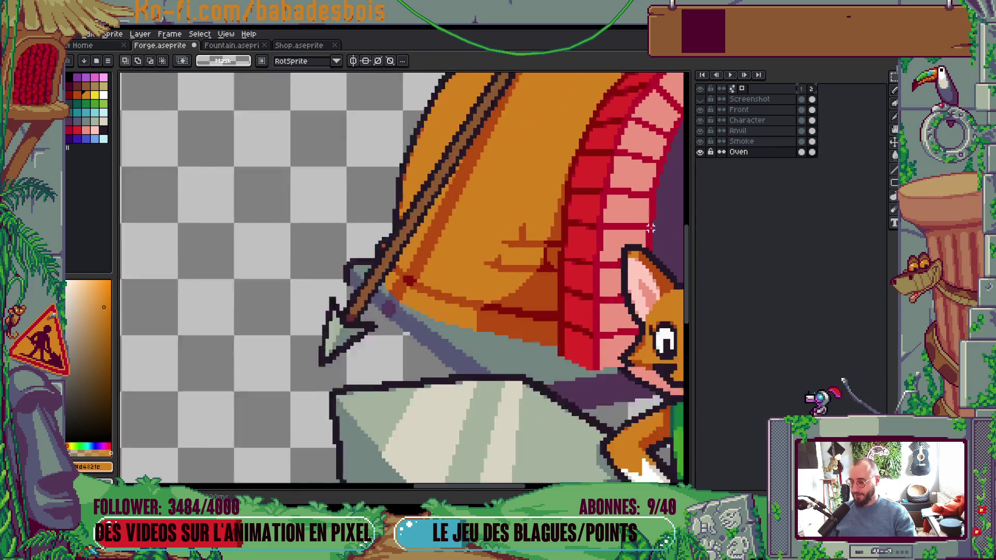
{"action": "scroll", "coordinate": [514, 245], "scroll_direction": "down", "scroll_amount": 3}
{"action": "scroll", "coordinate": [583, 244], "scroll_direction": "up", "scroll_amount": 1}
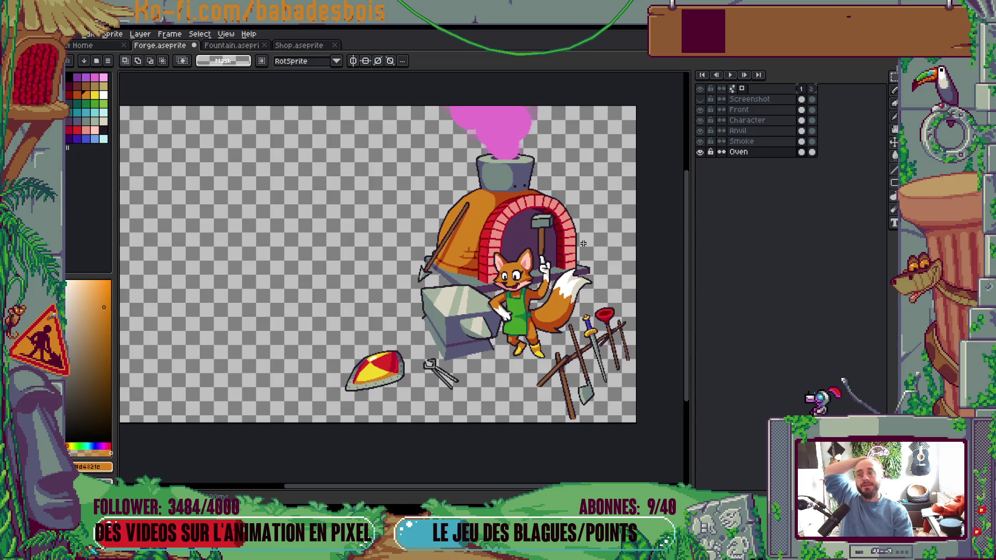
{"action": "key", "text": "Return"}
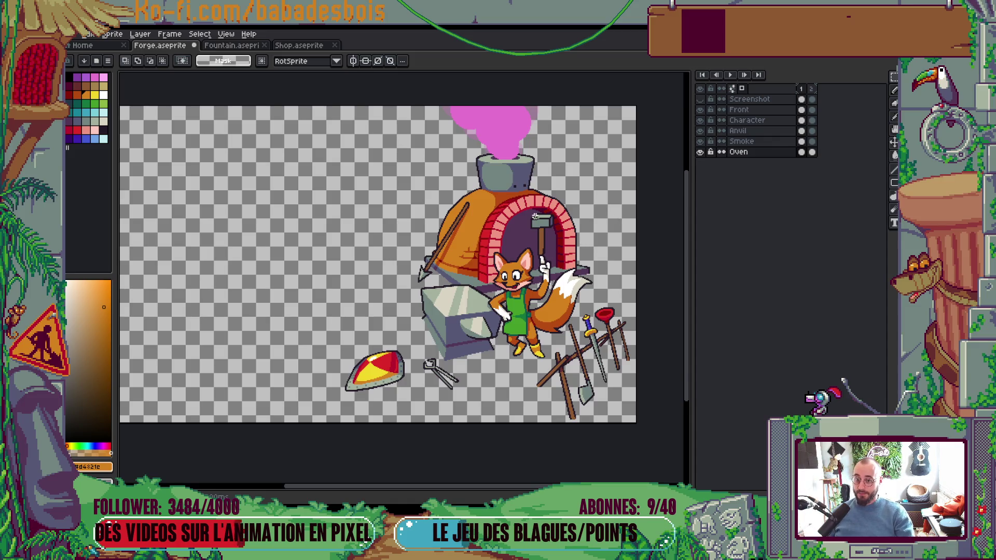
{"action": "scroll", "coordinate": [535, 216], "scroll_direction": "up", "scroll_amount": 1}
{"action": "scroll", "coordinate": [503, 166], "scroll_direction": "up", "scroll_amount": 1}
{"action": "key", "text": "ctrl"}
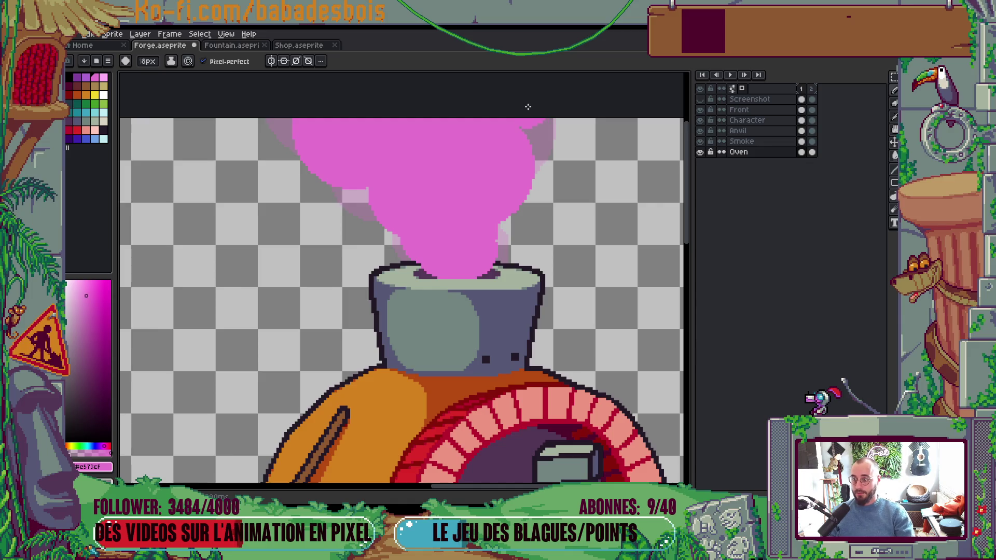
{"action": "key", "text": "minus"}
{"action": "key", "text": "minus"}
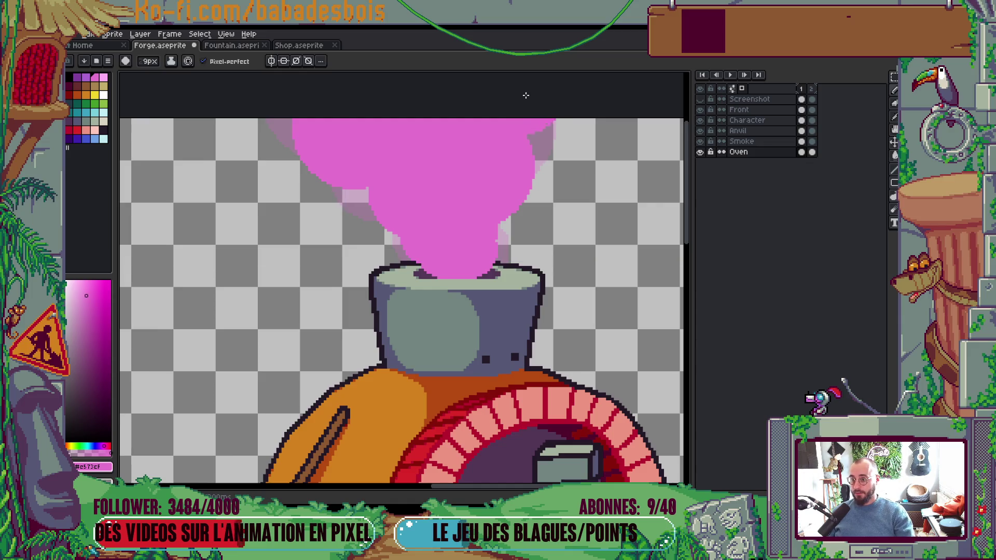
{"action": "scroll", "coordinate": [526, 95], "scroll_direction": "down", "scroll_amount": 5}
{"action": "scroll", "coordinate": [524, 199], "scroll_direction": "up", "scroll_amount": 2}
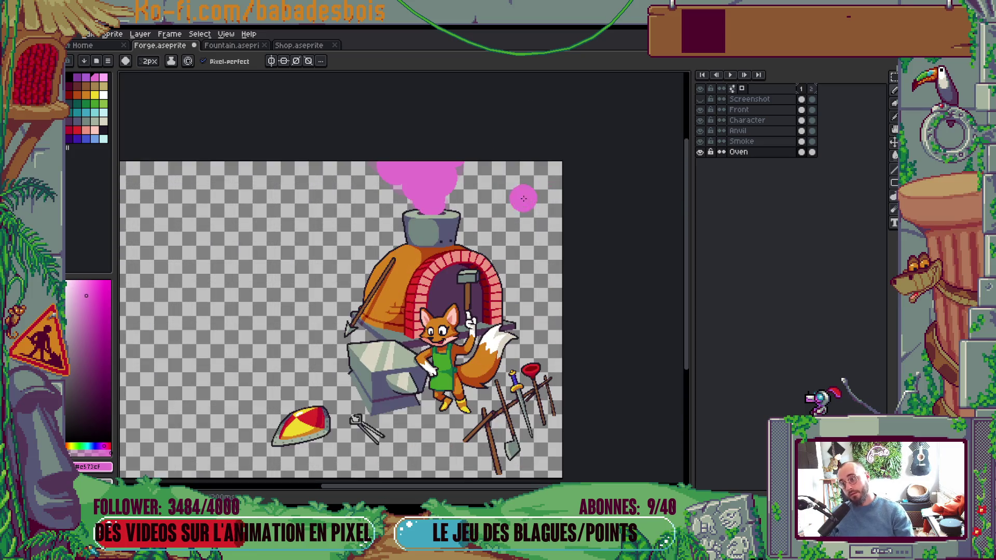
{"action": "scroll", "coordinate": [453, 204], "scroll_direction": "up", "scroll_amount": 2}
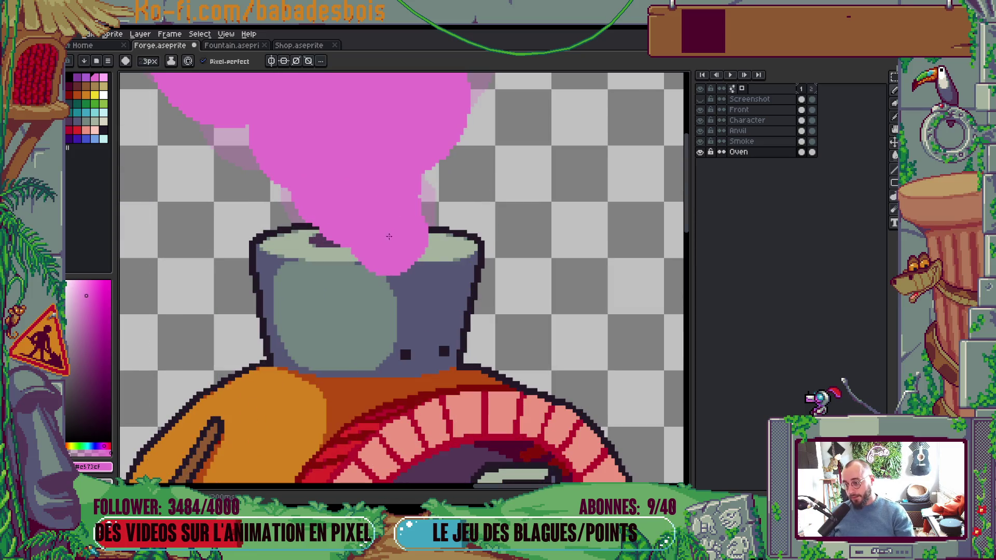
{"action": "scroll", "coordinate": [390, 235], "scroll_direction": "up", "scroll_amount": 1}
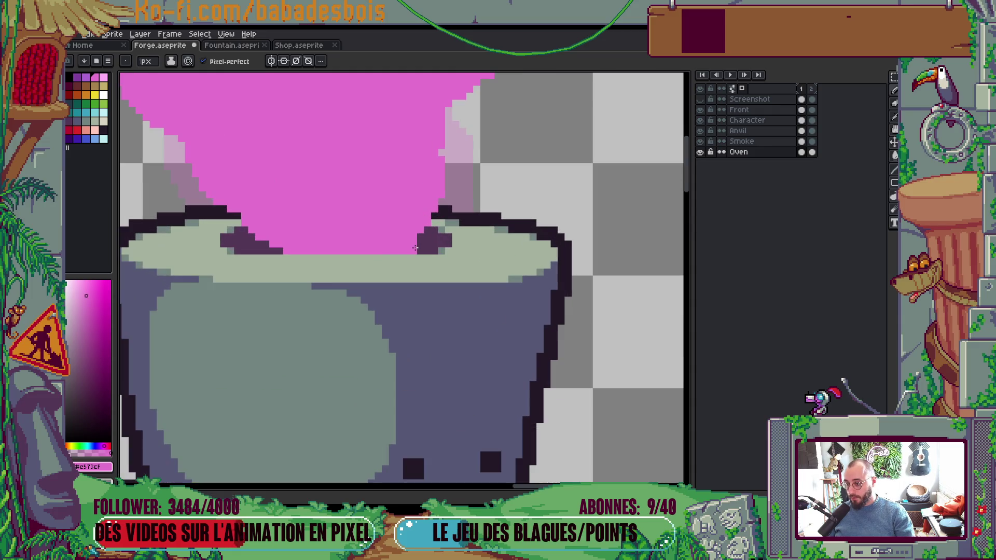
{"action": "scroll", "coordinate": [265, 254], "scroll_direction": "down", "scroll_amount": 4}
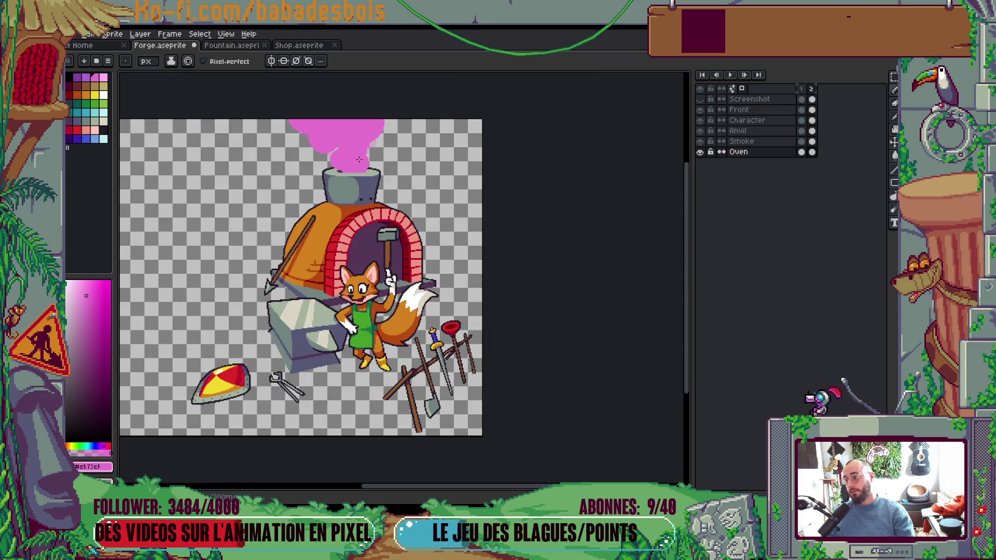
{"action": "scroll", "coordinate": [359, 159], "scroll_direction": "up", "scroll_amount": 3}
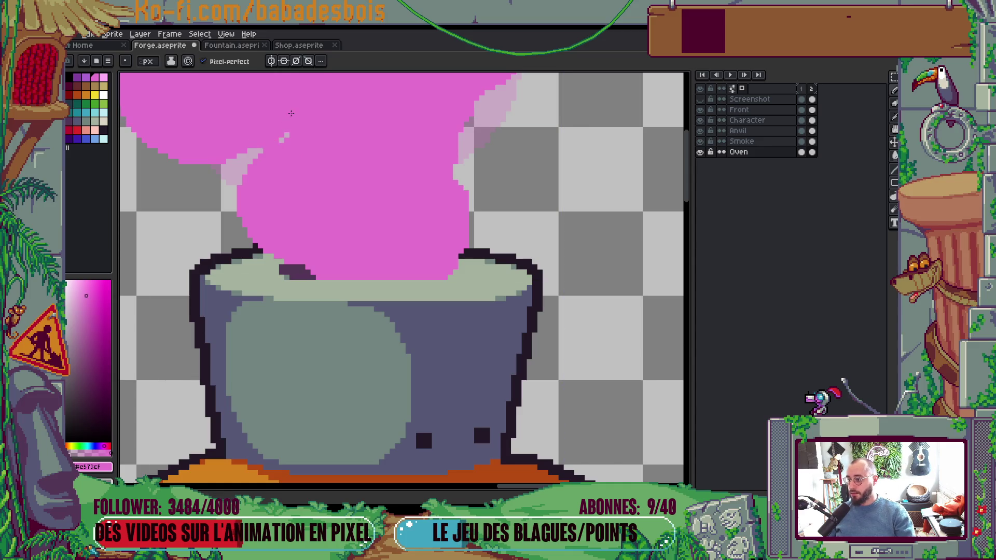
{"action": "scroll", "coordinate": [345, 223], "scroll_direction": "down", "scroll_amount": 2}
{"action": "scroll", "coordinate": [413, 207], "scroll_direction": "down", "scroll_amount": 3}
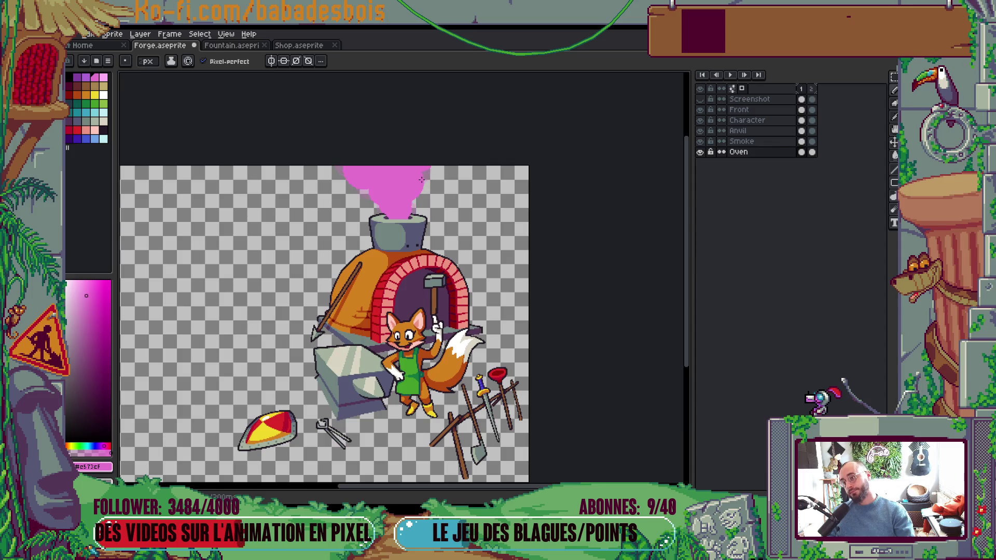